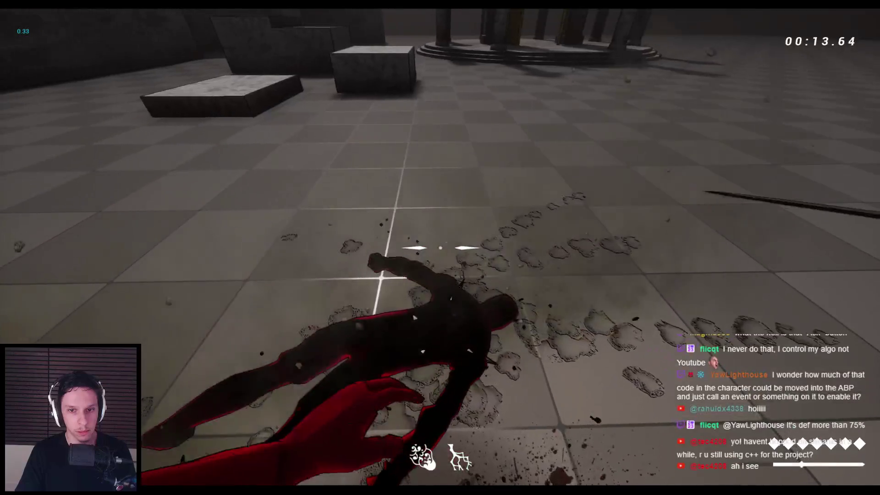
- Restart the play test and slash and stab the enemy with sword and dagger until it ragdolls, then stop
{"action": "key", "text": "Escape"}
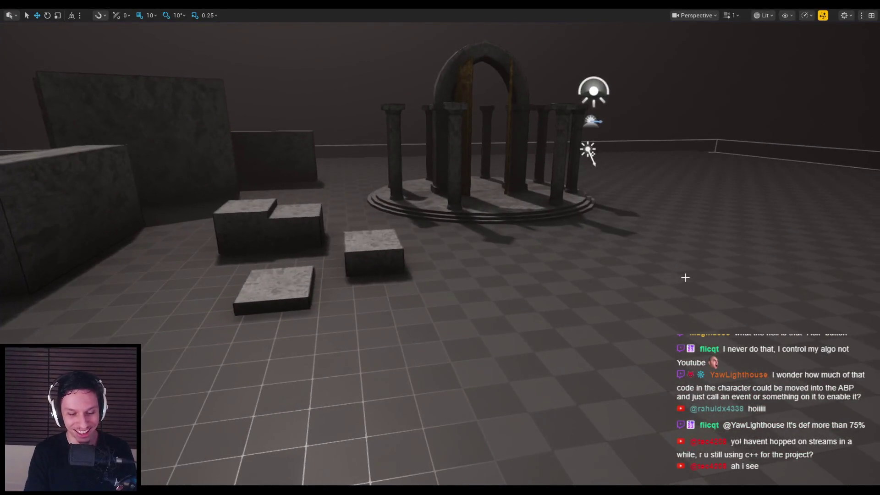
{"action": "key", "text": "alt+p"}
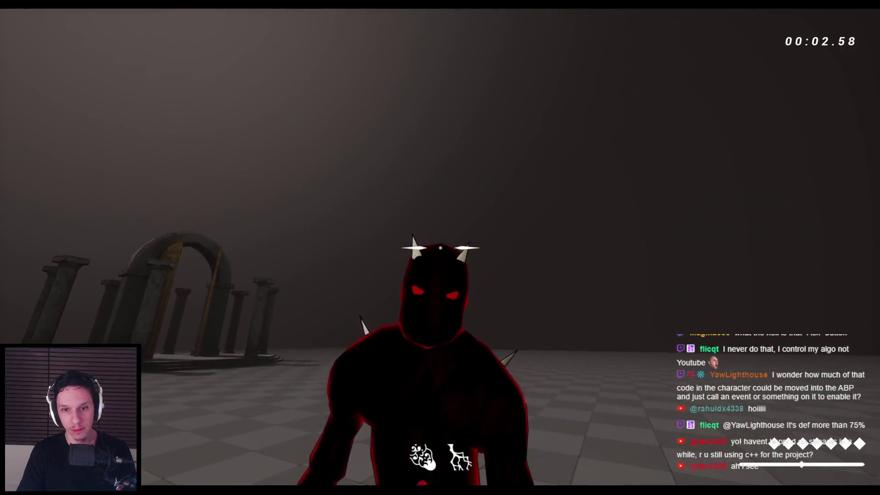
{"action": "left_click", "coordinate": [440, 248]}
{"action": "right_click", "coordinate": [440, 248]}
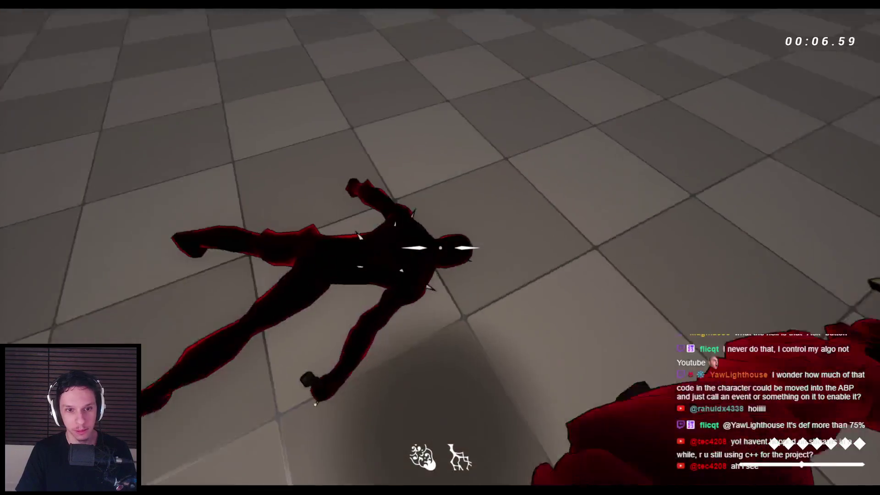
{"action": "left_click", "coordinate": [440, 248]}
{"action": "left_click", "coordinate": [440, 247]}
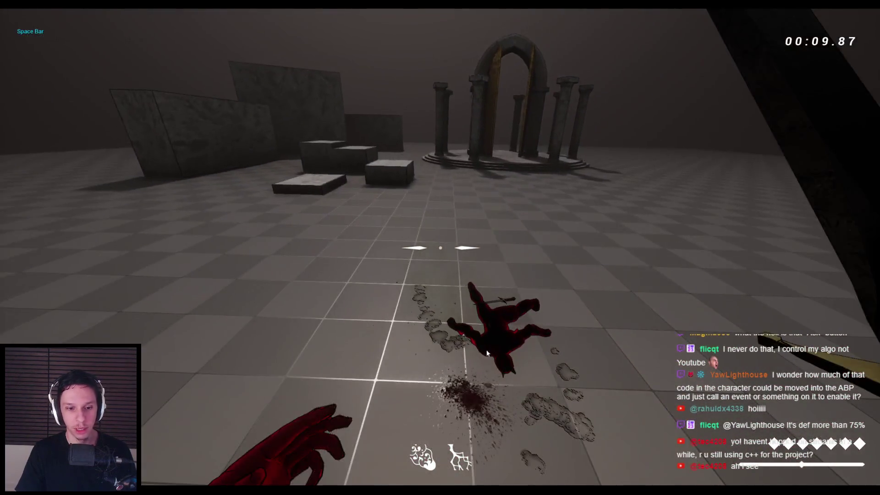
{"action": "key", "text": "Escape"}
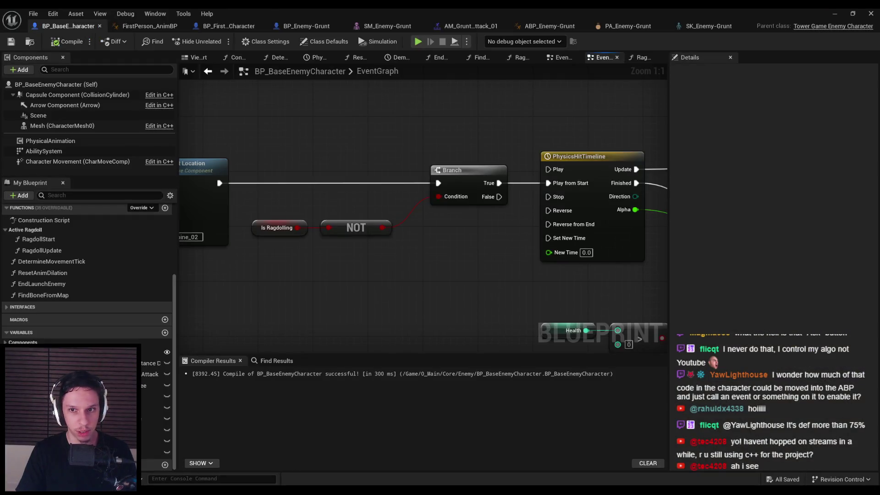
- Pan and zoom the event graph to the PhysicalAnimationHit event and its hit-bone check
{"action": "scroll", "coordinate": [405, 256], "scroll_direction": "down", "scroll_amount": 4}
{"action": "left_click_drag", "start_coordinate": [416, 161], "coordinate": [536, 211]}
{"action": "mouse_move", "coordinate": [271, 232]}
{"action": "left_mouse_down"}
{"action": "mouse_move", "coordinate": [339, 261]}
{"action": "mouse_move", "coordinate": [381, 258]}
{"action": "left_mouse_up"}
{"action": "scroll", "coordinate": [365, 273], "scroll_direction": "down", "scroll_amount": 1}
{"action": "scroll", "coordinate": [262, 204], "scroll_direction": "up", "scroll_amount": 3}
{"action": "mouse_move", "coordinate": [321, 220]}
{"action": "left_mouse_down"}
{"action": "mouse_move", "coordinate": [515, 230]}
{"action": "mouse_move", "coordinate": [508, 233]}
{"action": "left_mouse_up"}
- Clear the node selection, then switch to the ragdoll tutorial and skip ahead
{"action": "left_click", "coordinate": [515, 286]}
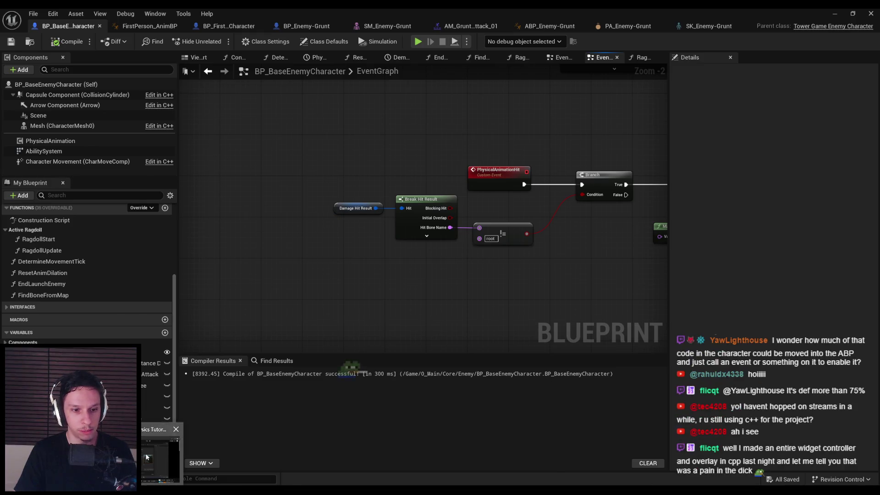
{"action": "key", "text": "alt+Tab"}
{"action": "mouse_move", "coordinate": [294, 392]}
{"action": "left_mouse_down"}
{"action": "mouse_move", "coordinate": [267, 393]}
{"action": "mouse_move", "coordinate": [441, 398]}
{"action": "mouse_move", "coordinate": [430, 398]}
{"action": "left_mouse_up"}
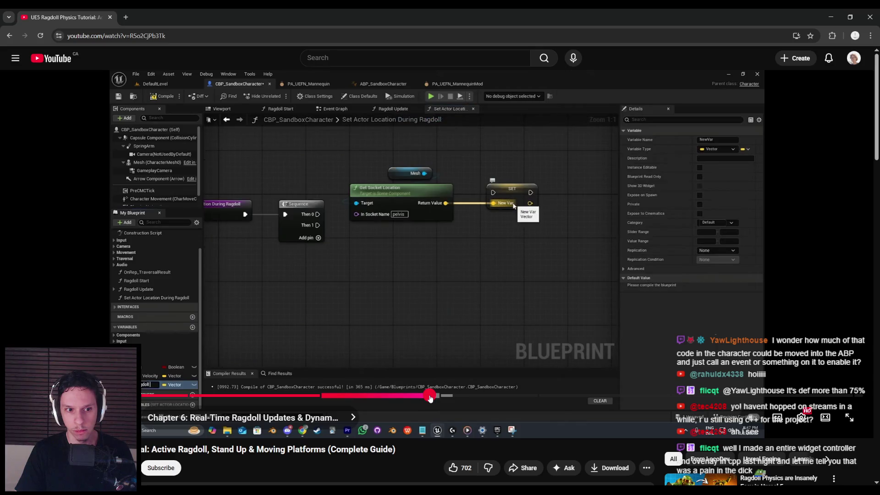
- Return from the browser to the Unreal blueprint editor
{"action": "left_click", "coordinate": [304, 464]}
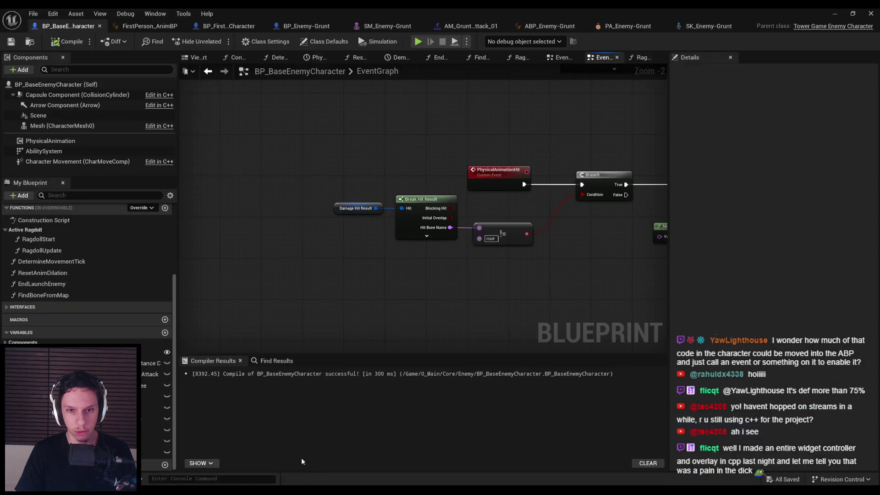
- Add a function named SetLocationDuringRagdoll and move it into the Active Ragdoll category
{"action": "left_click", "coordinate": [165, 207]}
{"action": "type", "text": "Set"}
{"action": "type", "text": "LocalBounds"}
{"action": "key", "text": "ctrl+BackSpace"}
{"action": "type", "text": "Set"}
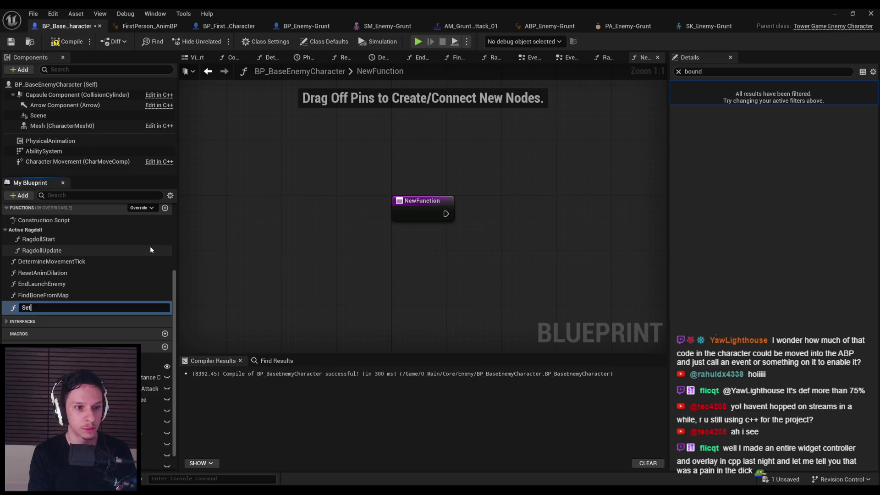
{"action": "type", "text": "LocationDuringRagdoll"}
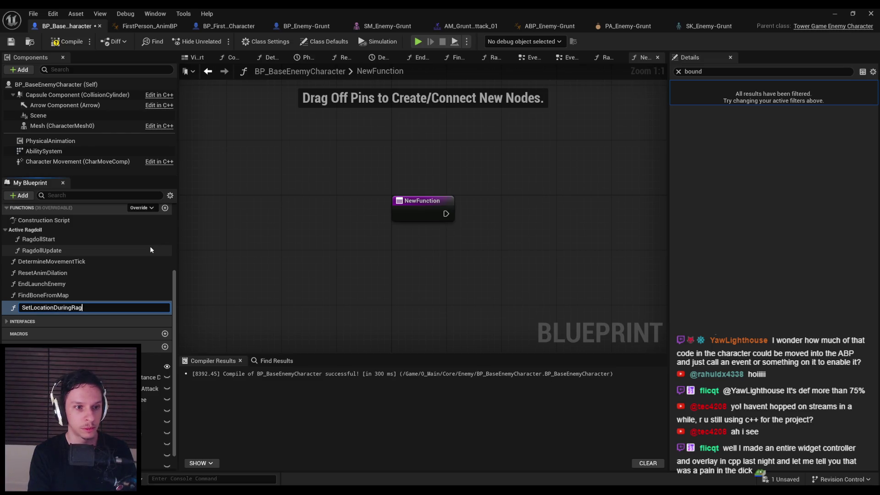
{"action": "key", "text": "Return"}
{"action": "left_click_drag", "start_coordinate": [70, 305], "coordinate": [37, 230]}
- Compile and save the blueprint and clear the bound filter from the Details panel
{"action": "left_click", "coordinate": [64, 42]}
{"action": "key", "text": "ctrl+s"}
{"action": "scroll", "coordinate": [443, 217], "scroll_direction": "down", "scroll_amount": 2}
{"action": "left_click", "coordinate": [679, 73]}
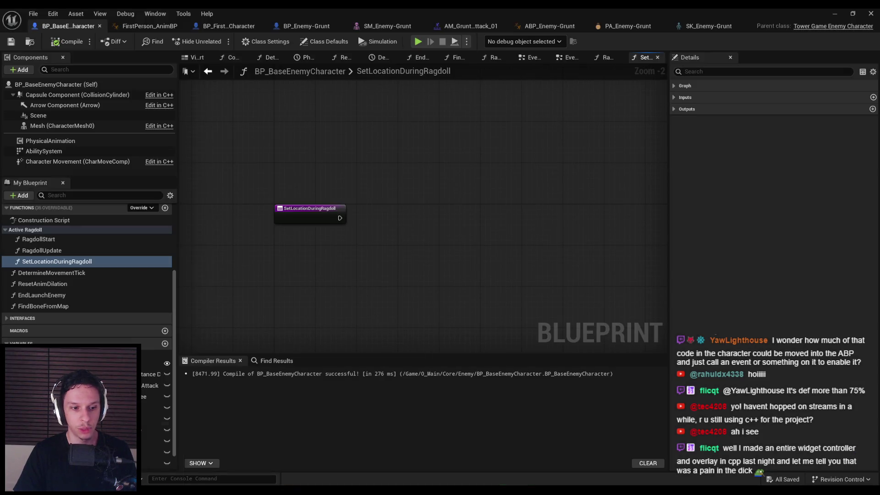
{"action": "left_click", "coordinate": [834, 14]}
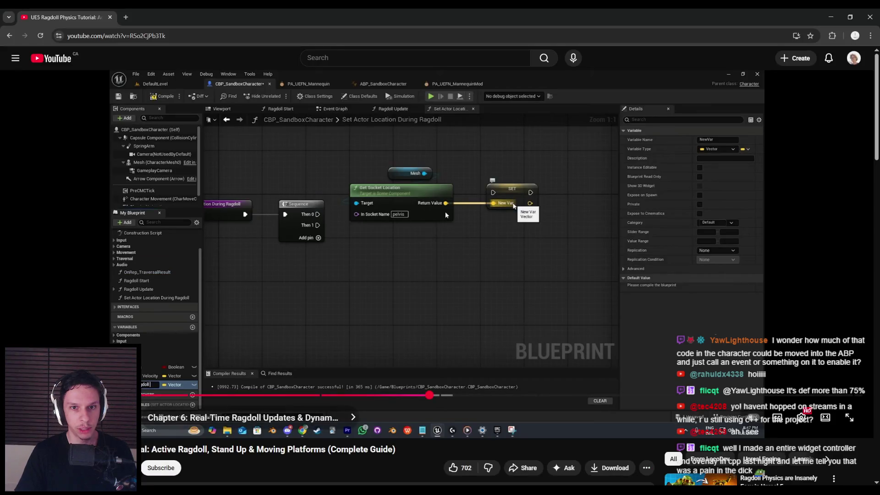
{"action": "left_click", "coordinate": [832, 14]}
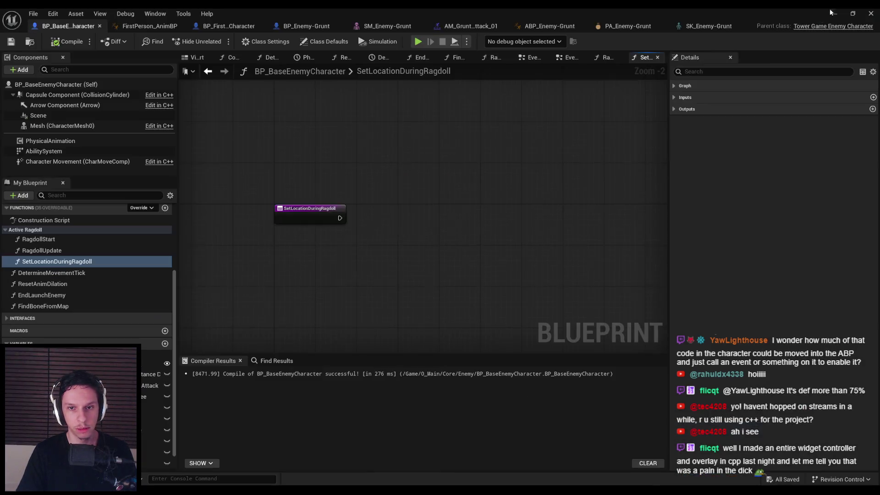
- Wire a Mesh reference into Get Socket Location with In Socket Name spine_01
{"action": "left_click_drag", "start_coordinate": [51, 126], "coordinate": [367, 287]}
{"action": "mouse_move", "coordinate": [392, 287]}
{"action": "left_mouse_down"}
{"action": "mouse_move", "coordinate": [419, 296]}
{"action": "mouse_move", "coordinate": [416, 285]}
{"action": "left_mouse_up"}
{"action": "type", "text": "get socket location"}
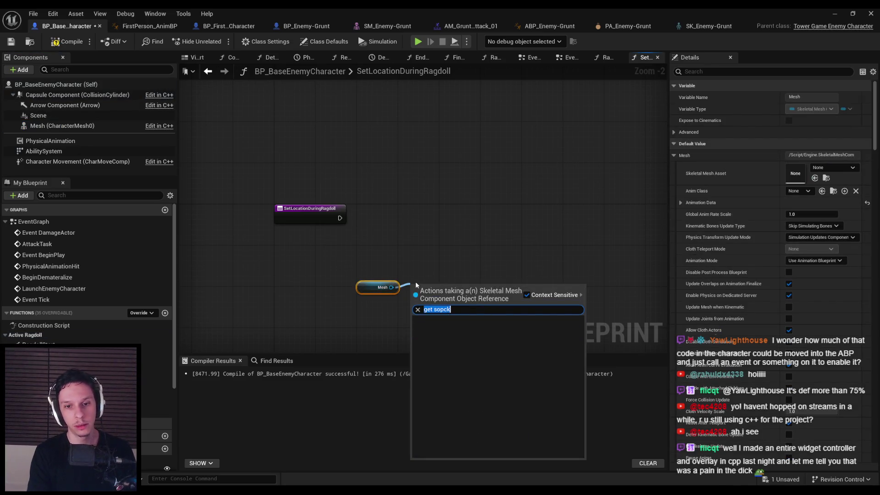
{"action": "key", "text": "Return"}
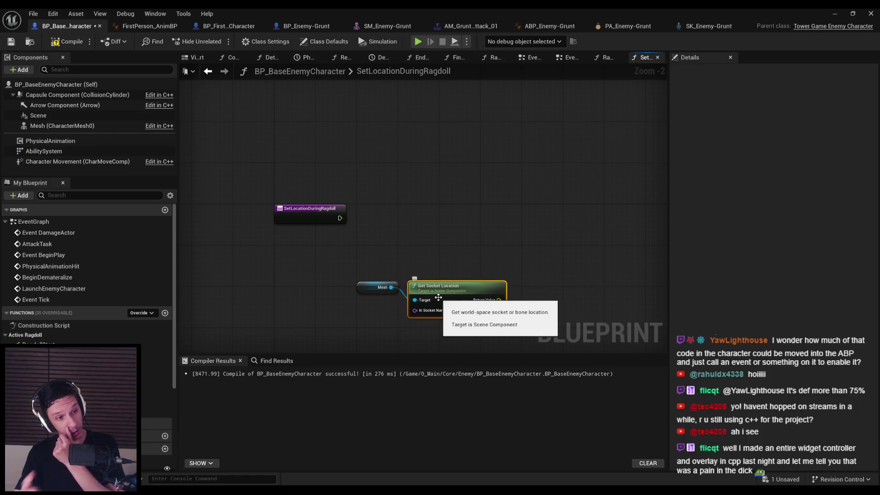
{"action": "left_click", "coordinate": [456, 311]}
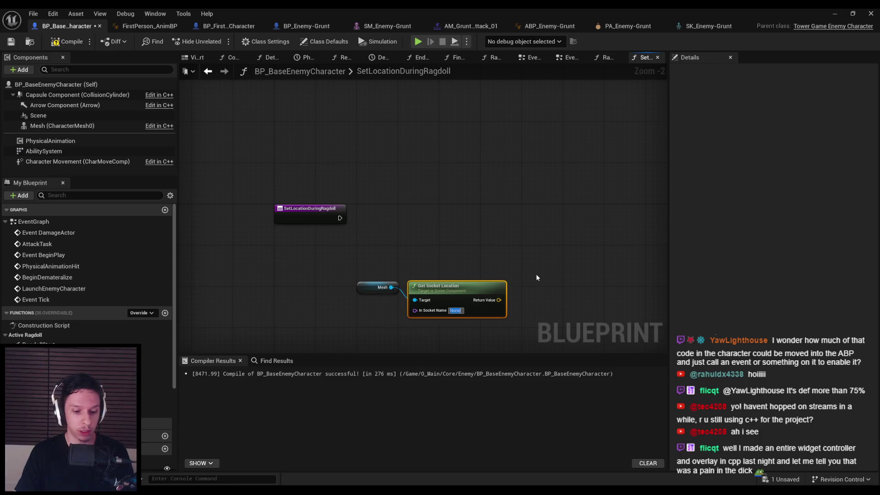
{"action": "type", "text": "spine_01"}
{"action": "key", "text": "Return"}
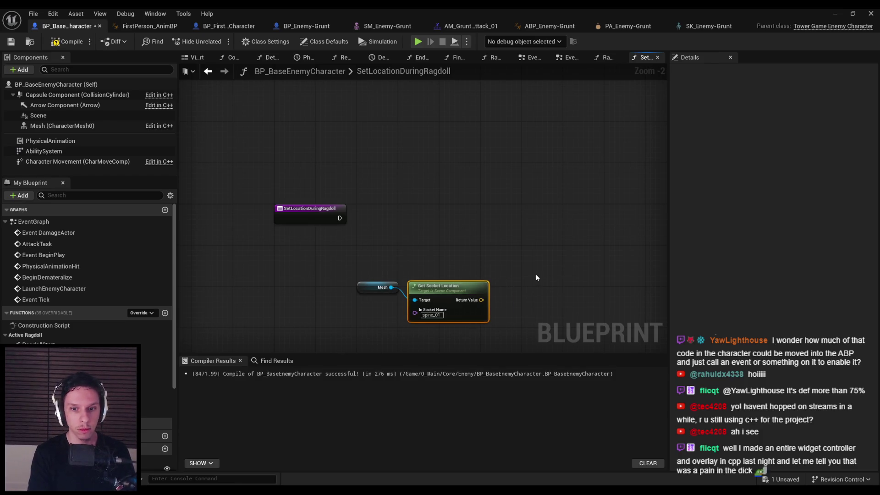
- Check the tutorial, then reposition the Mesh and socket nodes in the graph
{"action": "key", "text": "alt+Tab"}
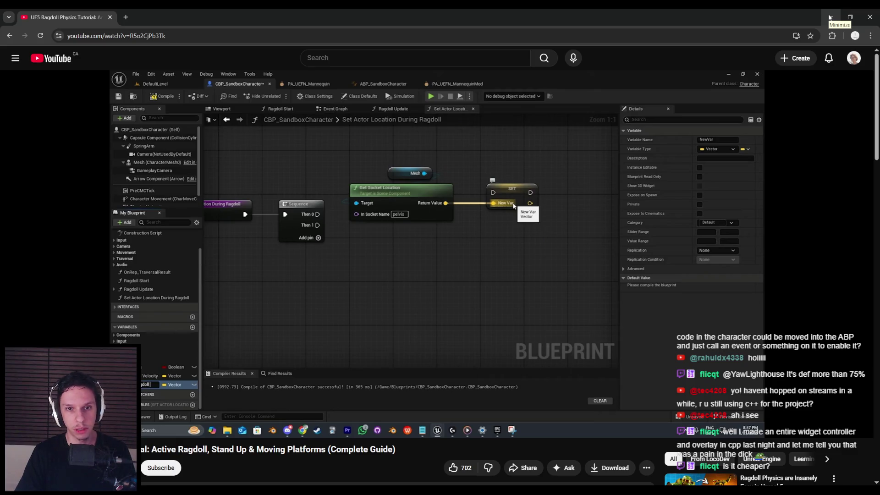
{"action": "left_click", "coordinate": [830, 17]}
{"action": "mouse_move", "coordinate": [355, 271]}
{"action": "left_mouse_down"}
{"action": "mouse_move", "coordinate": [451, 327]}
{"action": "mouse_move", "coordinate": [476, 272]}
{"action": "left_mouse_up"}
{"action": "left_click_drag", "start_coordinate": [483, 227], "coordinate": [401, 220]}
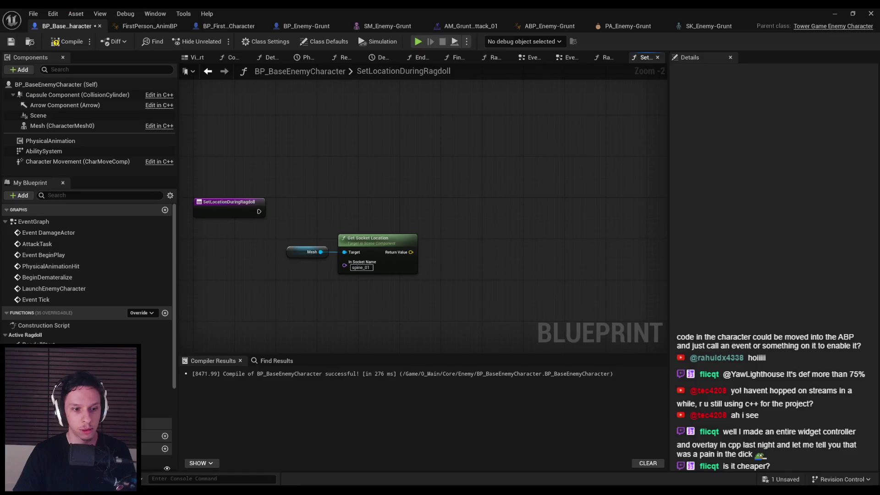
{"action": "key", "text": "alt+Tab"}
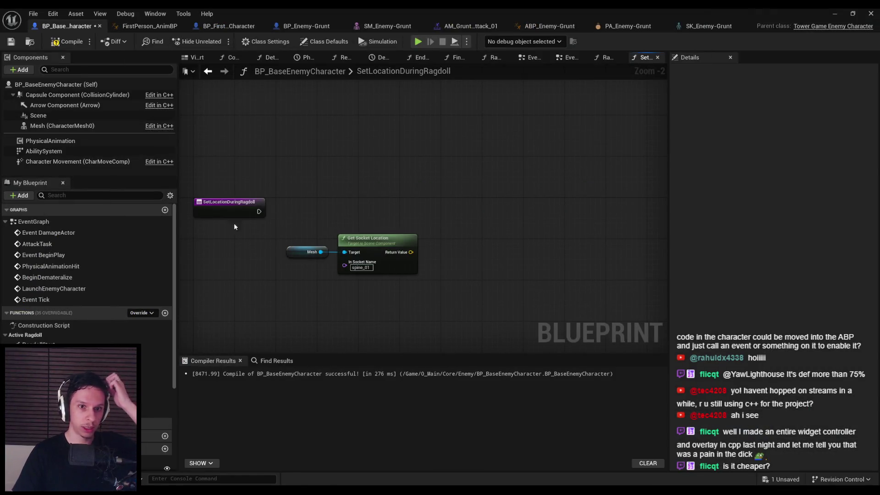
- Add a Sequence node after the function entry
{"action": "left_click_drag", "start_coordinate": [258, 211], "coordinate": [281, 214]}
{"action": "type", "text": "seque"}
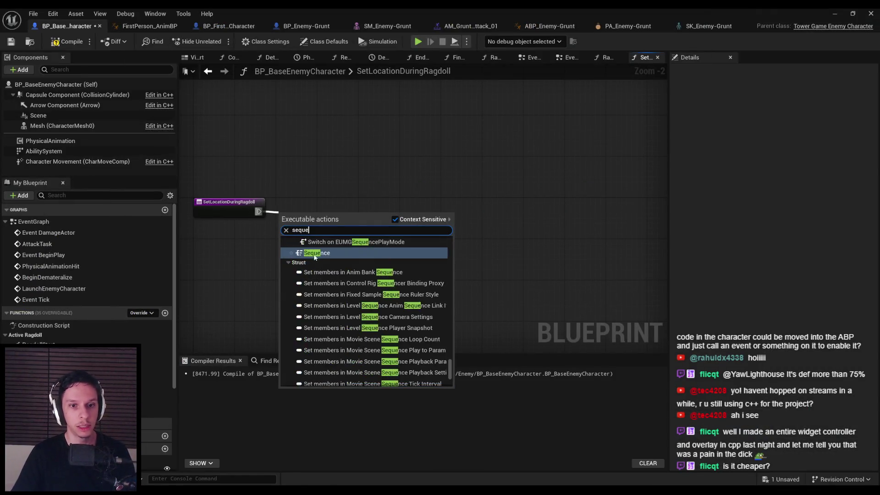
{"action": "key", "text": "Return"}
{"action": "left_click_drag", "start_coordinate": [292, 250], "coordinate": [349, 256]}
- Promote the socket location to local variable TargetRagdollLocation and drive its SET from Sequence Then 0
{"action": "left_click_drag", "start_coordinate": [468, 258], "coordinate": [514, 210]}
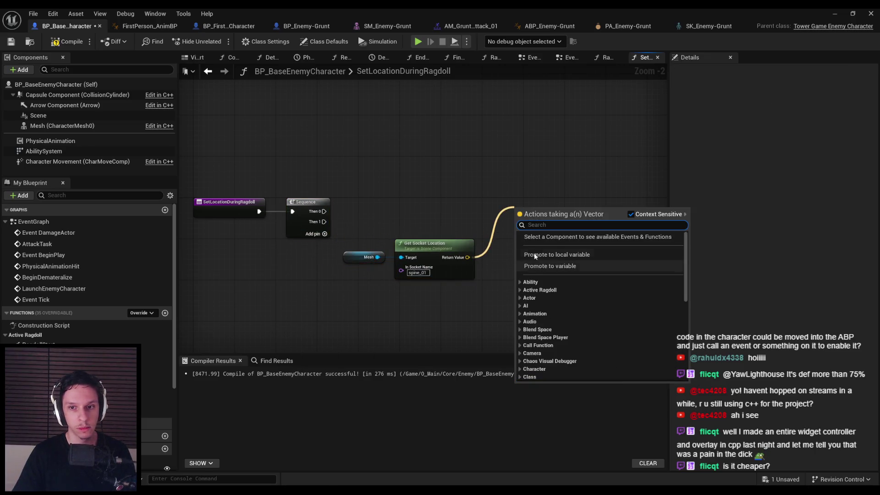
{"action": "left_click", "coordinate": [534, 255]}
{"action": "left_click", "coordinate": [547, 223]}
{"action": "type", "text": "TargetRagdollLocal"}
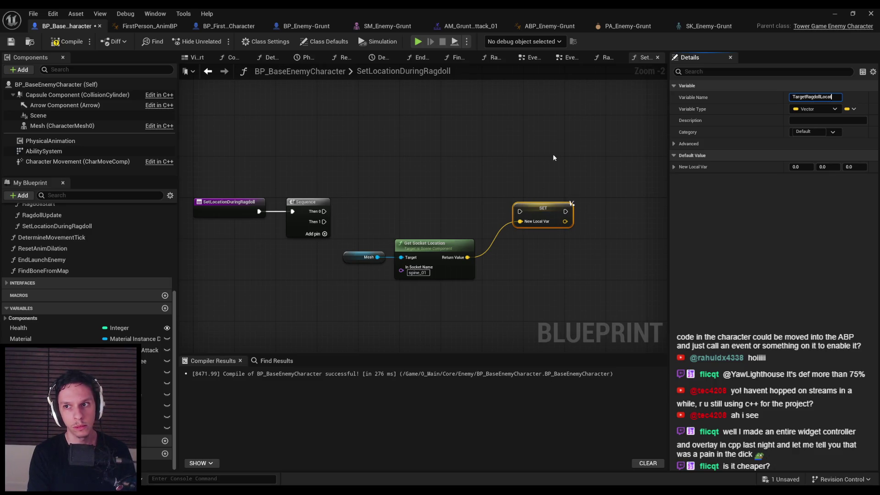
{"action": "type", "text": "ion"}
{"action": "key", "text": "Return"}
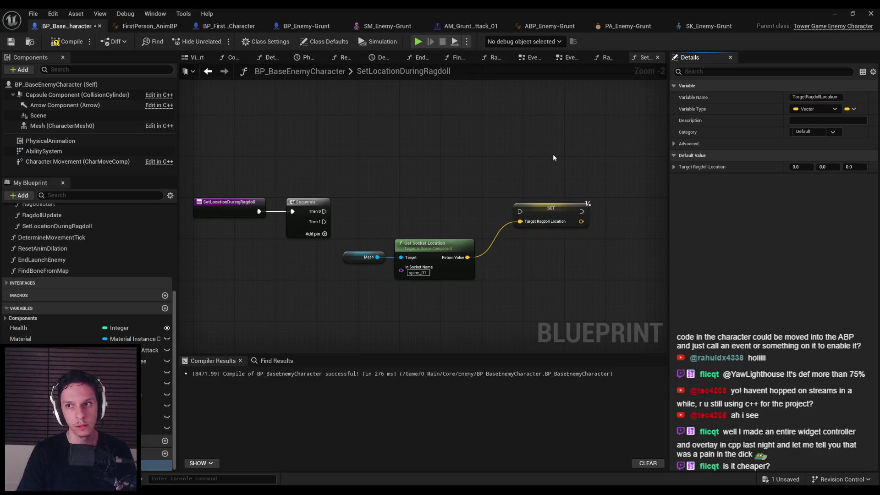
{"action": "left_click_drag", "start_coordinate": [520, 211], "coordinate": [324, 212]}
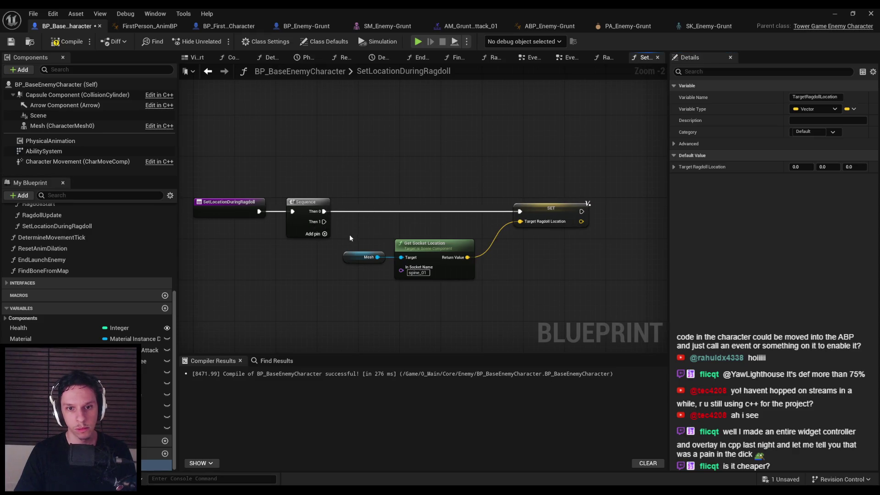
- Rearrange the socket location and SET nodes and centre the graph
{"action": "left_click_drag", "start_coordinate": [349, 237], "coordinate": [404, 275]}
{"action": "left_click_drag", "start_coordinate": [431, 243], "coordinate": [452, 233]}
{"action": "left_click", "coordinate": [550, 208], "text": "ctrl"}
{"action": "left_click_drag", "start_coordinate": [550, 209], "coordinate": [586, 209]}
{"action": "left_click", "coordinate": [592, 301]}
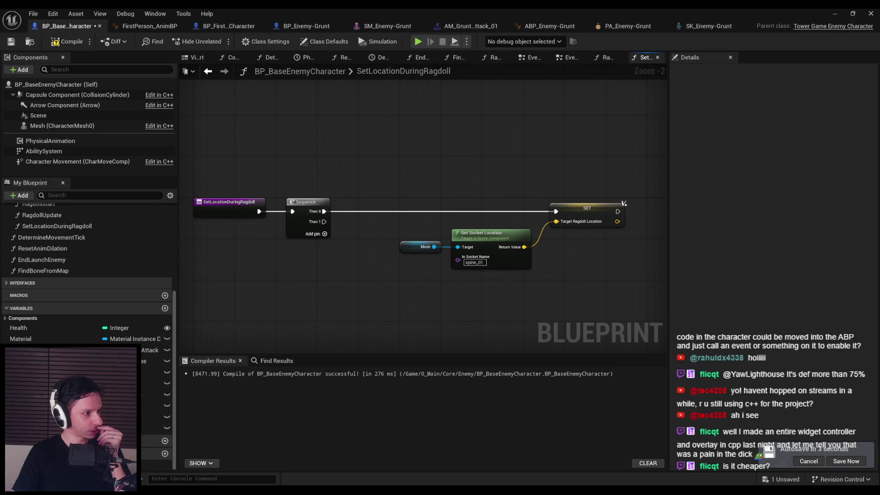
{"action": "left_click_drag", "start_coordinate": [430, 307], "coordinate": [418, 249]}
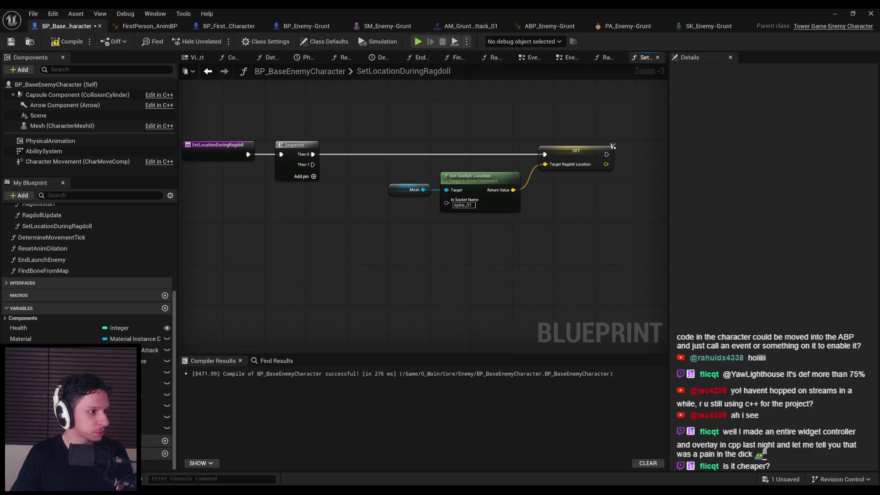
- Bring the tutorial browser over the editor, maximize it, and seek the video
{"action": "mouse_move", "coordinate": [459, 9]}
{"action": "left_mouse_down"}
{"action": "mouse_move", "coordinate": [431, 142]}
{"action": "mouse_move", "coordinate": [460, 27]}
{"action": "mouse_move", "coordinate": [403, 67]}
{"action": "left_mouse_up"}
{"action": "double_click", "coordinate": [404, 64]}
{"action": "mouse_move", "coordinate": [461, 397]}
{"action": "left_mouse_down"}
{"action": "mouse_move", "coordinate": [480, 397]}
{"action": "mouse_move", "coordinate": [464, 399]}
{"action": "left_mouse_up"}
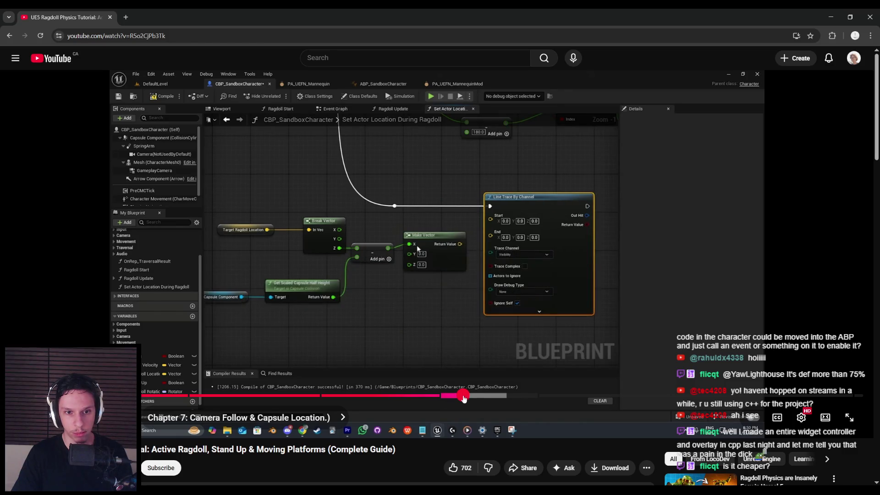
- Seek the tutorial to about 33 minutes, then switch back to Unreal
{"action": "left_click_drag", "start_coordinate": [464, 399], "coordinate": [472, 399]}
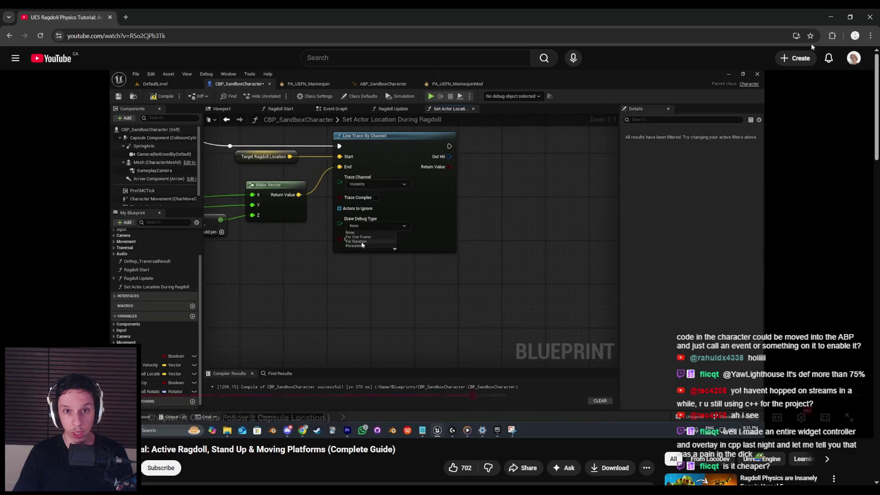
{"action": "key", "text": "alt+Tab"}
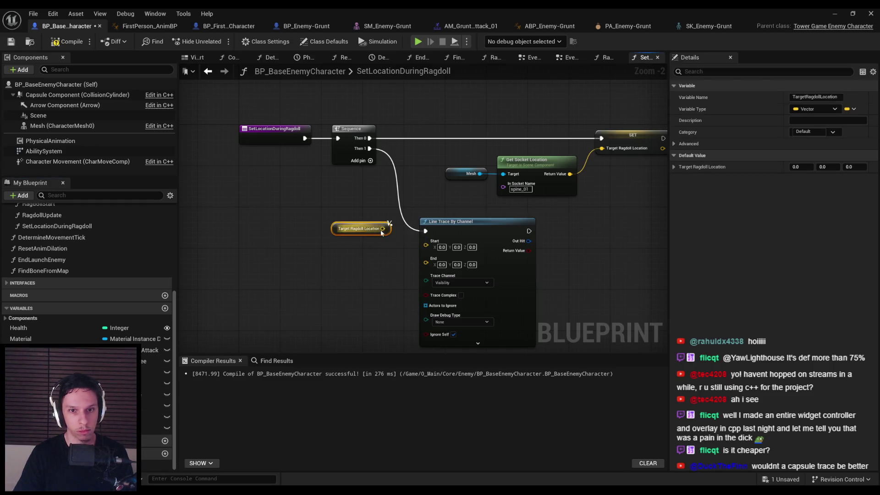
- Add a Get Scaled Capsule Half Height node, pausing the tutorial for reference
{"action": "type", "text": "capsule hal"}
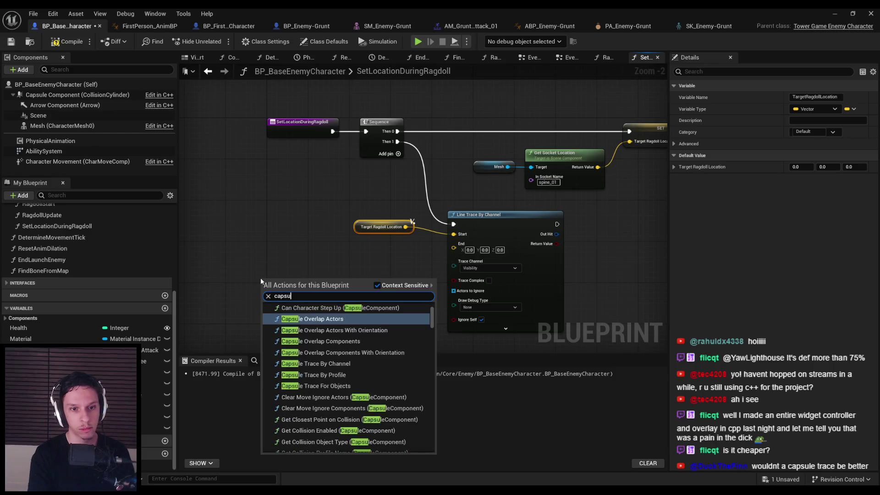
{"action": "key", "text": "Up"}
{"action": "key", "text": "Up"}
{"action": "key", "text": "Up"}
{"action": "key", "text": "Up"}
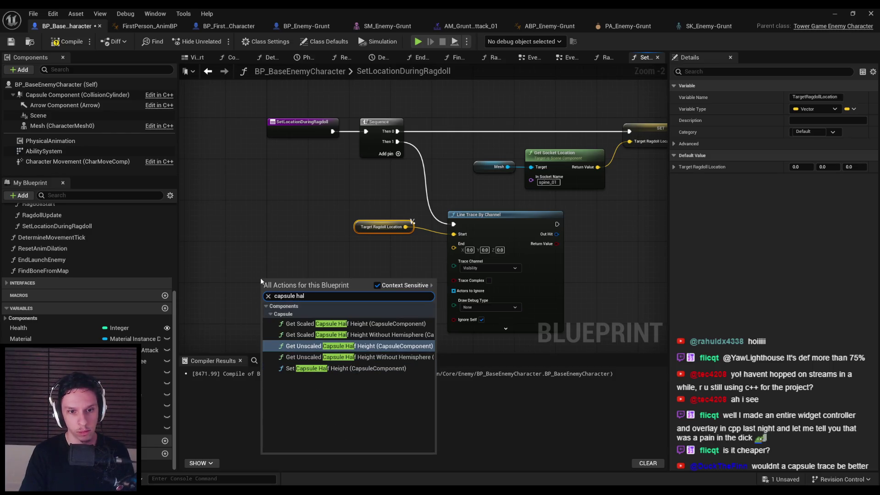
{"action": "key", "text": "Return"}
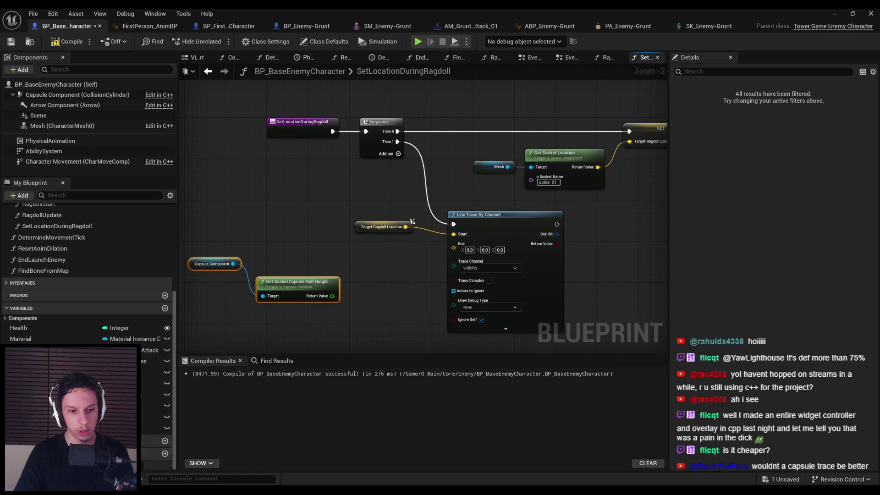
{"action": "key", "text": "alt+Tab"}
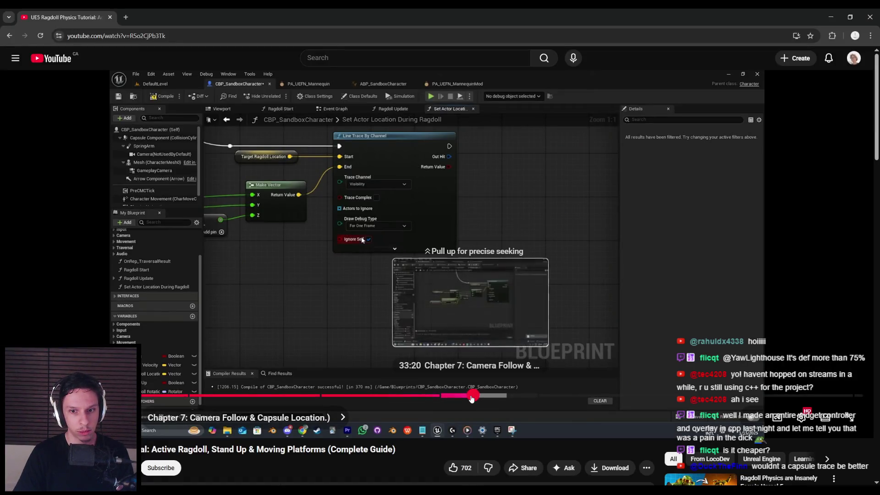
{"action": "left_click", "coordinate": [471, 395]}
{"action": "left_click", "coordinate": [449, 336]}
{"action": "left_click", "coordinate": [831, 17]}
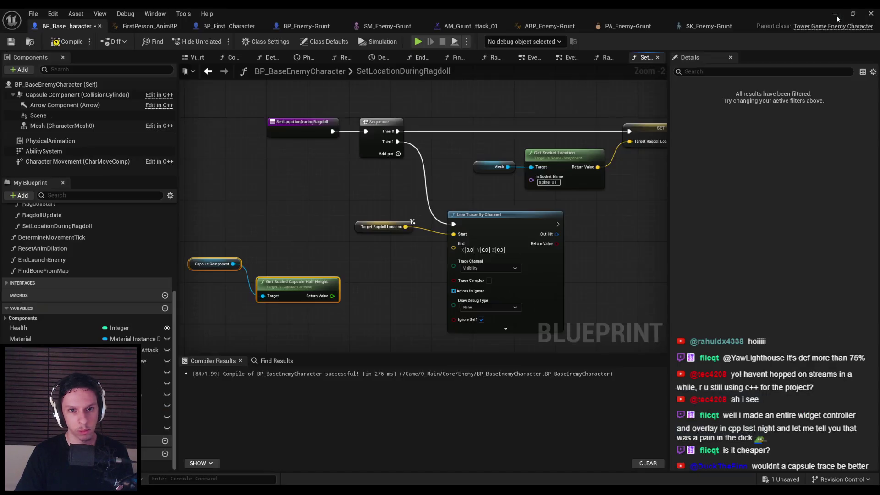
- Align the capsule nodes and break a pasted Target Ragdoll Location getter into X, Y, Z
{"action": "left_click_drag", "start_coordinate": [389, 261], "coordinate": [474, 253]}
{"action": "key", "text": "q"}
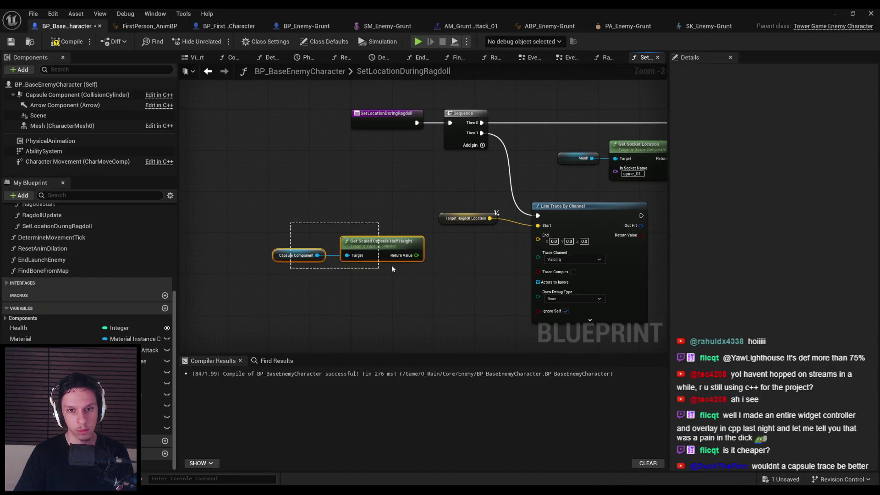
{"action": "key", "text": "ctrl+v"}
{"action": "left_click_drag", "start_coordinate": [392, 239], "coordinate": [415, 241]}
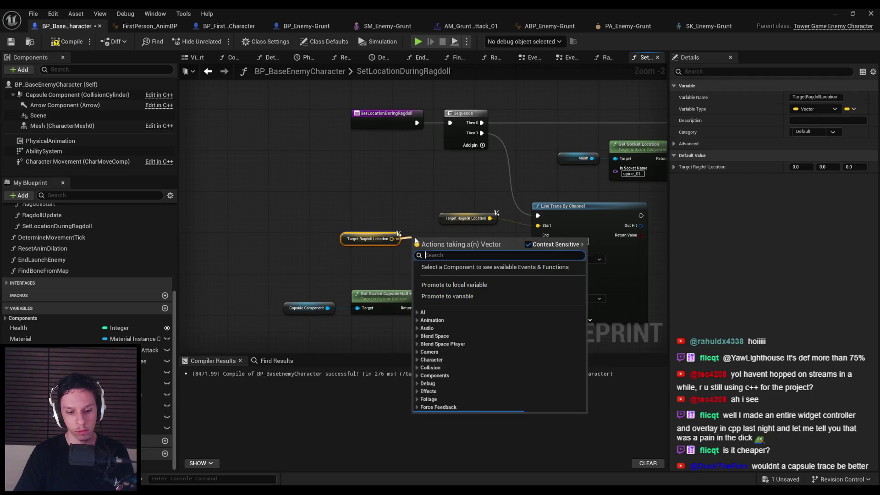
{"action": "type", "text": "break vector"}
{"action": "left_click", "coordinate": [425, 264]}
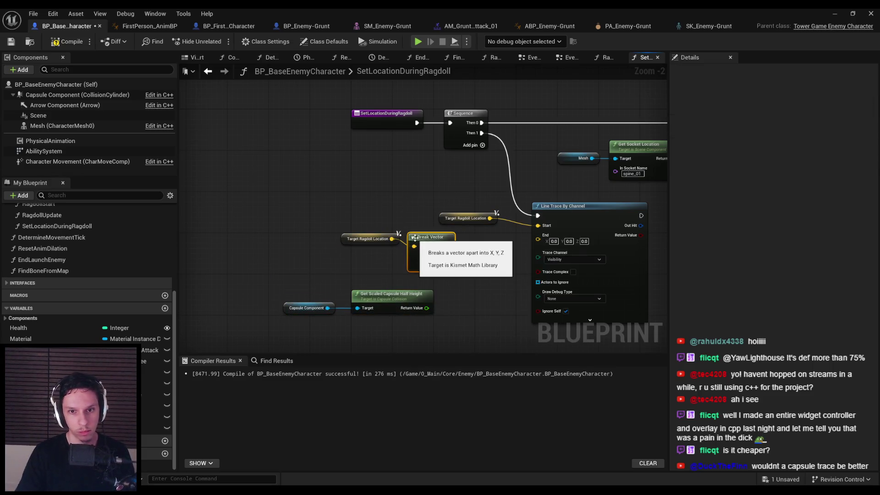
- Subtract the capsule's scaled half height from the Target Ragdoll Location Z
{"action": "mouse_move", "coordinate": [425, 264]}
{"action": "left_mouse_down"}
{"action": "mouse_move", "coordinate": [373, 264]}
{"action": "mouse_move", "coordinate": [414, 266]}
{"action": "left_mouse_up"}
{"action": "type", "text": "-"}
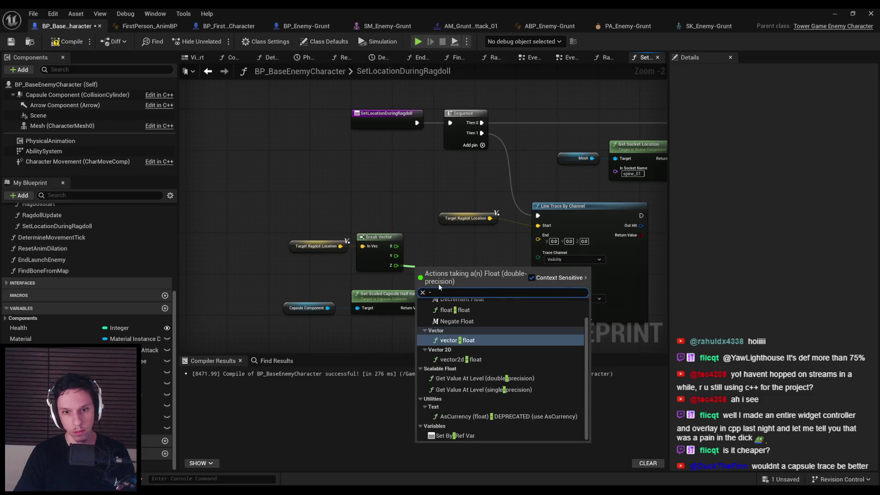
{"action": "key", "text": "Return"}
{"action": "left_click_drag", "start_coordinate": [396, 264], "coordinate": [421, 269]}
{"action": "type", "text": "-"}
{"action": "key", "text": "Return"}
{"action": "scroll", "coordinate": [437, 270], "scroll_direction": "up", "scroll_amount": 2}
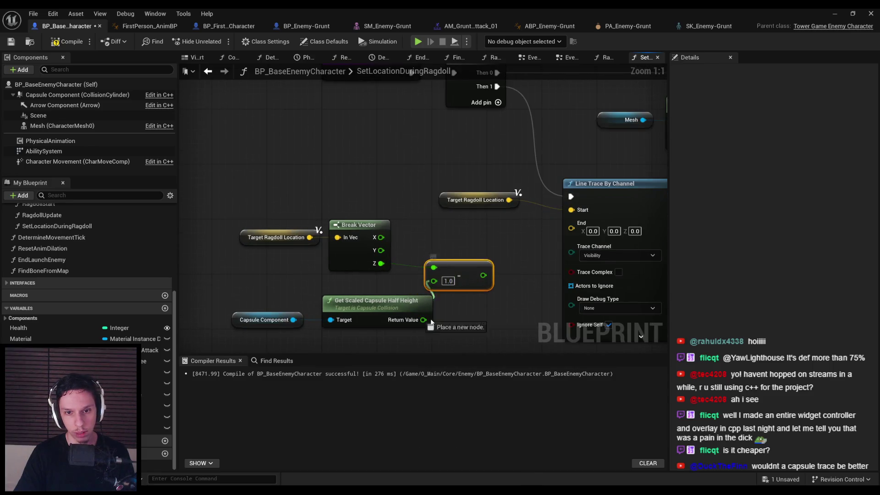
{"action": "left_click_drag", "start_coordinate": [423, 319], "coordinate": [421, 288]}
- Build a Make Vector from X, Y and the lowered Z into the Line Trace End
{"action": "left_click_drag", "start_coordinate": [232, 286], "coordinate": [386, 274]}
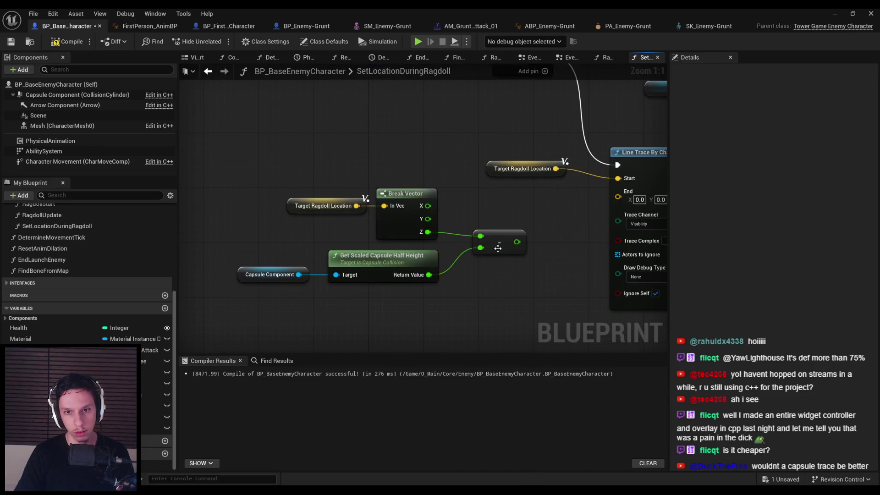
{"action": "type", "text": "make"}
{"action": "mouse_move", "coordinate": [483, 202]}
{"action": "left_mouse_down"}
{"action": "mouse_move", "coordinate": [426, 230]}
{"action": "mouse_move", "coordinate": [434, 226]}
{"action": "left_mouse_up"}
{"action": "type", "text": " ve"}
{"action": "key", "text": "Return"}
{"action": "left_click_drag", "start_coordinate": [383, 254], "coordinate": [388, 242]}
{"action": "left_click_drag", "start_coordinate": [464, 304], "coordinate": [219, 182]}
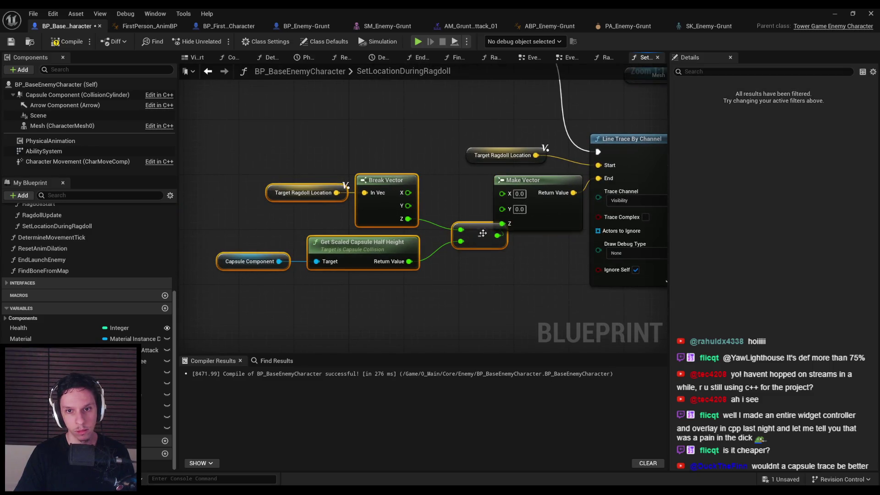
{"action": "left_click_drag", "start_coordinate": [386, 179], "coordinate": [345, 194]}
{"action": "mouse_move", "coordinate": [502, 208]}
{"action": "left_mouse_down"}
{"action": "mouse_move", "coordinate": [389, 227]}
{"action": "mouse_move", "coordinate": [386, 204]}
{"action": "mouse_move", "coordinate": [367, 206]}
{"action": "left_mouse_up"}
{"action": "left_click_drag", "start_coordinate": [367, 219], "coordinate": [502, 208]}
{"action": "left_click_drag", "start_coordinate": [545, 258], "coordinate": [466, 279]}
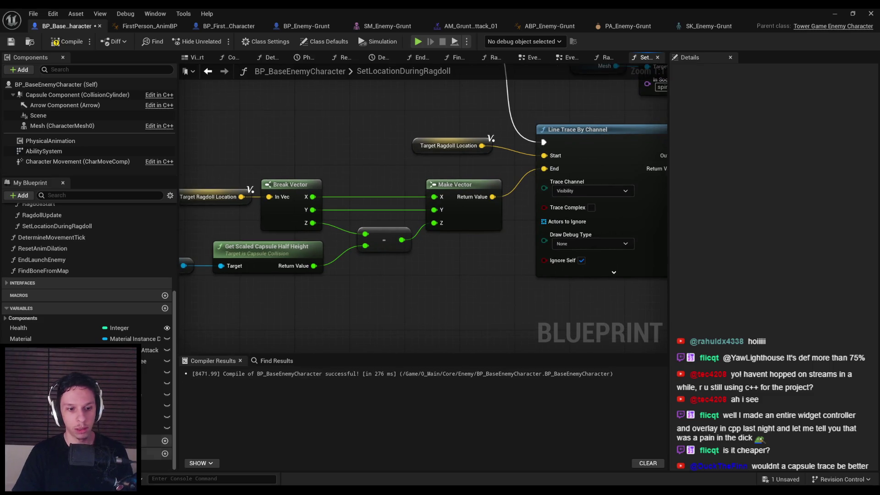
- Compare with the tutorial, tidy the trace nodes, and compile and save the blueprint
{"action": "key", "text": "alt+Tab"}
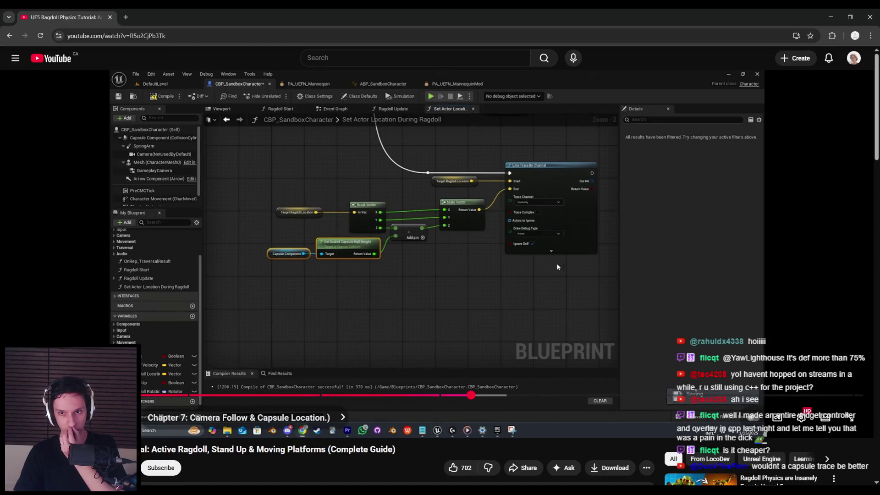
{"action": "key", "text": "alt+Tab"}
{"action": "mouse_move", "coordinate": [493, 297]}
{"action": "left_mouse_down"}
{"action": "mouse_move", "coordinate": [491, 249]}
{"action": "mouse_move", "coordinate": [500, 277]}
{"action": "mouse_move", "coordinate": [205, 141]}
{"action": "left_mouse_up"}
{"action": "left_click", "coordinate": [302, 190]}
{"action": "left_click_drag", "start_coordinate": [303, 189], "coordinate": [311, 200]}
{"action": "left_click", "coordinate": [326, 304]}
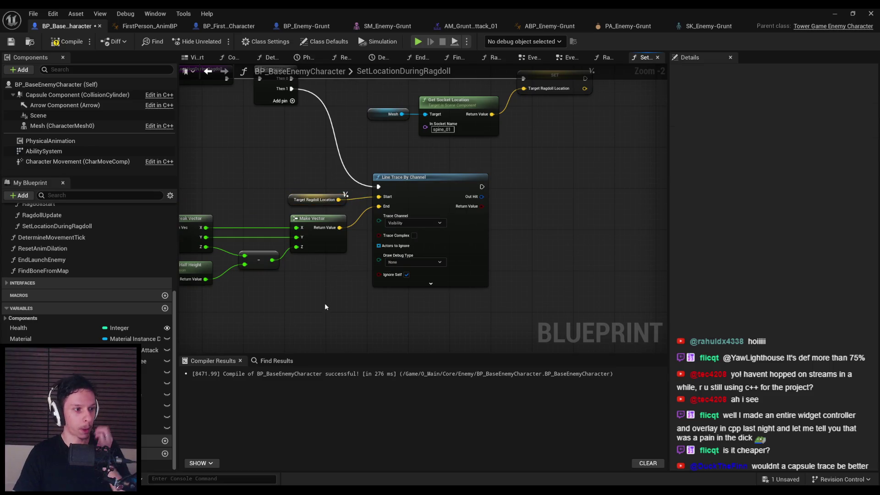
{"action": "left_click", "coordinate": [62, 41]}
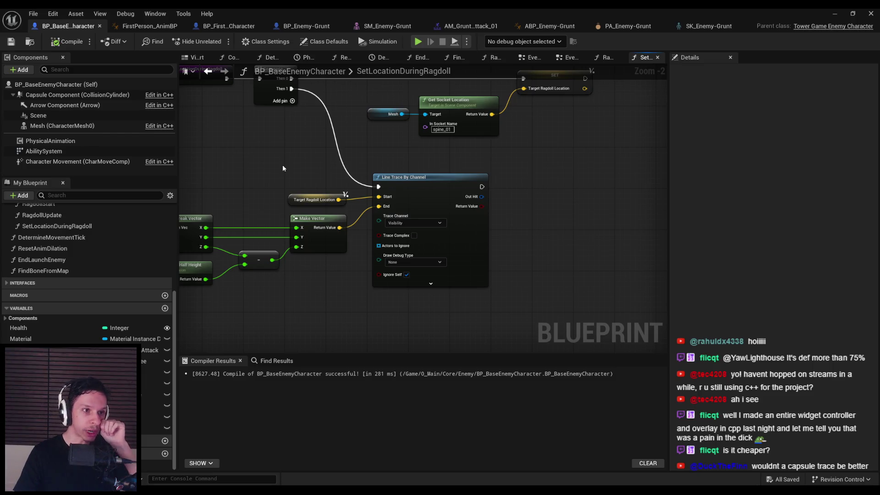
{"action": "scroll", "coordinate": [504, 214], "scroll_direction": "down", "scroll_amount": 1}
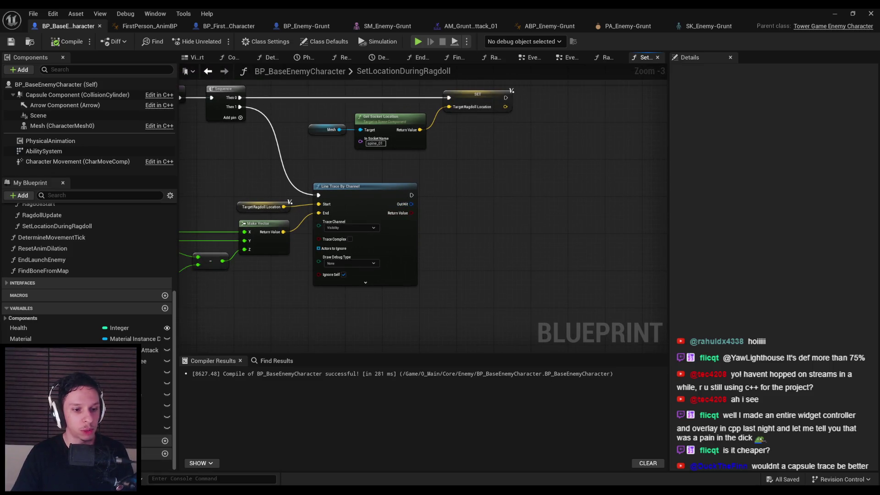
{"action": "key", "text": "alt+Tab"}
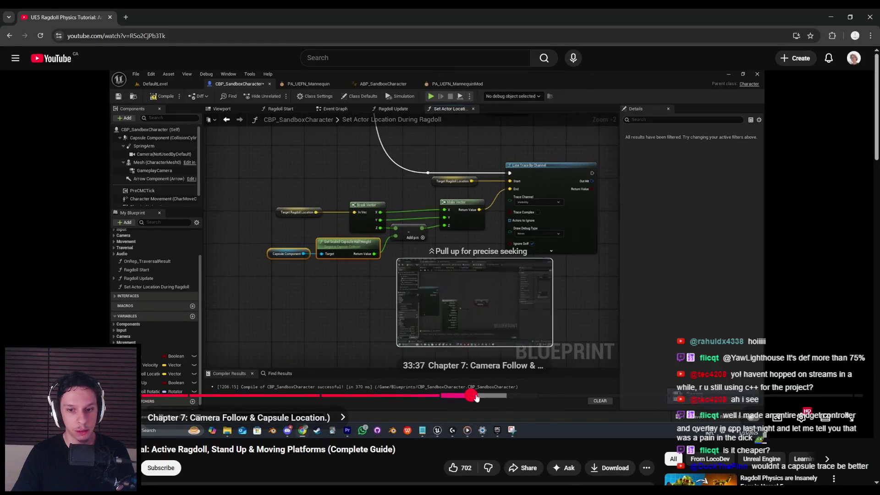
- Scrub the tutorial to the Impact Point Z subtraction and ABS part and watch full screen
{"action": "left_click", "coordinate": [479, 397]}
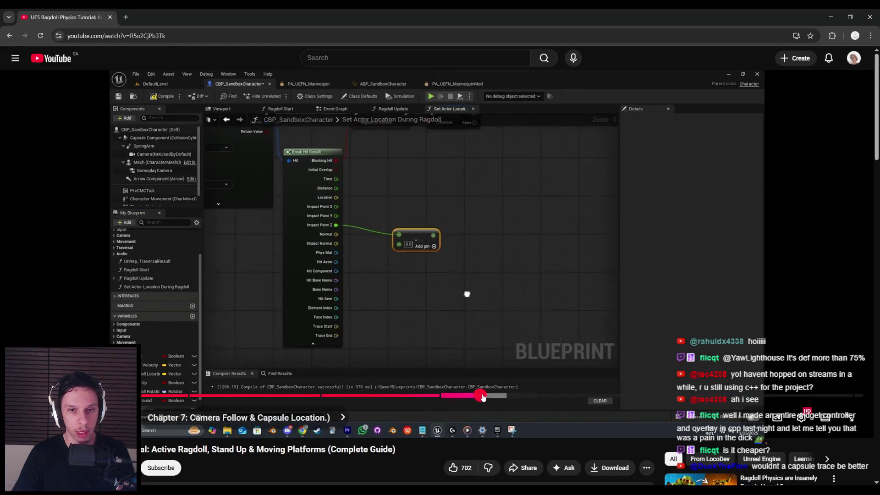
{"action": "left_click_drag", "start_coordinate": [482, 397], "coordinate": [490, 397]}
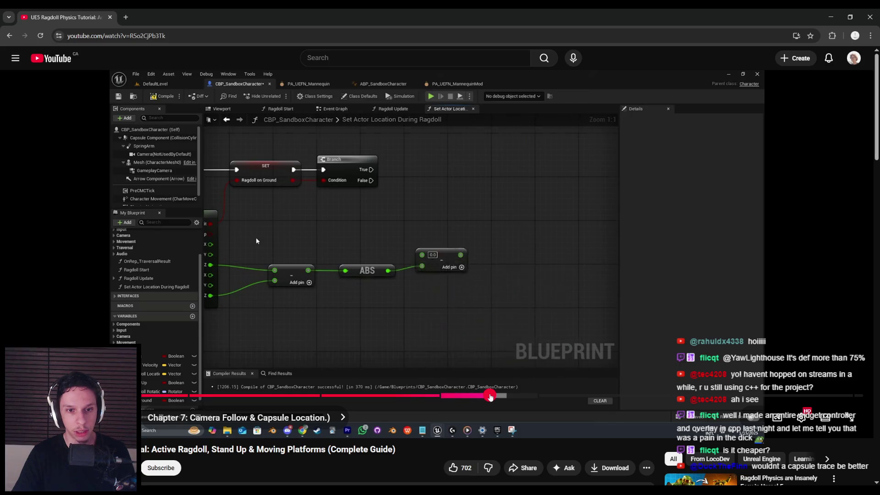
{"action": "double_click", "coordinate": [475, 353]}
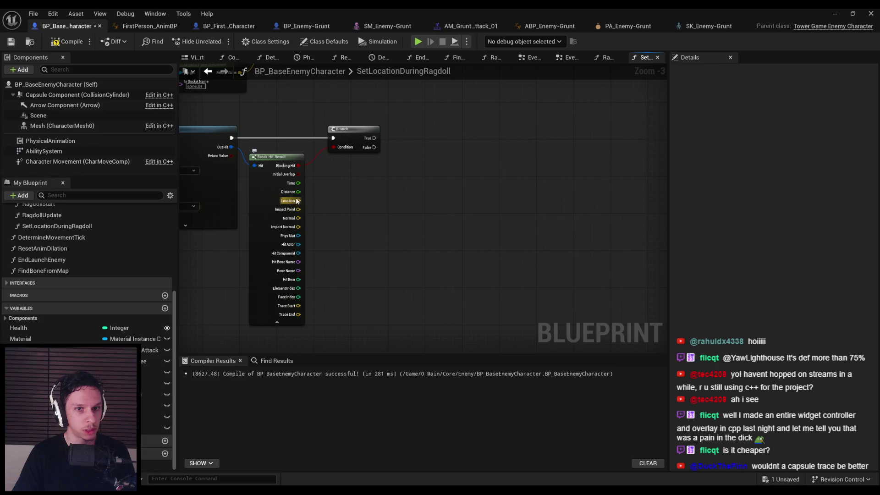
- Split the Impact Point pin and add a float subtraction on Impact Point Z
{"action": "right_click", "coordinate": [298, 209]}
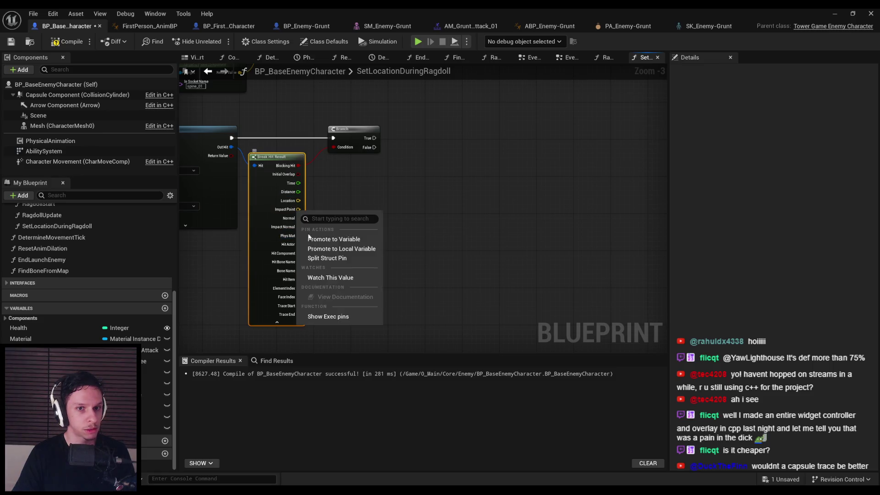
{"action": "left_click", "coordinate": [327, 258]}
{"action": "mouse_move", "coordinate": [299, 226]}
{"action": "left_mouse_down"}
{"action": "mouse_move", "coordinate": [372, 265]}
{"action": "mouse_move", "coordinate": [364, 290]}
{"action": "left_mouse_up"}
{"action": "type", "text": "-"}
{"action": "left_click", "coordinate": [411, 330]}
- Split Trace Start, wire its Z into the subtraction, and hide unused hit result pins
{"action": "right_click", "coordinate": [300, 325]}
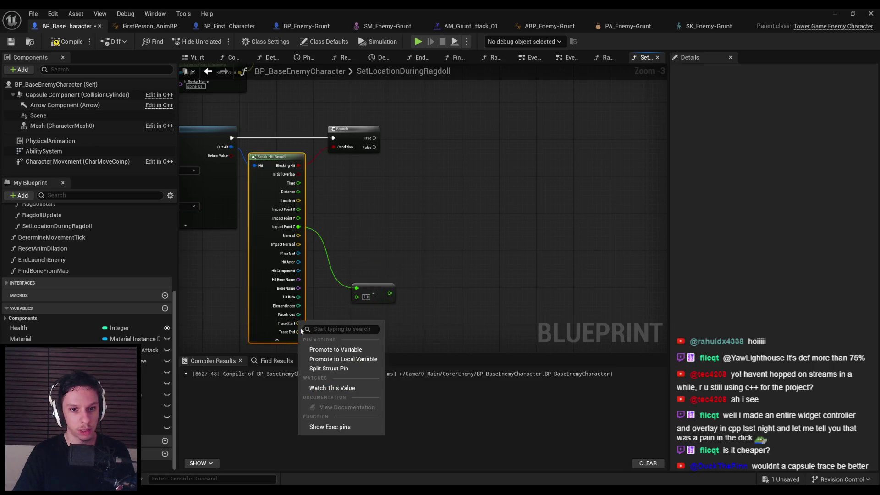
{"action": "left_click", "coordinate": [329, 368]}
{"action": "left_click_drag", "start_coordinate": [299, 339], "coordinate": [354, 294]}
{"action": "key", "text": "Escape"}
{"action": "left_click_drag", "start_coordinate": [299, 339], "coordinate": [357, 295]}
{"action": "left_click", "coordinate": [365, 268]}
{"action": "left_click", "coordinate": [359, 307]}
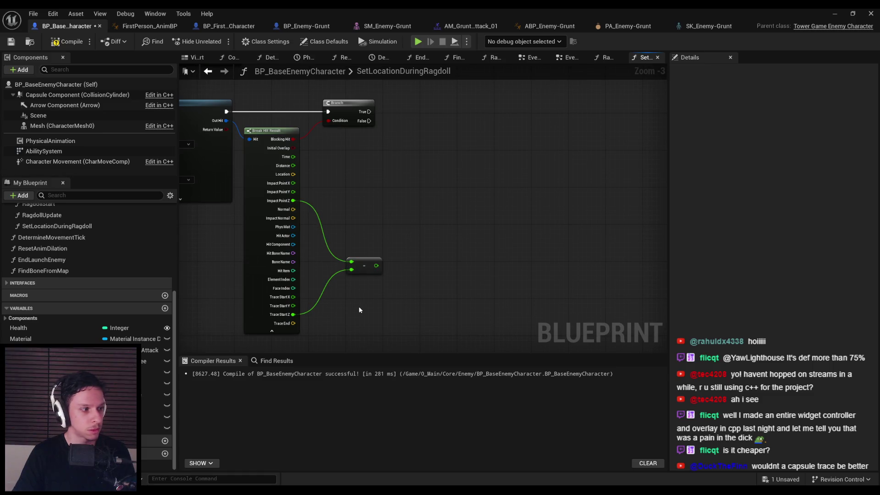
{"action": "left_click", "coordinate": [272, 330]}
- Pass the Impact Point Z minus Trace Start Z difference through an ABS node
{"action": "left_click_drag", "start_coordinate": [370, 264], "coordinate": [346, 193]}
{"action": "left_click_drag", "start_coordinate": [347, 229], "coordinate": [301, 266]}
{"action": "left_click_drag", "start_coordinate": [311, 231], "coordinate": [344, 230]}
{"action": "type", "text": "abs"}
{"action": "key", "text": "Return"}
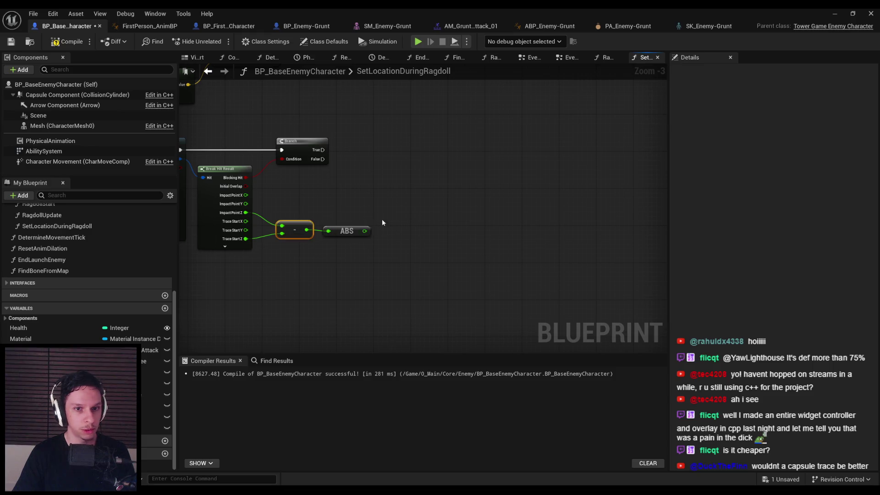
- Move the capsule half height nodes beside the ABS node in the line trace chain
{"action": "left_click_drag", "start_coordinate": [333, 261], "coordinate": [635, 246]}
{"action": "scroll", "coordinate": [635, 246], "scroll_direction": "down", "scroll_amount": 1}
{"action": "left_click_drag", "start_coordinate": [284, 231], "coordinate": [240, 210]}
{"action": "scroll", "coordinate": [378, 250], "scroll_direction": "up", "scroll_amount": 5}
{"action": "mouse_move", "coordinate": [312, 215]}
{"action": "left_mouse_down"}
{"action": "mouse_move", "coordinate": [377, 250]}
{"action": "mouse_move", "coordinate": [437, 206]}
{"action": "mouse_move", "coordinate": [409, 210]}
{"action": "left_mouse_up"}
{"action": "left_click_drag", "start_coordinate": [514, 279], "coordinate": [323, 241]}
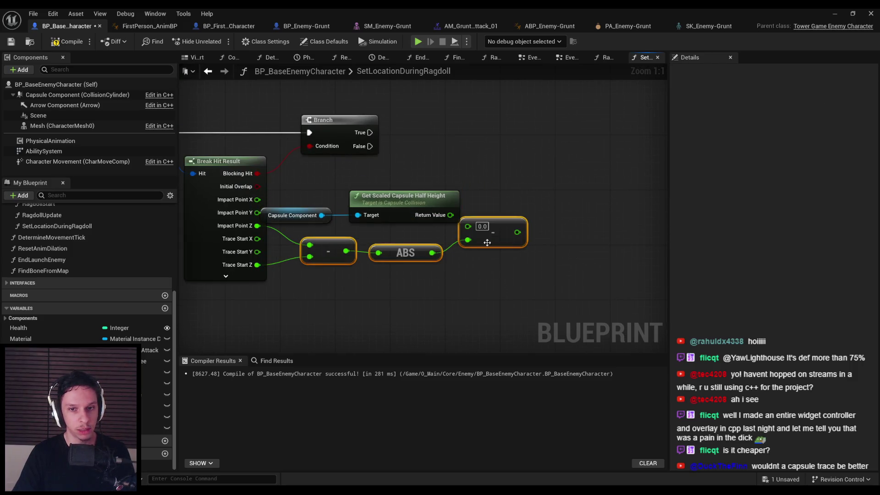
- Feed the scaled capsule half height into the last subtraction and arrange the capsule, ABS and subtraction nodes
{"action": "left_click_drag", "start_coordinate": [473, 243], "coordinate": [487, 250]}
{"action": "left_click", "coordinate": [298, 188]}
{"action": "left_click_drag", "start_coordinate": [298, 188], "coordinate": [413, 215]}
{"action": "mouse_move", "coordinate": [430, 215]}
{"action": "left_mouse_down"}
{"action": "mouse_move", "coordinate": [444, 222]}
{"action": "mouse_move", "coordinate": [425, 218]}
{"action": "left_mouse_up"}
{"action": "left_click_drag", "start_coordinate": [559, 278], "coordinate": [334, 238]}
{"action": "mouse_move", "coordinate": [518, 250]}
{"action": "left_mouse_down"}
{"action": "mouse_move", "coordinate": [545, 257]}
{"action": "mouse_move", "coordinate": [485, 230]}
{"action": "mouse_move", "coordinate": [485, 222]}
{"action": "left_mouse_up"}
{"action": "left_click", "coordinate": [546, 273]}
{"action": "left_click_drag", "start_coordinate": [456, 267], "coordinate": [463, 266]}
{"action": "left_click_drag", "start_coordinate": [454, 301], "coordinate": [321, 238]}
{"action": "left_click", "coordinate": [479, 322]}
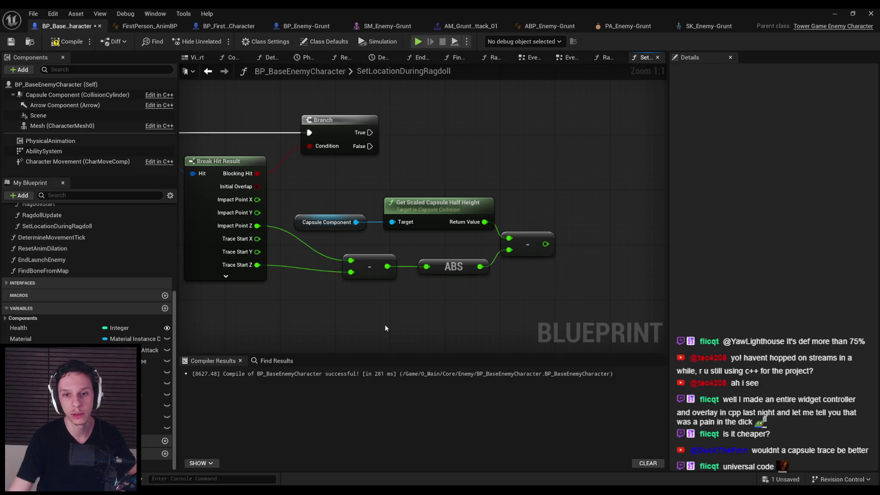
- Compile and save the blueprint after a final tidy of the subtraction nodes
{"action": "left_click_drag", "start_coordinate": [534, 252], "coordinate": [548, 252]}
{"action": "left_click_drag", "start_coordinate": [482, 299], "coordinate": [444, 179]}
{"action": "left_click", "coordinate": [408, 156]}
{"action": "key", "text": "F7"}
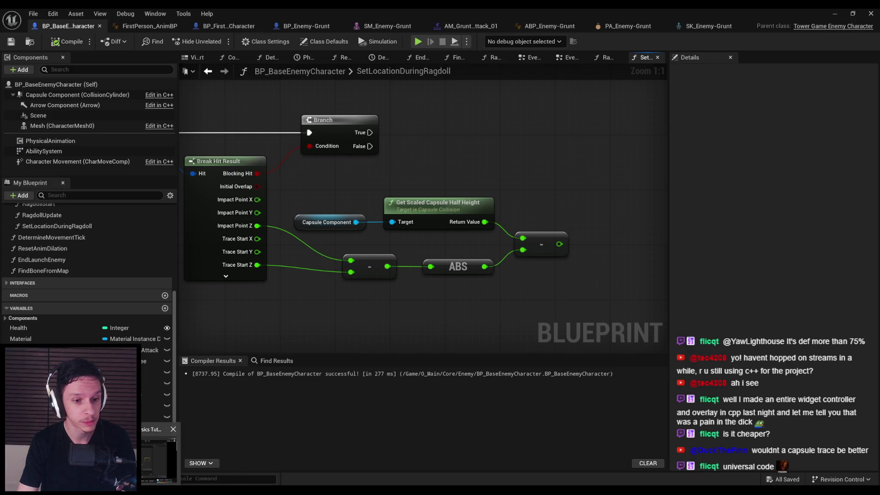
{"action": "left_click_drag", "start_coordinate": [397, 312], "coordinate": [366, 283]}
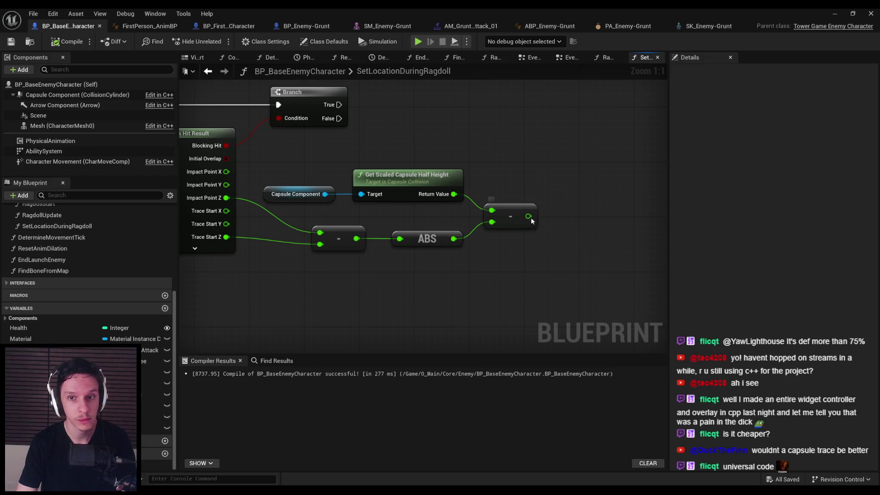
- Add a float + node after the subtraction result
{"action": "left_click_drag", "start_coordinate": [532, 219], "coordinate": [592, 185]}
{"action": "type", "text": "+"}
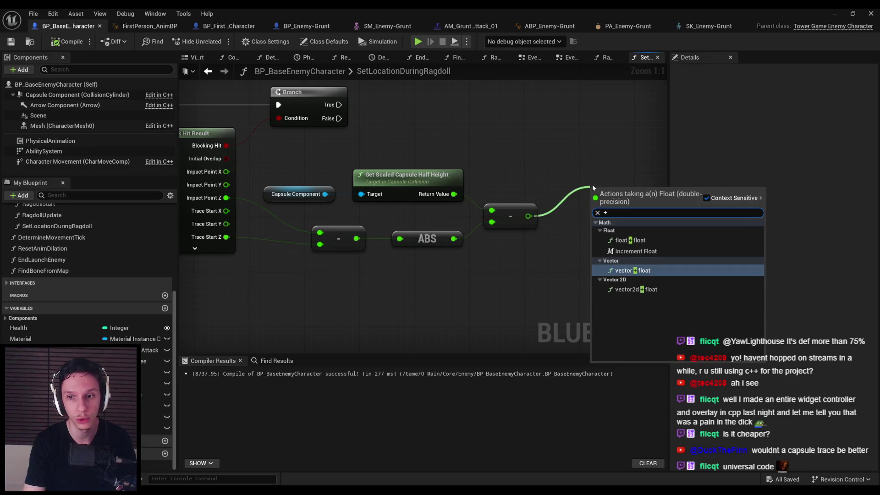
{"action": "key", "text": "Up"}
{"action": "key", "text": "Up"}
{"action": "key", "text": "Return"}
{"action": "scroll", "coordinate": [615, 234], "scroll_direction": "down", "scroll_amount": 2}
{"action": "scroll", "coordinate": [570, 260], "scroll_direction": "down", "scroll_amount": 1}
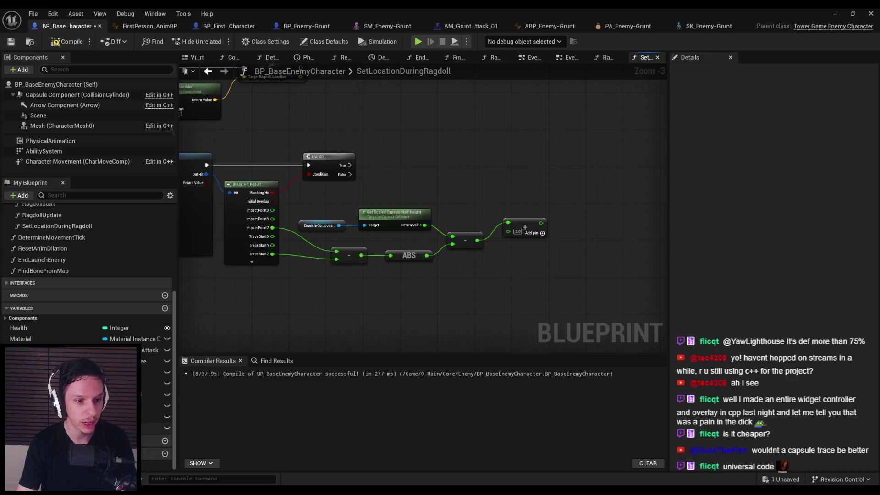
- Put the IsRagdolling variable in a new ActiveRagdoll category, then go to the RagdollUpdate graph
{"action": "left_click", "coordinate": [156, 428]}
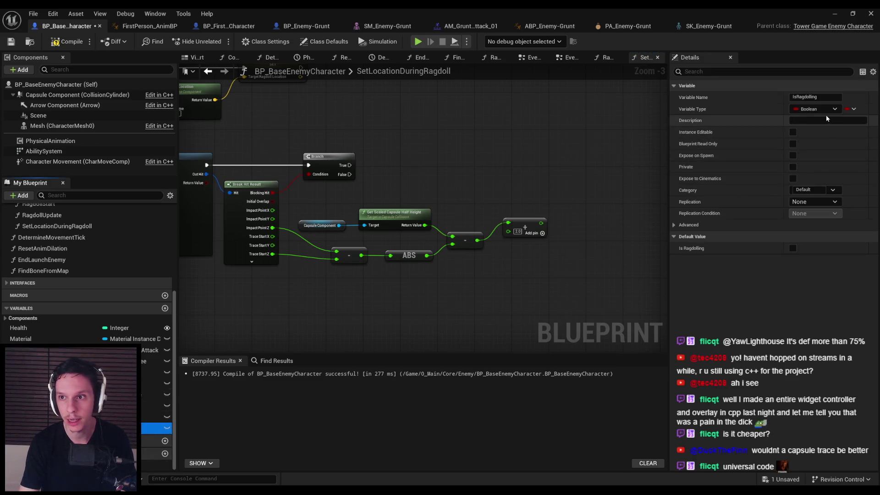
{"action": "left_click", "coordinate": [818, 191]}
{"action": "scroll", "coordinate": [89, 301], "scroll_direction": "up", "scroll_amount": 2}
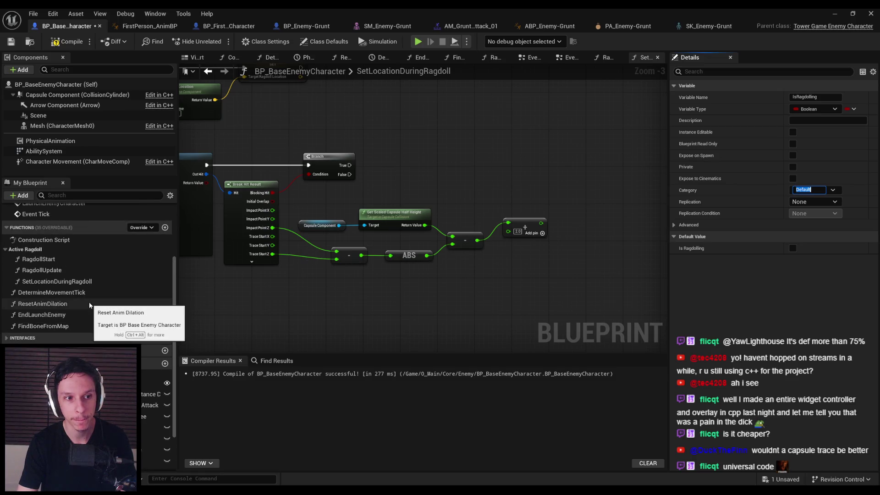
{"action": "type", "text": "ActiveRagdoll"}
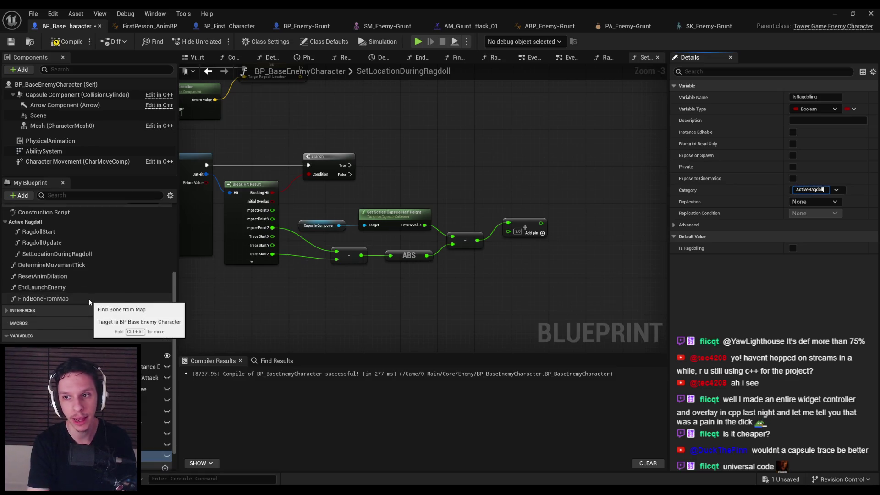
{"action": "key", "text": "Return"}
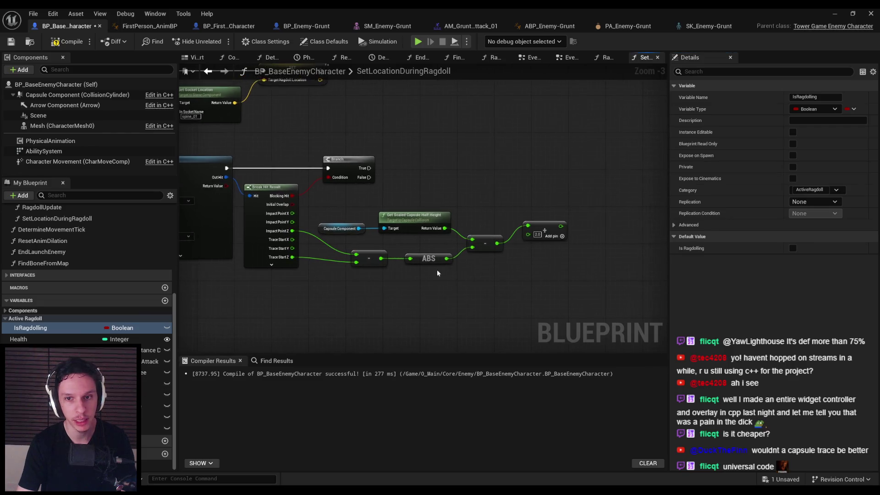
{"action": "scroll", "coordinate": [545, 236], "scroll_direction": "up", "scroll_amount": 3}
{"action": "left_click", "coordinate": [546, 236]}
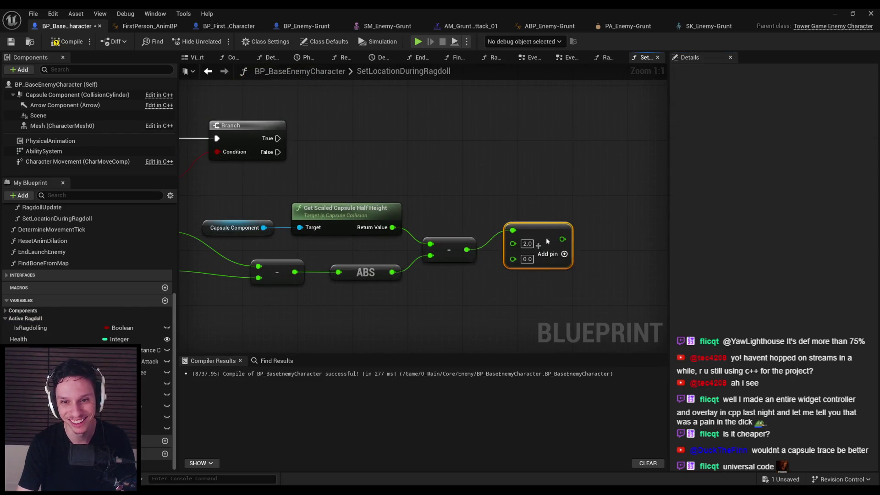
{"action": "scroll", "coordinate": [548, 219], "scroll_direction": "down", "scroll_amount": 2}
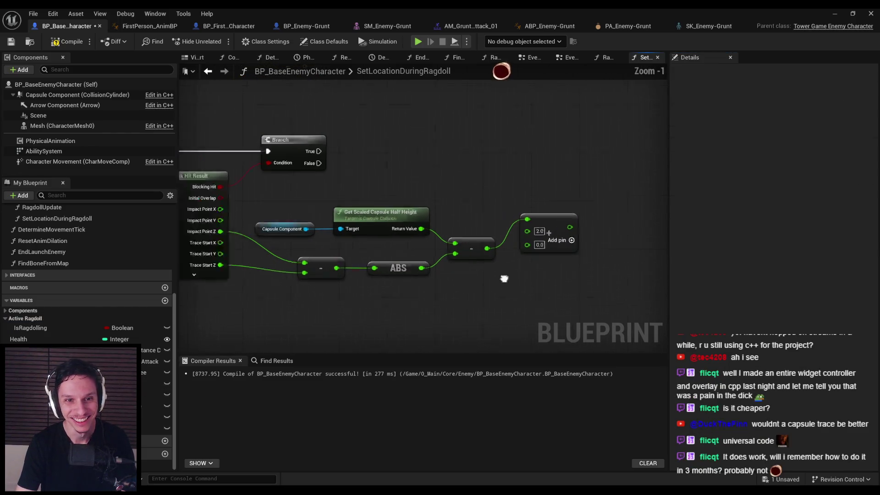
{"action": "left_click", "coordinate": [606, 60]}
- Create a new Vector variable named LastRagdollVelocity2
{"action": "scroll", "coordinate": [406, 204], "scroll_direction": "up", "scroll_amount": 1}
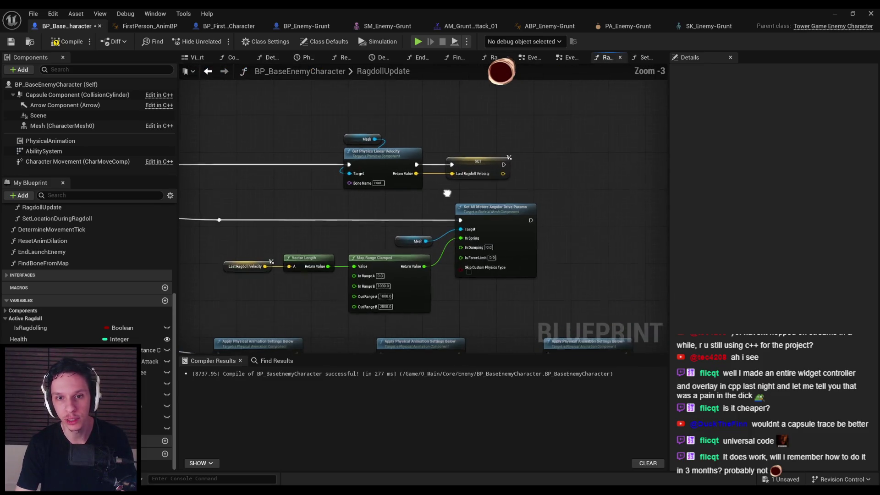
{"action": "right_click", "coordinate": [473, 164]}
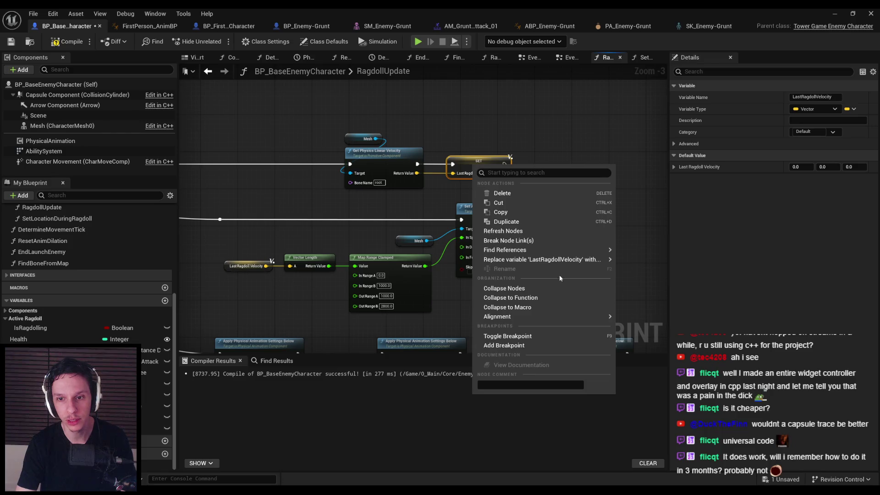
{"action": "mouse_move", "coordinate": [557, 263]}
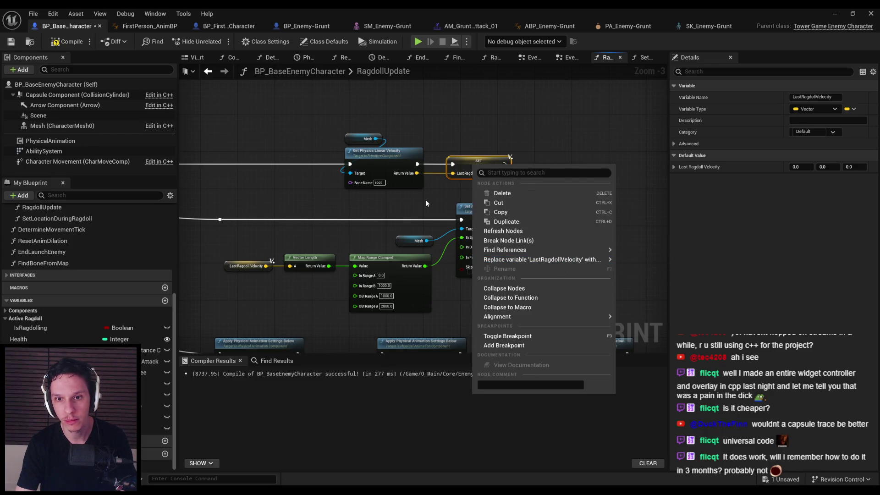
{"action": "right_click", "coordinate": [436, 191]}
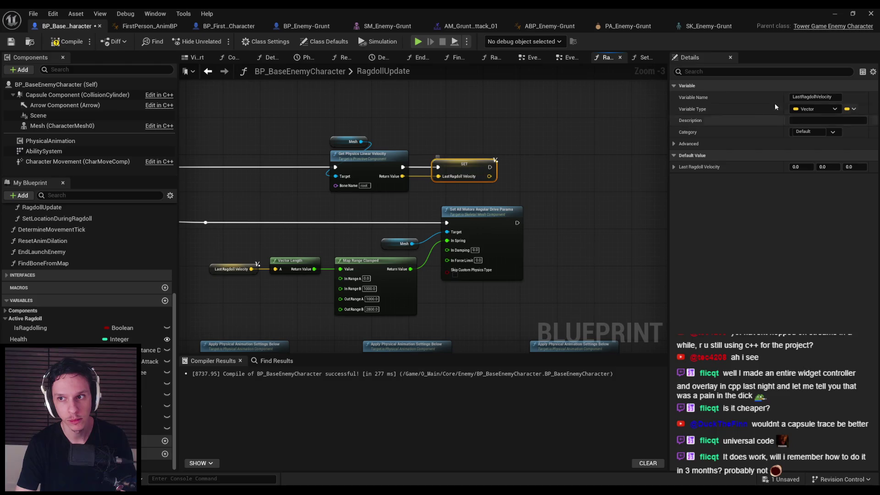
{"action": "left_click", "coordinate": [816, 97]}
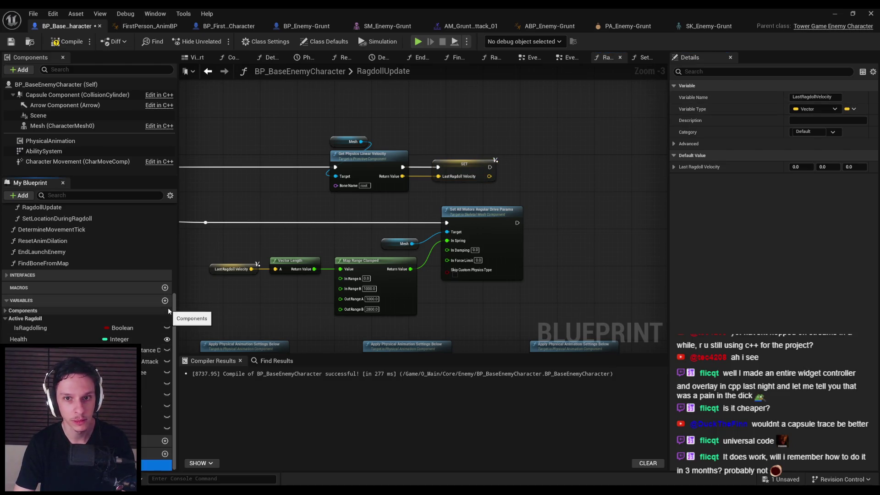
{"action": "left_click", "coordinate": [165, 301]}
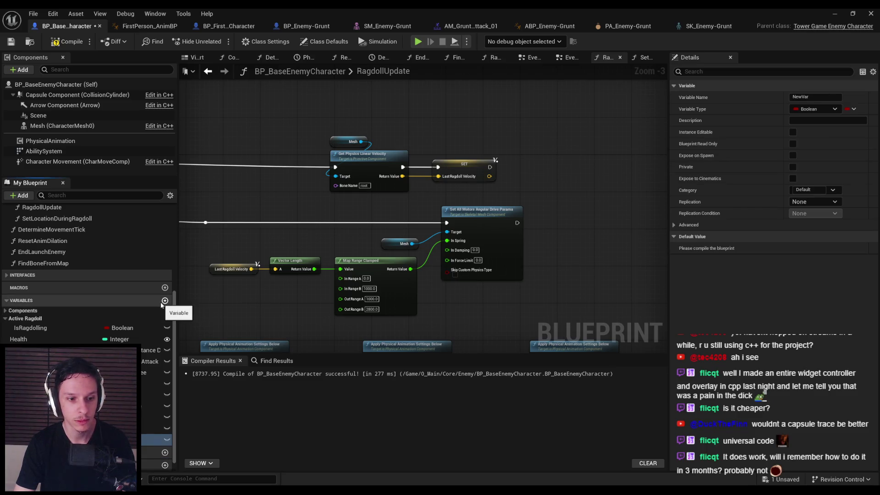
{"action": "type", "text": "LastRagdollVelocity2"}
{"action": "key", "text": "Return"}
{"action": "left_click", "coordinate": [140, 439]}
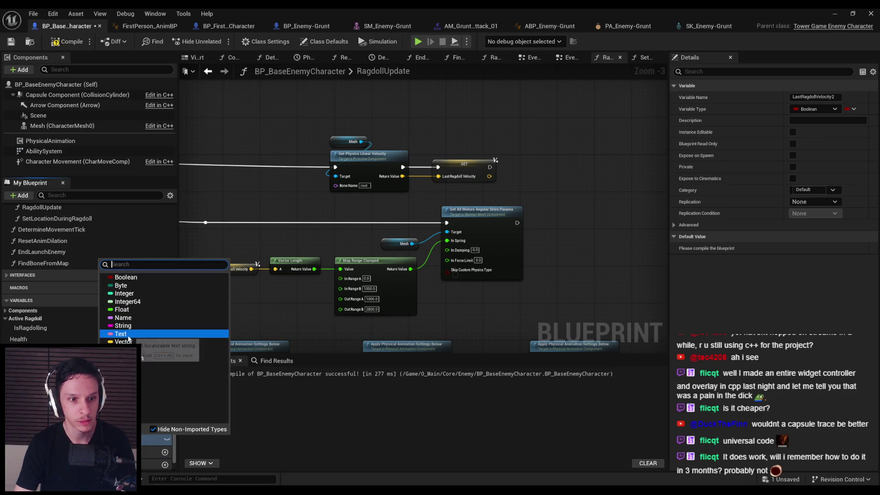
{"action": "left_click", "coordinate": [124, 341]}
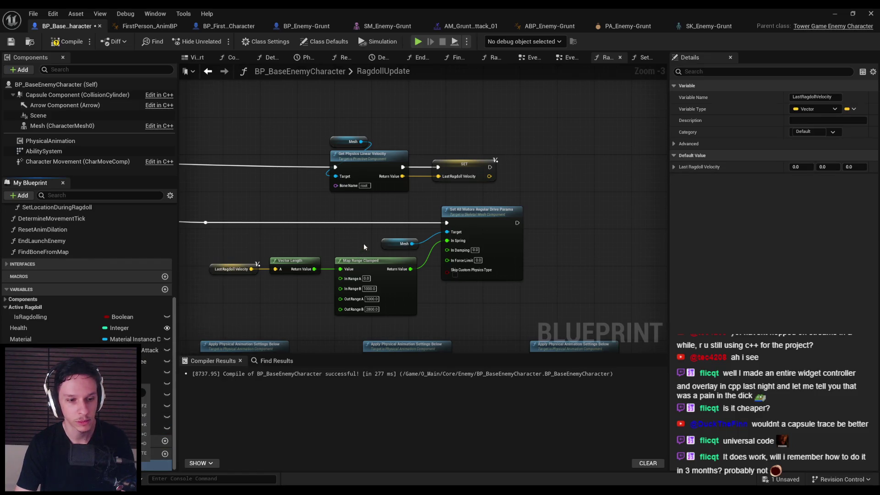
- Point the velocity SET node and the first getter at LastRagdollVelocity2
{"action": "right_click", "coordinate": [491, 138]}
{"action": "mouse_move", "coordinate": [559, 233]}
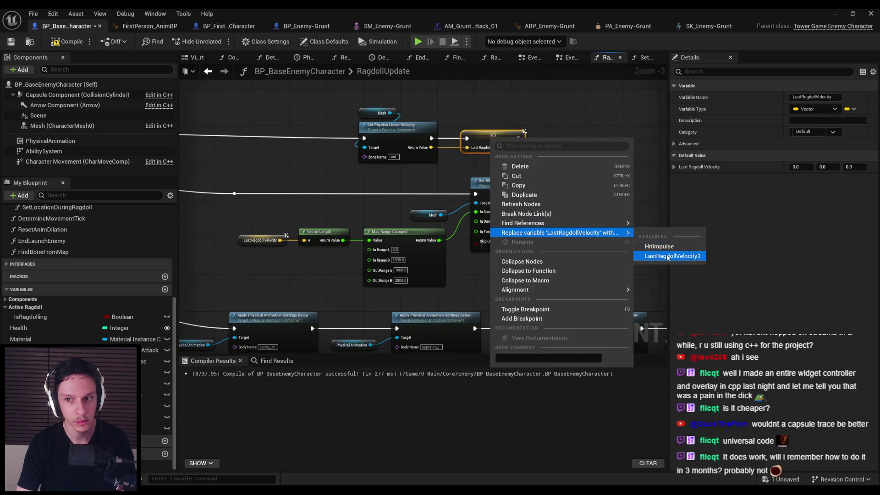
{"action": "left_click", "coordinate": [668, 257]}
{"action": "right_click", "coordinate": [332, 223]}
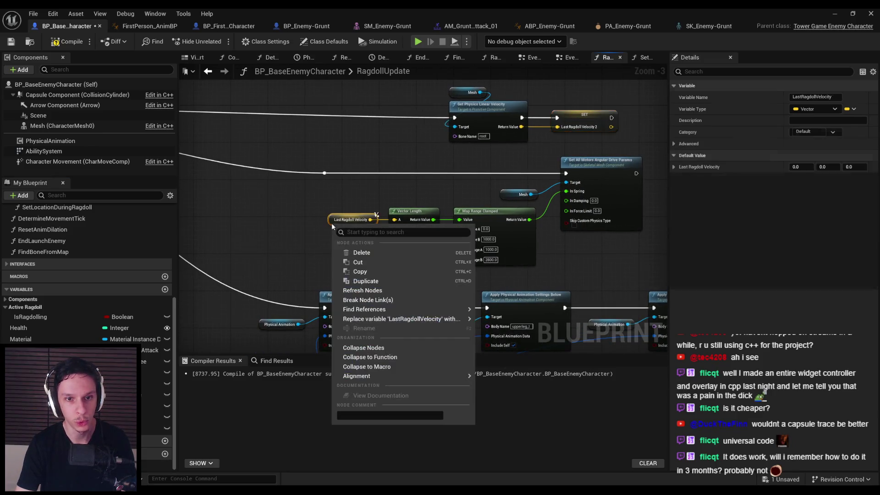
{"action": "mouse_move", "coordinate": [399, 319]}
{"action": "left_click", "coordinate": [514, 343]}
- Swap the remaining LastRagdollVelocity getters to LastRagdollVelocity2
{"action": "mouse_move", "coordinate": [309, 282]}
{"action": "left_mouse_down"}
{"action": "mouse_move", "coordinate": [348, 248]}
{"action": "mouse_move", "coordinate": [344, 184]}
{"action": "left_mouse_up"}
{"action": "right_click", "coordinate": [331, 245]}
{"action": "mouse_move", "coordinate": [399, 340]}
{"action": "left_click", "coordinate": [515, 363]}
{"action": "mouse_move", "coordinate": [379, 277]}
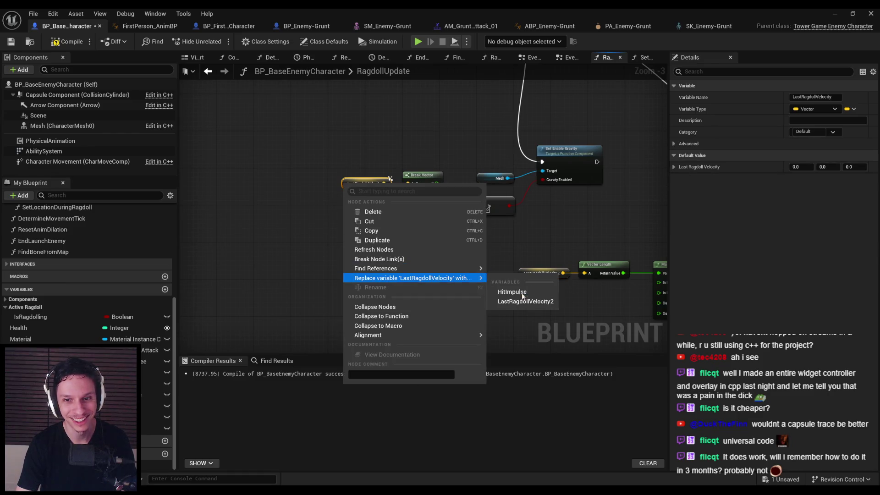
{"action": "left_click", "coordinate": [523, 297]}
{"action": "scroll", "coordinate": [303, 271], "scroll_direction": "down", "scroll_amount": 2}
{"action": "scroll", "coordinate": [412, 279], "scroll_direction": "up", "scroll_amount": 4}
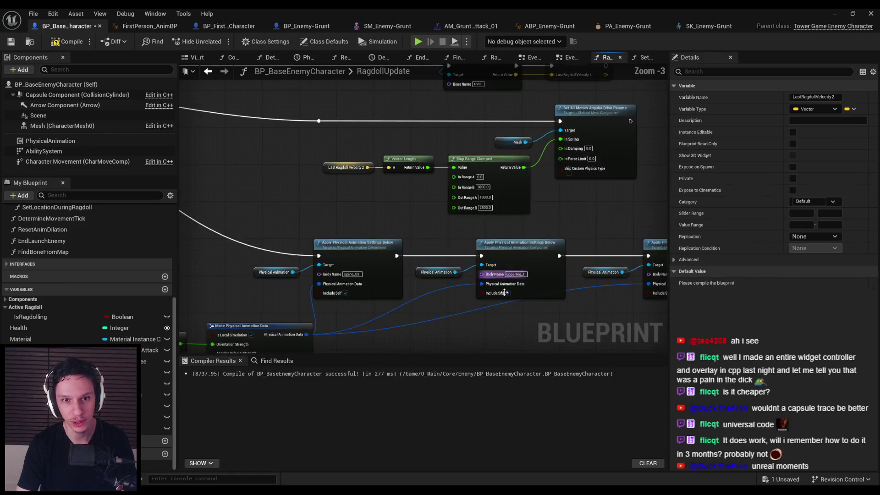
{"action": "right_click", "coordinate": [280, 281]}
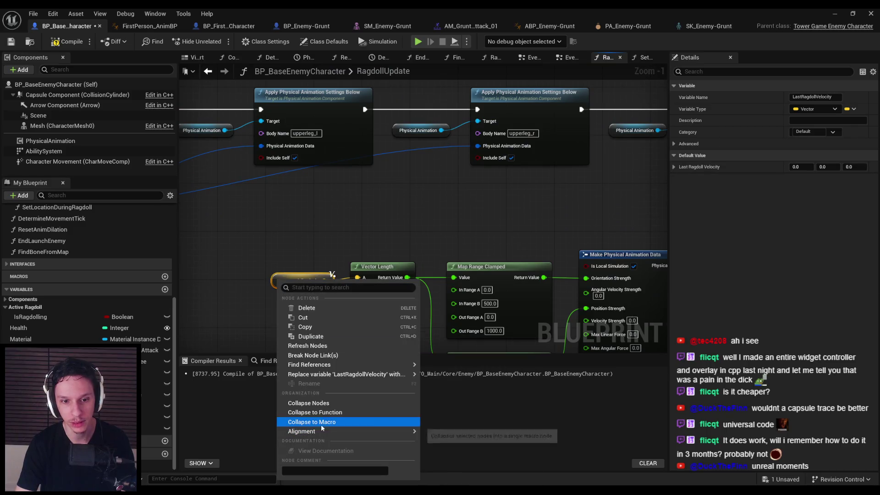
{"action": "mouse_move", "coordinate": [348, 374]}
{"action": "left_click", "coordinate": [447, 398]}
- Compile and save the blueprint with the replaced getters
{"action": "left_click_drag", "start_coordinate": [417, 279], "coordinate": [605, 340]}
{"action": "scroll", "coordinate": [459, 298], "scroll_direction": "down", "scroll_amount": 3}
{"action": "left_click_drag", "start_coordinate": [312, 223], "coordinate": [459, 255]}
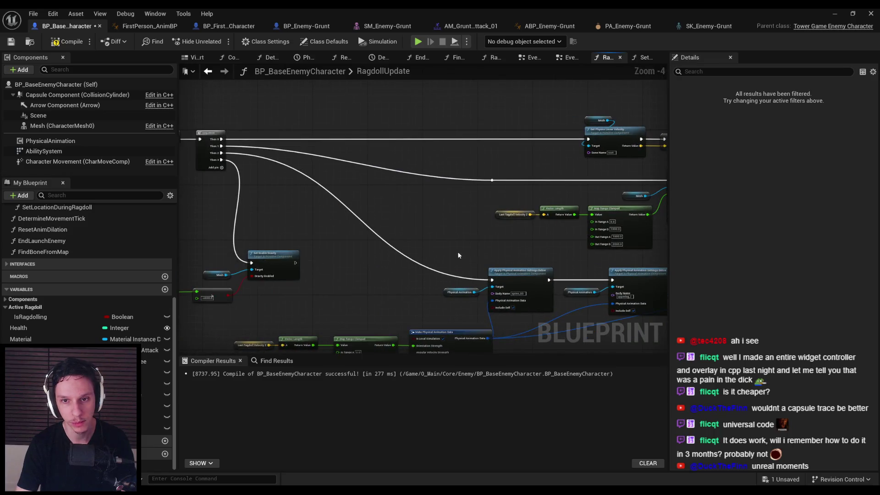
{"action": "left_click", "coordinate": [55, 43]}
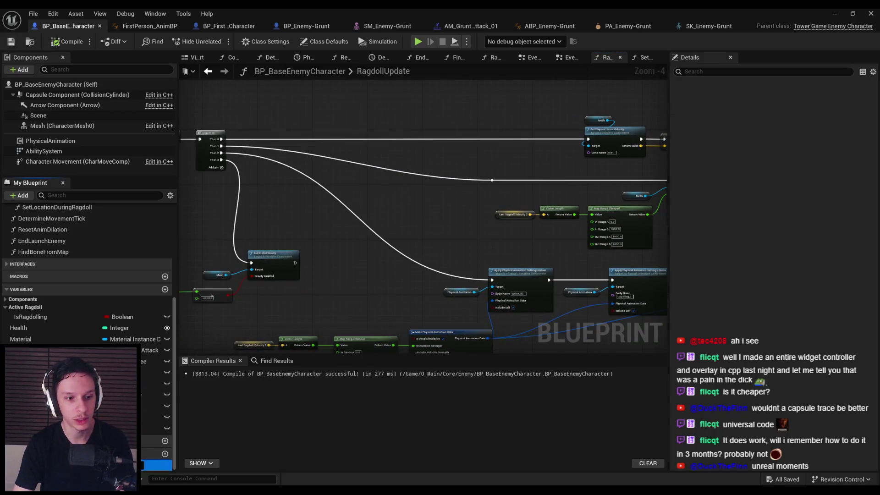
{"action": "left_click", "coordinate": [56, 42]}
{"action": "left_click", "coordinate": [11, 41]}
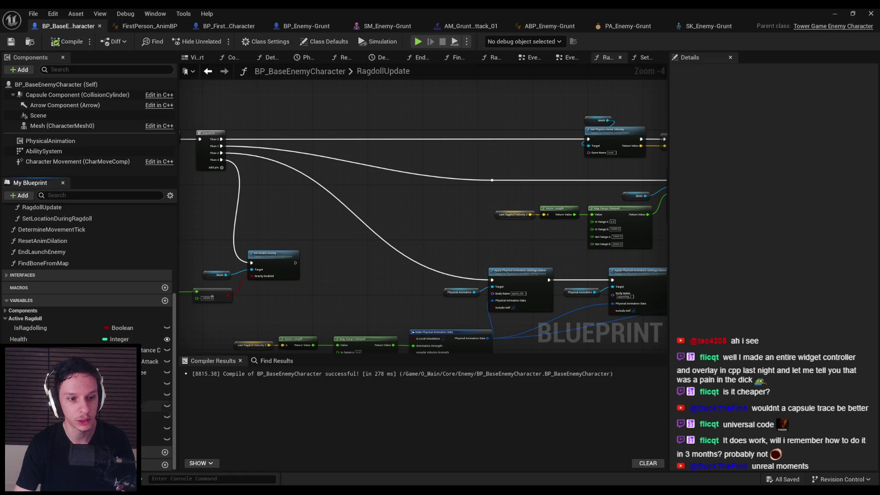
- Rename LastRagdollVelocity2 back to LastRagdollVelocity, then compile, save and return to SetLocationDuringRagdoll
{"action": "left_click", "coordinate": [69, 439]}
{"action": "key", "text": "Return"}
{"action": "left_click", "coordinate": [66, 41]}
{"action": "left_click", "coordinate": [11, 41]}
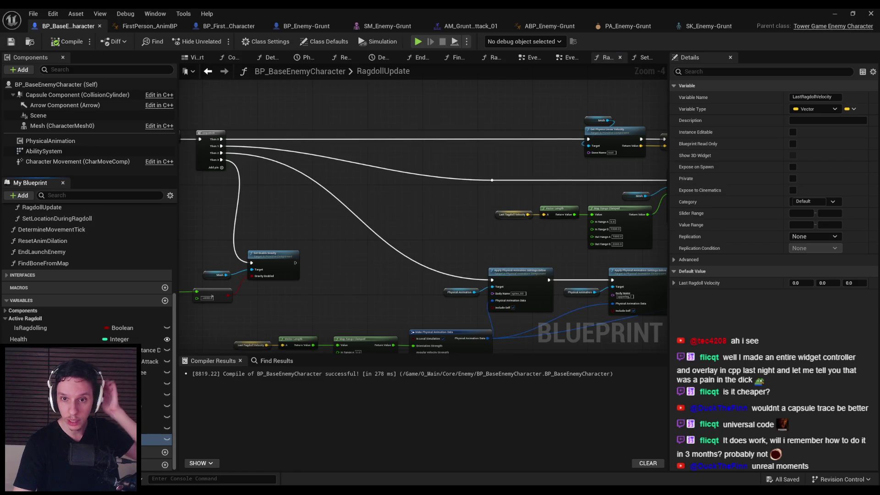
{"action": "key", "text": "alt+Left"}
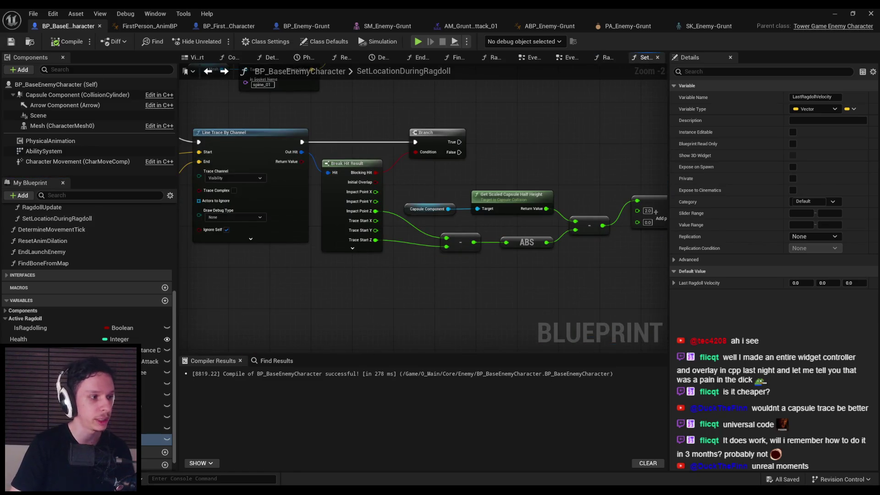
- Place a LastRagdollVelocity getter next to the Add node, after checking the tutorial video
{"action": "key", "text": "alt+Tab"}
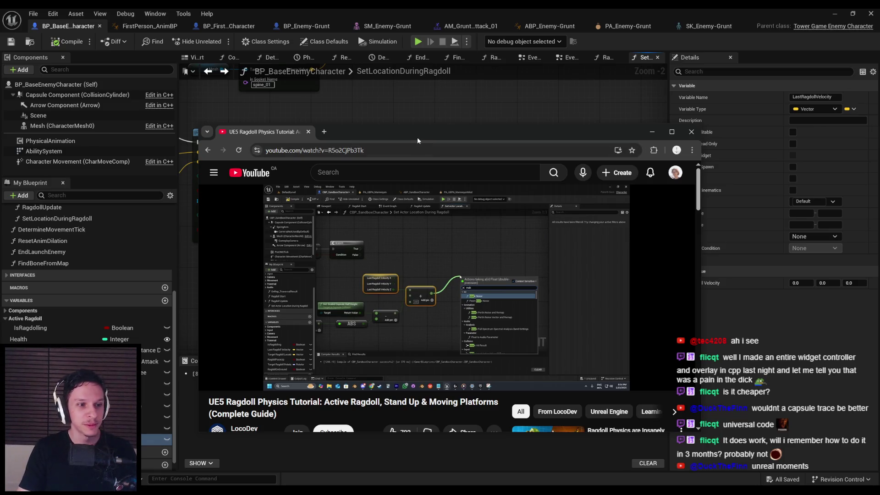
{"action": "key", "text": "alt+Tab"}
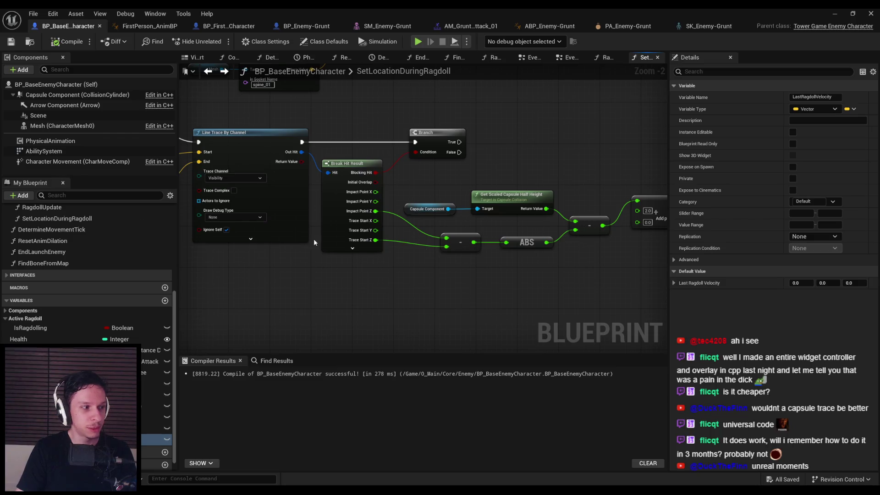
{"action": "left_click_drag", "start_coordinate": [526, 283], "coordinate": [359, 279]}
{"action": "mouse_move", "coordinate": [156, 440]}
{"action": "left_mouse_down"}
{"action": "mouse_move", "coordinate": [257, 337]}
{"action": "mouse_move", "coordinate": [293, 251]}
{"action": "left_mouse_up"}
{"action": "left_click", "coordinate": [318, 264]}
- Split the velocity pin into X, Y, Z and wire Z into the Add node
{"action": "right_click", "coordinate": [337, 254]}
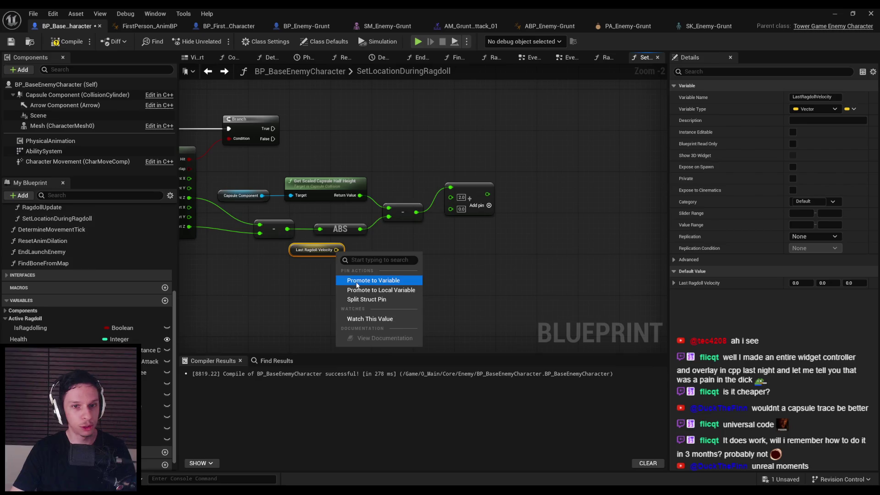
{"action": "left_click", "coordinate": [362, 296]}
{"action": "left_click_drag", "start_coordinate": [340, 269], "coordinate": [463, 210]}
{"action": "left_click_drag", "start_coordinate": [297, 269], "coordinate": [376, 269]}
{"action": "left_click", "coordinate": [336, 314]}
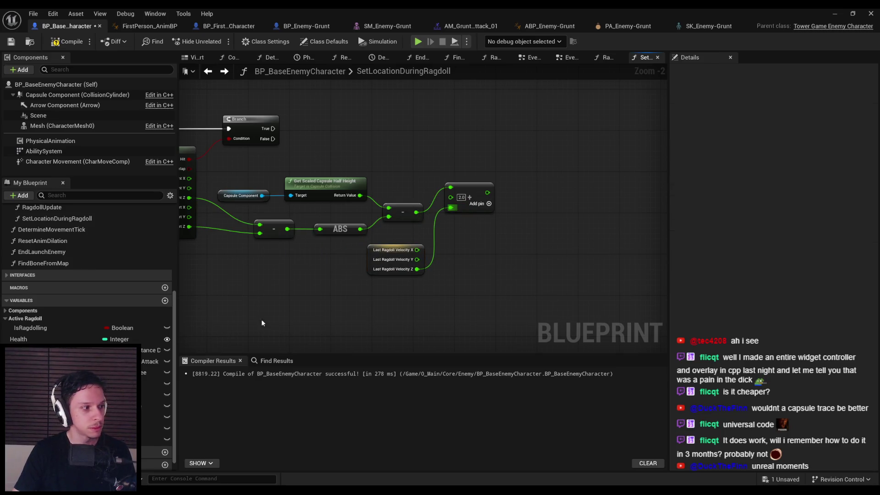
{"action": "left_click_drag", "start_coordinate": [367, 306], "coordinate": [403, 310]}
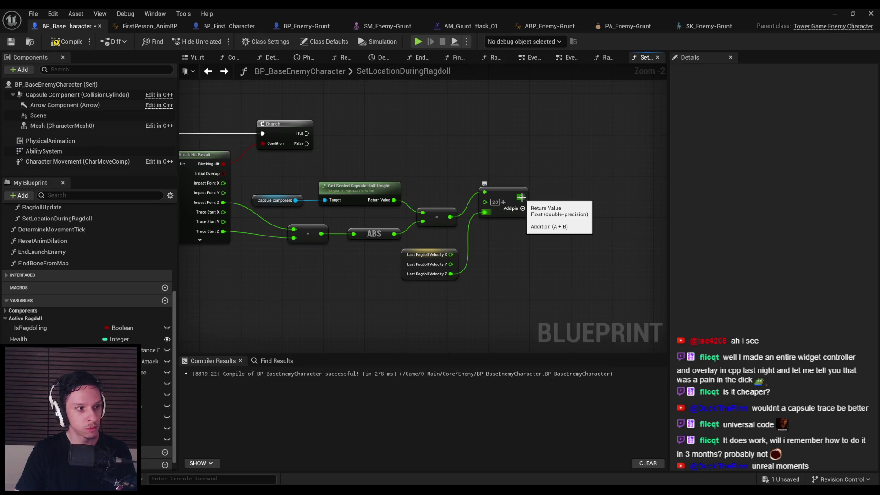
- Add a Make Vector node with Z from the Add result and X, Y from the ragdoll velocity
{"action": "mouse_move", "coordinate": [521, 197]}
{"action": "left_mouse_down"}
{"action": "mouse_move", "coordinate": [589, 199]}
{"action": "mouse_move", "coordinate": [569, 198]}
{"action": "left_mouse_up"}
{"action": "type", "text": "make vector"}
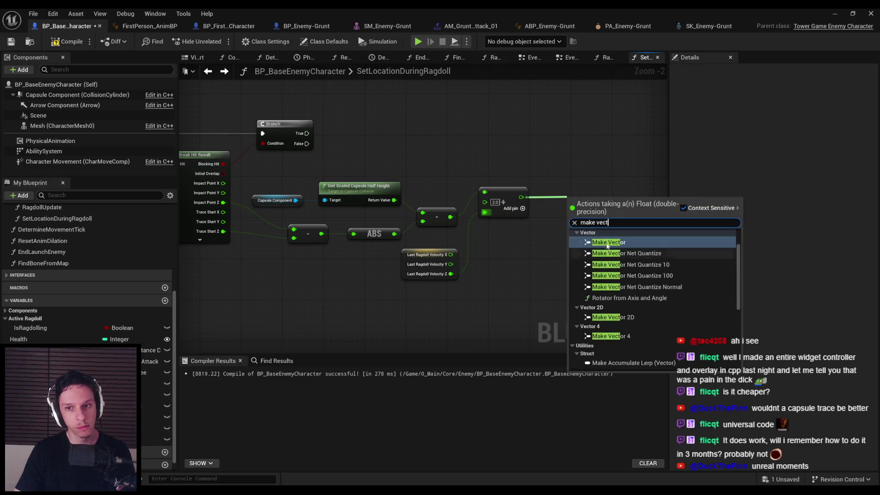
{"action": "key", "text": "Return"}
{"action": "left_click_drag", "start_coordinate": [579, 221], "coordinate": [578, 219]}
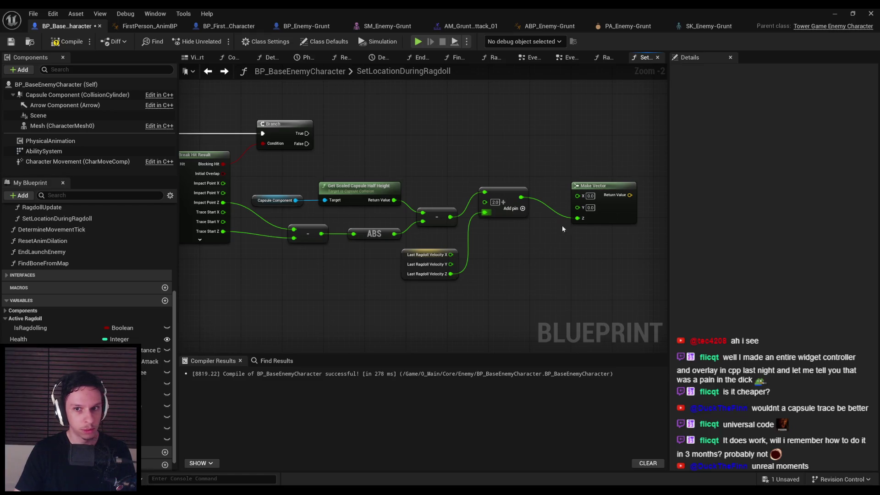
{"action": "mouse_move", "coordinate": [578, 195]}
{"action": "left_mouse_down"}
{"action": "mouse_move", "coordinate": [451, 254]}
{"action": "mouse_move", "coordinate": [451, 264]}
{"action": "left_mouse_up"}
{"action": "left_click_drag", "start_coordinate": [607, 215], "coordinate": [592, 273]}
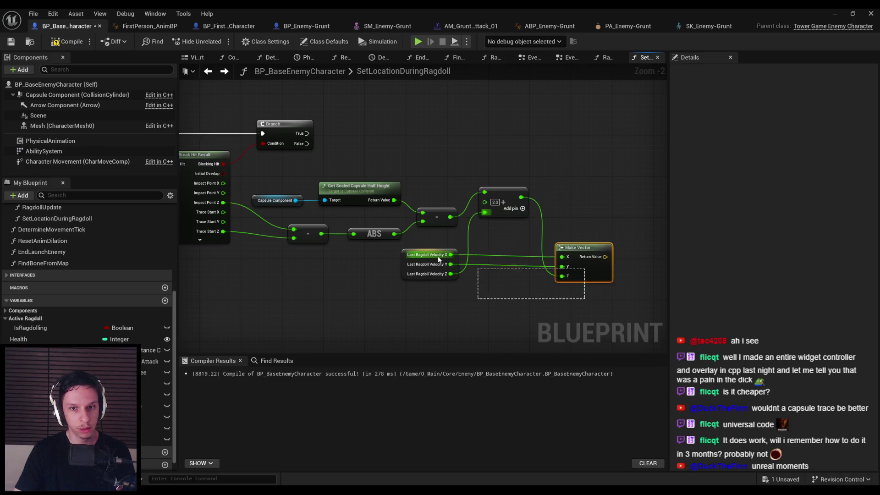
- Connect the subtraction result to the multiply node and rearrange the velocity, math and Make Vector nodes
{"action": "left_click", "coordinate": [451, 265], "text": "ctrl"}
{"action": "left_click_drag", "start_coordinate": [429, 289], "coordinate": [412, 196]}
{"action": "left_click", "coordinate": [458, 275]}
{"action": "left_click_drag", "start_coordinate": [443, 243], "coordinate": [478, 228]}
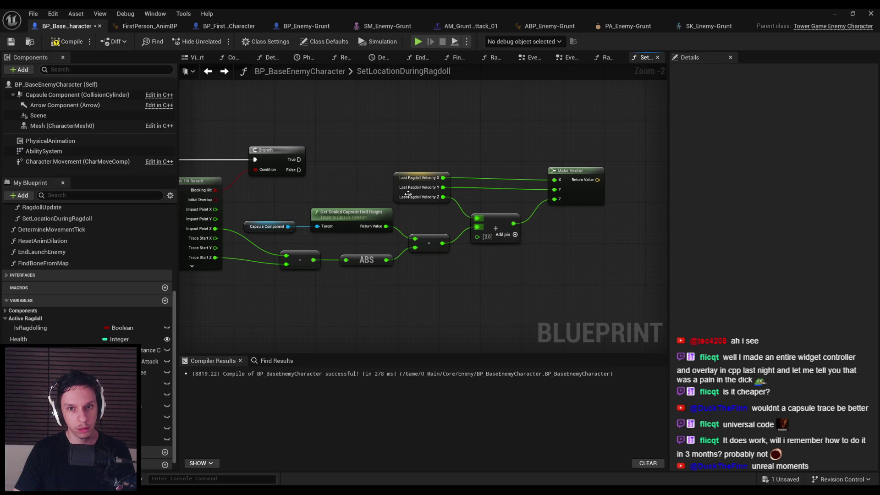
{"action": "left_click_drag", "start_coordinate": [411, 193], "coordinate": [411, 195]}
{"action": "left_click", "coordinate": [553, 256]}
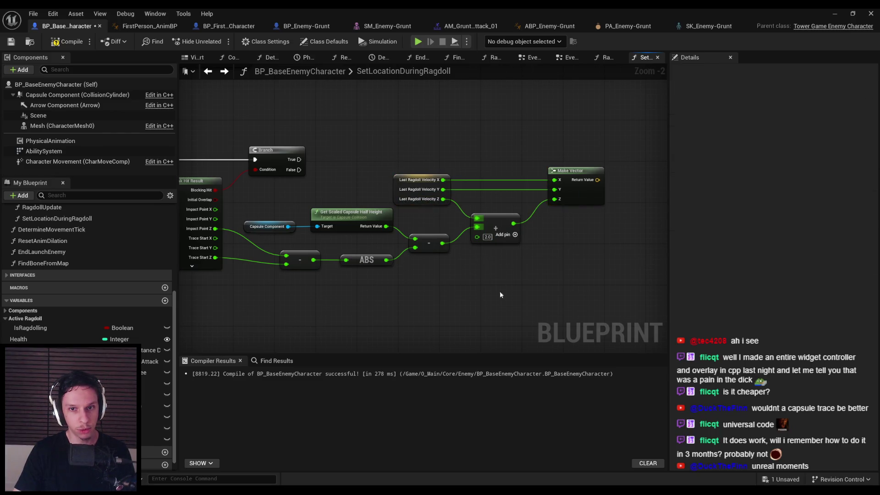
{"action": "left_click_drag", "start_coordinate": [614, 268], "coordinate": [394, 170]}
{"action": "left_click_drag", "start_coordinate": [498, 229], "coordinate": [508, 229]}
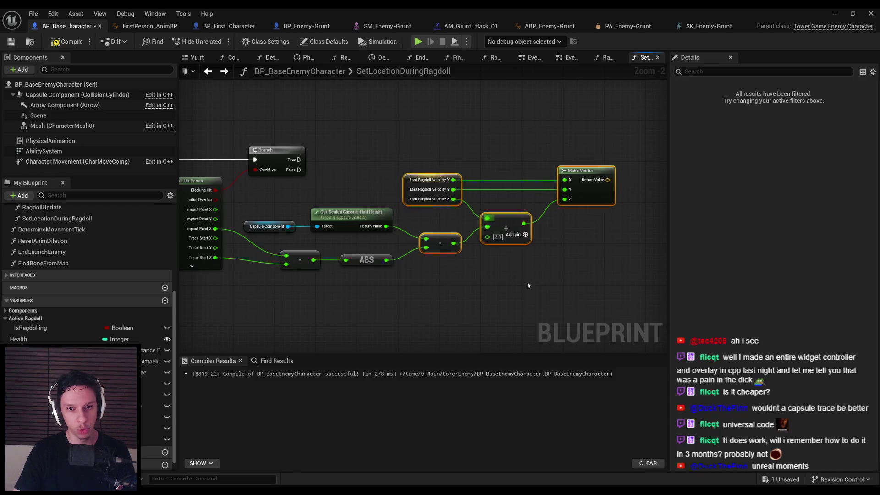
{"action": "left_click_drag", "start_coordinate": [431, 181], "coordinate": [431, 191]}
{"action": "left_click", "coordinate": [528, 285]}
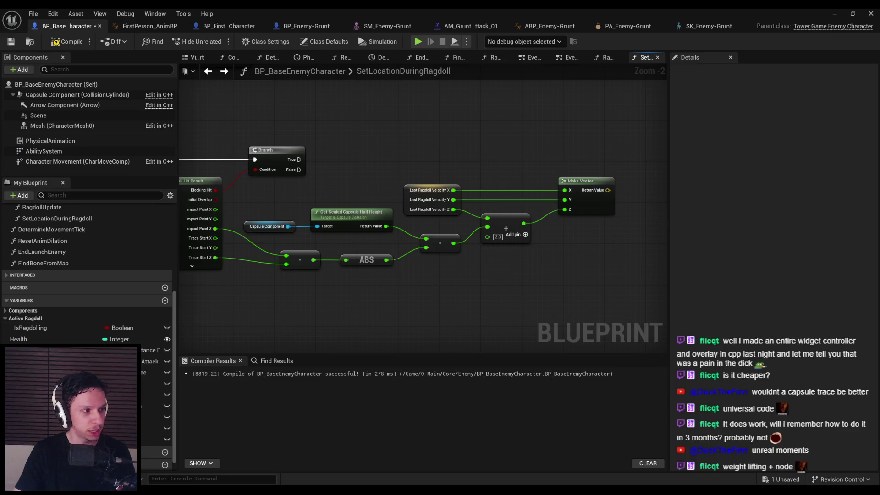
- Add Set Actor Location on the Branch's True path, using the built vector as the new location
{"action": "left_click_drag", "start_coordinate": [298, 159], "coordinate": [630, 159]}
{"action": "type", "text": "set actor lofca"}
{"action": "key", "text": "BackSpace"}
{"action": "key", "text": "BackSpace"}
{"action": "key", "text": "BackSpace"}
{"action": "type", "text": "cation"}
{"action": "key", "text": "Return"}
{"action": "mouse_move", "coordinate": [531, 184]}
{"action": "left_mouse_down"}
{"action": "mouse_move", "coordinate": [559, 168]}
{"action": "mouse_move", "coordinate": [495, 205]}
{"action": "left_mouse_up"}
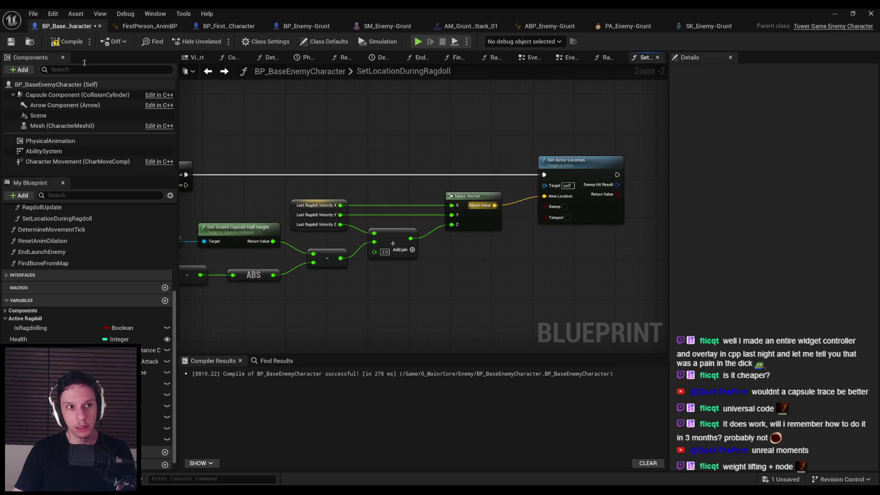
- Compile, then in play mode knock the enemy into ragdoll and turn on collision debug drawing
{"action": "left_click", "coordinate": [63, 44]}
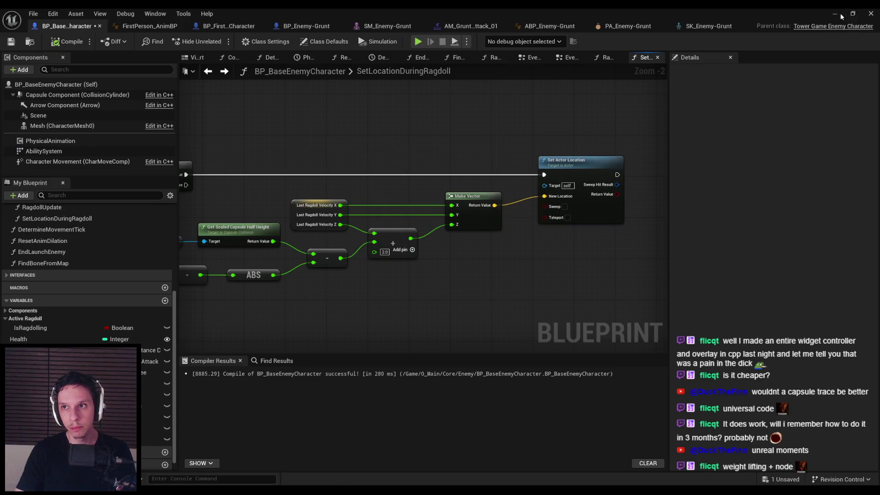
{"action": "left_click", "coordinate": [835, 14]}
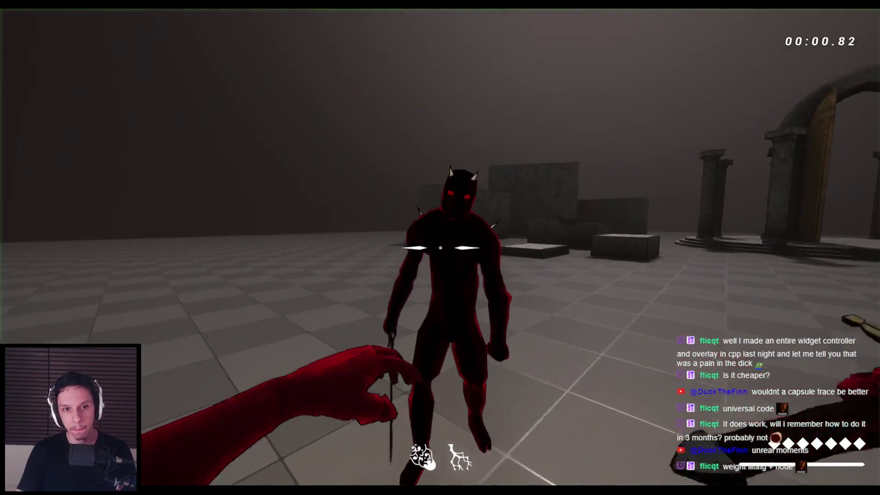
{"action": "left_click", "coordinate": [441, 248]}
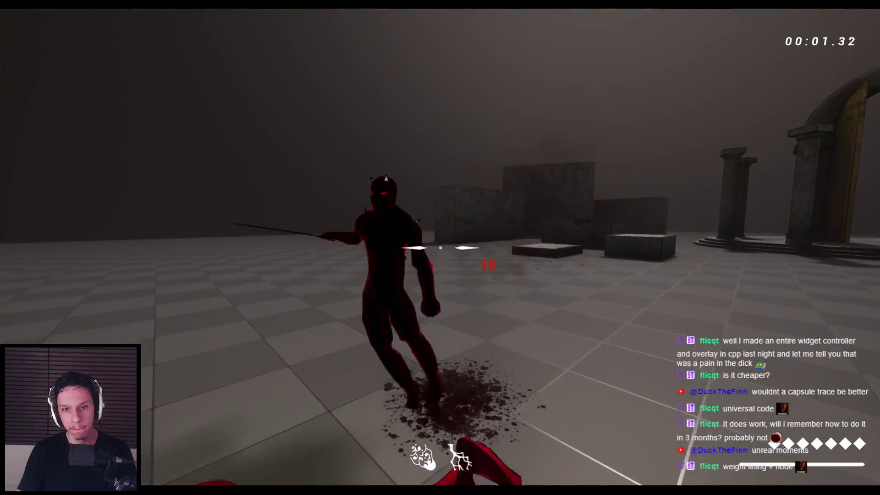
{"action": "left_click", "coordinate": [440, 247]}
{"action": "key", "text": "grave"}
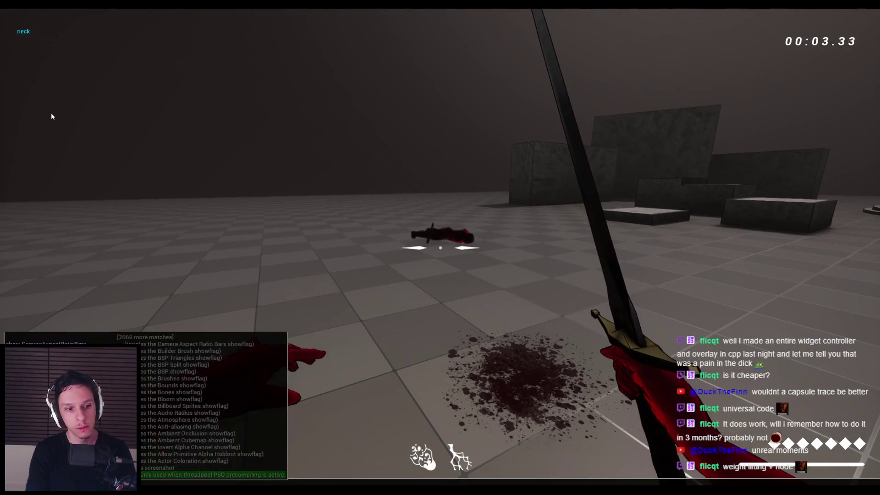
{"action": "key", "text": "Return"}
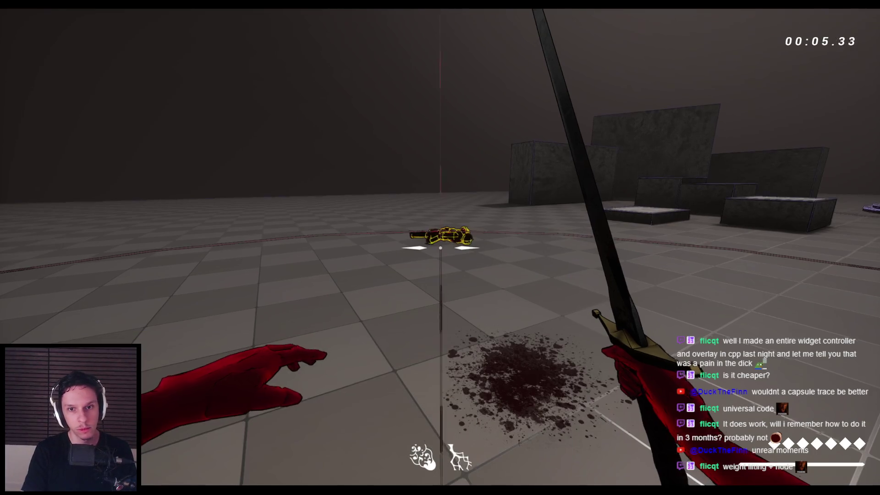
{"action": "key", "text": "w"}
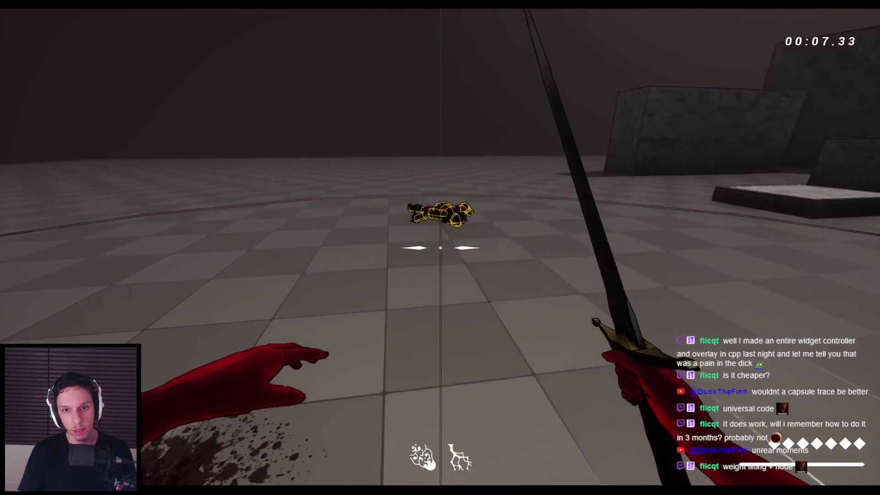
{"action": "right_click", "coordinate": [440, 248]}
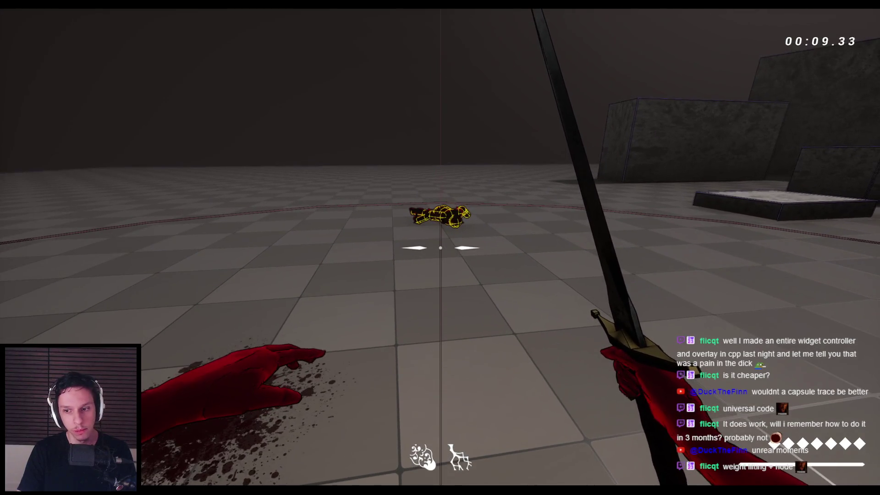
- Eject from the player, inspect the ragdolled enemy's capsule component, then stop the play session
{"action": "key", "text": "F8"}
{"action": "left_click", "coordinate": [423, 200]}
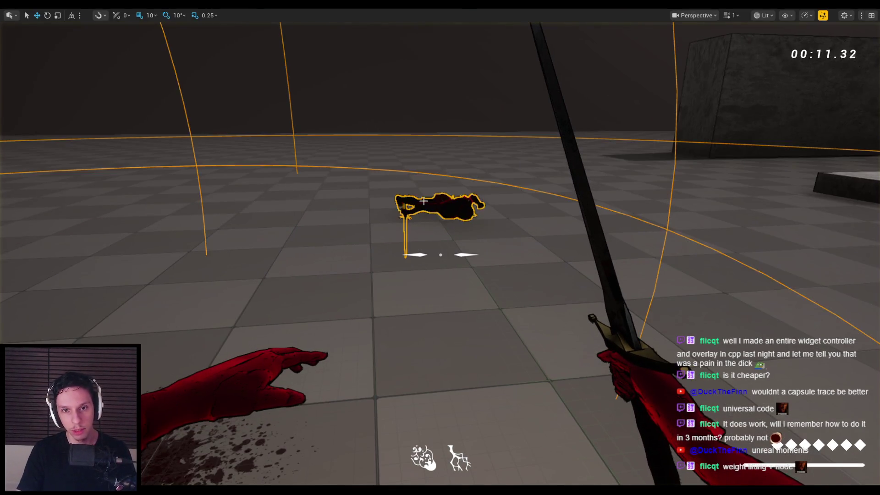
{"action": "key", "text": "F11"}
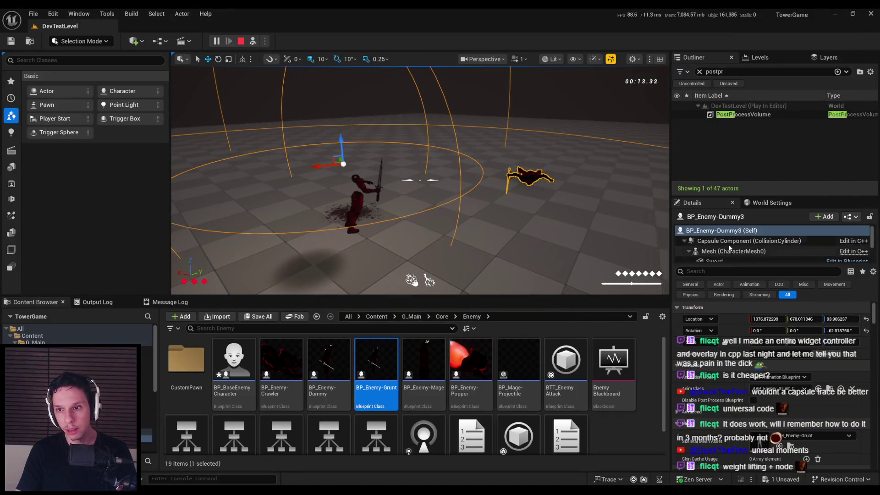
{"action": "left_click", "coordinate": [730, 242]}
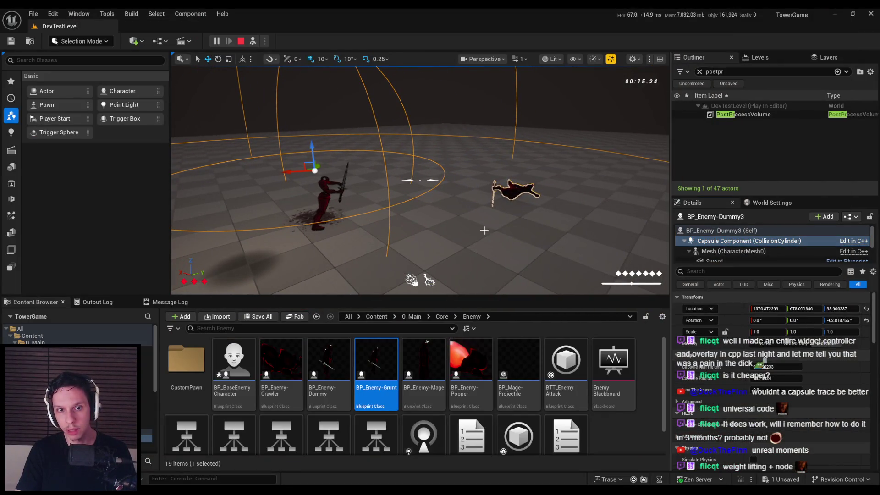
{"action": "left_click", "coordinate": [733, 241]}
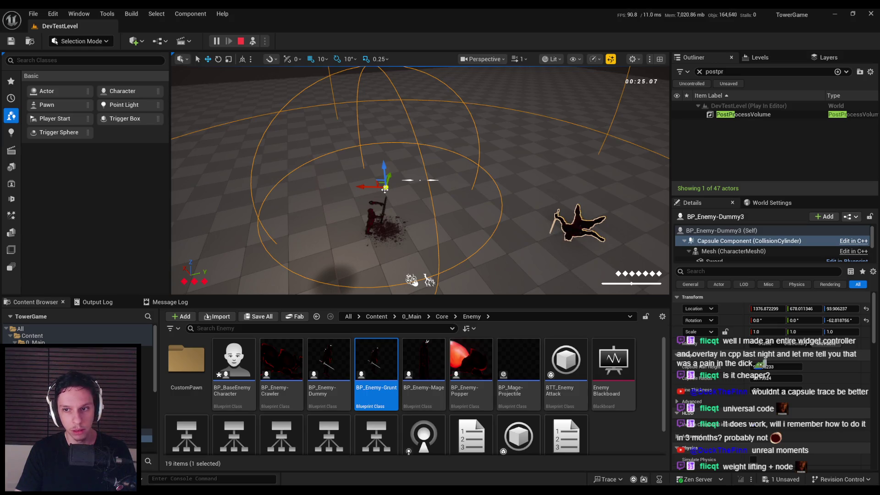
{"action": "key", "text": "Escape"}
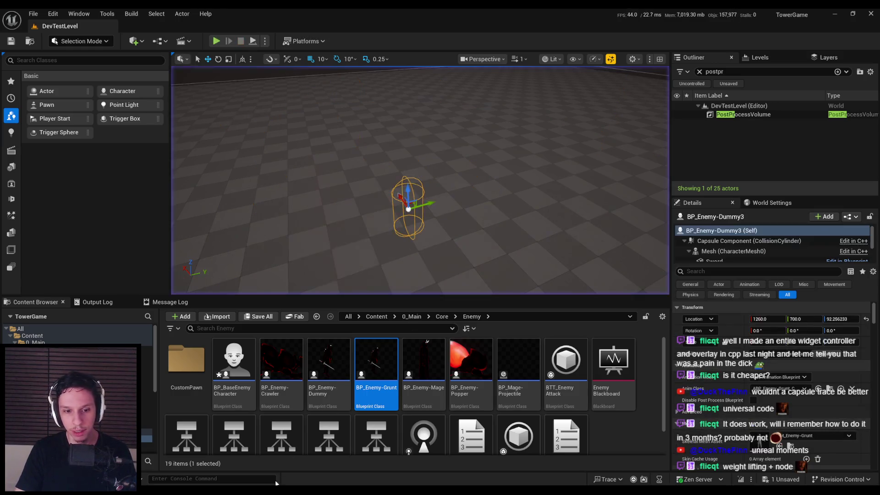
- In RagdollUpdate, call Set Location During Ragdoll from the sequence's Then 4 output
{"action": "key", "text": "alt+Tab"}
{"action": "scroll", "coordinate": [530, 281], "scroll_direction": "down", "scroll_amount": 1}
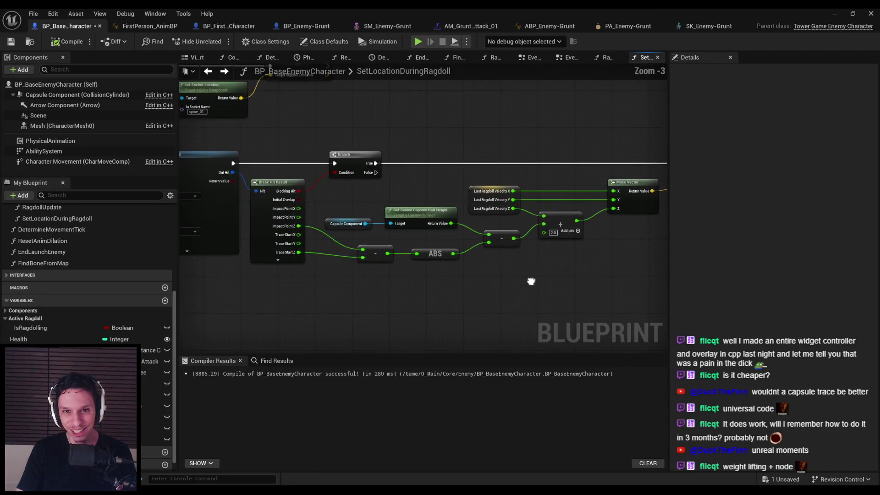
{"action": "scroll", "coordinate": [442, 128], "scroll_direction": "down", "scroll_amount": 1}
{"action": "scroll", "coordinate": [442, 127], "scroll_direction": "up", "scroll_amount": 3}
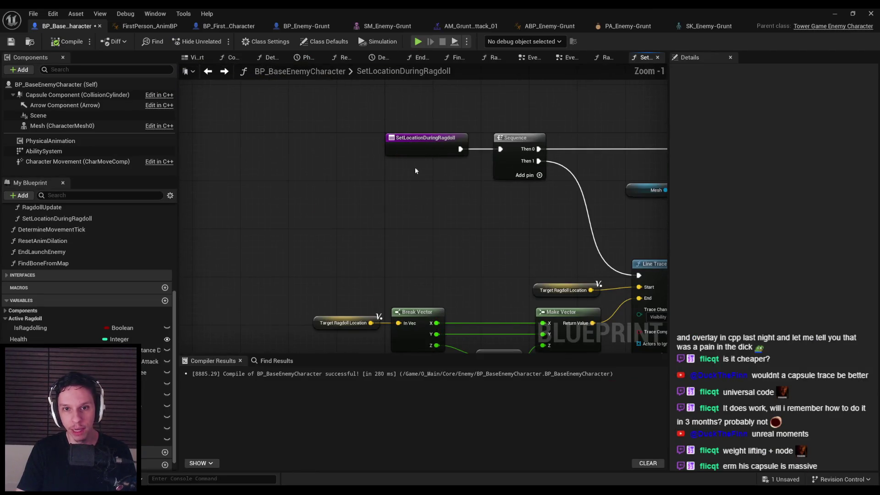
{"action": "scroll", "coordinate": [51, 257], "scroll_direction": "up", "scroll_amount": 4}
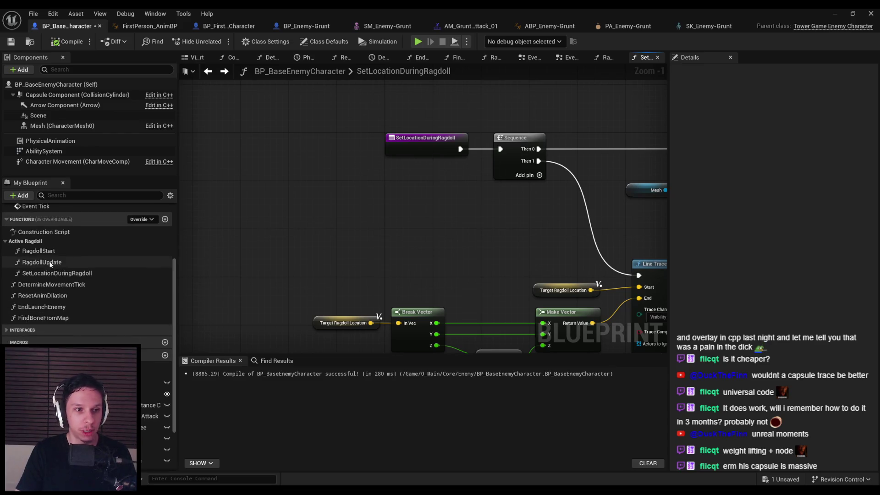
{"action": "double_click", "coordinate": [41, 262]}
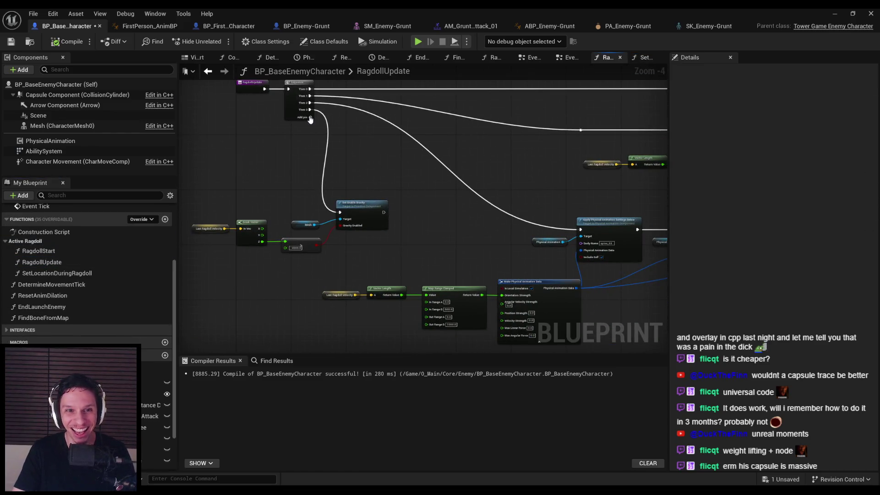
{"action": "left_click_drag", "start_coordinate": [308, 121], "coordinate": [267, 182]}
{"action": "type", "text": "set location during"}
{"action": "key", "text": "Return"}
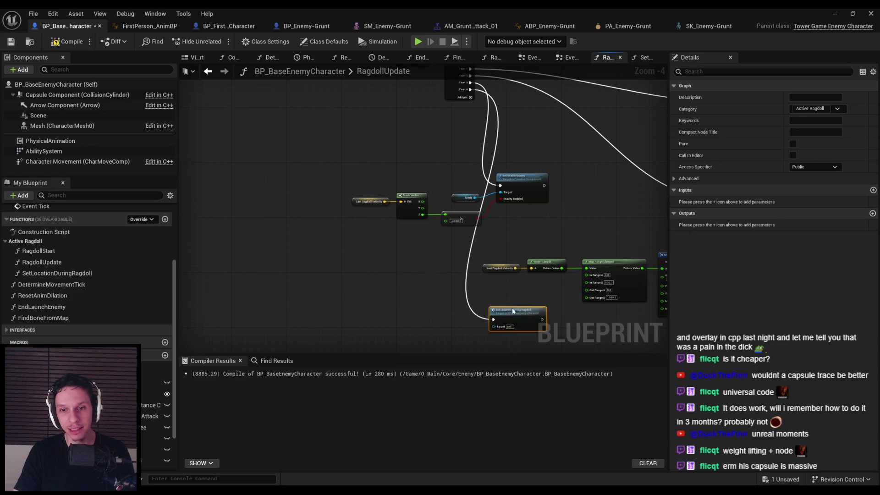
- Compile and save the enemy blueprint, then minimize it to return to DevTestLevel
{"action": "scroll", "coordinate": [306, 228], "scroll_direction": "down", "scroll_amount": 2}
{"action": "left_click_drag", "start_coordinate": [289, 212], "coordinate": [547, 321]}
{"action": "scroll", "coordinate": [547, 321], "scroll_direction": "down", "scroll_amount": 1}
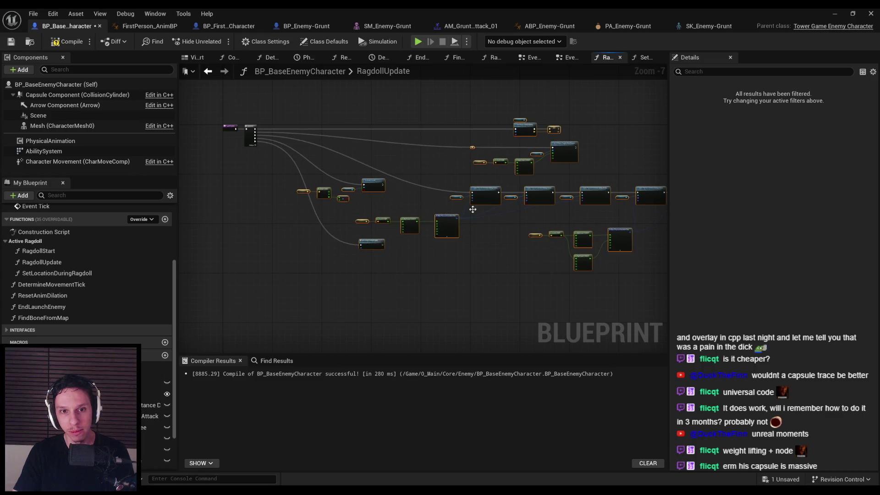
{"action": "left_click", "coordinate": [362, 252]}
{"action": "scroll", "coordinate": [348, 254], "scroll_direction": "up", "scroll_amount": 3}
{"action": "scroll", "coordinate": [316, 258], "scroll_direction": "down", "scroll_amount": 4}
{"action": "left_click", "coordinate": [67, 42]}
{"action": "left_click", "coordinate": [11, 42]}
{"action": "scroll", "coordinate": [357, 200], "scroll_direction": "up", "scroll_amount": 2}
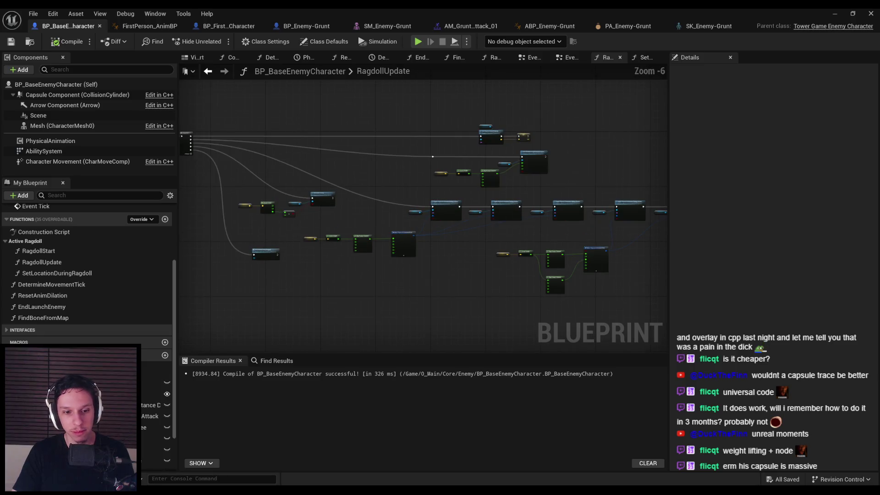
{"action": "scroll", "coordinate": [493, 274], "scroll_direction": "up", "scroll_amount": 1}
{"action": "left_click", "coordinate": [834, 14]}
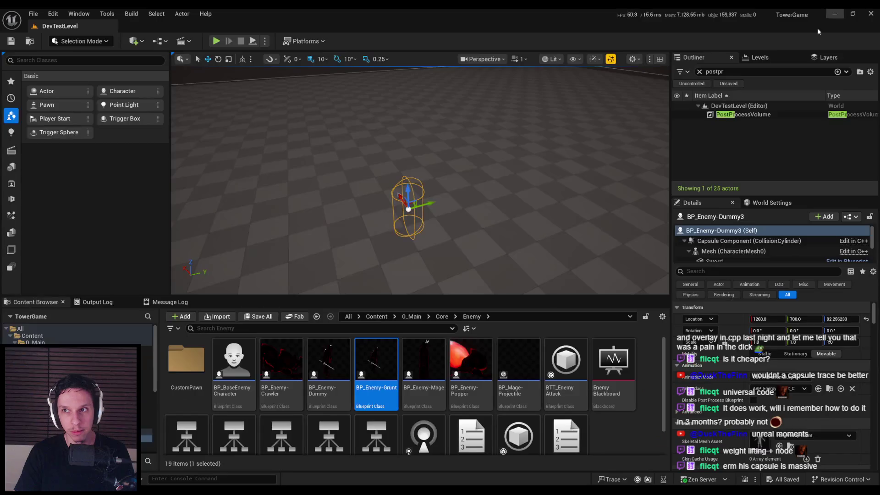
- Start a play test and frame the enemy dummy's capsule from a detached camera
{"action": "left_click", "coordinate": [216, 41]}
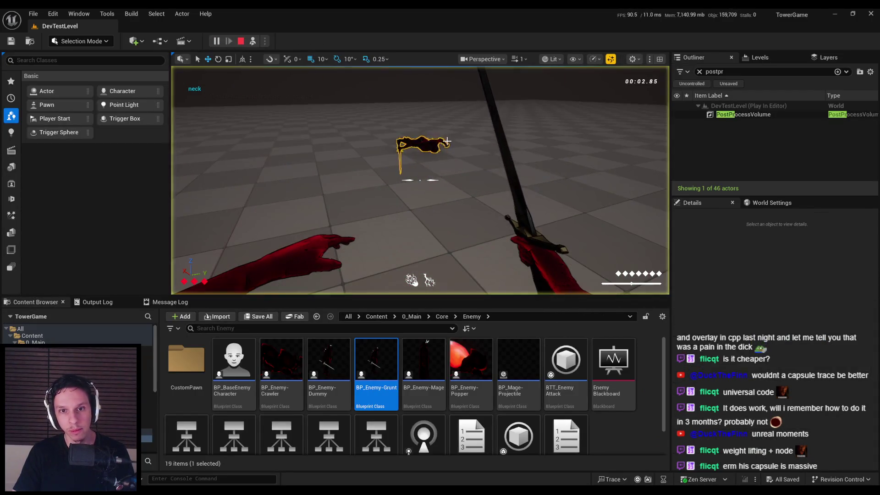
{"action": "key", "text": "F8"}
{"action": "left_click", "coordinate": [474, 161]}
{"action": "left_click", "coordinate": [468, 161]}
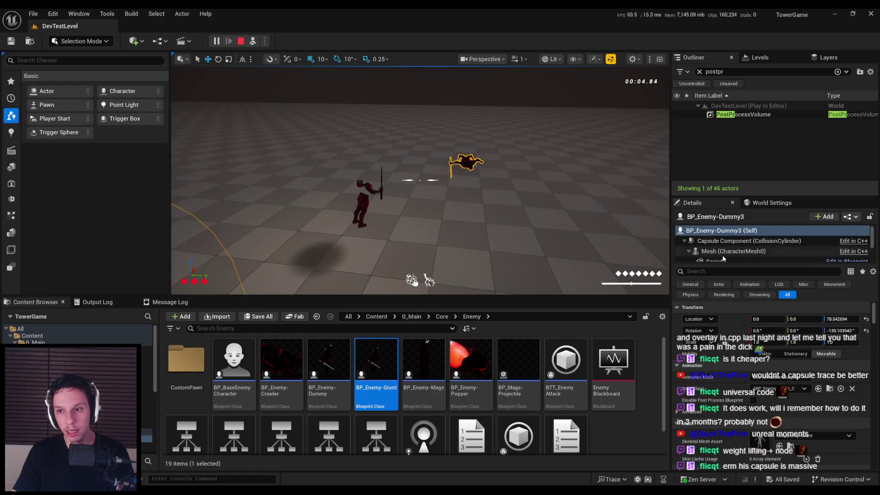
{"action": "key", "text": "f"}
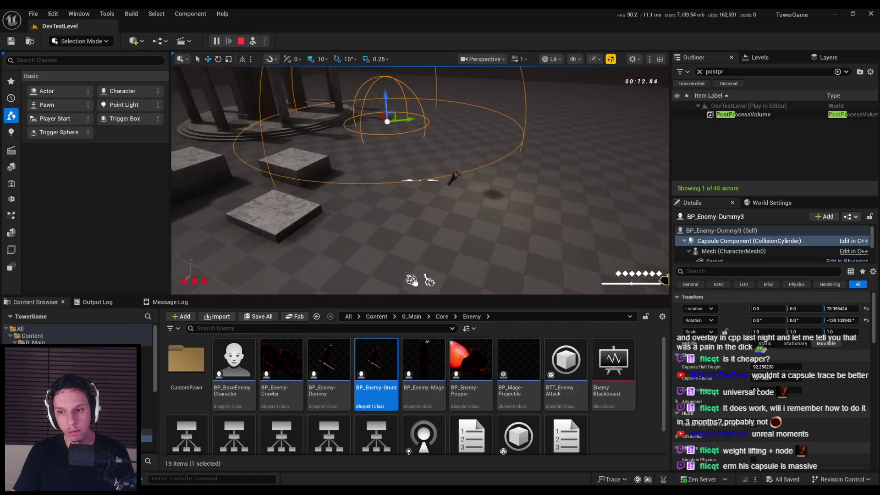
- Inspect the ragdolled enemy's mesh and capsule, then stop the play test and return to the Blueprint
{"action": "left_click", "coordinate": [727, 252]}
{"action": "left_click", "coordinate": [727, 241]}
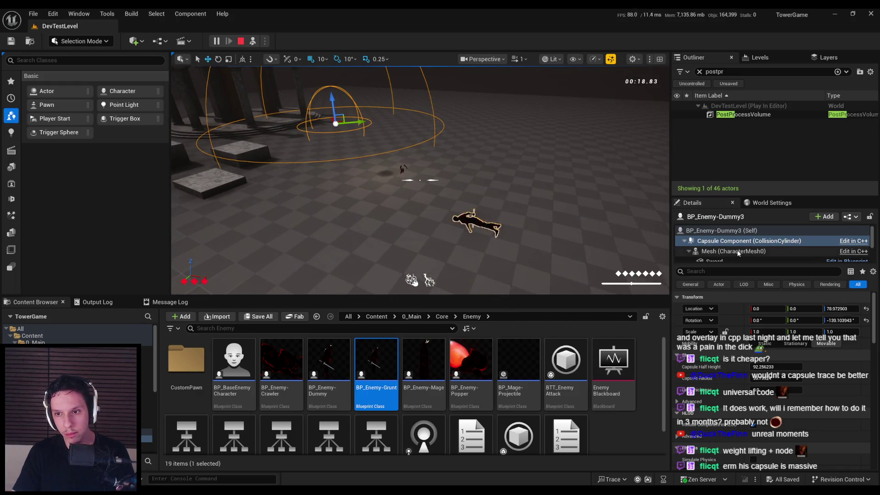
{"action": "left_click", "coordinate": [732, 233]}
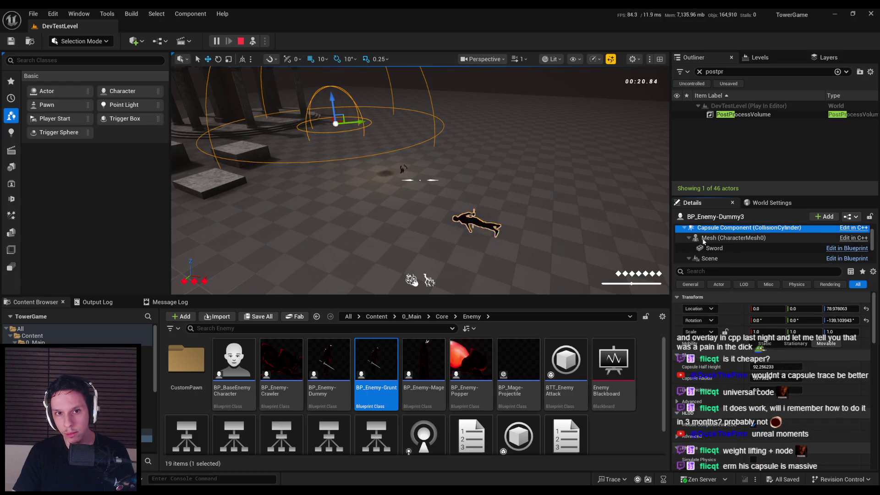
{"action": "left_click", "coordinate": [393, 233]}
{"action": "key", "text": "Escape"}
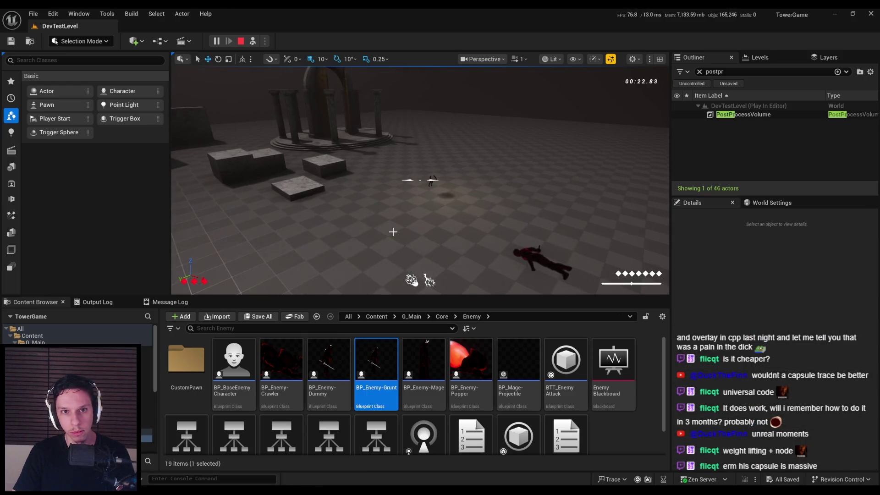
{"action": "key", "text": "alt+Tab"}
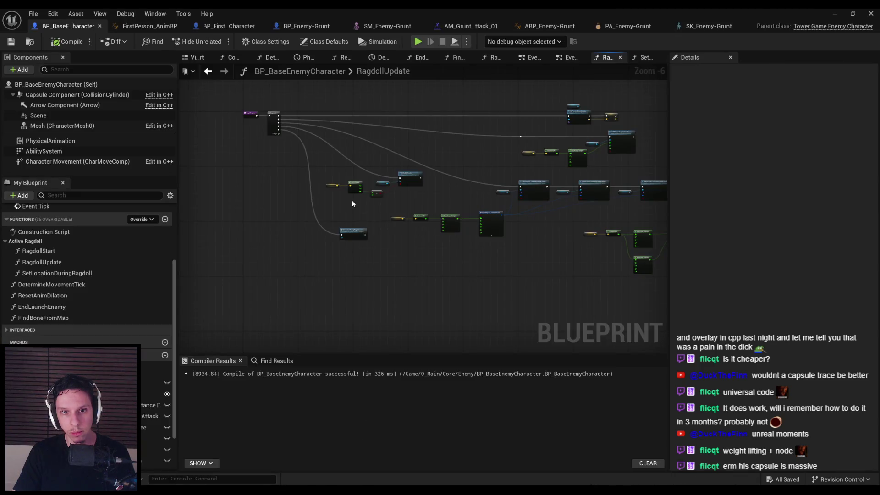
- Switch to the SetLocationDuringRagdoll graph and pan to the Get Socket Location, Branch and Make Vector nodes
{"action": "scroll", "coordinate": [353, 205], "scroll_direction": "up", "scroll_amount": 1}
{"action": "scroll", "coordinate": [481, 164], "scroll_direction": "up", "scroll_amount": 2}
{"action": "scroll", "coordinate": [480, 164], "scroll_direction": "up", "scroll_amount": 2}
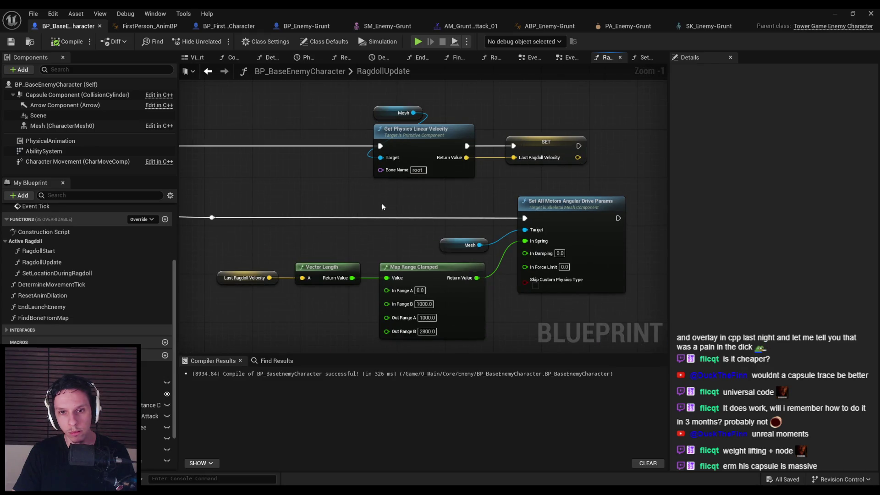
{"action": "key", "text": "ctrl+Tab"}
{"action": "scroll", "coordinate": [483, 212], "scroll_direction": "down", "scroll_amount": 2}
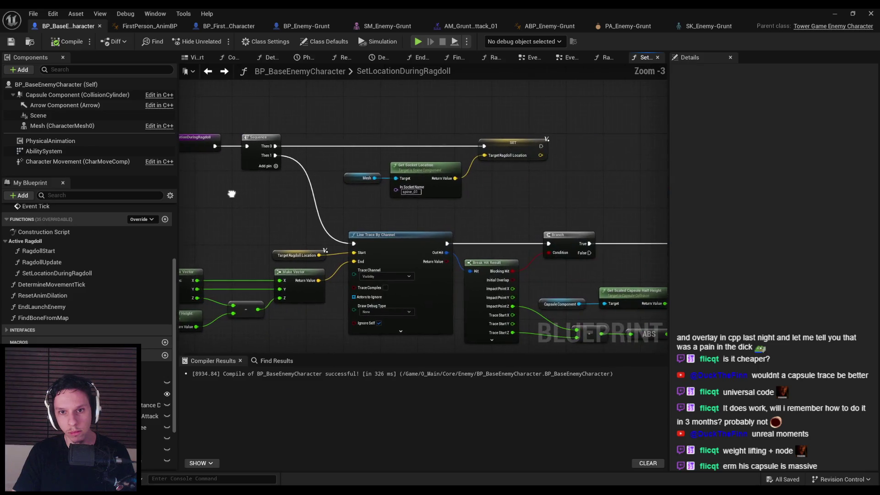
{"action": "scroll", "coordinate": [434, 195], "scroll_direction": "up", "scroll_amount": 1}
{"action": "left_click_drag", "start_coordinate": [387, 261], "coordinate": [641, 351]}
{"action": "left_click_drag", "start_coordinate": [512, 261], "coordinate": [368, 184]}
- Place a Get Target Ragdoll Location node beside Make Vector
{"action": "scroll", "coordinate": [367, 183], "scroll_direction": "up", "scroll_amount": 1}
{"action": "right_click", "coordinate": [368, 183]}
{"action": "type", "text": "target ragd"}
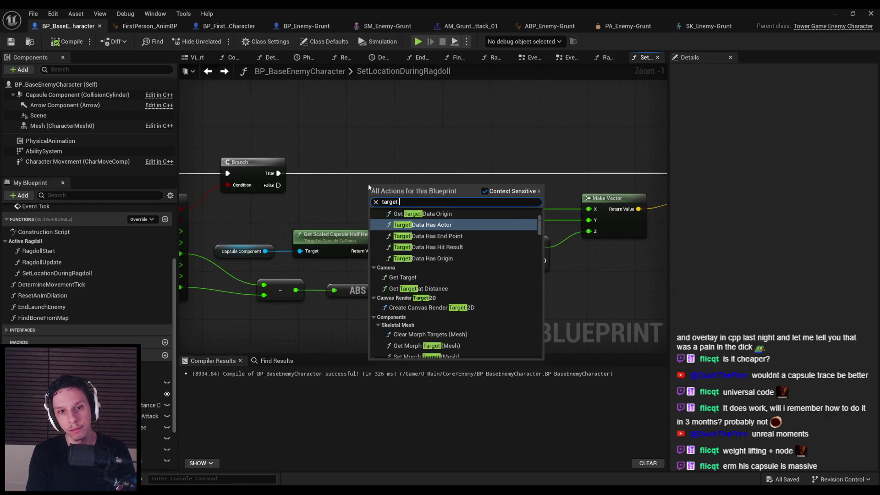
{"action": "key", "text": "Return"}
- Split Target Ragdoll Location into X, Y, Z, wire X toward Make Vector, and resume the tutorial
{"action": "scroll", "coordinate": [370, 186], "scroll_direction": "up", "scroll_amount": 1}
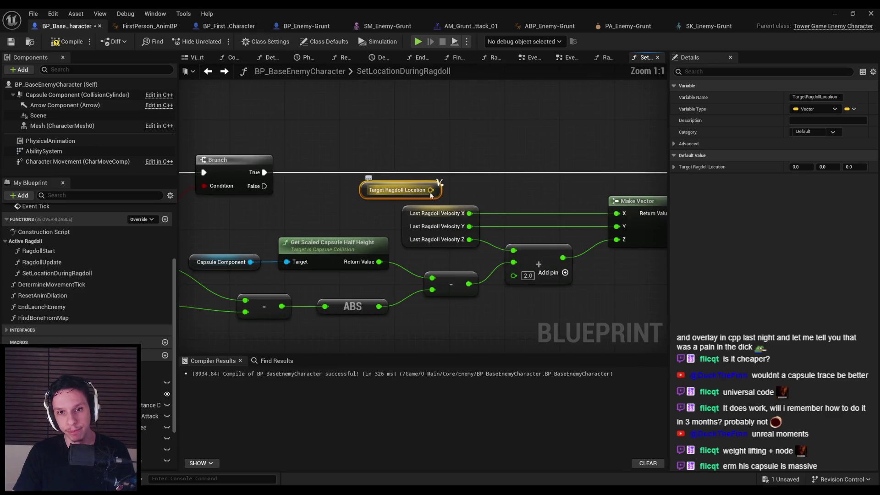
{"action": "right_click", "coordinate": [432, 189]}
{"action": "left_click", "coordinate": [458, 238]}
{"action": "mouse_move", "coordinate": [428, 169]}
{"action": "left_mouse_down"}
{"action": "mouse_move", "coordinate": [617, 231]}
{"action": "mouse_move", "coordinate": [428, 182]}
{"action": "mouse_move", "coordinate": [513, 250]}
{"action": "mouse_move", "coordinate": [617, 239]}
{"action": "left_mouse_up"}
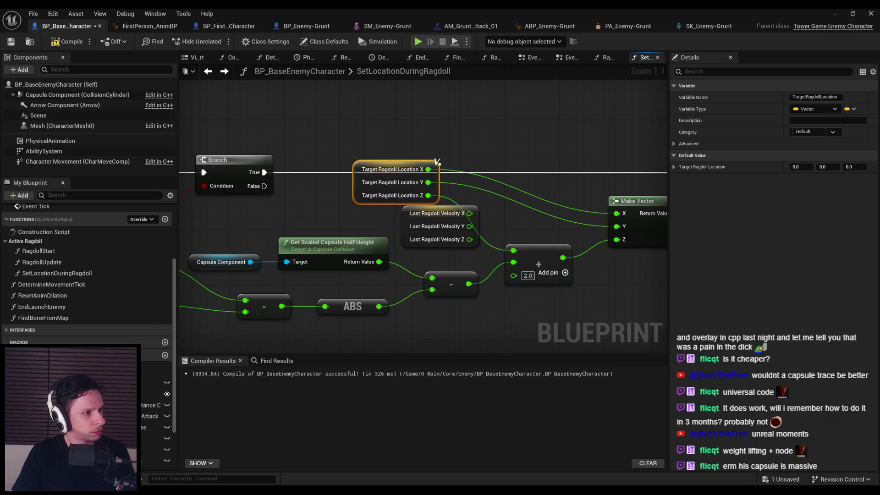
{"action": "key", "text": "alt+Tab"}
{"action": "left_click", "coordinate": [392, 270]}
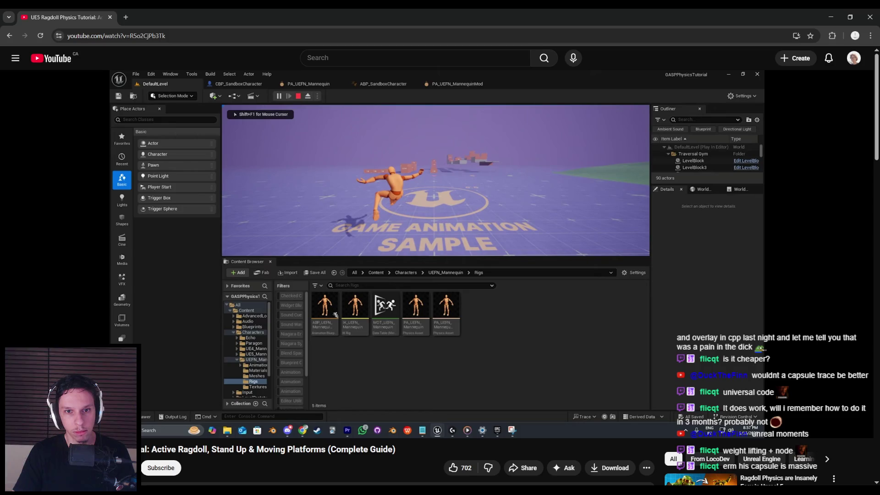
- Scrub the tutorial ahead to its Set Actor Location During Ragdoll graph, pause, and return to Unreal
{"action": "mouse_move", "coordinate": [300, 206]}
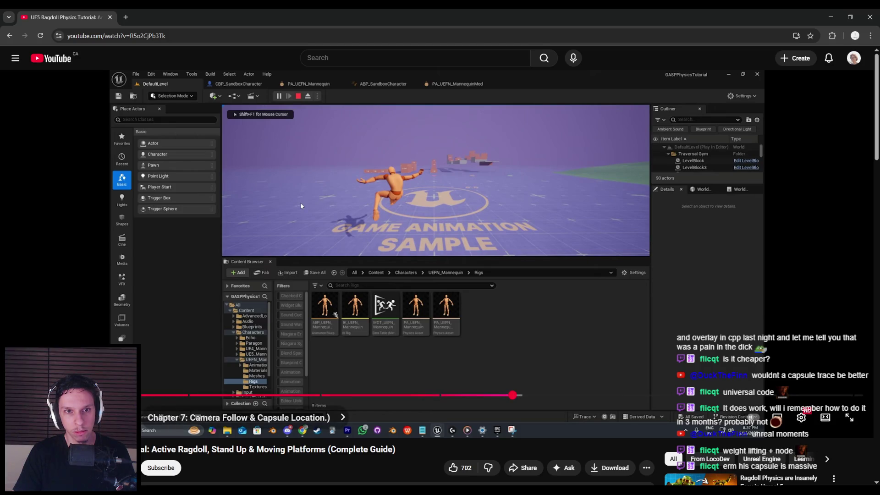
{"action": "left_click_drag", "start_coordinate": [501, 394], "coordinate": [548, 399]}
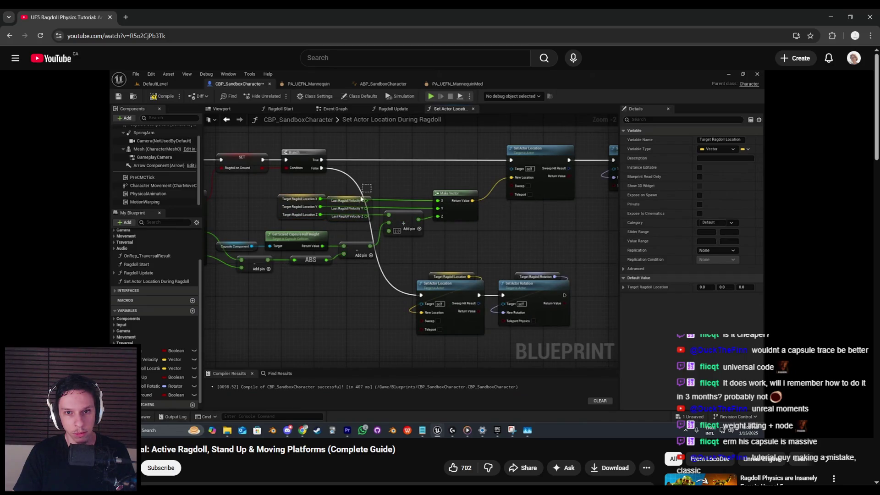
{"action": "left_click", "coordinate": [386, 111]}
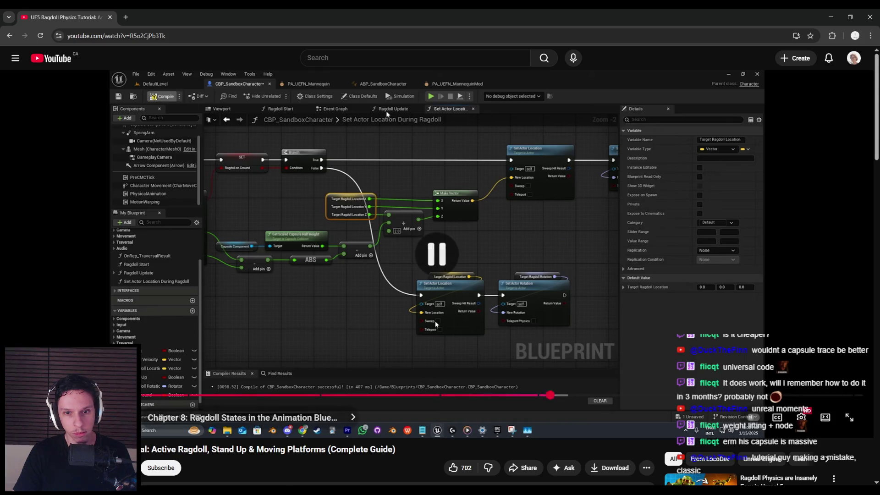
{"action": "key", "text": "alt+Tab"}
- Delete the unused Last Ragdoll Velocity node and shift Target Ragdoll Location down and right
{"action": "scroll", "coordinate": [409, 247], "scroll_direction": "down", "scroll_amount": 1}
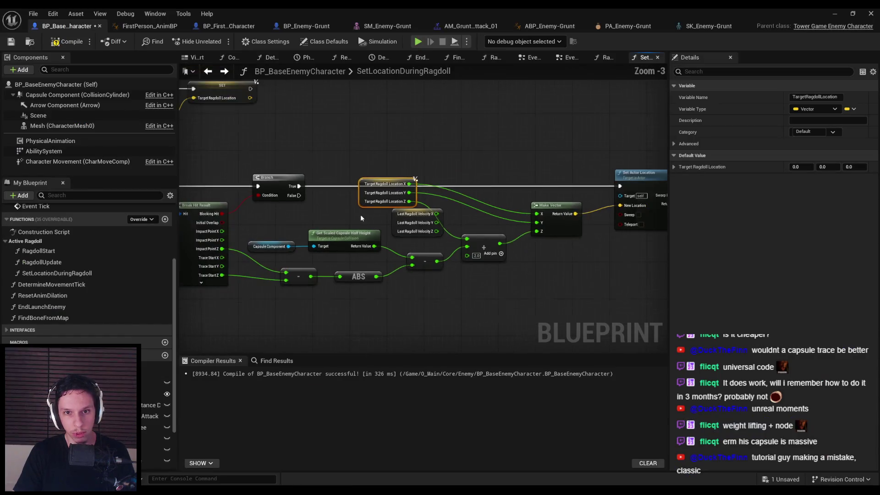
{"action": "left_click", "coordinate": [435, 227]}
{"action": "key", "text": "Delete"}
{"action": "left_click_drag", "start_coordinate": [363, 193], "coordinate": [401, 233]}
{"action": "left_click", "coordinate": [389, 151]}
- Duplicate Set Actor Location below the ABS node and connect Branch False to the copy
{"action": "scroll", "coordinate": [389, 152], "scroll_direction": "down", "scroll_amount": 3}
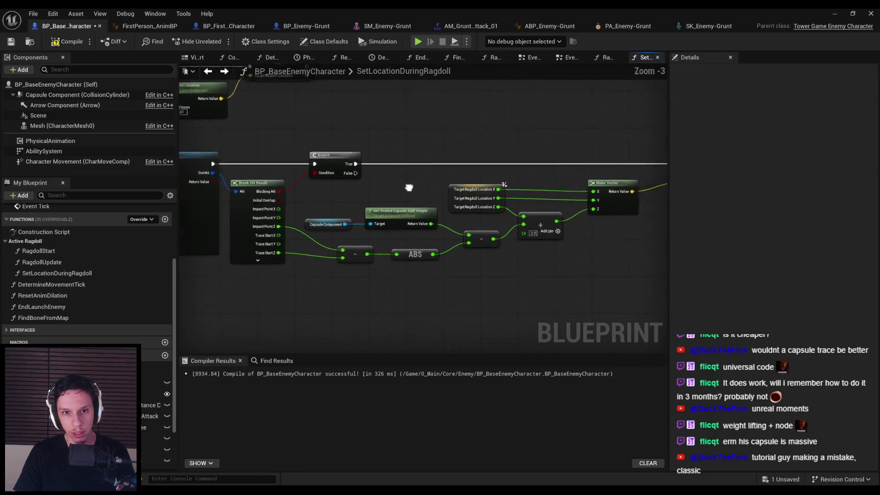
{"action": "left_click", "coordinate": [573, 161]}
{"action": "key", "text": "ctrl+c"}
{"action": "key", "text": "ctrl+v"}
{"action": "mouse_move", "coordinate": [373, 270]}
{"action": "left_mouse_down"}
{"action": "mouse_move", "coordinate": [373, 243]}
{"action": "mouse_move", "coordinate": [316, 173]}
{"action": "left_mouse_up"}
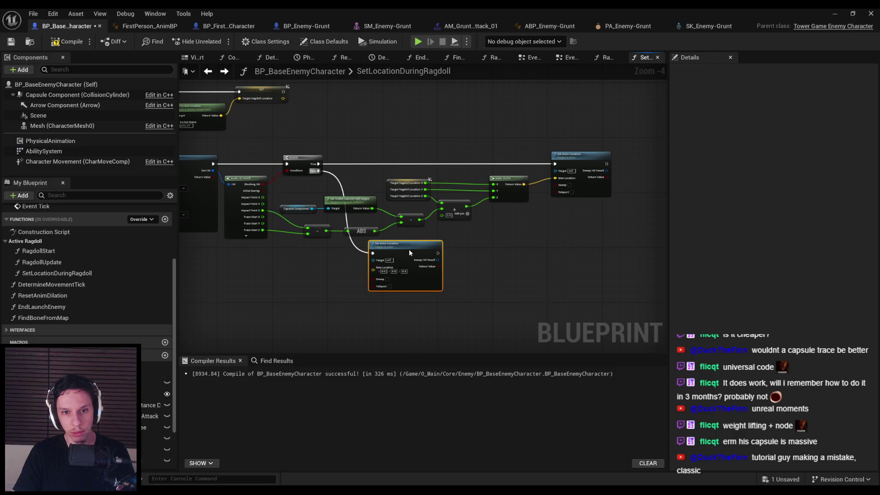
{"action": "left_click_drag", "start_coordinate": [403, 243], "coordinate": [442, 270]}
- Wire a new Target Ragdoll Location getter into the copy's New Location and tidy both nodes
{"action": "scroll", "coordinate": [397, 200], "scroll_direction": "up", "scroll_amount": 2}
{"action": "left_click_drag", "start_coordinate": [381, 197], "coordinate": [387, 120]}
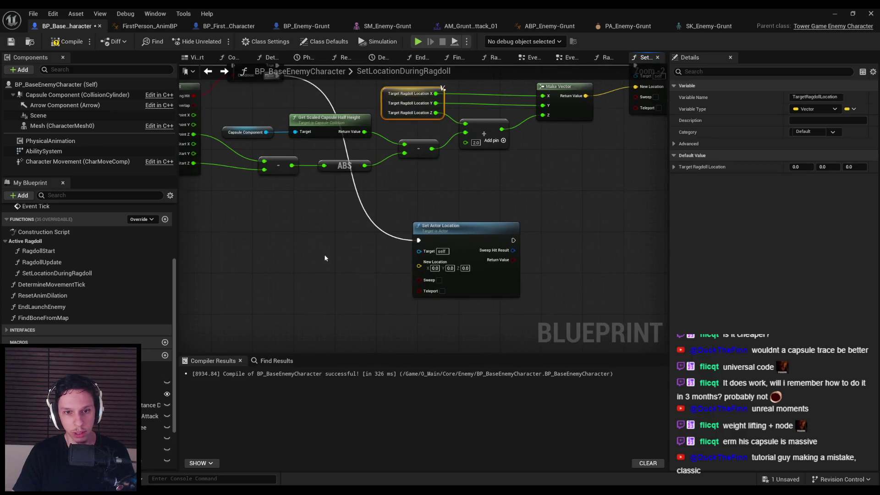
{"action": "right_click", "coordinate": [348, 267]}
{"action": "type", "text": "target ragdoll"}
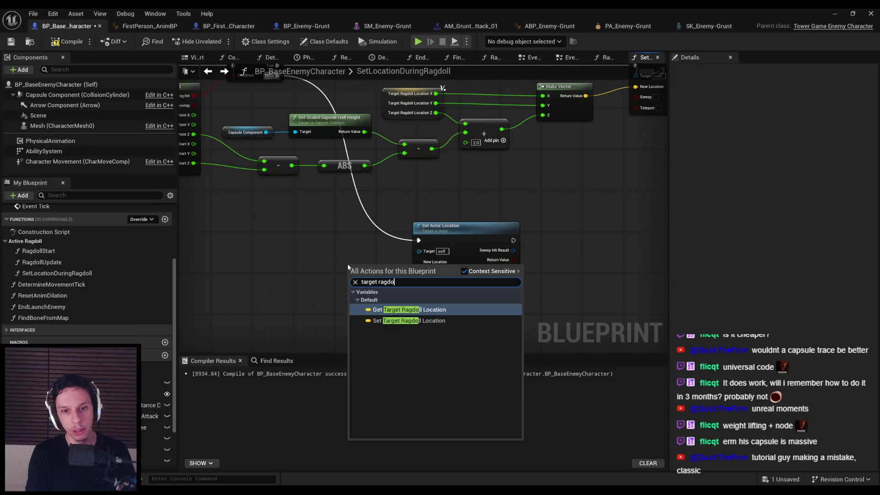
{"action": "key", "text": "Return"}
{"action": "left_click_drag", "start_coordinate": [422, 268], "coordinate": [406, 247]}
{"action": "left_click", "coordinate": [438, 228]}
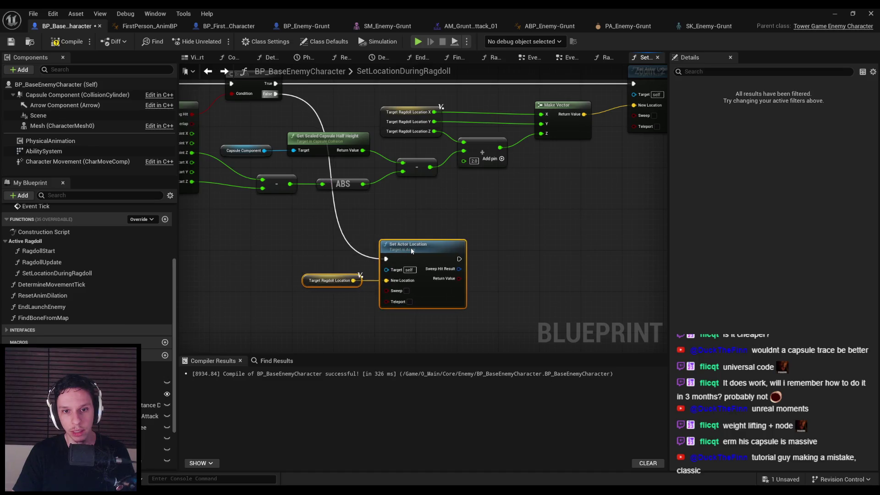
{"action": "left_click", "coordinate": [131, 62]}
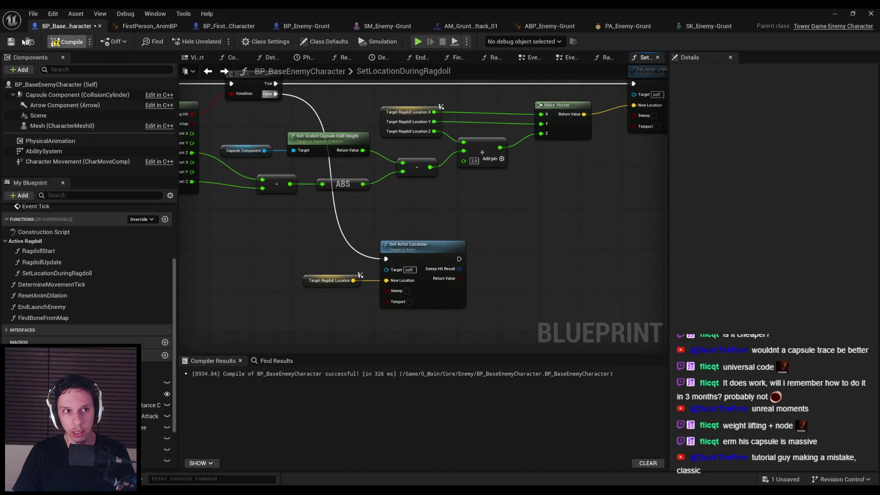
- Restore the LastRagdollVelocity variable with undo and compile BP_BaseEnemyCharacter
{"action": "scroll", "coordinate": [348, 262], "scroll_direction": "down", "scroll_amount": 3}
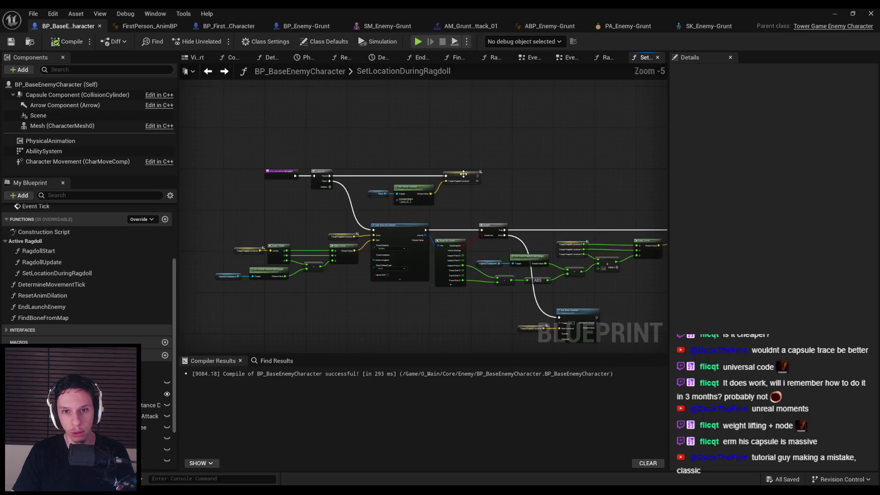
{"action": "scroll", "coordinate": [461, 226], "scroll_direction": "up", "scroll_amount": 4}
{"action": "scroll", "coordinate": [462, 226], "scroll_direction": "down", "scroll_amount": 3}
{"action": "mouse_move", "coordinate": [462, 226]}
{"action": "left_mouse_down"}
{"action": "mouse_move", "coordinate": [377, 261]}
{"action": "mouse_move", "coordinate": [308, 259]}
{"action": "left_mouse_up"}
{"action": "scroll", "coordinate": [87, 275], "scroll_direction": "down", "scroll_amount": 3}
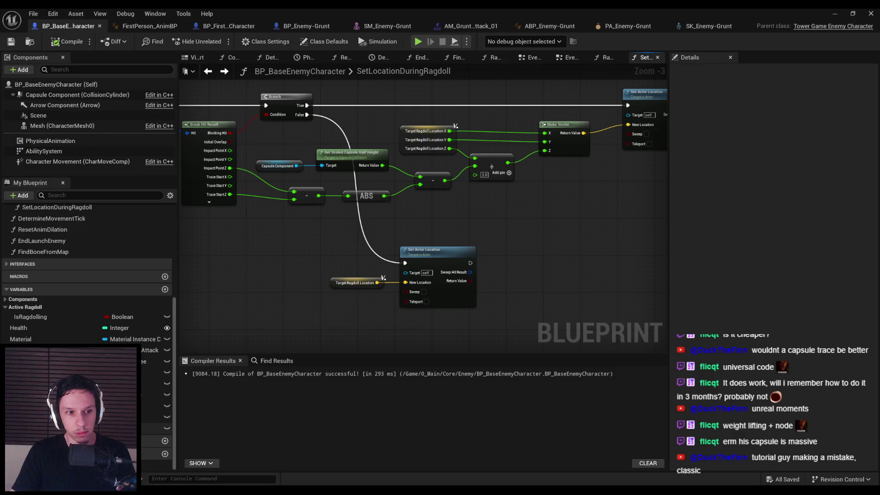
{"action": "key", "text": "ctrl+z"}
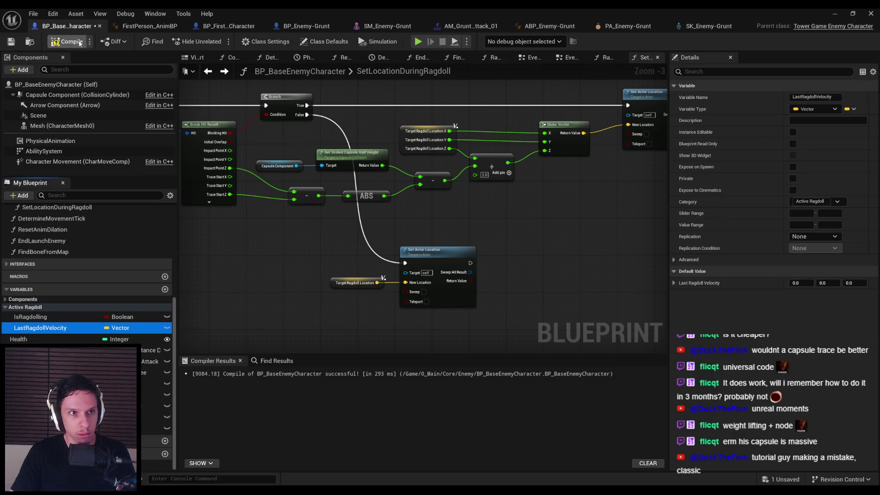
{"action": "left_click", "coordinate": [10, 42]}
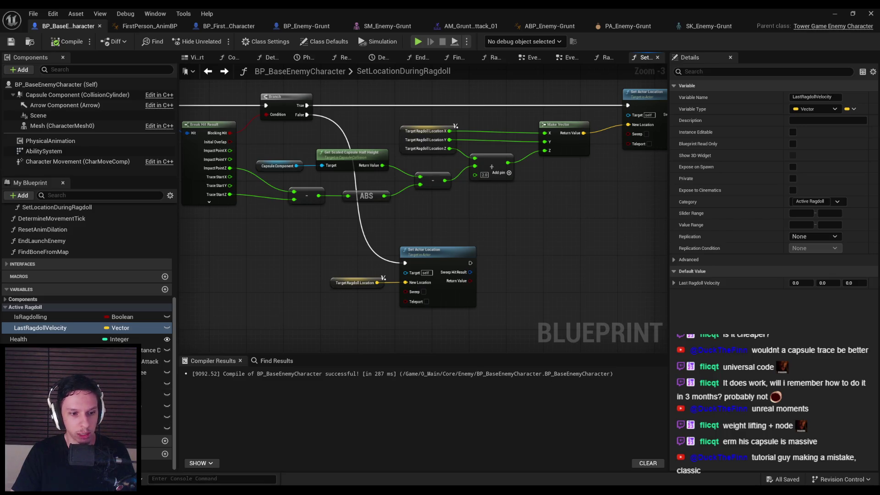
- Resume the tutorial video and jump it to a different point
{"action": "key", "text": "alt+Tab"}
{"action": "key", "text": "space"}
{"action": "left_click_drag", "start_coordinate": [559, 396], "coordinate": [563, 395]}
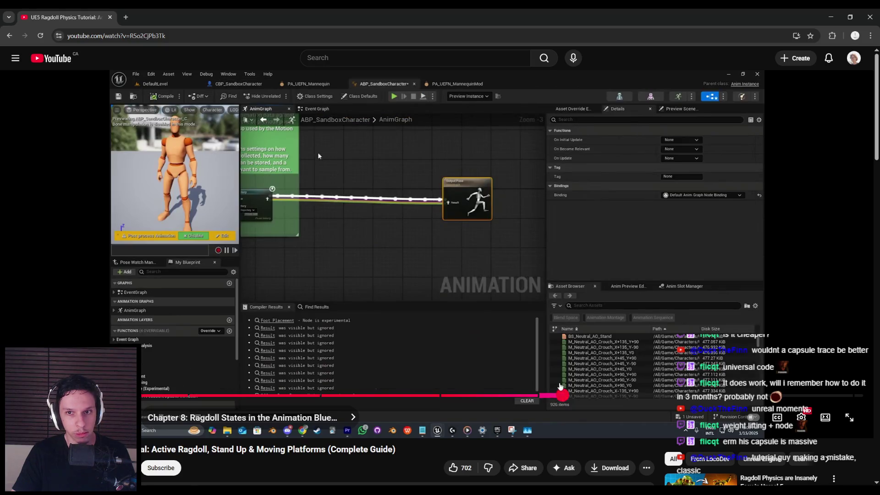
- Pause the tutorial, then start a play test and strike the enemy with the sword
{"action": "key", "text": "space"}
{"action": "key", "text": "alt+Tab"}
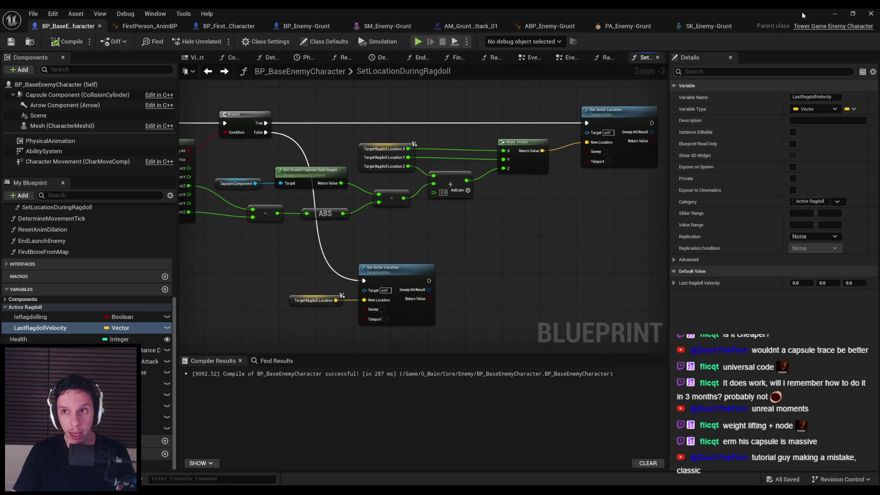
{"action": "left_click", "coordinate": [835, 13]}
{"action": "left_click", "coordinate": [216, 41]}
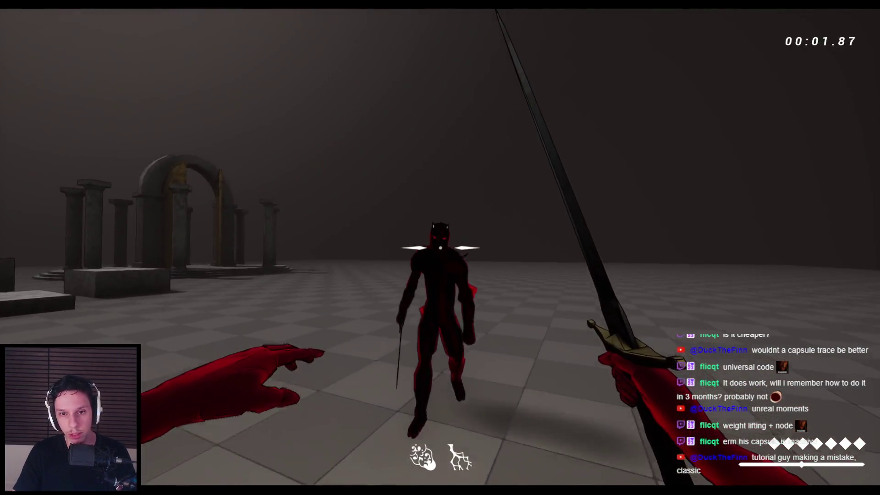
{"action": "left_click", "coordinate": [440, 247]}
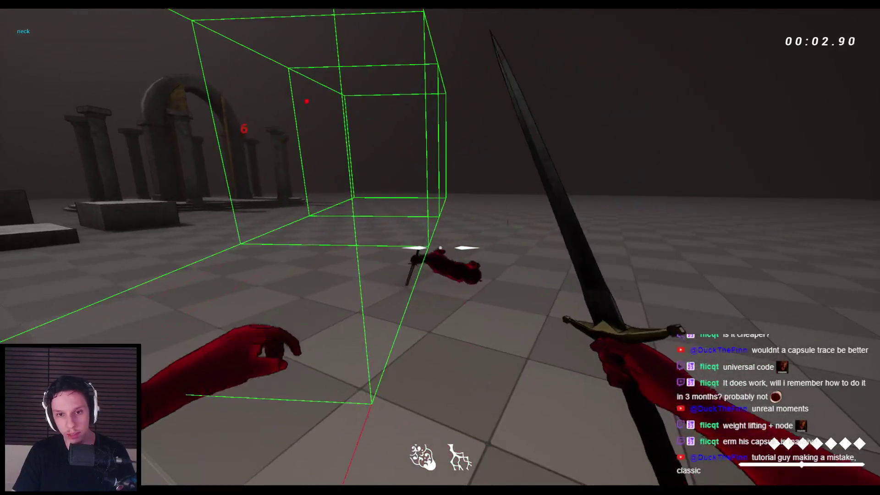
- Select and focus the fallen enemy's capsule from a free camera, then return to the Blueprint
{"action": "key", "text": "F8"}
{"action": "left_click", "coordinate": [497, 191]}
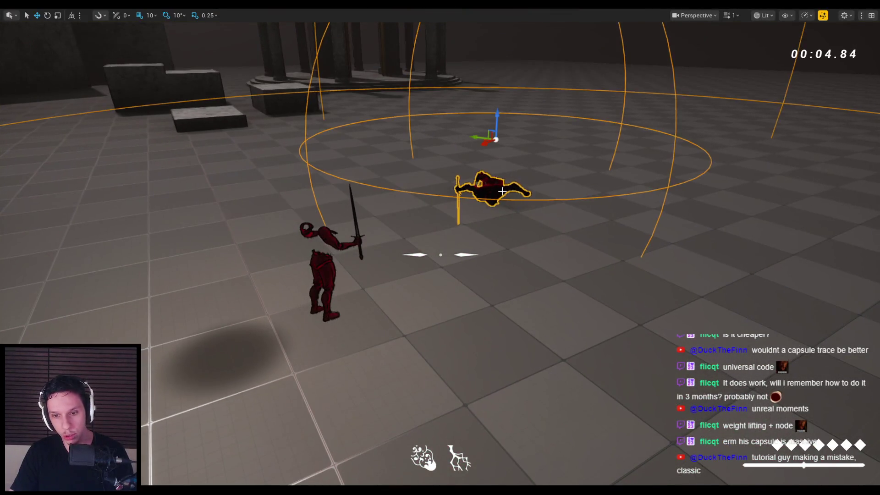
{"action": "key", "text": "F11"}
{"action": "left_click", "coordinate": [743, 227]}
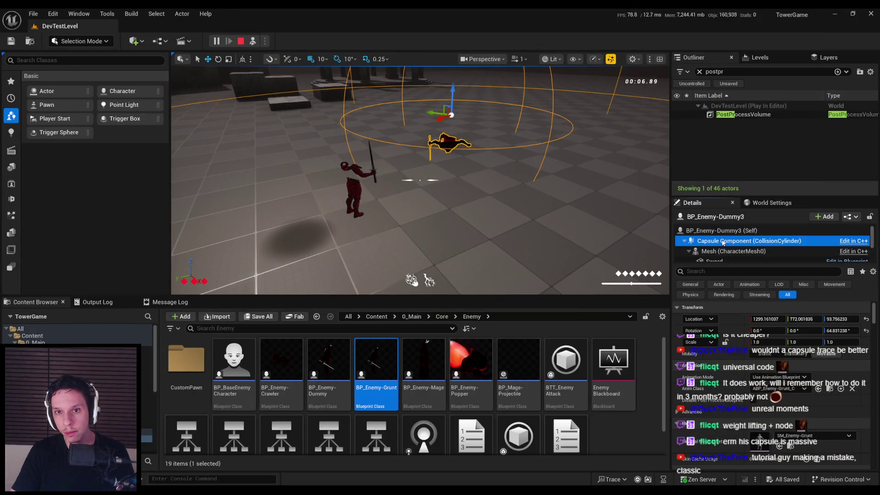
{"action": "key", "text": "f"}
{"action": "scroll", "coordinate": [442, 147], "scroll_direction": "down", "scroll_amount": 4}
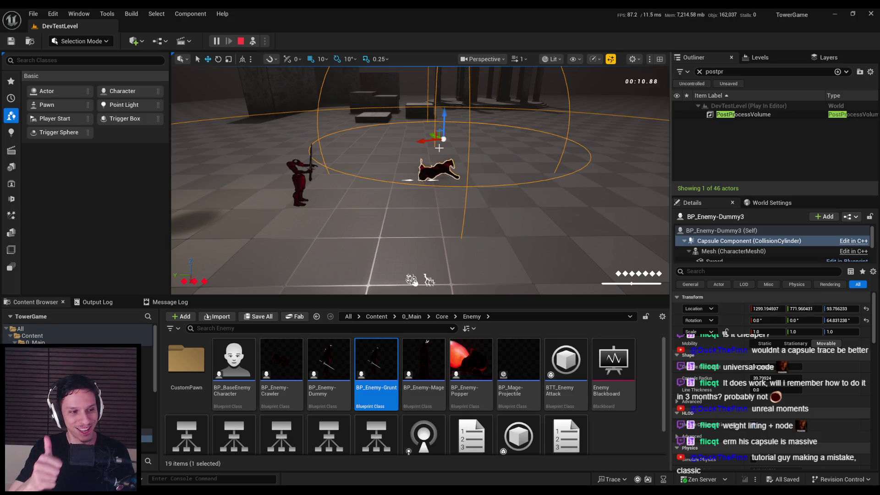
{"action": "key", "text": "alt+Tab"}
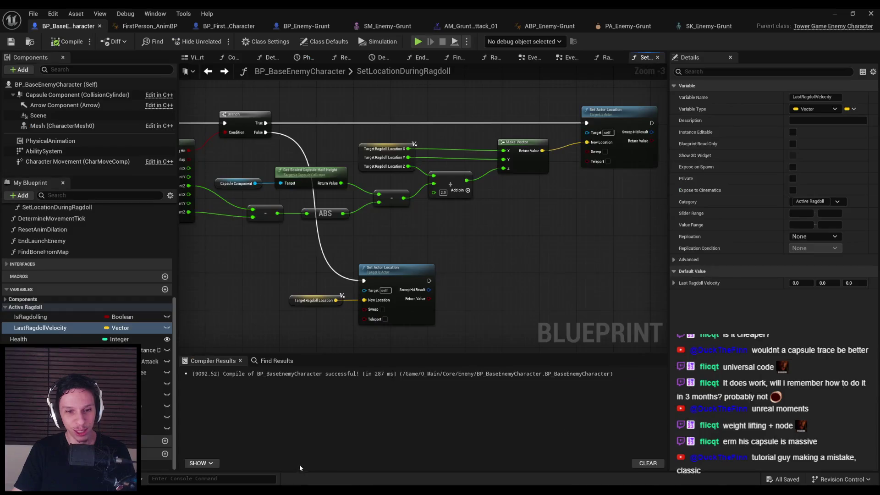
- Review the Kick graph in BP_FirstPersonCharacter
{"action": "left_click", "coordinate": [231, 25]}
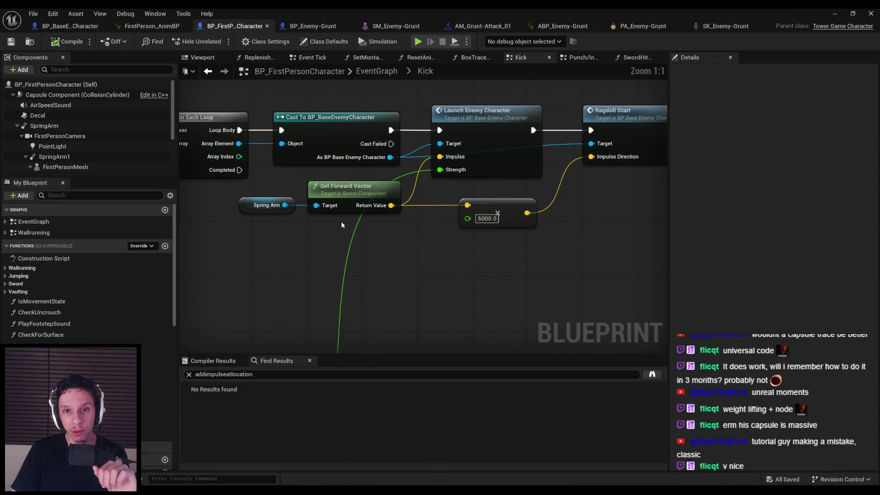
{"action": "scroll", "coordinate": [341, 221], "scroll_direction": "up", "scroll_amount": 1}
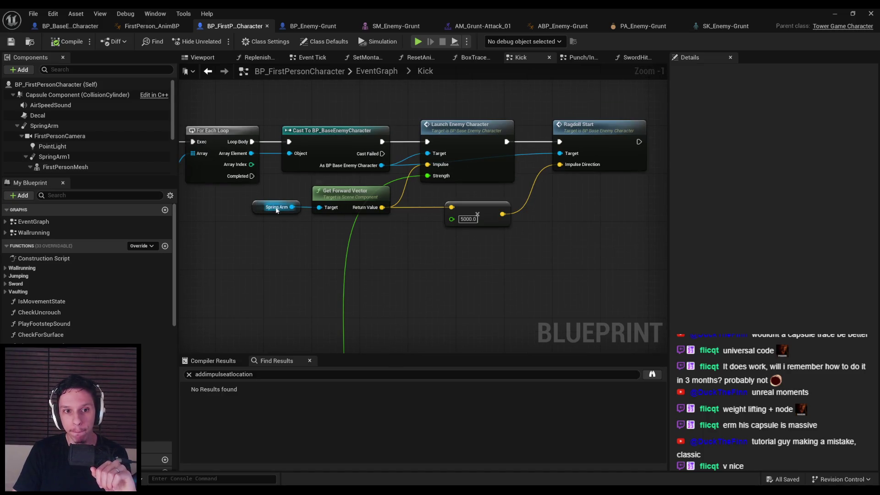
{"action": "scroll", "coordinate": [376, 193], "scroll_direction": "down", "scroll_amount": 1}
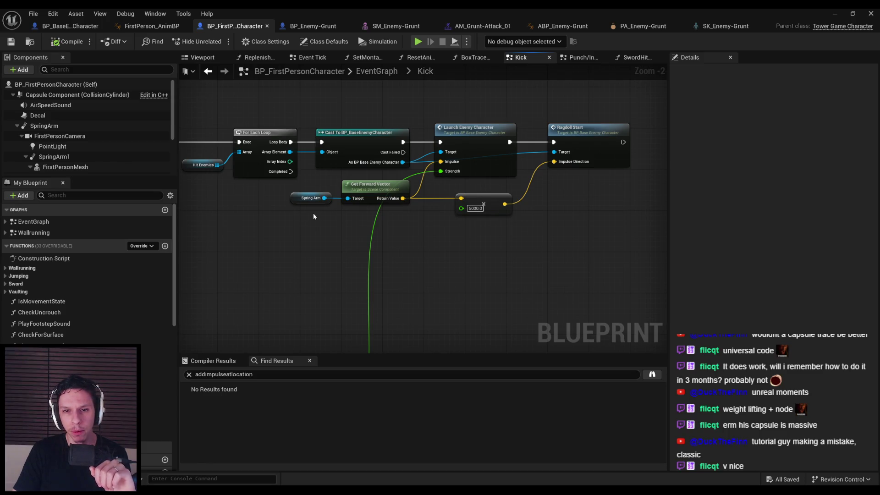
- Play the level fullscreen, strike an enemy into ragdoll, stop, and restore the Blueprint editor
{"action": "left_click", "coordinate": [841, 13]}
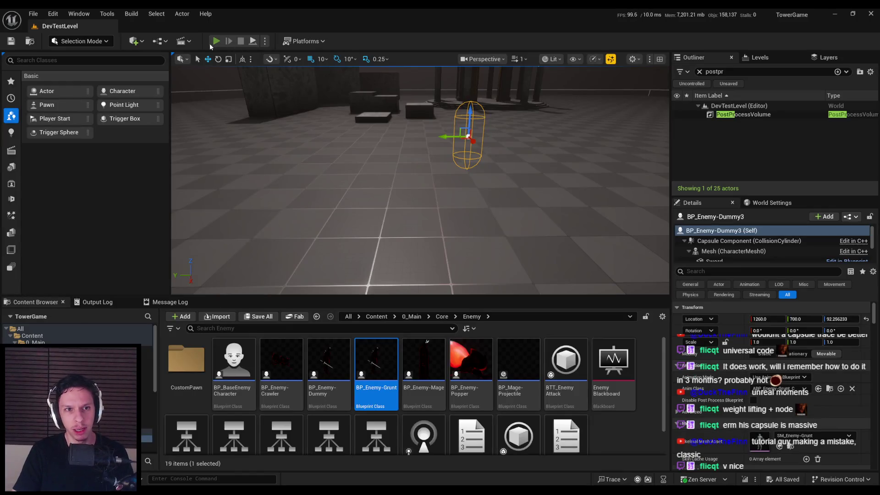
{"action": "left_click", "coordinate": [216, 41]}
{"action": "key", "text": "F11"}
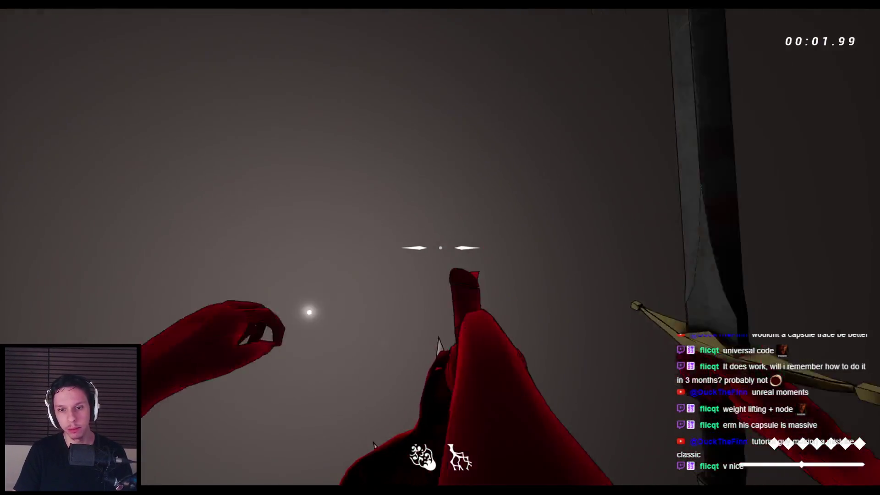
{"action": "left_click", "coordinate": [440, 247]}
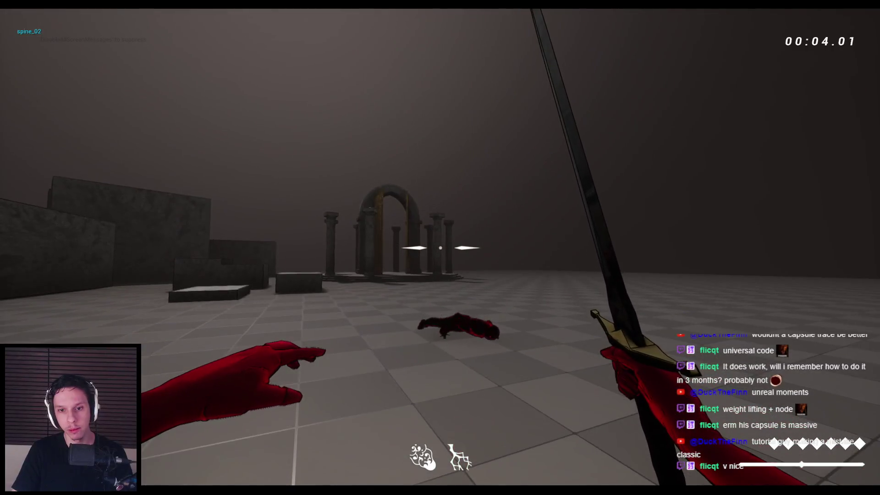
{"action": "key", "text": "Escape"}
{"action": "left_click", "coordinate": [320, 447]}
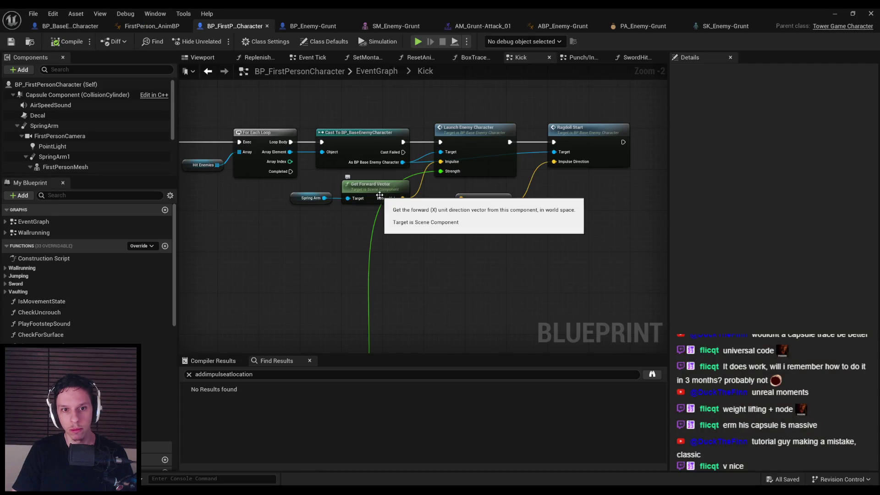
{"action": "double_click", "coordinate": [599, 142]}
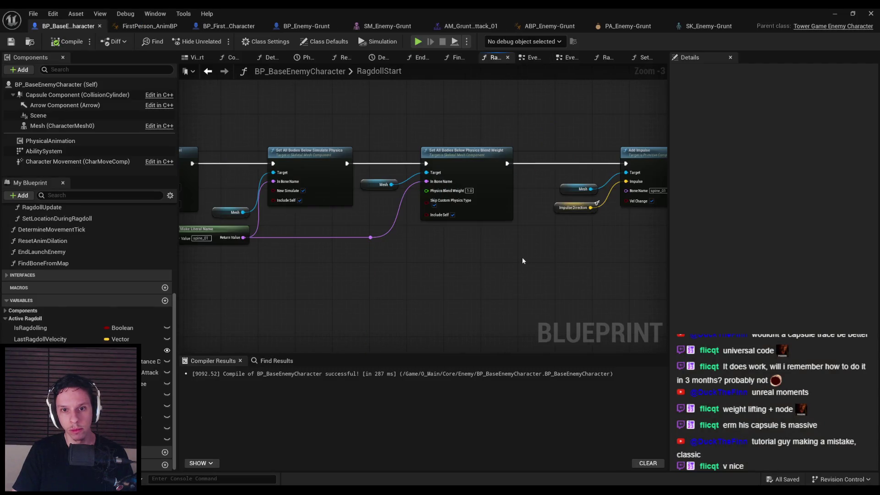
{"action": "scroll", "coordinate": [504, 263], "scroll_direction": "down", "scroll_amount": 1}
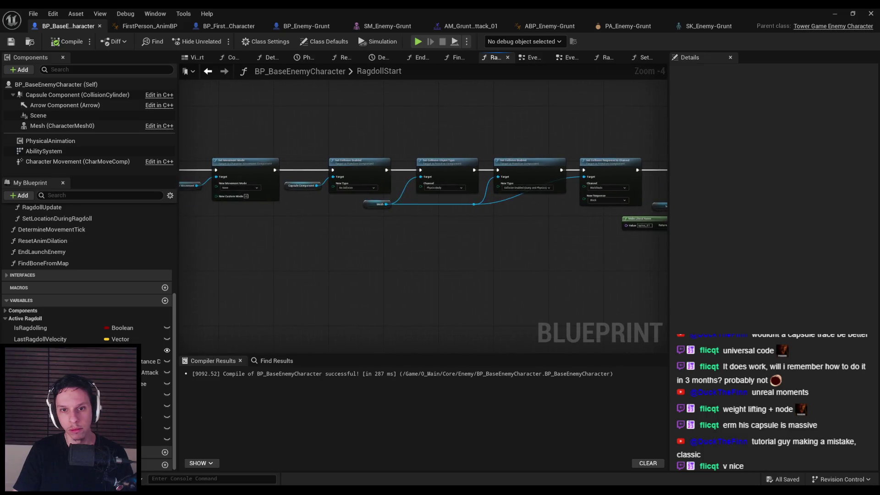
{"action": "left_click_drag", "start_coordinate": [665, 231], "coordinate": [461, 229]}
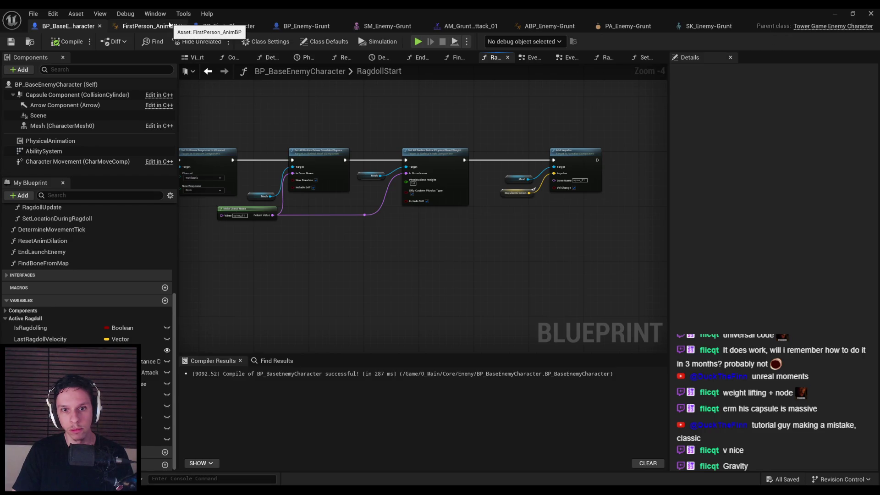
{"action": "left_click", "coordinate": [229, 26]}
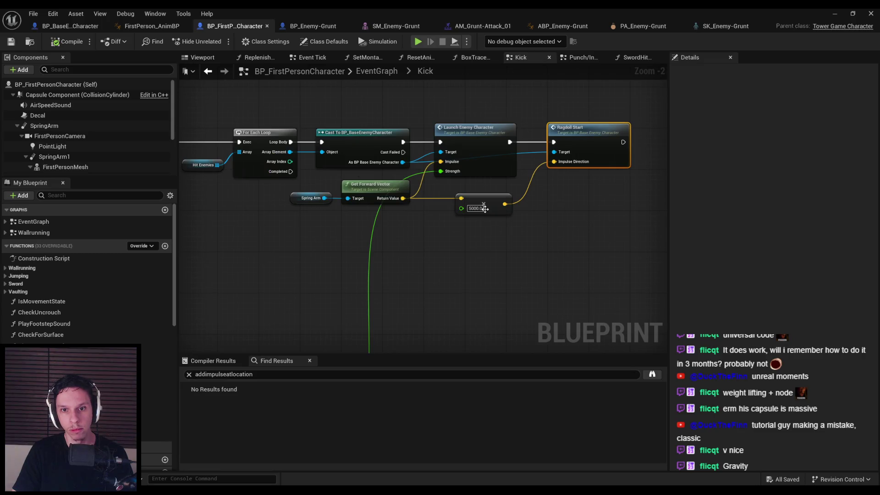
{"action": "mouse_move", "coordinate": [369, 190]}
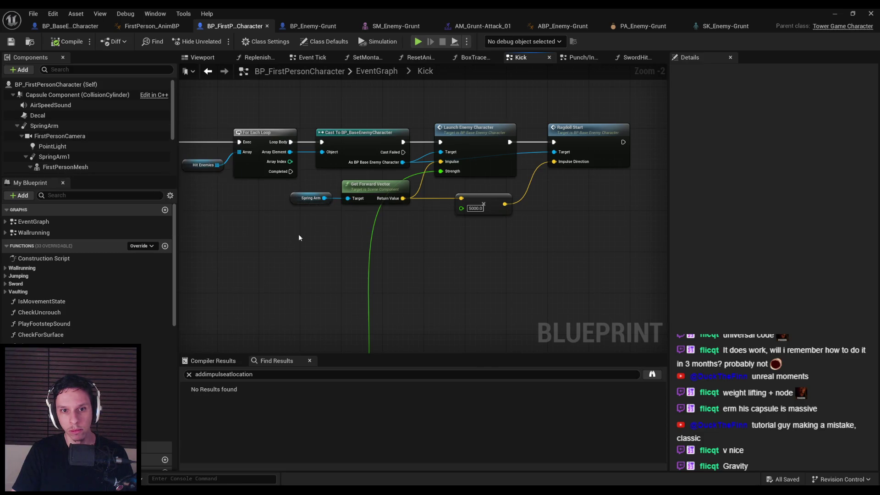
{"action": "scroll", "coordinate": [304, 233], "scroll_direction": "up", "scroll_amount": 1}
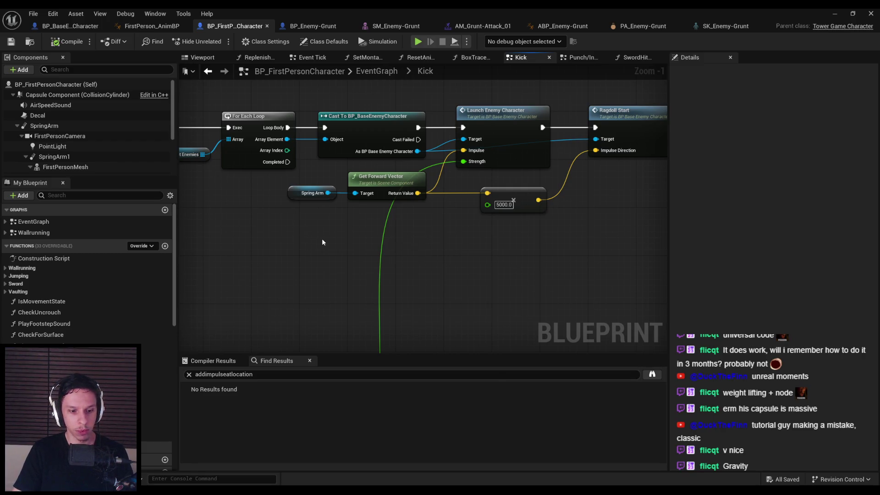
- Place a Get Actor Eyes View Point node in the Kick graph
{"action": "right_click", "coordinate": [322, 242]}
{"action": "type", "text": "get look"}
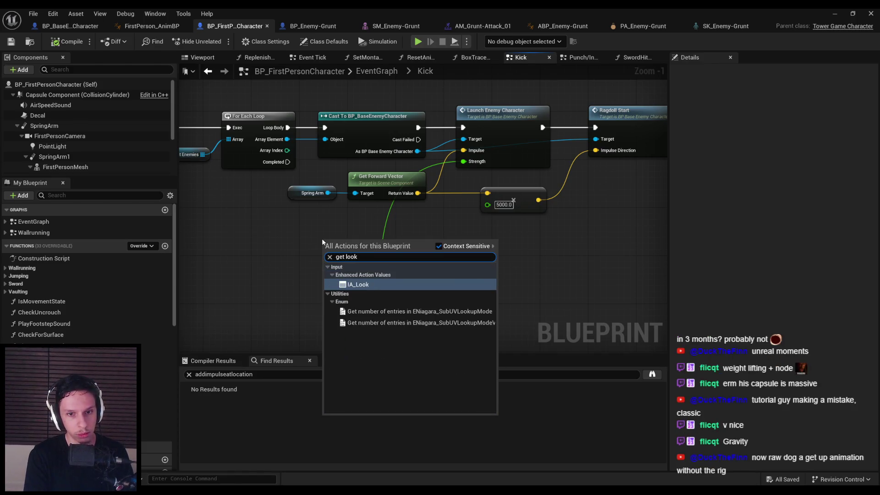
{"action": "key", "text": "ctrl+a"}
{"action": "key", "text": "BackSpace"}
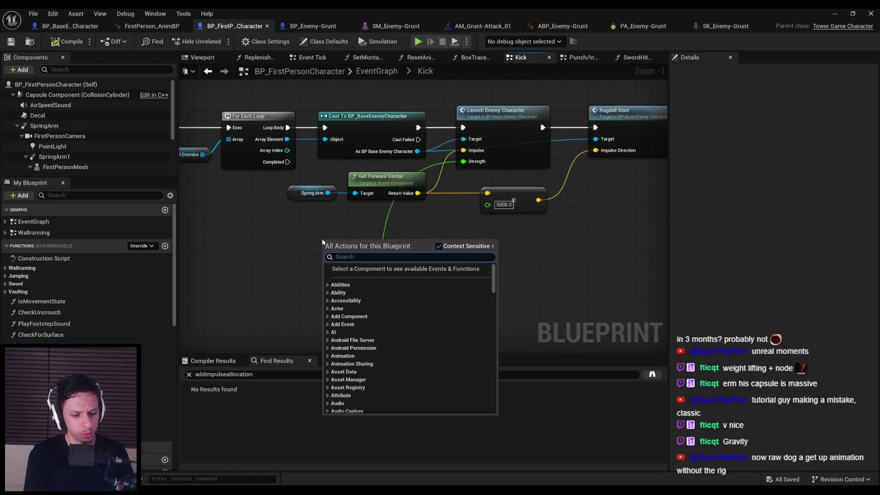
{"action": "type", "text": "get eyes"}
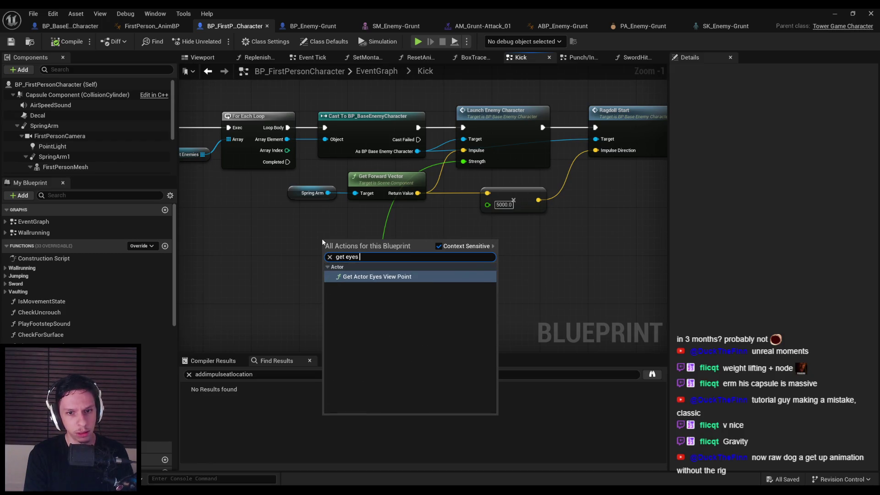
{"action": "key", "text": "Return"}
{"action": "mouse_move", "coordinate": [341, 267]}
{"action": "left_mouse_down"}
{"action": "mouse_move", "coordinate": [296, 263]}
{"action": "mouse_move", "coordinate": [398, 266]}
{"action": "left_mouse_up"}
- Feed the eyes-view rotation's Get Forward Vector into the 5000 multiply, then start a play test
{"action": "type", "text": "get forward"}
{"action": "key", "text": "Return"}
{"action": "left_click_drag", "start_coordinate": [462, 277], "coordinate": [487, 193]}
{"action": "mouse_move", "coordinate": [428, 276]}
{"action": "left_mouse_down"}
{"action": "mouse_move", "coordinate": [386, 257]}
{"action": "mouse_move", "coordinate": [398, 264]}
{"action": "left_mouse_up"}
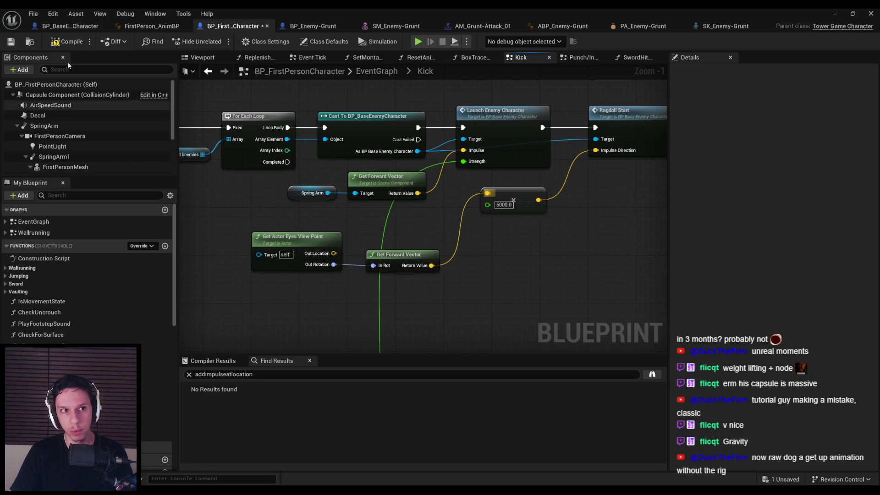
{"action": "left_click", "coordinate": [835, 14]}
{"action": "key", "text": "alt+p"}
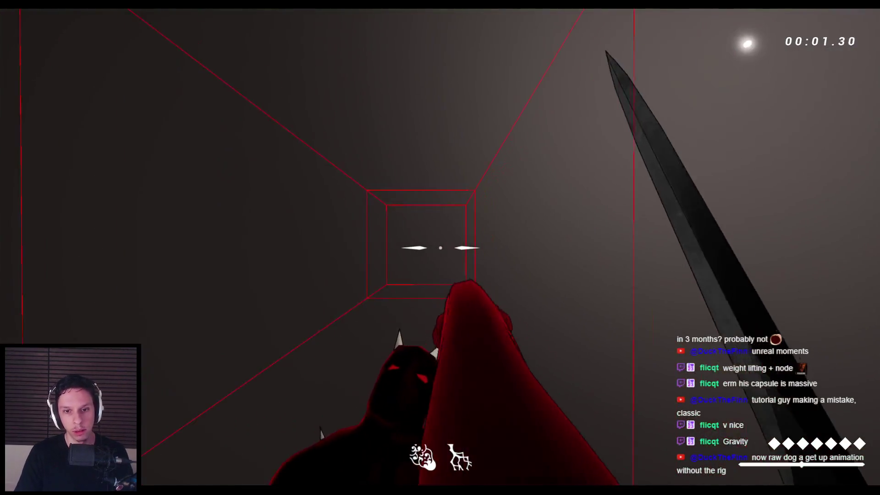
- Run two play tests, slashing the enemy into the air and striking it again as it rises
{"action": "left_click", "coordinate": [440, 247]}
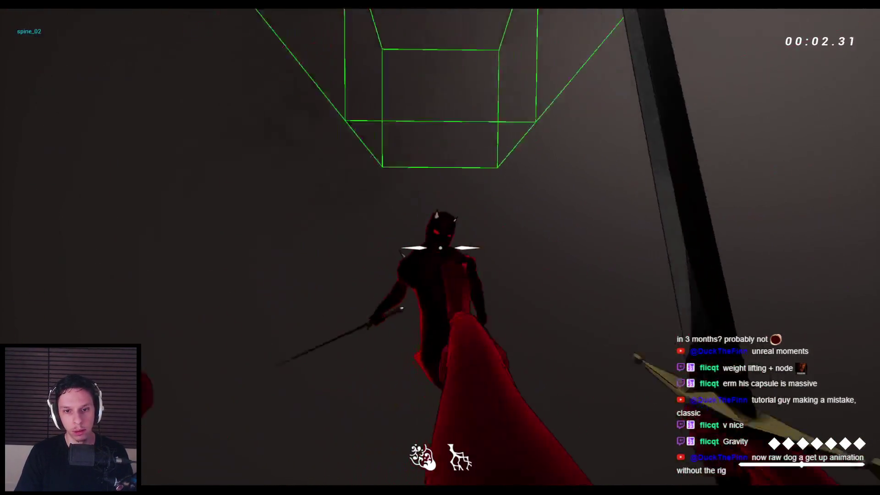
{"action": "key", "text": "Escape"}
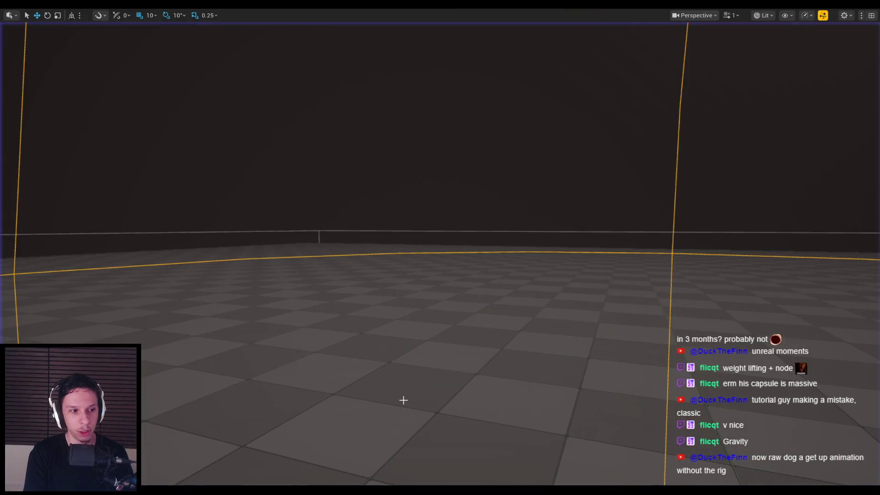
{"action": "key", "text": "alt+p"}
{"action": "key", "text": "s"}
{"action": "key", "text": "space"}
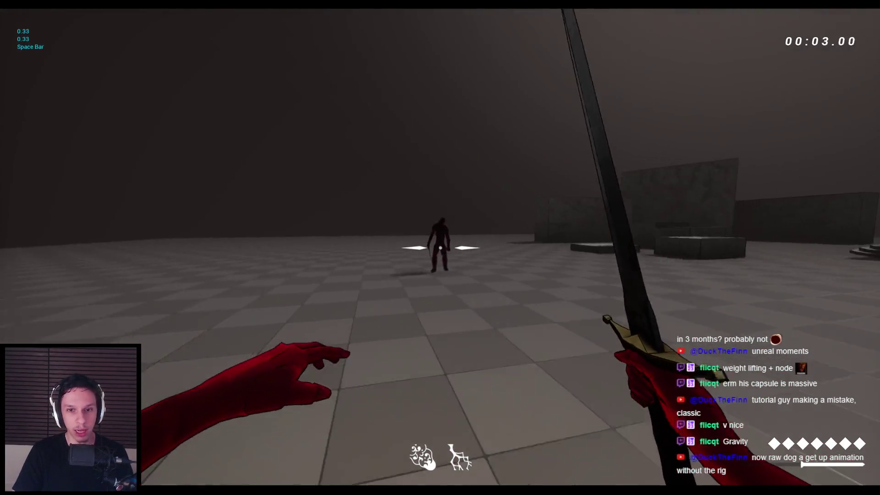
{"action": "key", "text": "w"}
{"action": "left_click", "coordinate": [440, 248]}
{"action": "key", "text": "w"}
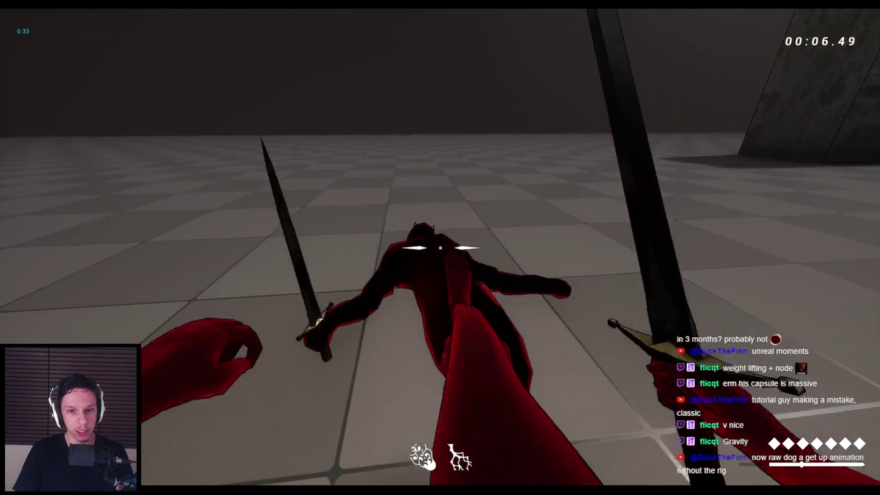
{"action": "left_click", "coordinate": [440, 247]}
{"action": "key", "text": "Escape"}
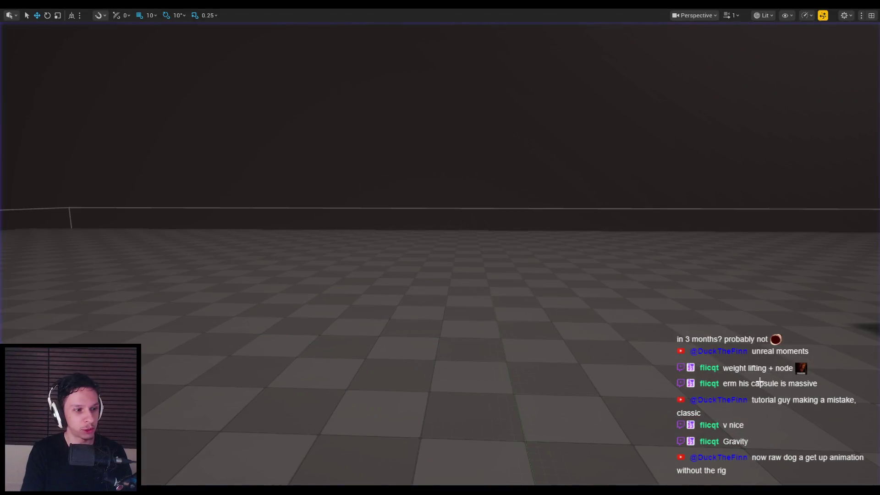
- Run three more play tests, repeatedly slashing the enemy into ragdoll, then stop the session
{"action": "key", "text": "alt+p"}
{"action": "left_click", "coordinate": [440, 248]}
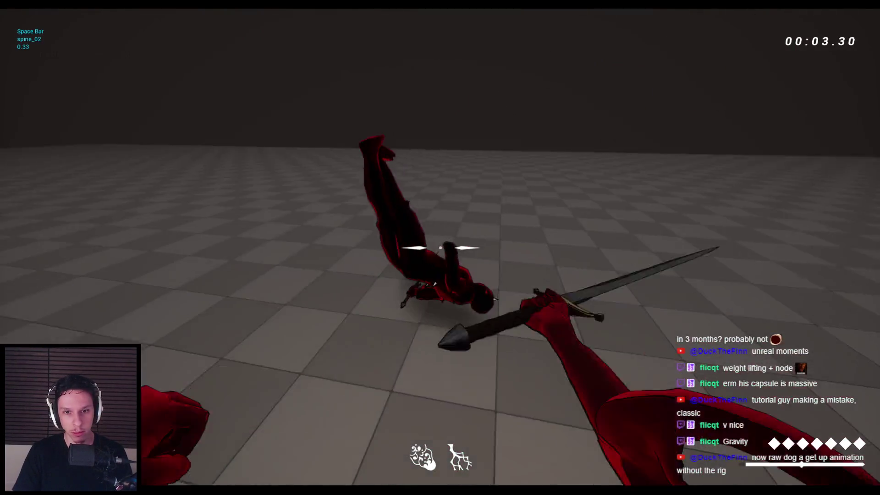
{"action": "left_click", "coordinate": [440, 248]}
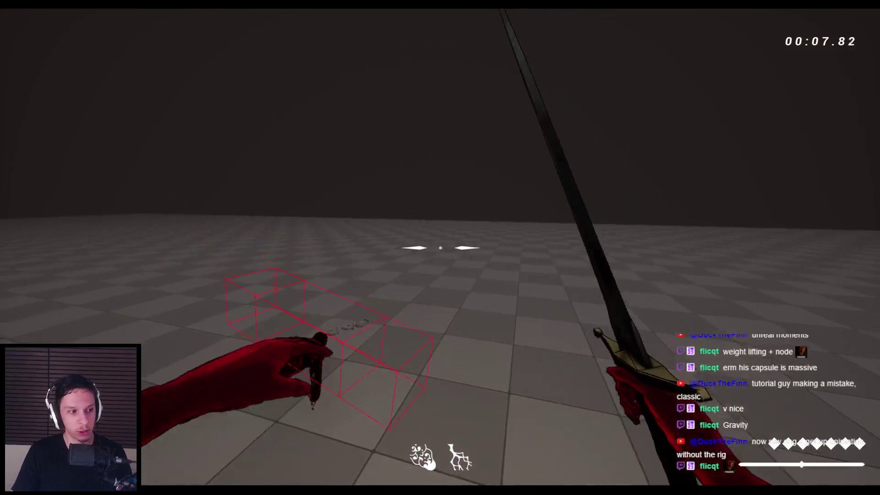
{"action": "key", "text": "Escape"}
{"action": "key", "text": "alt+p"}
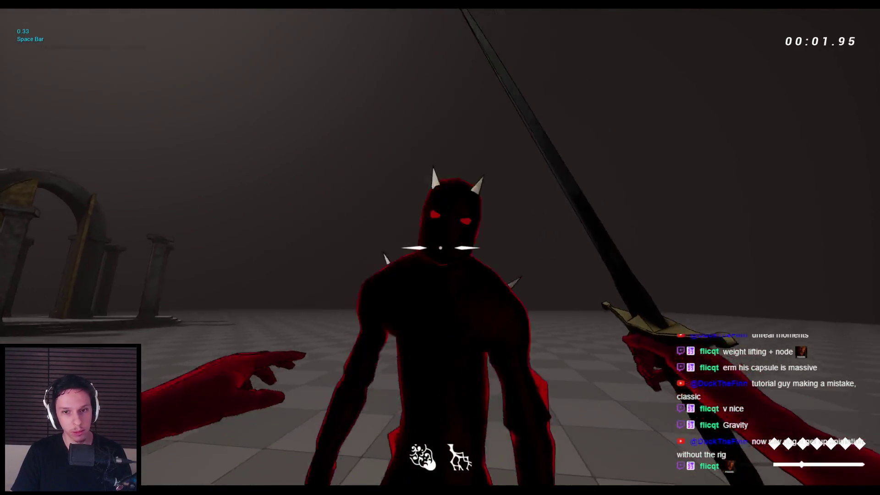
{"action": "left_click", "coordinate": [440, 248]}
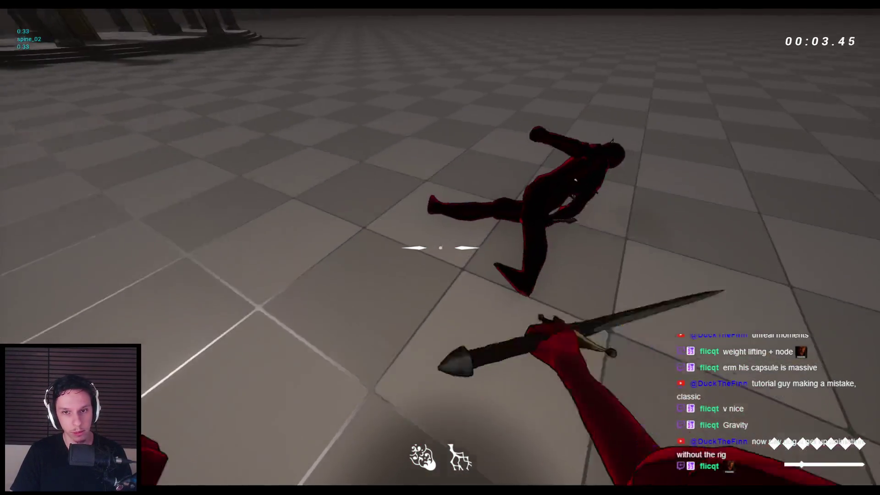
{"action": "left_click", "coordinate": [440, 247]}
{"action": "left_click", "coordinate": [441, 248]}
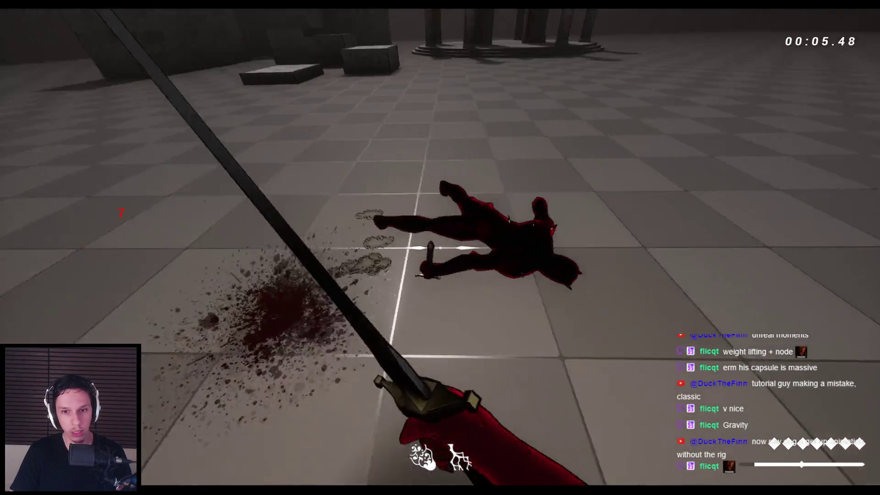
{"action": "left_click", "coordinate": [440, 247]}
{"action": "left_click", "coordinate": [440, 248]}
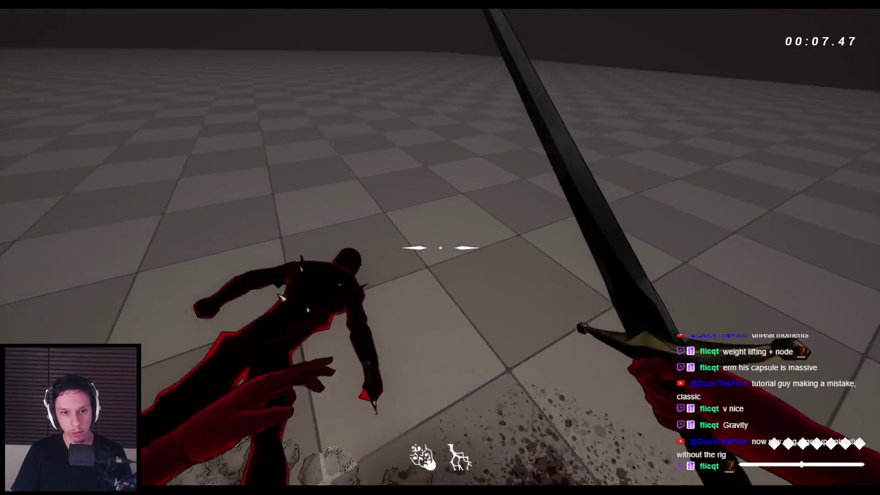
{"action": "key", "text": "Escape"}
{"action": "key", "text": "alt+p"}
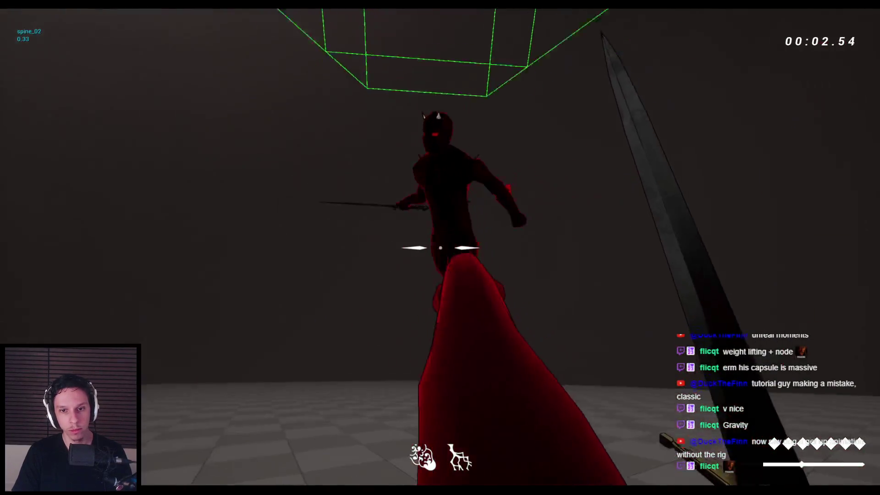
{"action": "left_click", "coordinate": [440, 248]}
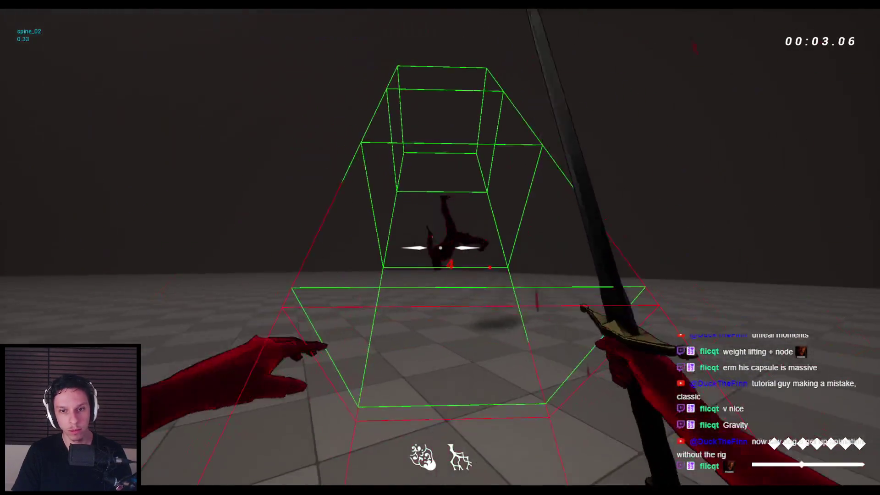
{"action": "key", "text": "Escape"}
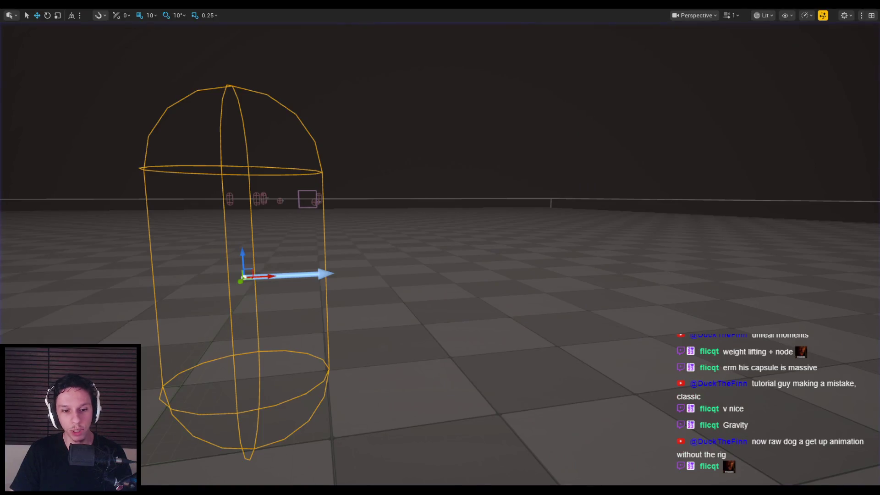
- Save the player character Blueprint and open BP_BaseEnemyCharacter's RagdollUpdate graph
{"action": "key", "text": "ctrl+s"}
{"action": "scroll", "coordinate": [250, 198], "scroll_direction": "down", "scroll_amount": 2}
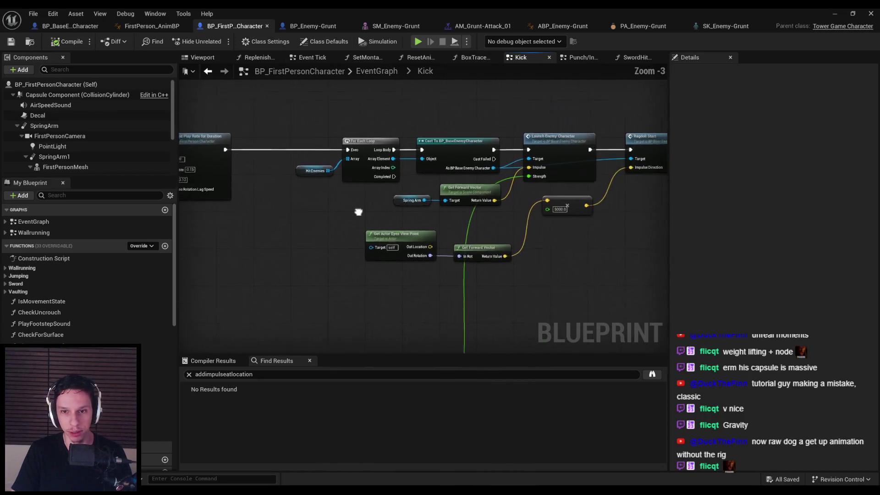
{"action": "left_click_drag", "start_coordinate": [359, 213], "coordinate": [344, 205]}
{"action": "left_click", "coordinate": [70, 26]}
{"action": "scroll", "coordinate": [318, 200], "scroll_direction": "down", "scroll_amount": 4}
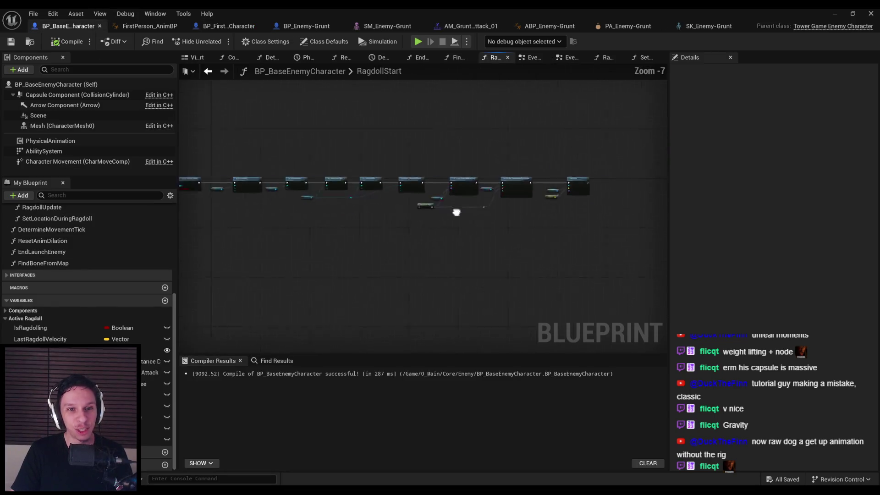
{"action": "scroll", "coordinate": [46, 232], "scroll_direction": "up", "scroll_amount": 4}
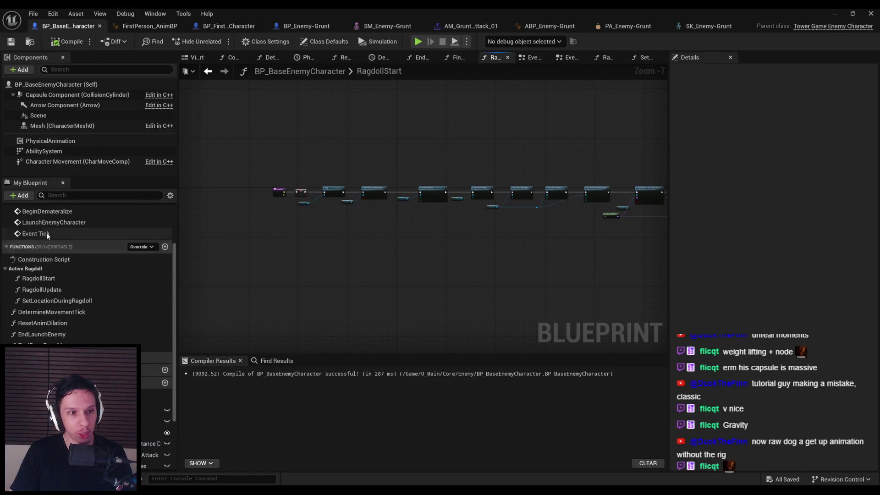
{"action": "double_click", "coordinate": [41, 290]}
{"action": "scroll", "coordinate": [298, 165], "scroll_direction": "up", "scroll_amount": 1}
- Add a Print String after Set Enable Gravity, printing the -4000 comparison through a To String node
{"action": "mouse_move", "coordinate": [270, 161]}
{"action": "left_mouse_down"}
{"action": "mouse_move", "coordinate": [532, 259]}
{"action": "mouse_move", "coordinate": [530, 267]}
{"action": "left_mouse_up"}
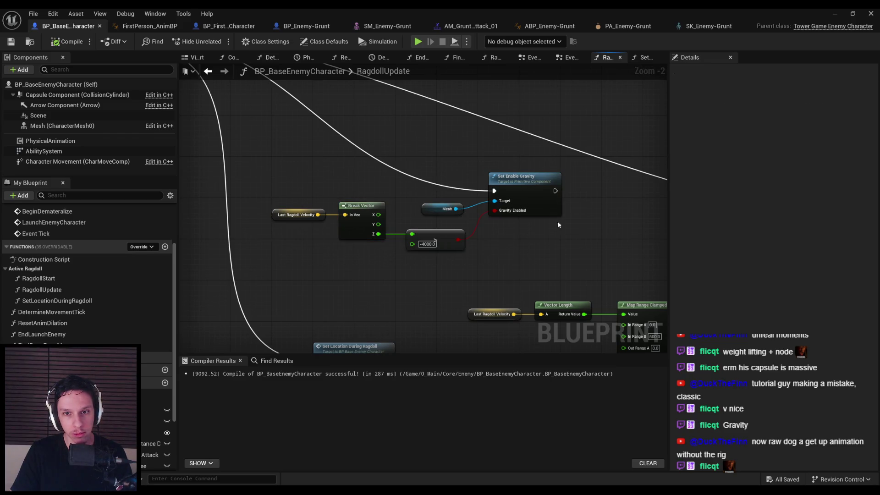
{"action": "right_click", "coordinate": [586, 194]}
{"action": "type", "text": "print string"}
{"action": "key", "text": "Return"}
{"action": "scroll", "coordinate": [580, 198], "scroll_direction": "up", "scroll_amount": 2}
{"action": "mouse_move", "coordinate": [549, 190]}
{"action": "left_mouse_down"}
{"action": "mouse_move", "coordinate": [596, 190]}
{"action": "mouse_move", "coordinate": [424, 256]}
{"action": "mouse_move", "coordinate": [472, 224]}
{"action": "mouse_move", "coordinate": [489, 229]}
{"action": "mouse_move", "coordinate": [492, 251]}
{"action": "left_mouse_up"}
{"action": "type", "text": "to string"}
{"action": "key", "text": "Return"}
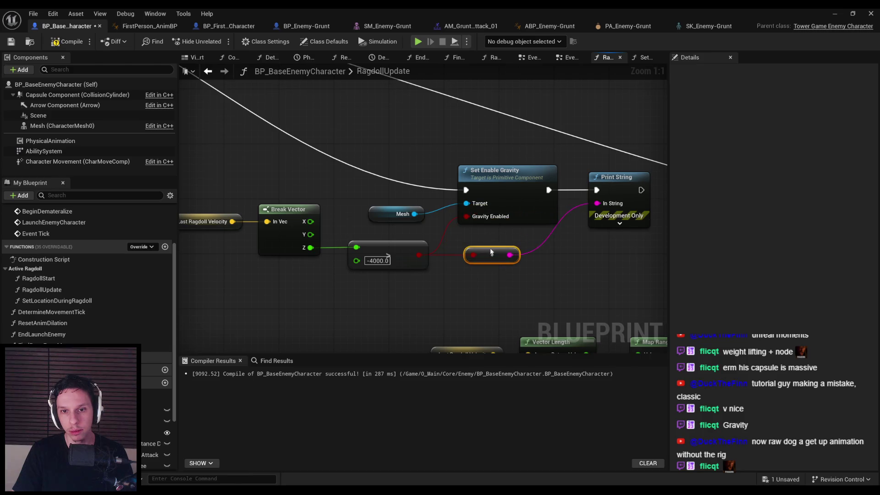
{"action": "left_click", "coordinate": [834, 14]}
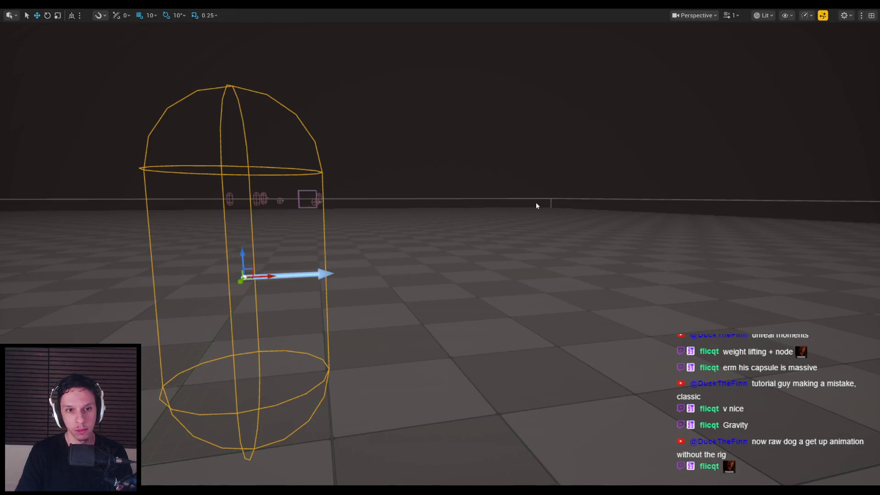
- Run three quick play tests of the enemy ragdoll, jumping in the last, then stop
{"action": "key", "text": "alt+p"}
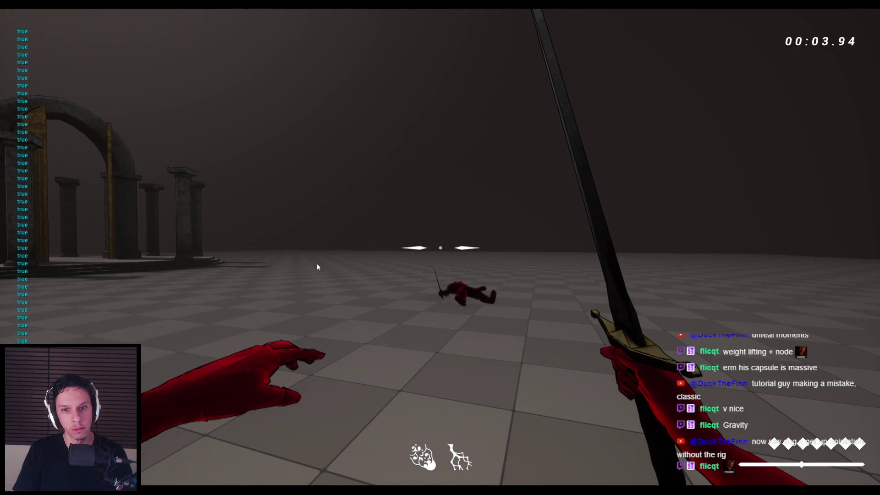
{"action": "key", "text": "Escape"}
{"action": "key", "text": "alt+p"}
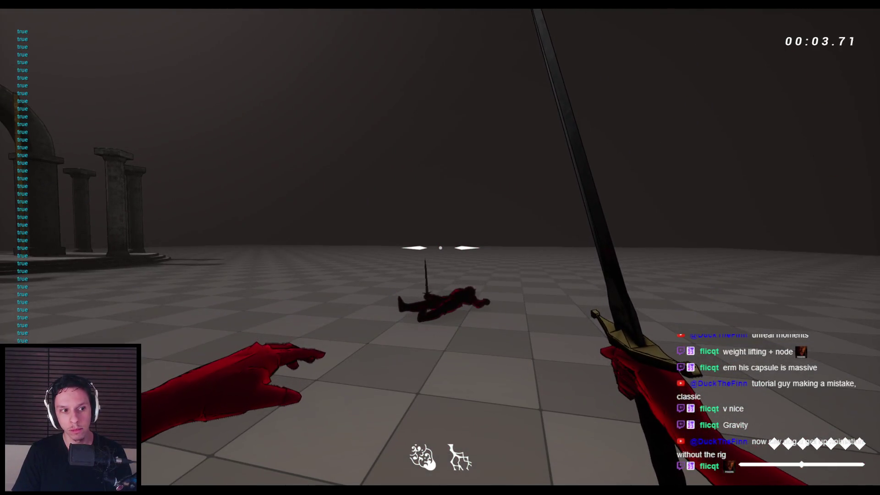
{"action": "key", "text": "Escape"}
{"action": "key", "text": "alt+p"}
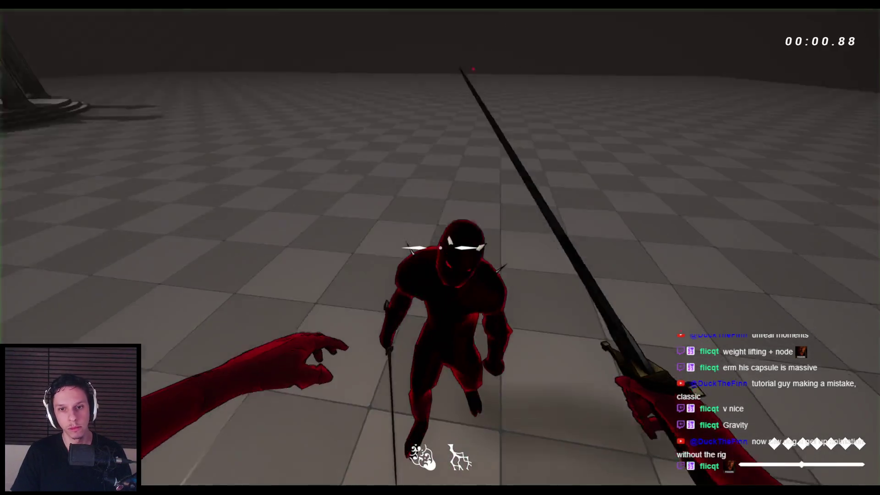
{"action": "key", "text": "space"}
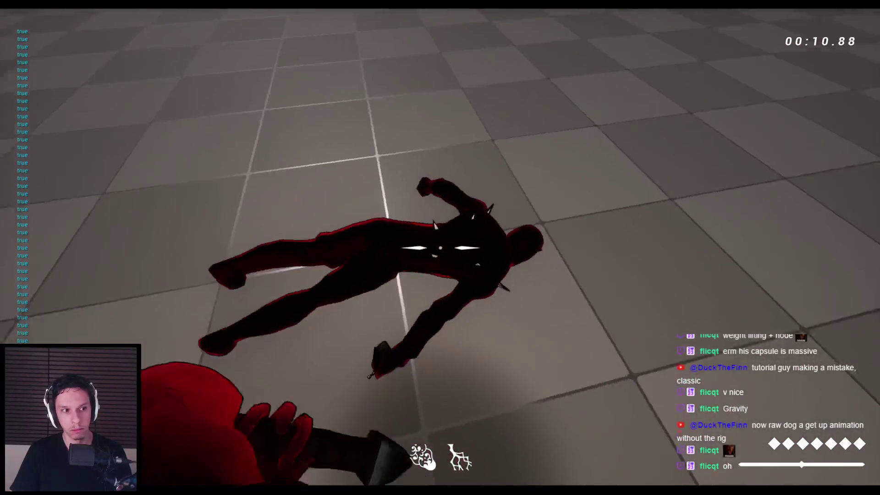
{"action": "key", "text": "Escape"}
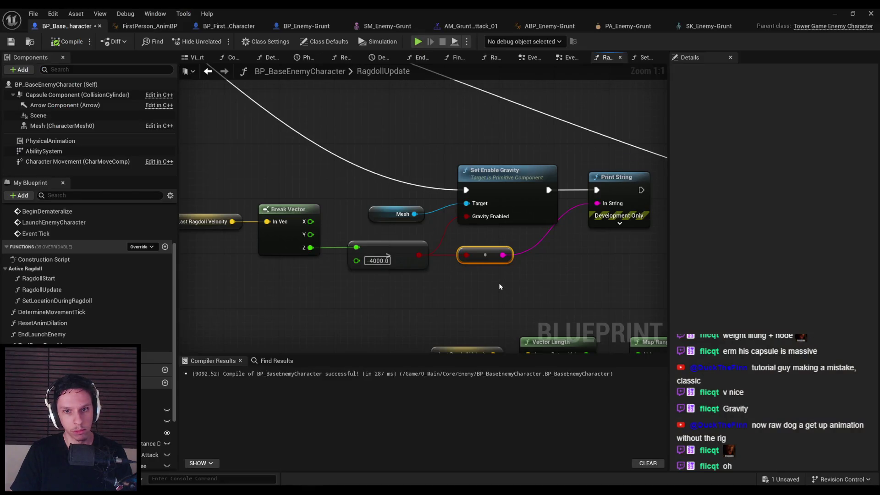
{"action": "scroll", "coordinate": [499, 281], "scroll_direction": "down", "scroll_amount": 1}
- Delete the debug Print String and conversion nodes from RagdollUpdate, then minimize the Blueprint editor
{"action": "left_click", "coordinate": [561, 190], "text": "ctrl"}
{"action": "key", "text": "Delete"}
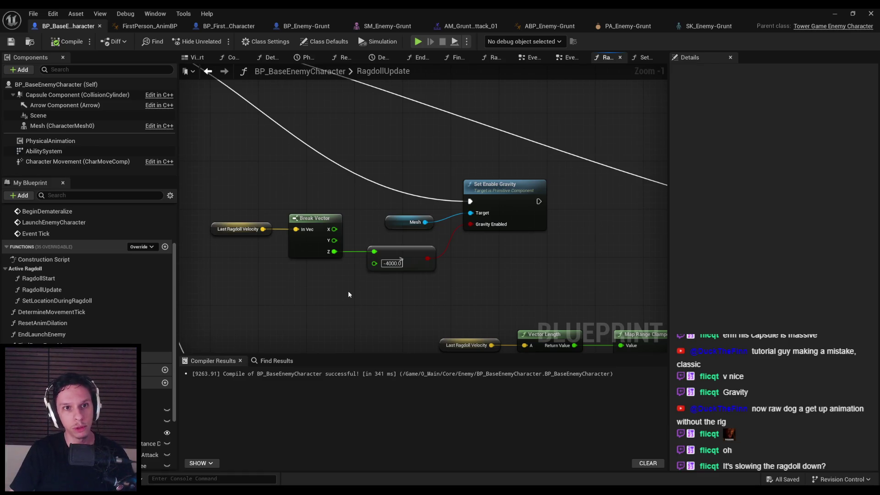
{"action": "scroll", "coordinate": [403, 285], "scroll_direction": "down", "scroll_amount": 1}
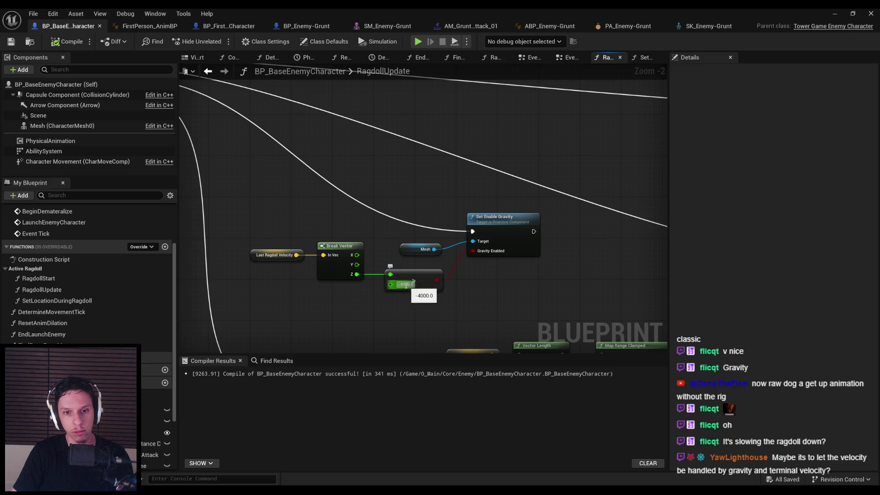
{"action": "scroll", "coordinate": [407, 285], "scroll_direction": "up", "scroll_amount": 1}
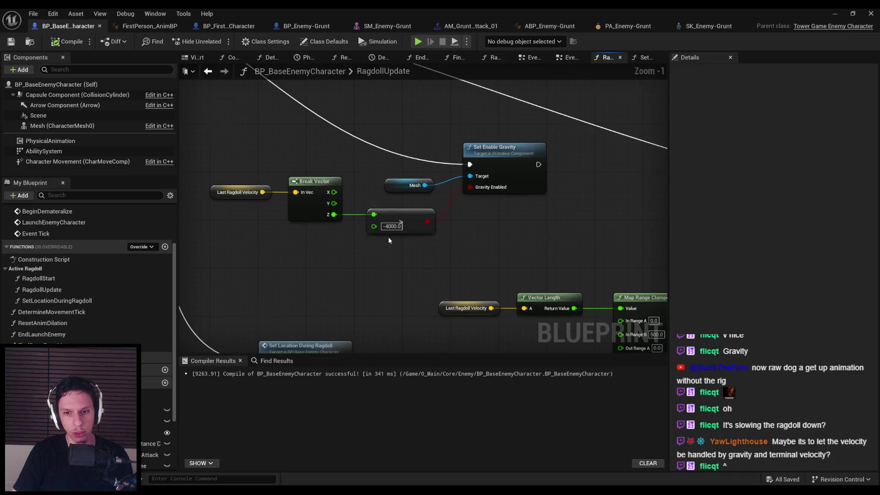
{"action": "scroll", "coordinate": [388, 239], "scroll_direction": "down", "scroll_amount": 1}
{"action": "left_click", "coordinate": [854, 13]}
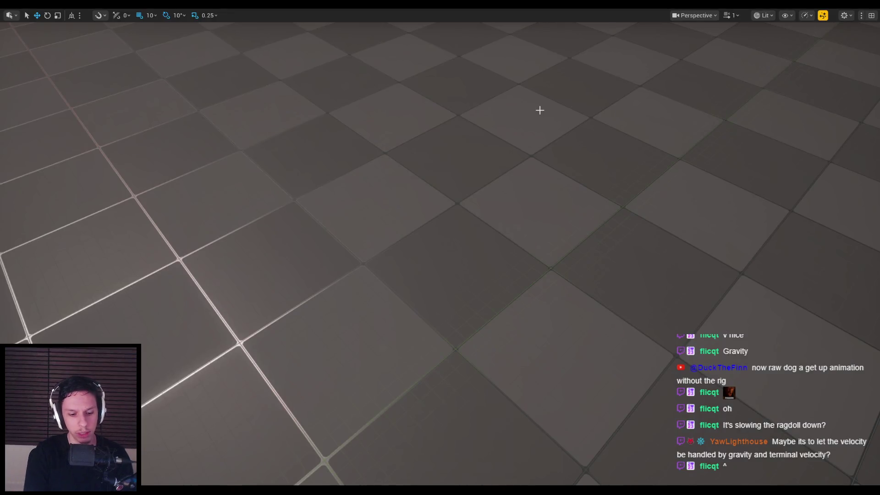
- Play-test again, kicking the enemy into ragdoll, then raise the editor camera over the arena
{"action": "key", "text": "alt+p"}
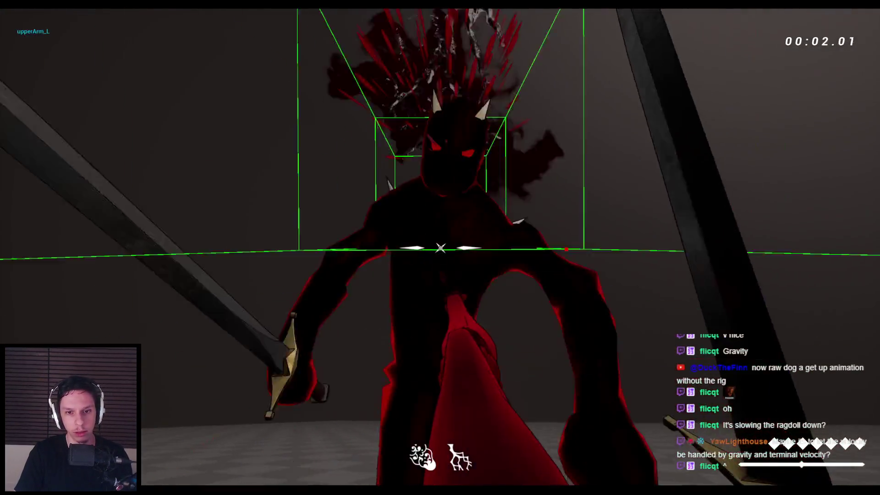
{"action": "key", "text": "w"}
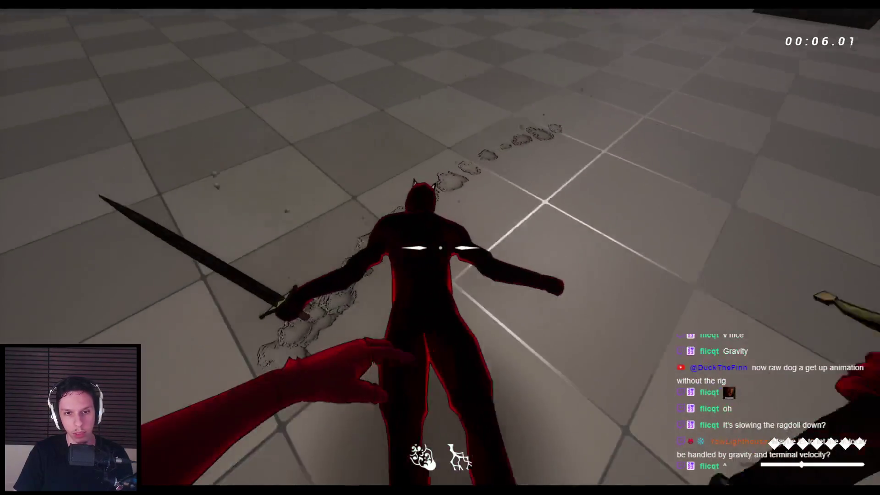
{"action": "key", "text": "Escape"}
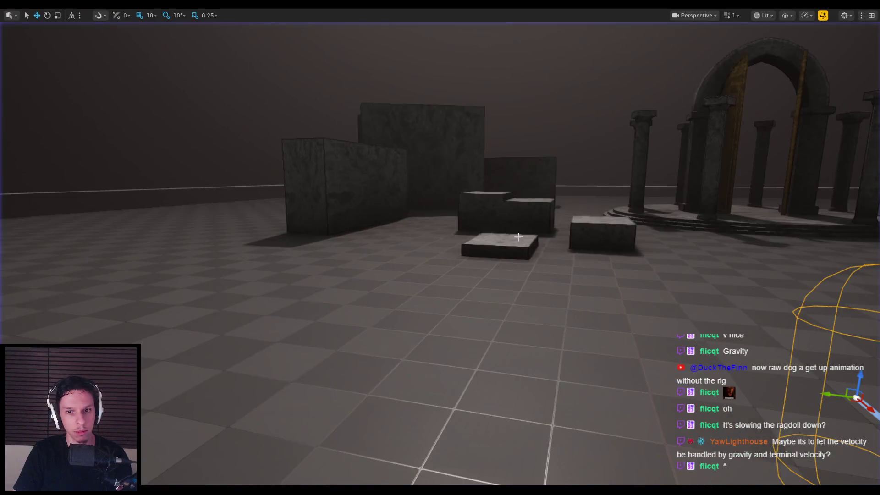
{"action": "left_click_drag", "start_coordinate": [519, 236], "coordinate": [519, 197]}
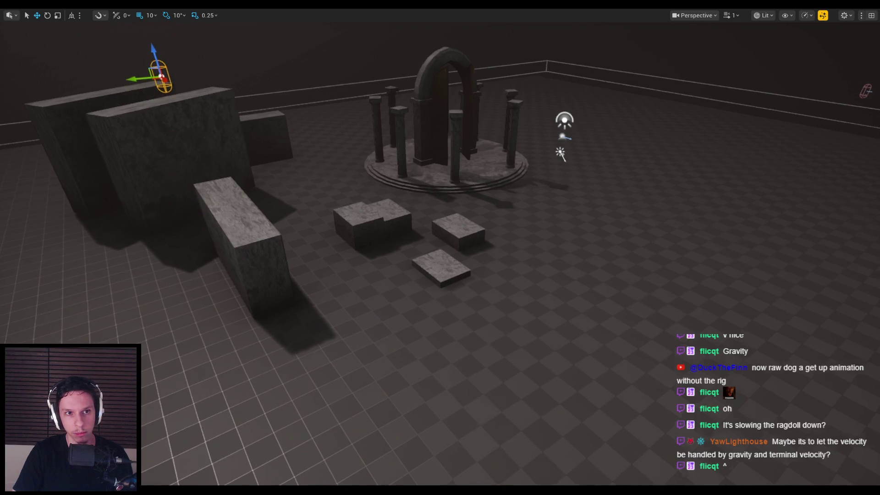
- Frame the player capsule, then play-test by slashing the enemy into ragdoll and jumping forward
{"action": "key", "text": "f"}
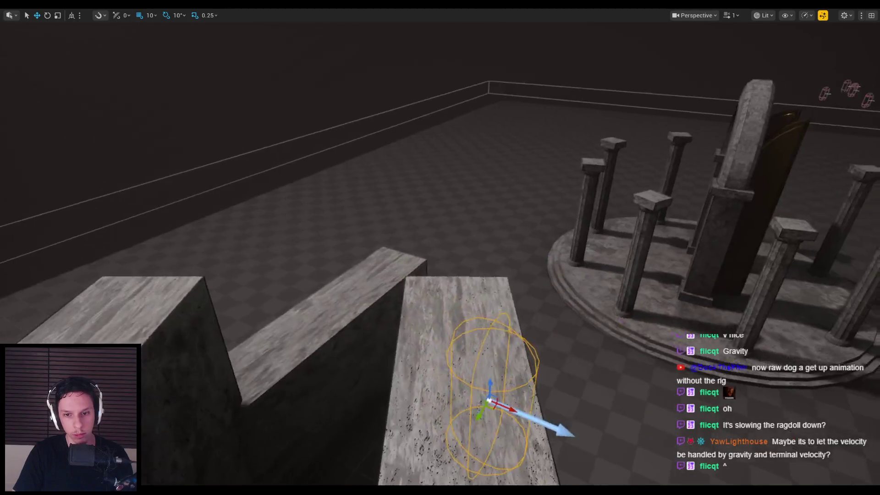
{"action": "key", "text": "alt+p"}
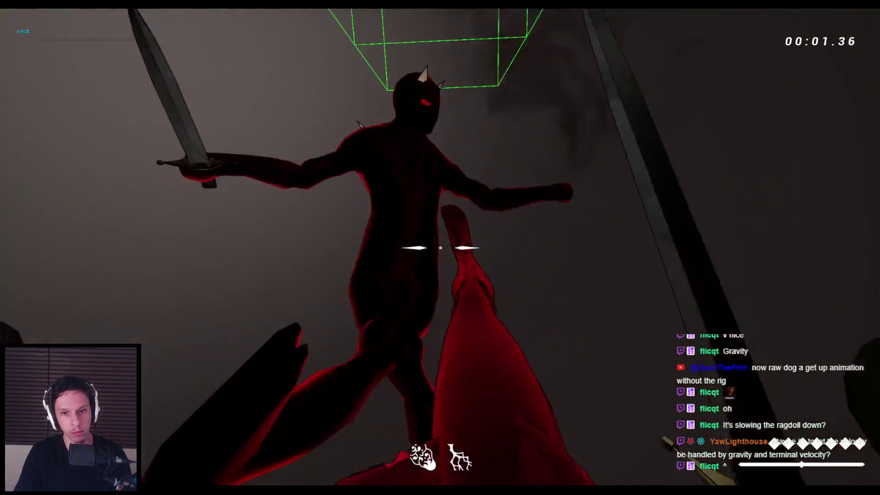
{"action": "left_click", "coordinate": [440, 248]}
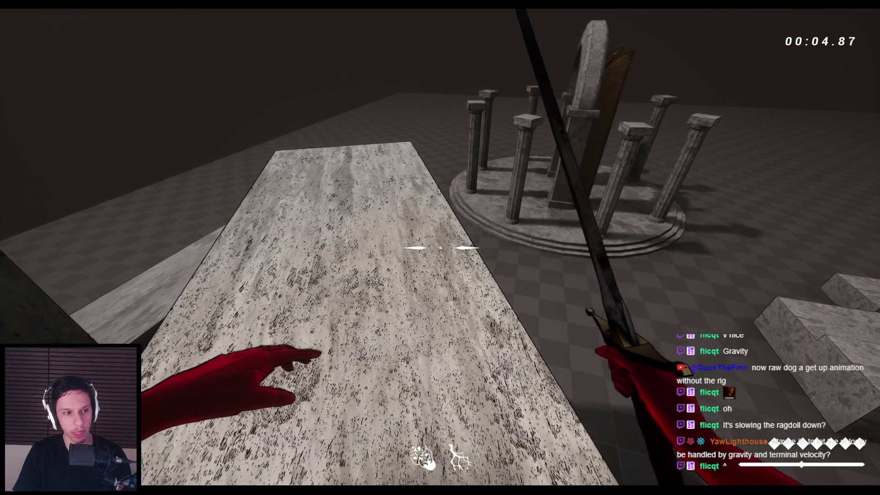
{"action": "key", "text": "space"}
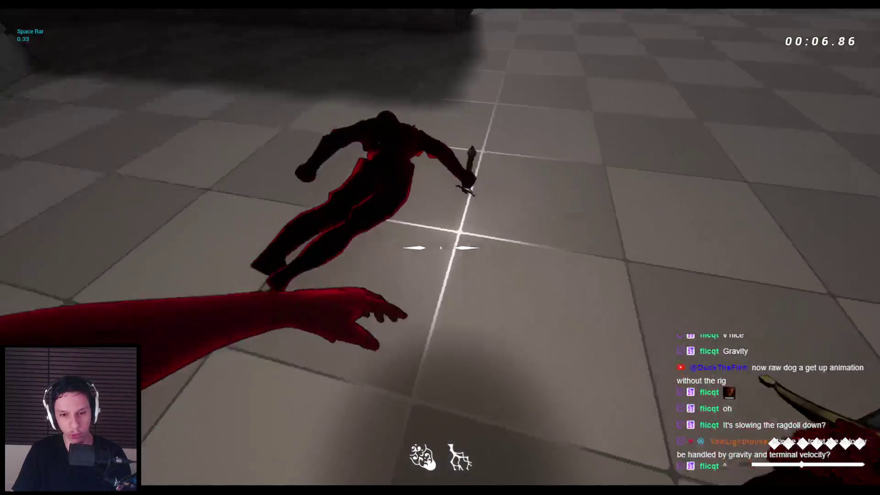
{"action": "key", "text": "Escape"}
{"action": "key", "text": "f"}
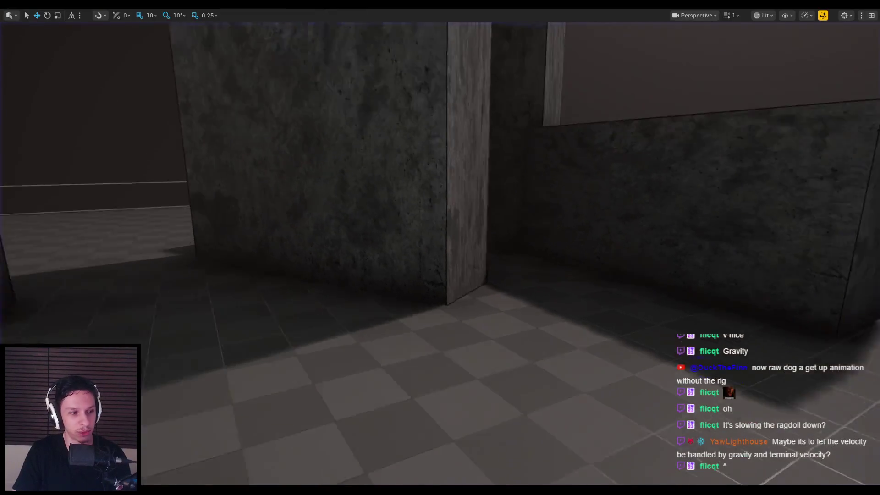
{"action": "scroll", "coordinate": [381, 300], "scroll_direction": "down", "scroll_amount": 3}
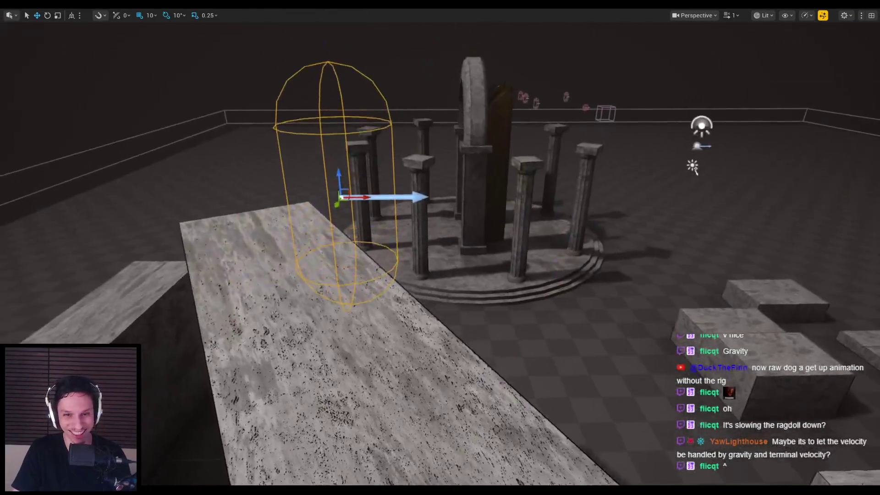
- Play-test again, slashing the enemy off the ledge, then reframe the character capsule
{"action": "key", "text": "alt+p"}
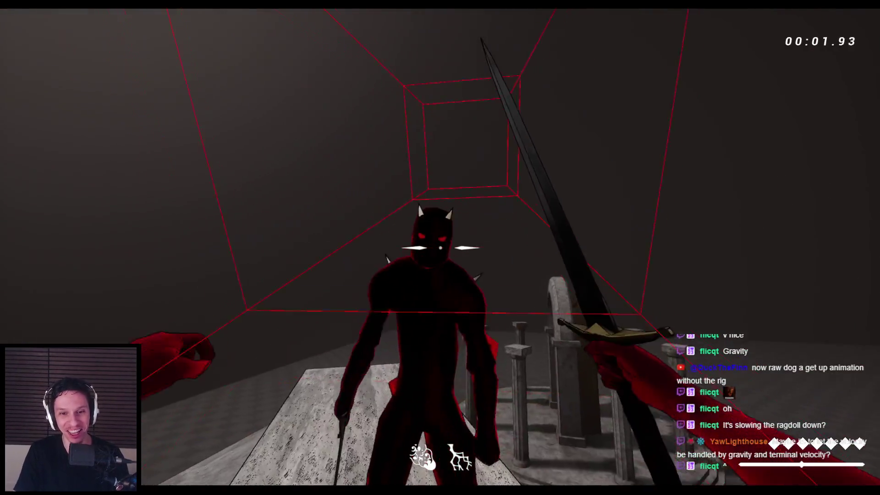
{"action": "left_click", "coordinate": [440, 248]}
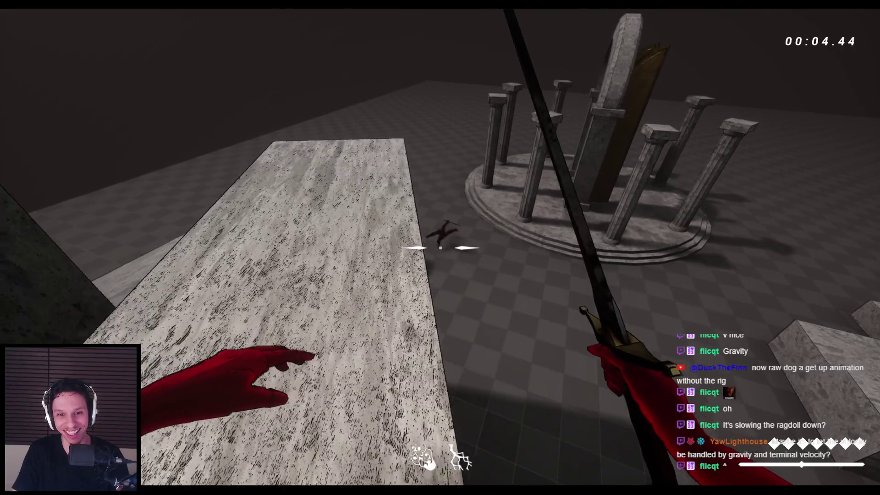
{"action": "key", "text": "Escape"}
{"action": "key", "text": "f"}
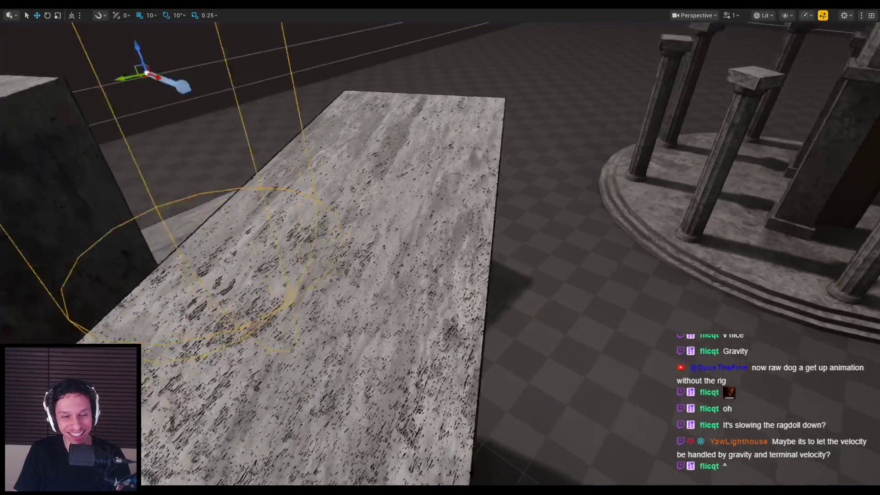
{"action": "scroll", "coordinate": [395, 287], "scroll_direction": "down", "scroll_amount": 5}
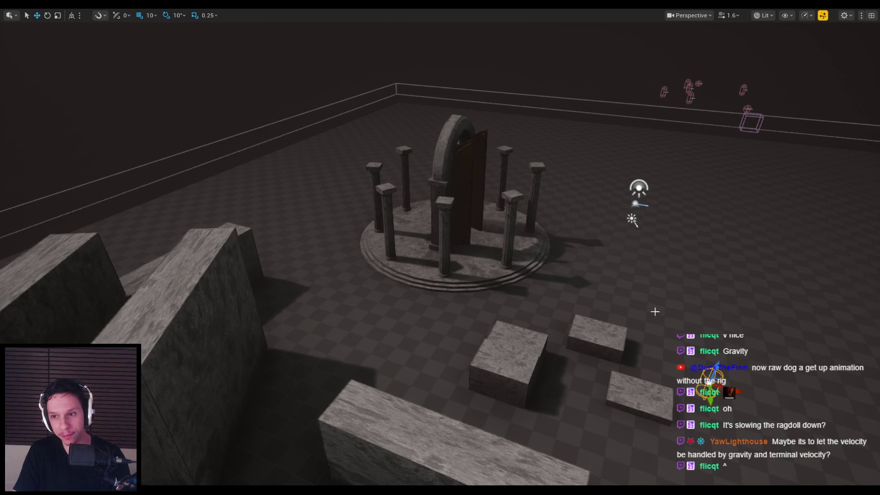
{"action": "key", "text": "f"}
- Check the tutorial video at chapter 9 (about 48:24), then return to the viewport near the blocks and temple
{"action": "mouse_move", "coordinate": [347, 179]}
{"action": "left_mouse_down"}
{"action": "mouse_move", "coordinate": [350, 251]}
{"action": "mouse_move", "coordinate": [273, 478]}
{"action": "left_mouse_up"}
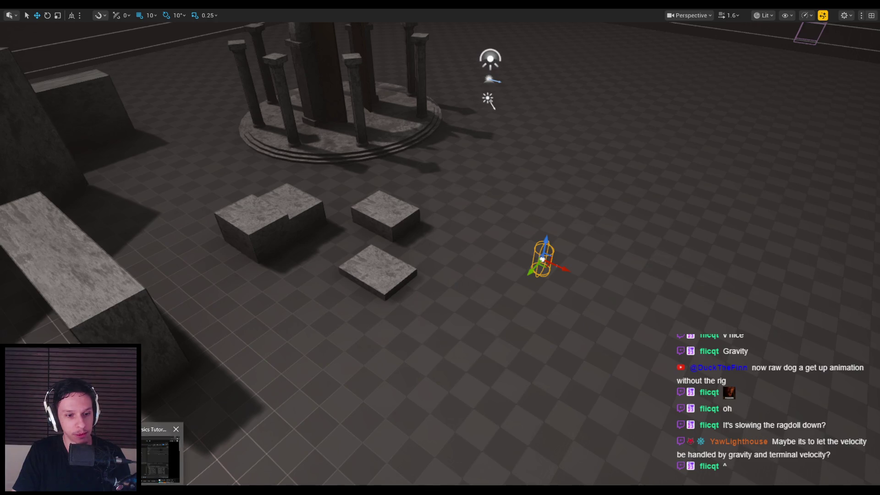
{"action": "left_click", "coordinate": [163, 454]}
{"action": "mouse_move", "coordinate": [568, 397]}
{"action": "left_mouse_down"}
{"action": "mouse_move", "coordinate": [697, 400]}
{"action": "mouse_move", "coordinate": [677, 401]}
{"action": "left_mouse_up"}
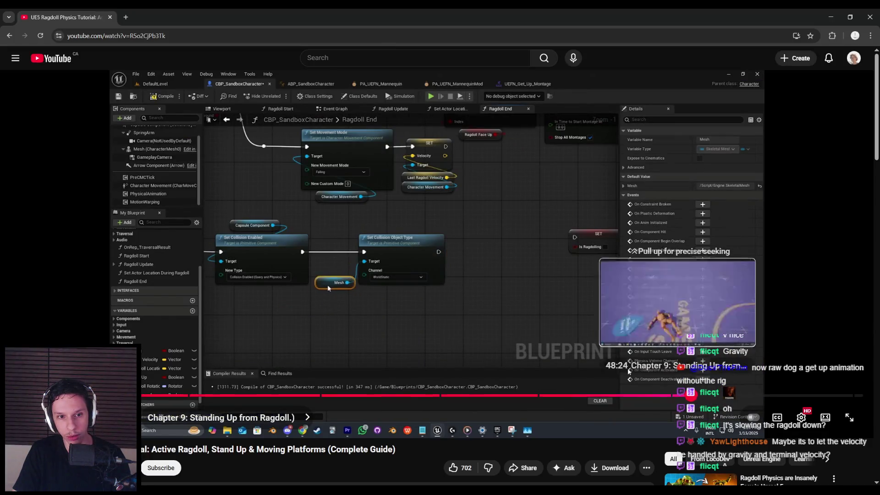
{"action": "left_click", "coordinate": [495, 281]}
{"action": "key", "text": "alt+Tab"}
{"action": "left_click_drag", "start_coordinate": [217, 271], "coordinate": [314, 411]}
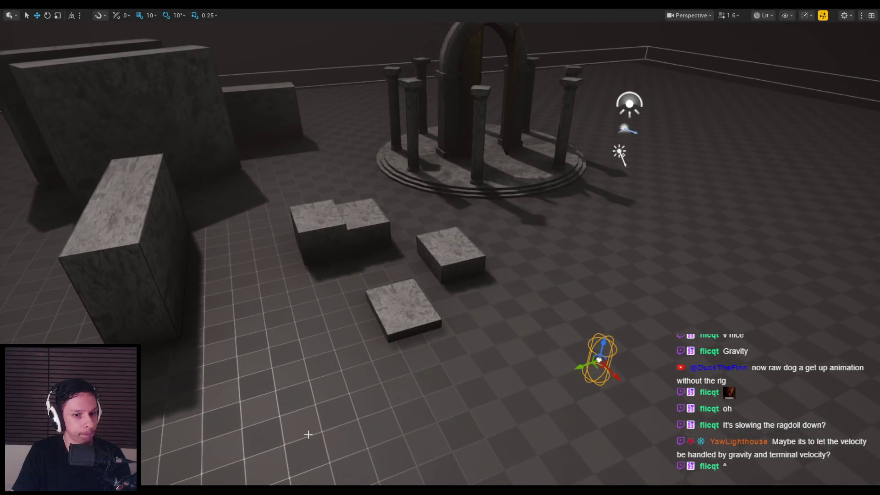
{"action": "left_click", "coordinate": [320, 456]}
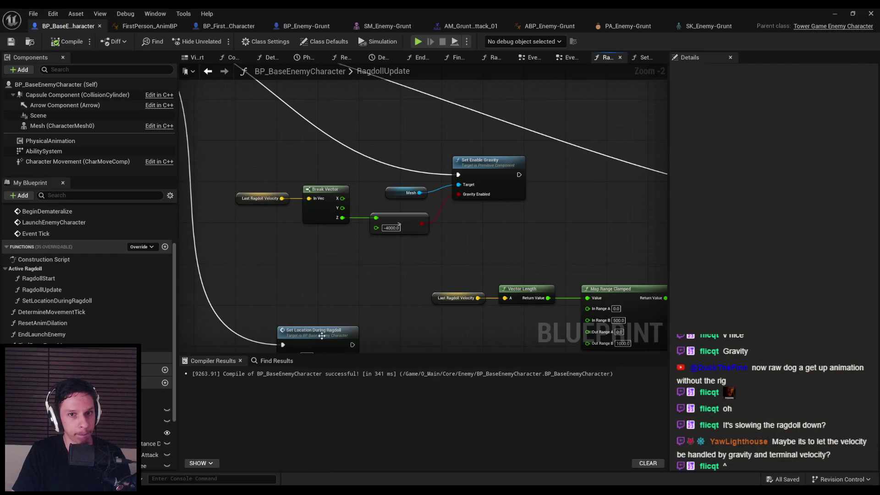
- Create a new function RagdollEnd and place it in the Active Ragdoll category
{"action": "left_click", "coordinate": [62, 129]}
{"action": "scroll", "coordinate": [728, 294], "scroll_direction": "down", "scroll_amount": 15}
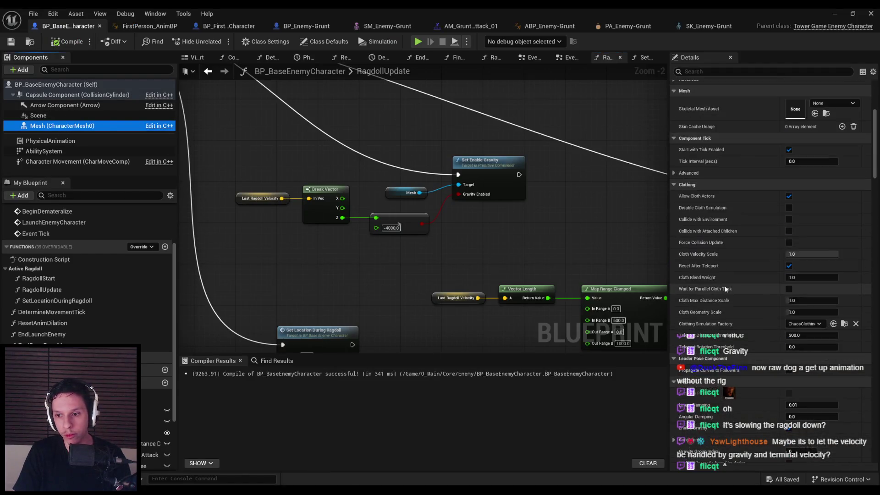
{"action": "scroll", "coordinate": [735, 279], "scroll_direction": "down", "scroll_amount": 5}
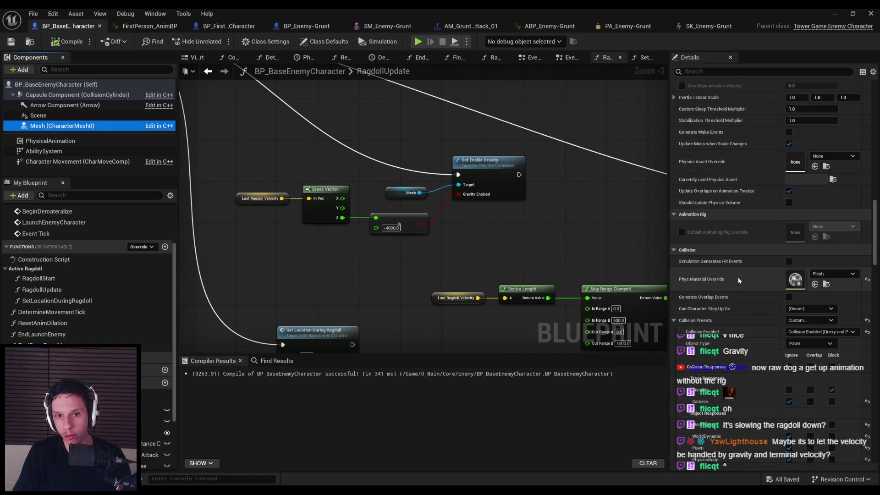
{"action": "double_click", "coordinate": [104, 289]}
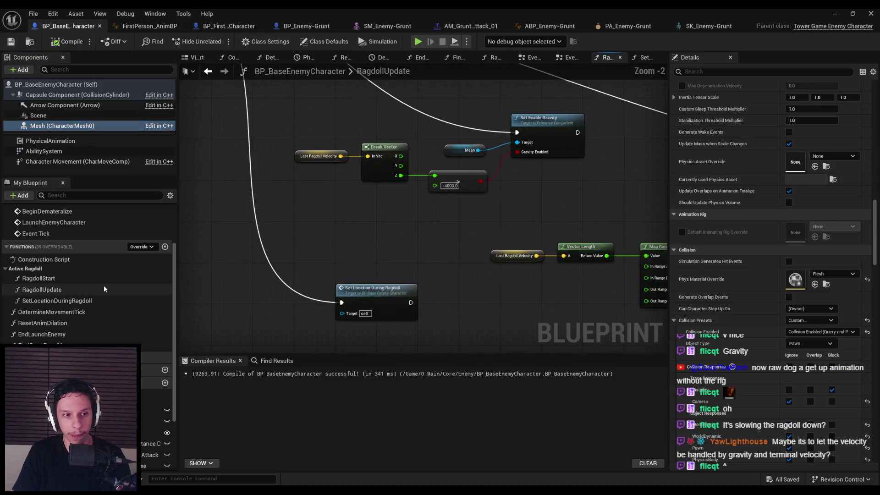
{"action": "left_click", "coordinate": [165, 247]}
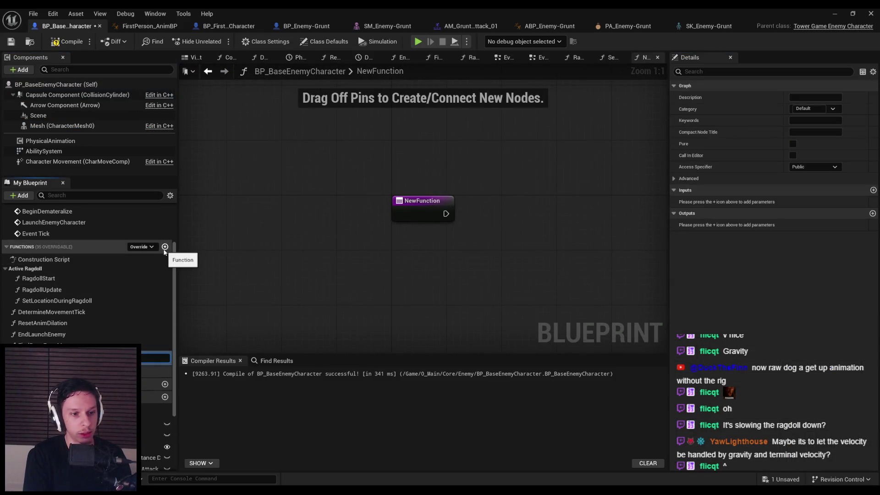
{"action": "type", "text": "RagdollEnd"}
{"action": "key", "text": "Return"}
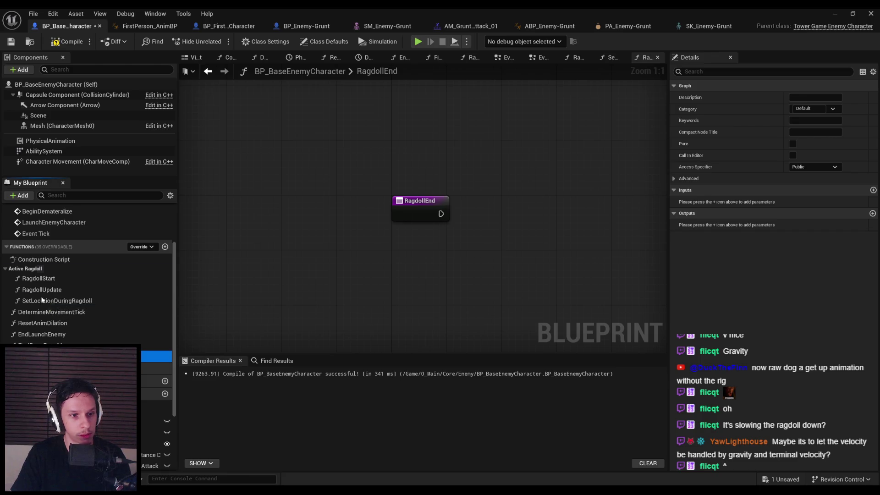
{"action": "left_click_drag", "start_coordinate": [42, 299], "coordinate": [42, 300]}
{"action": "scroll", "coordinate": [365, 270], "scroll_direction": "down", "scroll_amount": 1}
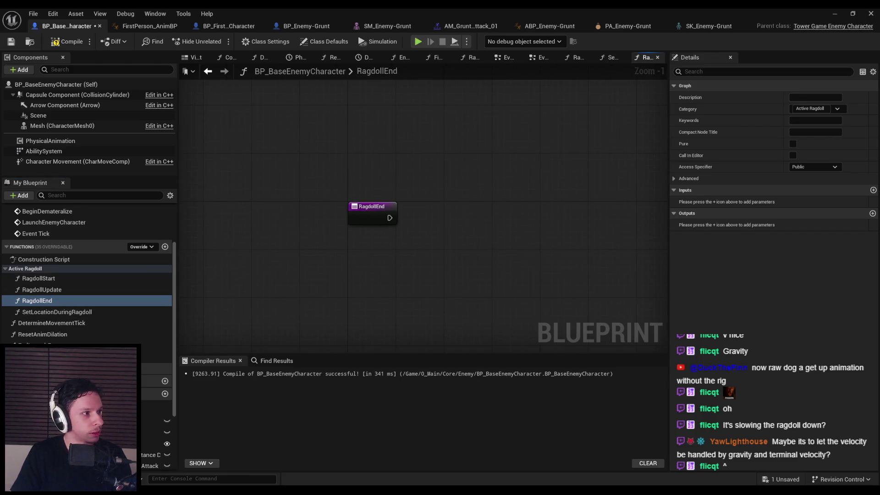
- Add Set Movement Mode on Character Movement set to Walking in RagdollEnd, and save
{"action": "left_click_drag", "start_coordinate": [443, 219], "coordinate": [443, 219]}
{"action": "type", "text": "mop"}
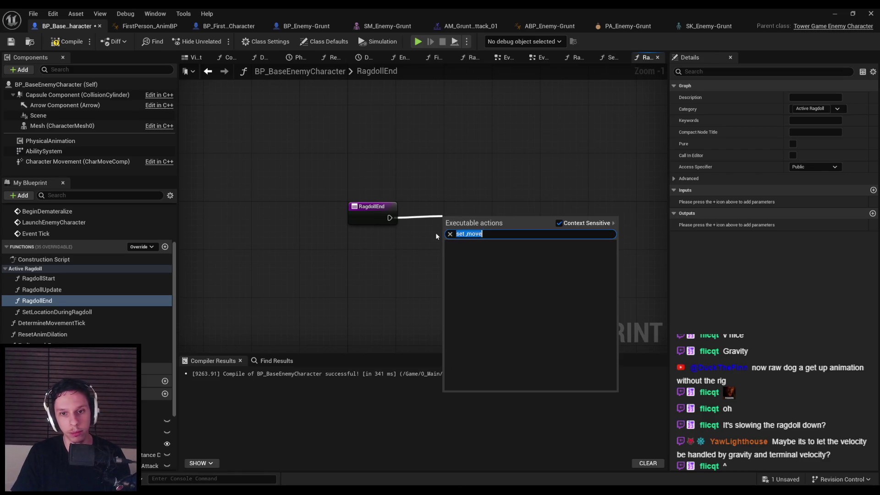
{"action": "type", "text": "set movement mode"}
{"action": "key", "text": "Return"}
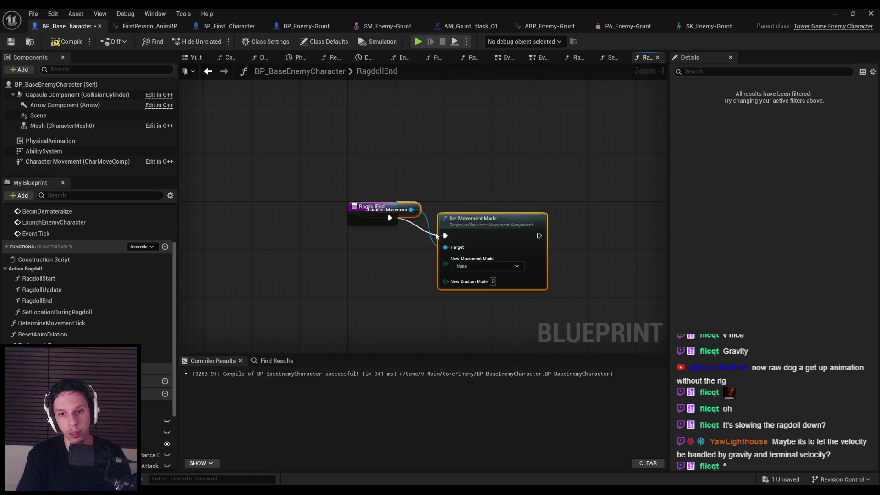
{"action": "left_click_drag", "start_coordinate": [478, 232], "coordinate": [526, 214]}
{"action": "left_click_drag", "start_coordinate": [433, 192], "coordinate": [417, 238]}
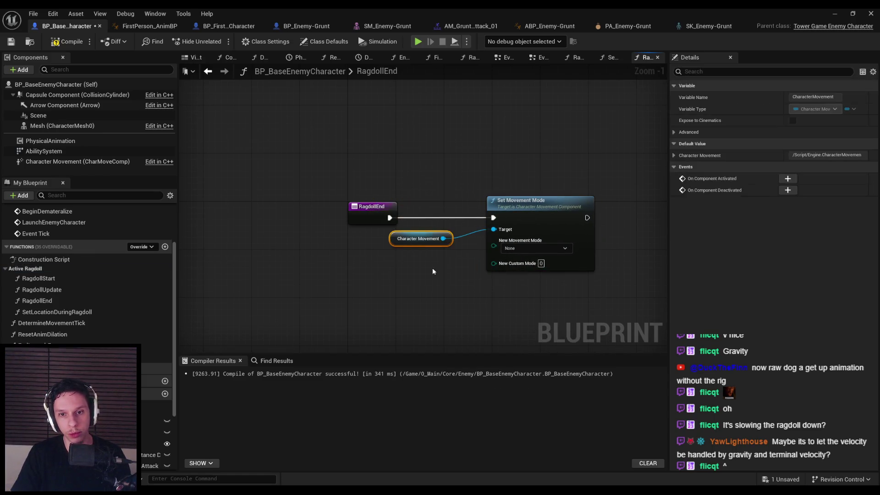
{"action": "left_click", "coordinate": [516, 251]}
{"action": "left_click", "coordinate": [516, 264]}
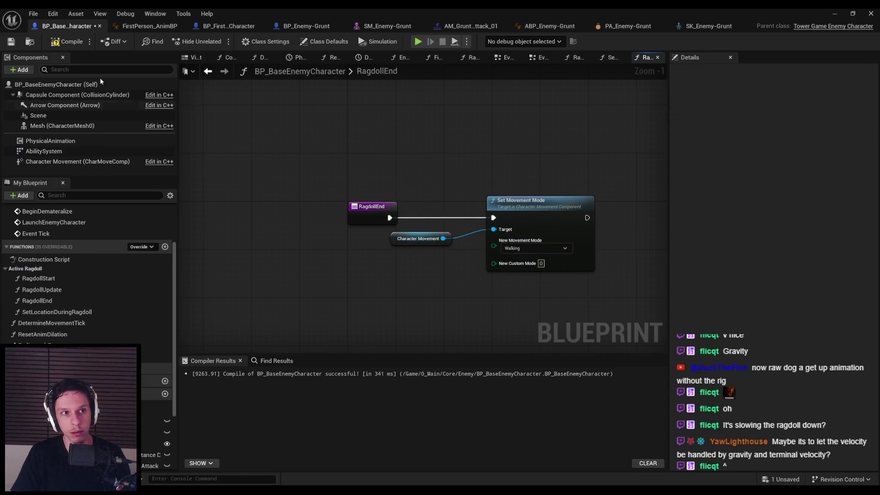
{"action": "left_click", "coordinate": [7, 45]}
{"action": "left_click", "coordinate": [368, 238]}
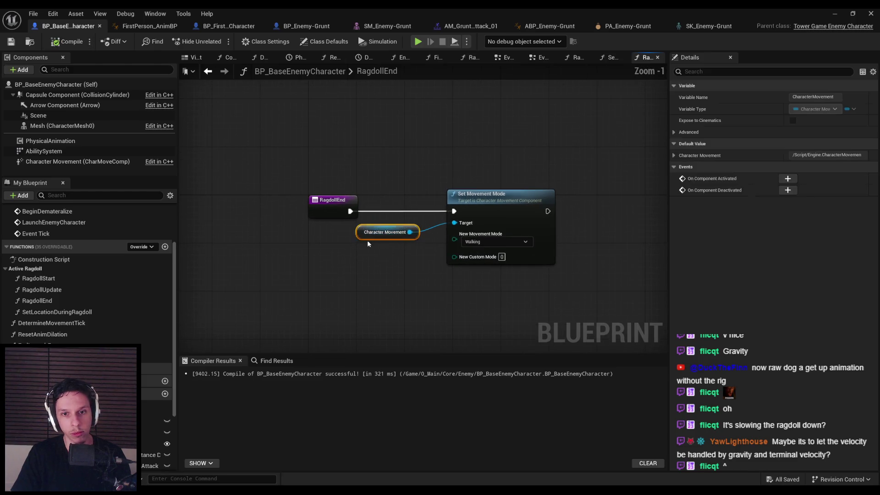
{"action": "left_click", "coordinate": [393, 284]}
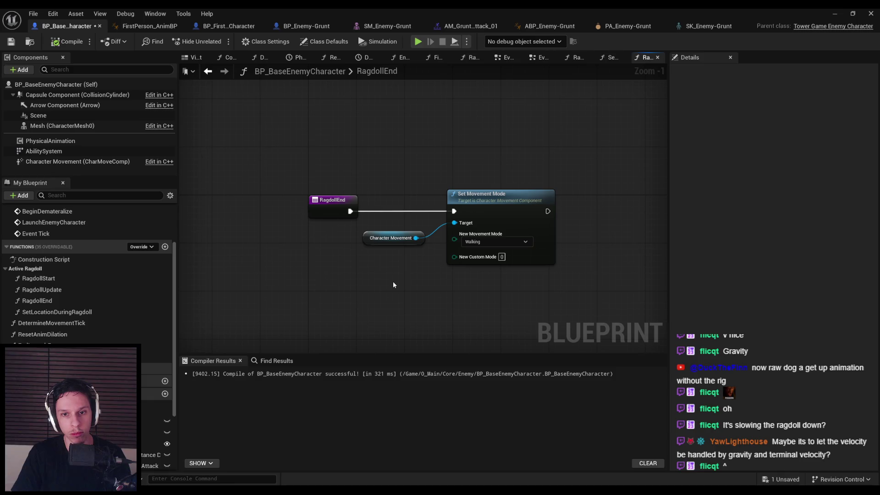
{"action": "scroll", "coordinate": [393, 281], "scroll_direction": "down", "scroll_amount": 1}
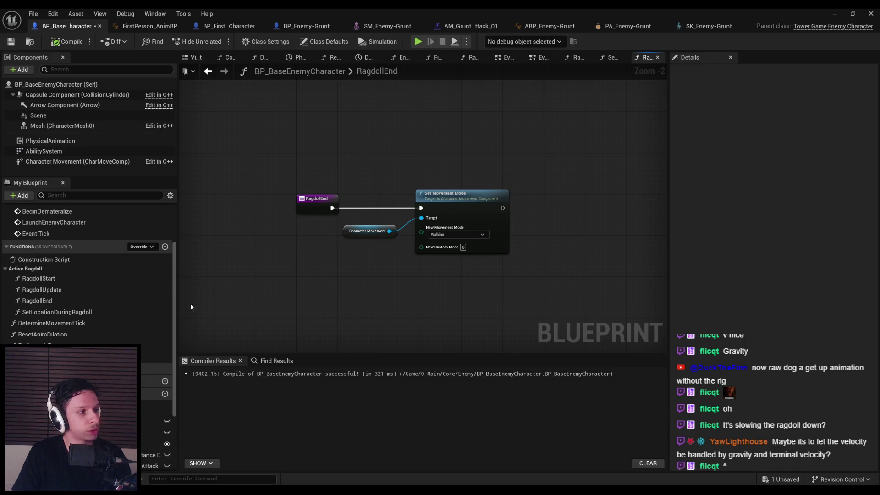
{"action": "left_click_drag", "start_coordinate": [398, 319], "coordinate": [430, 328]}
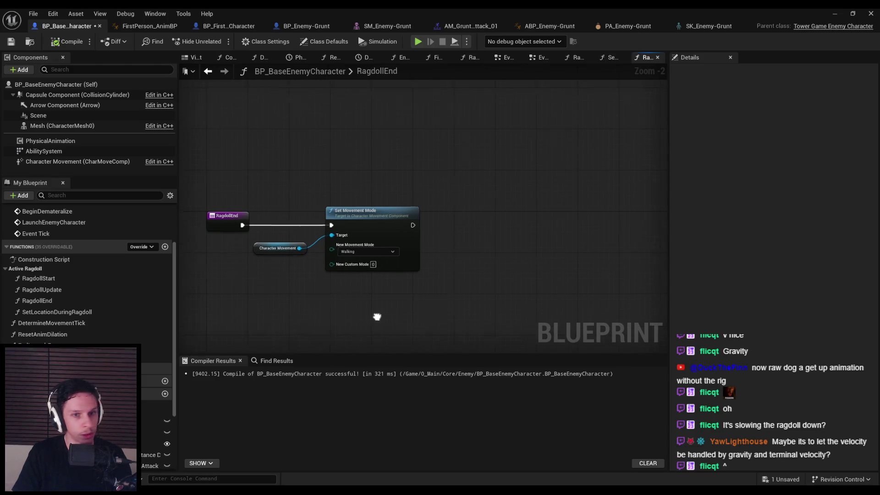
- Add Set Collision Enabled on the Capsule Component with Query and Physics, after Set Movement Mode
{"action": "left_click_drag", "start_coordinate": [69, 95], "coordinate": [383, 179]}
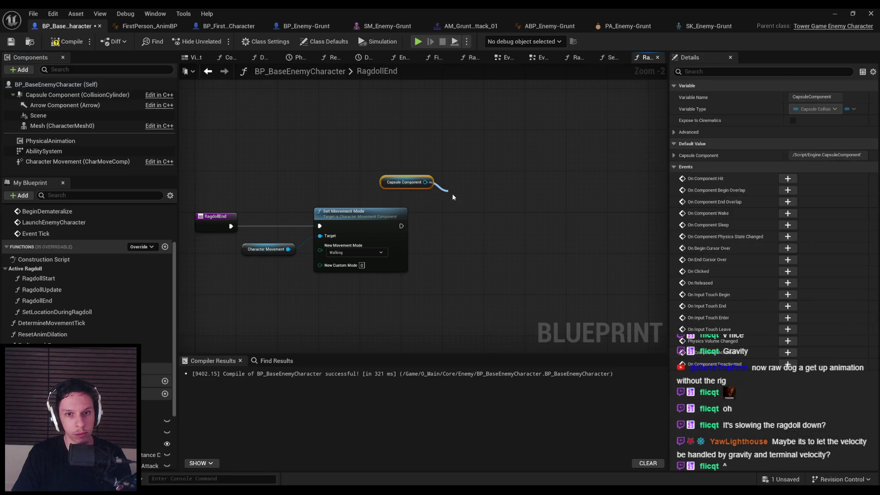
{"action": "left_click_drag", "start_coordinate": [453, 198], "coordinate": [449, 193]}
{"action": "type", "text": "set collision"}
{"action": "left_click", "coordinate": [472, 232]}
{"action": "scroll", "coordinate": [462, 240], "scroll_direction": "up", "scroll_amount": 1}
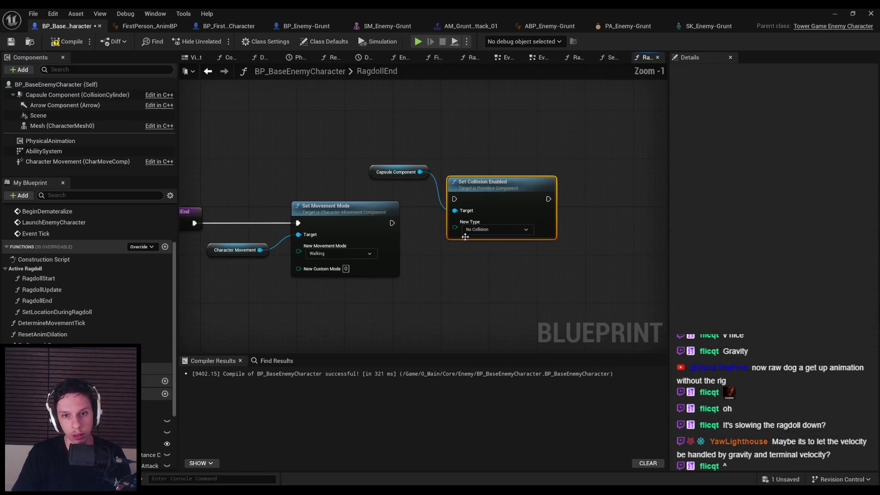
{"action": "left_click", "coordinate": [496, 229]}
{"action": "left_click", "coordinate": [499, 267]}
{"action": "left_click_drag", "start_coordinate": [454, 199], "coordinate": [392, 227]}
{"action": "left_click_drag", "start_coordinate": [488, 196], "coordinate": [493, 219]}
{"action": "mouse_move", "coordinate": [394, 172]}
{"action": "left_mouse_down"}
{"action": "mouse_move", "coordinate": [393, 298]}
{"action": "mouse_move", "coordinate": [441, 298]}
{"action": "left_mouse_up"}
{"action": "left_click", "coordinate": [527, 206], "text": "ctrl"}
- Chain a Set Collision Object Type on the Mesh, setting the object type to Pawn
{"action": "mouse_move", "coordinate": [63, 126]}
{"action": "left_mouse_down"}
{"action": "mouse_move", "coordinate": [367, 245]}
{"action": "mouse_move", "coordinate": [533, 243]}
{"action": "left_mouse_up"}
{"action": "left_click_drag", "start_coordinate": [526, 277], "coordinate": [364, 275]}
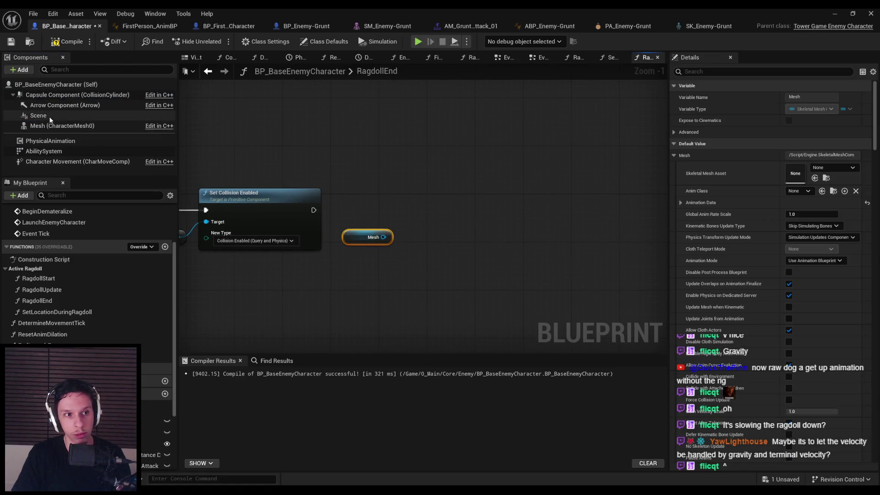
{"action": "left_click_drag", "start_coordinate": [413, 239], "coordinate": [414, 239]}
{"action": "type", "text": "set collision object"}
{"action": "left_click", "coordinate": [467, 305]}
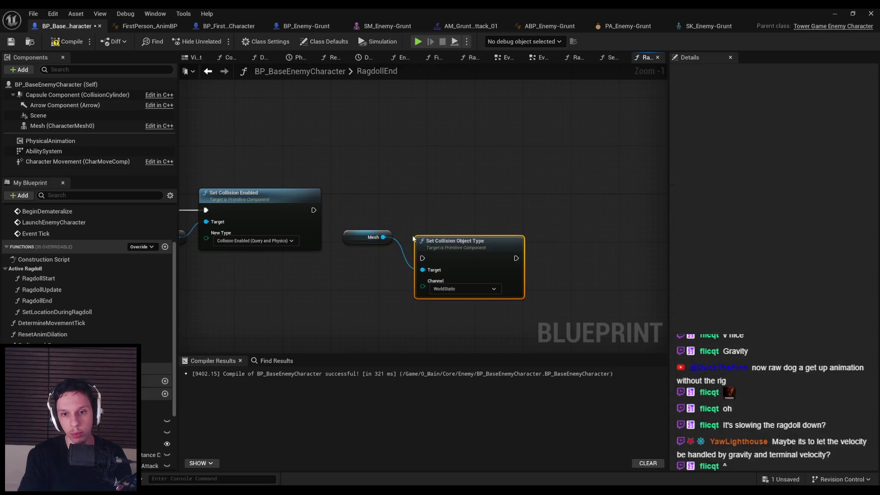
{"action": "left_click", "coordinate": [463, 288]}
{"action": "left_click", "coordinate": [458, 313]}
{"action": "mouse_move", "coordinate": [458, 241]}
{"action": "left_mouse_down"}
{"action": "mouse_move", "coordinate": [458, 200]}
{"action": "mouse_move", "coordinate": [314, 210]}
{"action": "left_mouse_up"}
- Add Set Collision Response to Channel on a second Mesh getter (WorldStatic, Ignore) and compile
{"action": "left_click", "coordinate": [361, 239]}
{"action": "left_click_drag", "start_coordinate": [433, 292], "coordinate": [346, 293]}
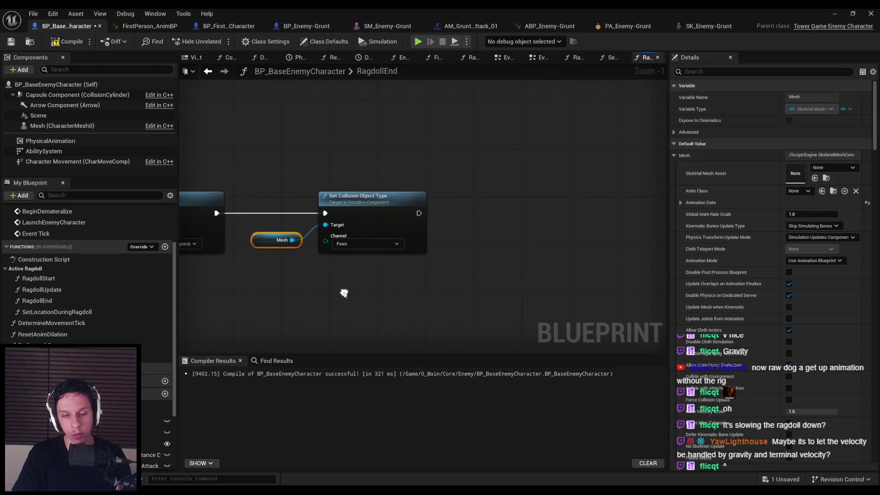
{"action": "key", "text": "ctrl+c"}
{"action": "key", "text": "ctrl+v"}
{"action": "left_click_drag", "start_coordinate": [491, 246], "coordinate": [509, 238]}
{"action": "type", "text": "respo"}
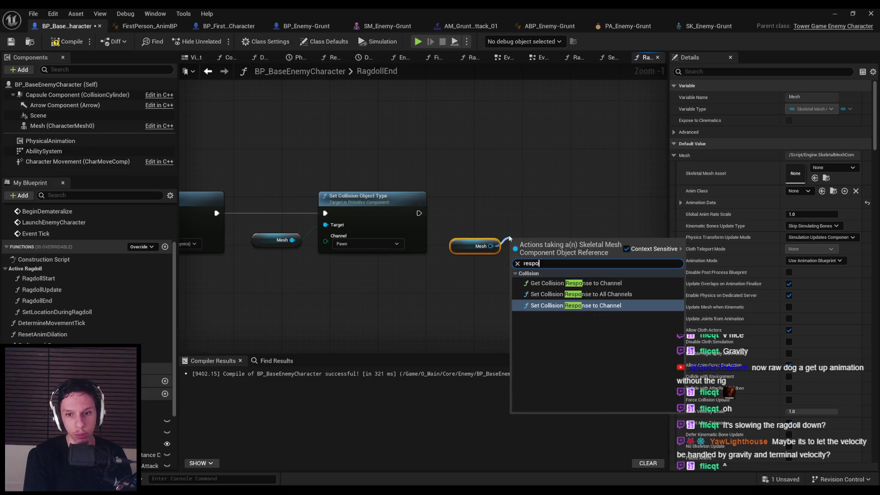
{"action": "left_click", "coordinate": [548, 305]}
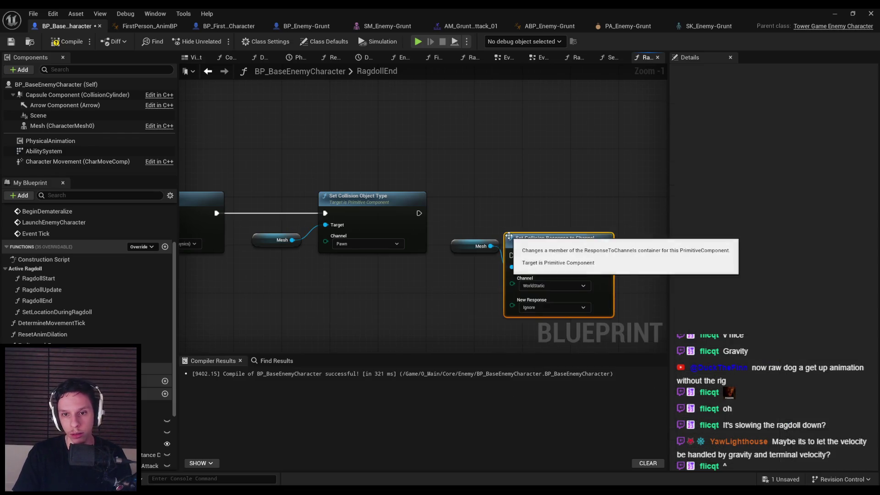
{"action": "left_click", "coordinate": [559, 265]}
{"action": "left_click_drag", "start_coordinate": [521, 216], "coordinate": [419, 213]}
{"action": "left_click", "coordinate": [477, 240]}
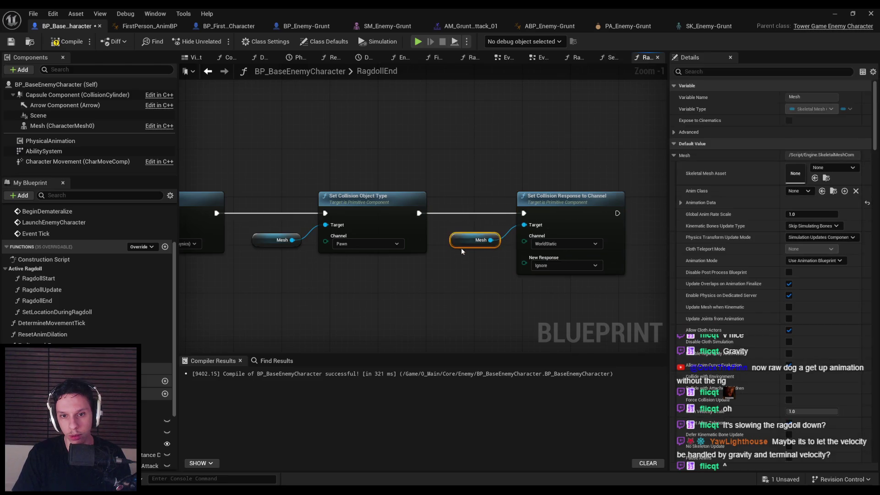
{"action": "left_click", "coordinate": [466, 271]}
{"action": "scroll", "coordinate": [573, 202], "scroll_direction": "down", "scroll_amount": 2}
{"action": "left_click", "coordinate": [67, 42]}
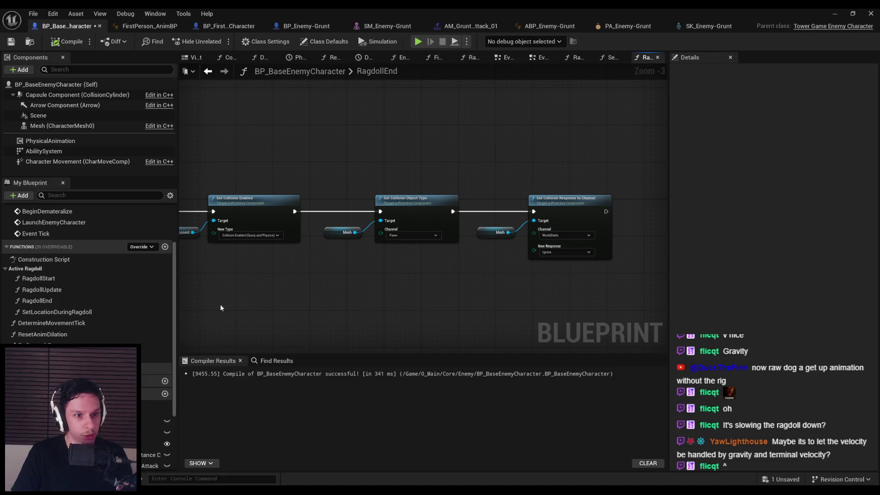
- Drop the IsRagdolling variable into the RagdollEnd graph
{"action": "scroll", "coordinate": [87, 275], "scroll_direction": "down", "scroll_amount": 3}
{"action": "left_click_drag", "start_coordinate": [69, 362], "coordinate": [625, 208]}
{"action": "key", "text": "Escape"}
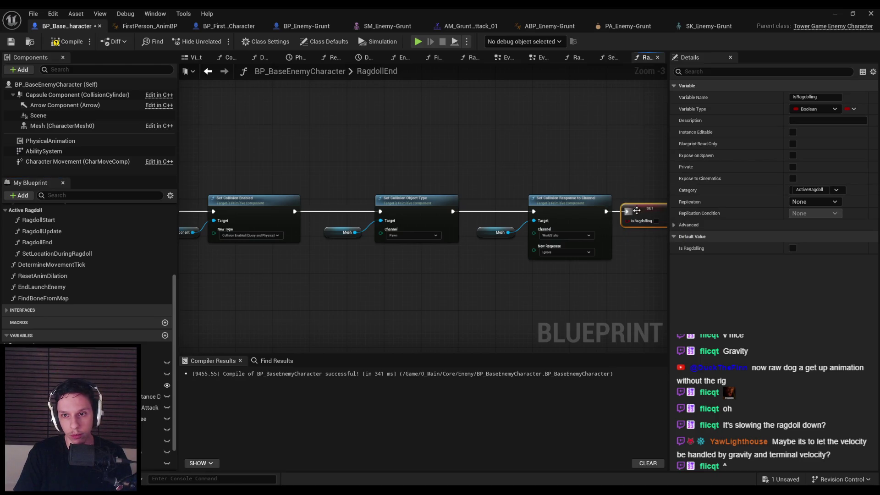
- Insert an IsRagdolling setter between RagdollEnd and Set Movement Mode
{"action": "left_click", "coordinate": [244, 232]}
{"action": "scroll", "coordinate": [244, 232], "scroll_direction": "down", "scroll_amount": 2}
{"action": "left_click_drag", "start_coordinate": [298, 190], "coordinate": [664, 301]}
{"action": "scroll", "coordinate": [275, 233], "scroll_direction": "up", "scroll_amount": 4}
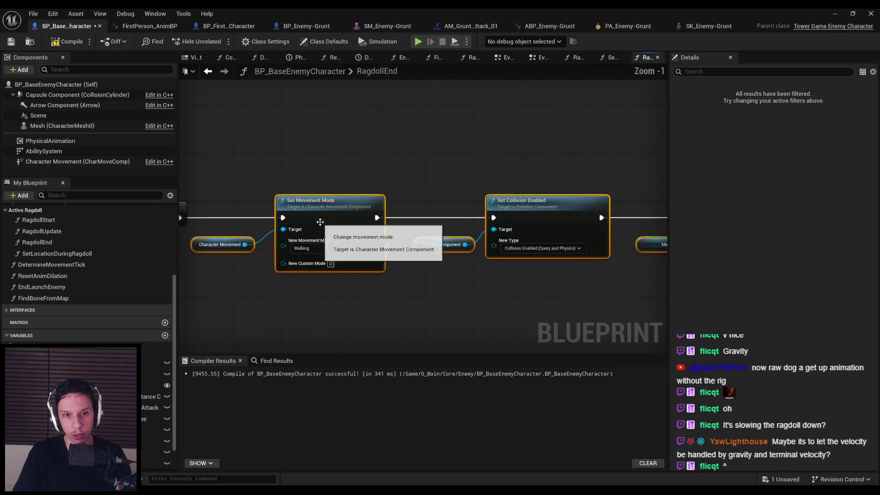
{"action": "key", "text": "ctrl+v"}
{"action": "mouse_move", "coordinate": [233, 220]}
{"action": "left_mouse_down"}
{"action": "mouse_move", "coordinate": [196, 218]}
{"action": "mouse_move", "coordinate": [206, 218]}
{"action": "left_mouse_up"}
{"action": "left_click_drag", "start_coordinate": [314, 217], "coordinate": [425, 218]}
{"action": "scroll", "coordinate": [301, 300], "scroll_direction": "down", "scroll_amount": 2}
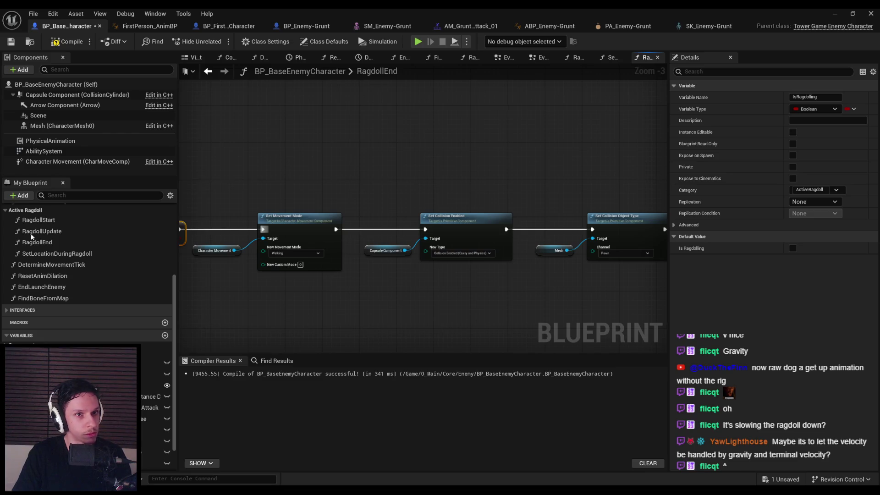
- Review the Mesh component's properties in the Details panel
{"action": "left_click", "coordinate": [62, 125]}
{"action": "scroll", "coordinate": [726, 263], "scroll_direction": "down", "scroll_amount": 5}
{"action": "mouse_move", "coordinate": [875, 133]}
{"action": "left_mouse_down"}
{"action": "mouse_move", "coordinate": [870, 239]}
{"action": "mouse_move", "coordinate": [873, 114]}
{"action": "left_mouse_up"}
{"action": "scroll", "coordinate": [360, 182], "scroll_direction": "down", "scroll_amount": 1}
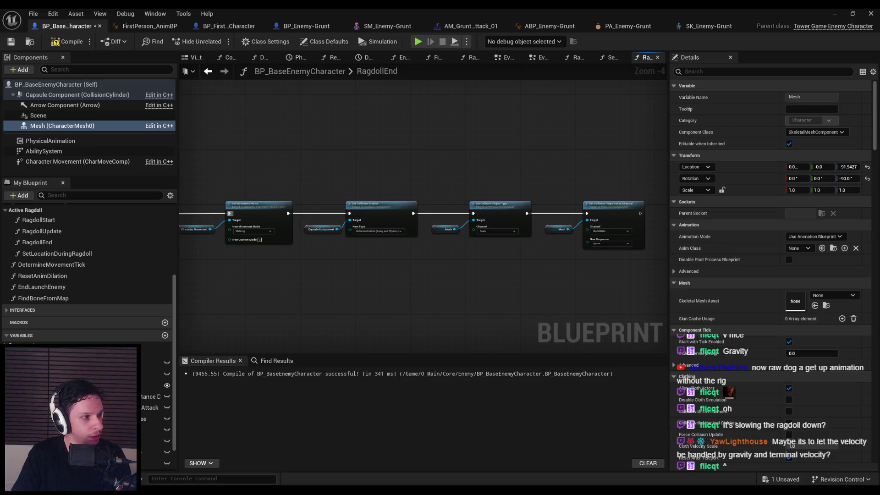
{"action": "scroll", "coordinate": [282, 211], "scroll_direction": "up", "scroll_amount": 2}
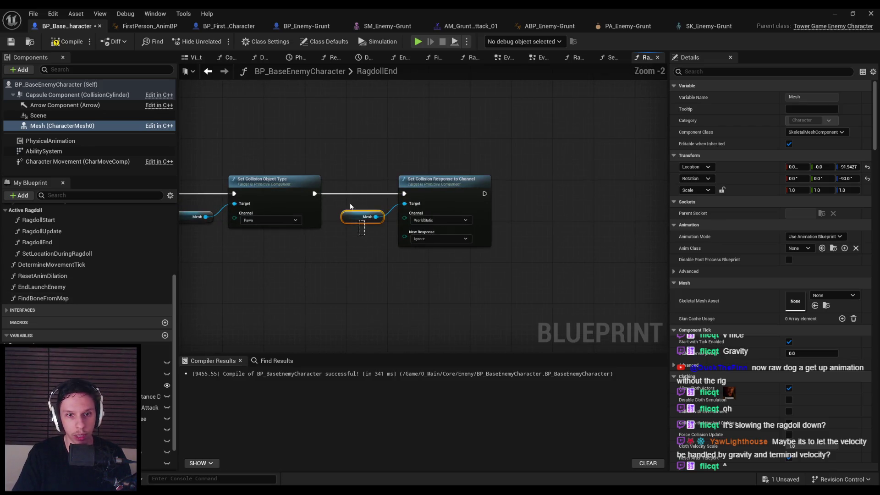
- Add Set All Bodies Simulate Physics on the Mesh after Set Collision Response, and save
{"action": "left_click", "coordinate": [515, 214]}
{"action": "key", "text": "ctrl+v"}
{"action": "left_click_drag", "start_coordinate": [551, 217], "coordinate": [580, 185]}
{"action": "type", "text": "set a"}
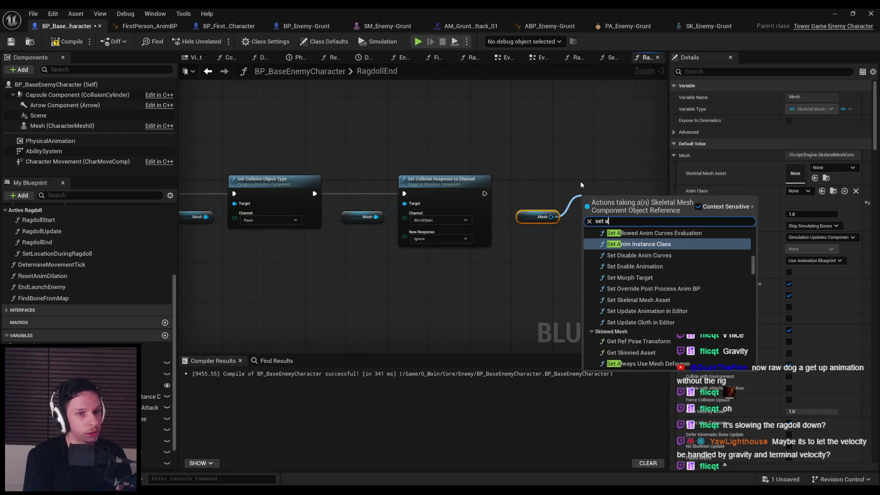
{"action": "type", "text": "ll bodies simu"}
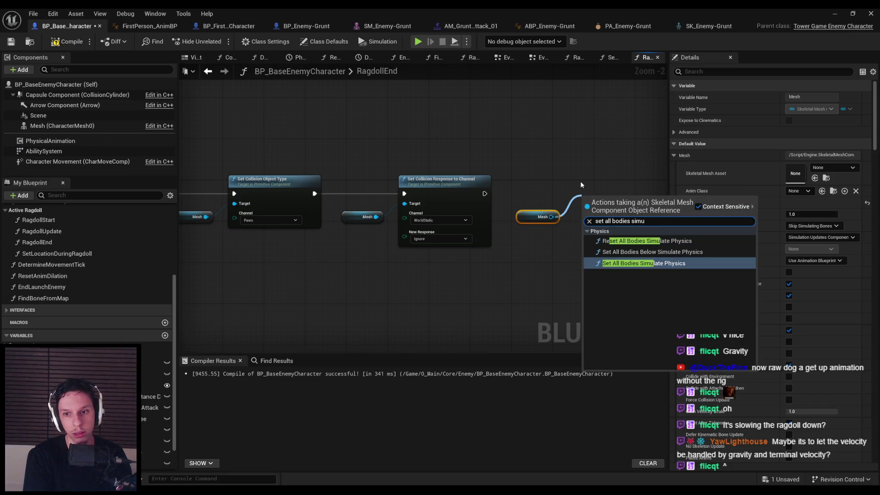
{"action": "key", "text": "Return"}
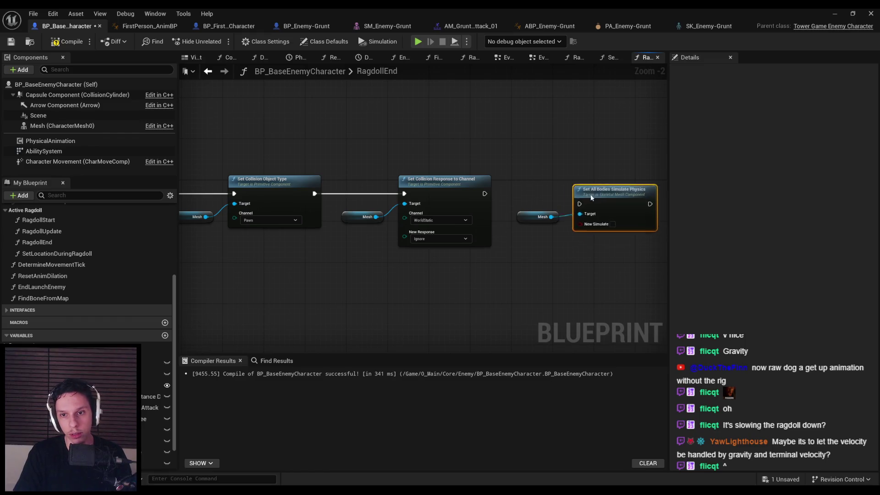
{"action": "left_click_drag", "start_coordinate": [575, 194], "coordinate": [484, 193]}
{"action": "scroll", "coordinate": [550, 256], "scroll_direction": "down", "scroll_amount": 3}
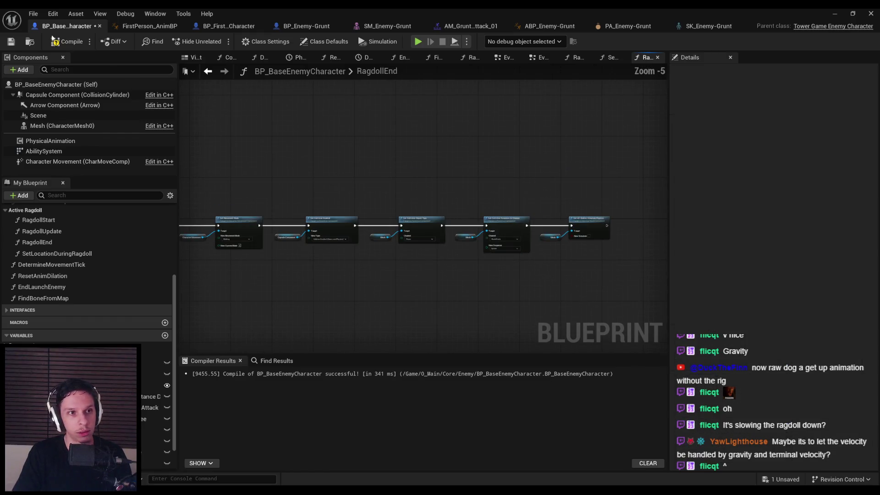
{"action": "left_click", "coordinate": [11, 42]}
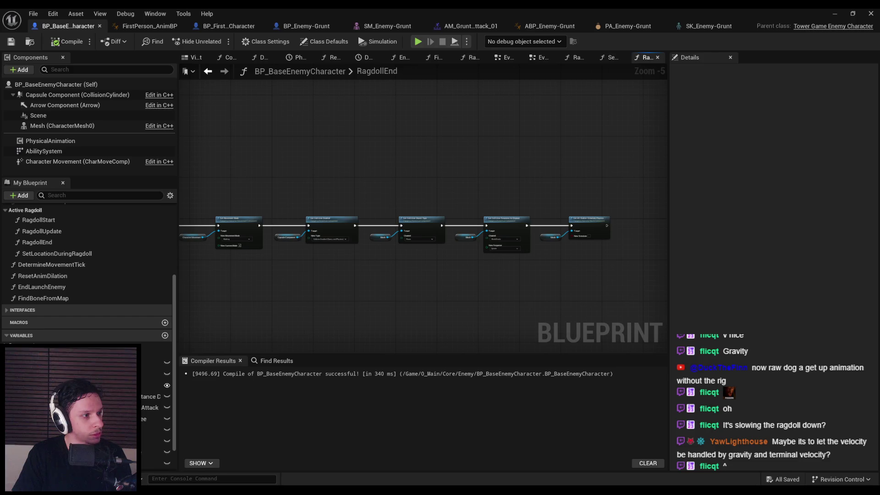
- Review the RagdollEnd chain, then move on to the RagdollUpdate and SetLocationDuringRagdoll graphs
{"action": "left_click_drag", "start_coordinate": [374, 165], "coordinate": [475, 225]}
{"action": "left_click_drag", "start_coordinate": [381, 236], "coordinate": [399, 201]}
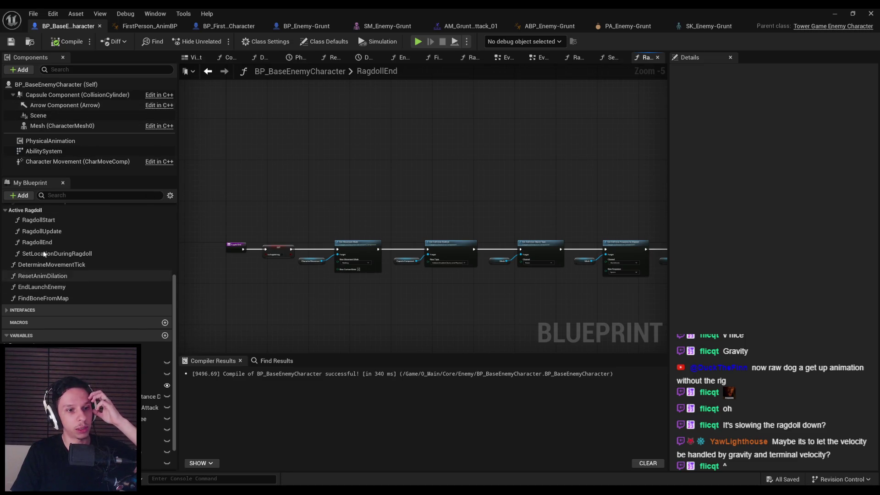
{"action": "double_click", "coordinate": [41, 232]}
{"action": "scroll", "coordinate": [493, 197], "scroll_direction": "down", "scroll_amount": 4}
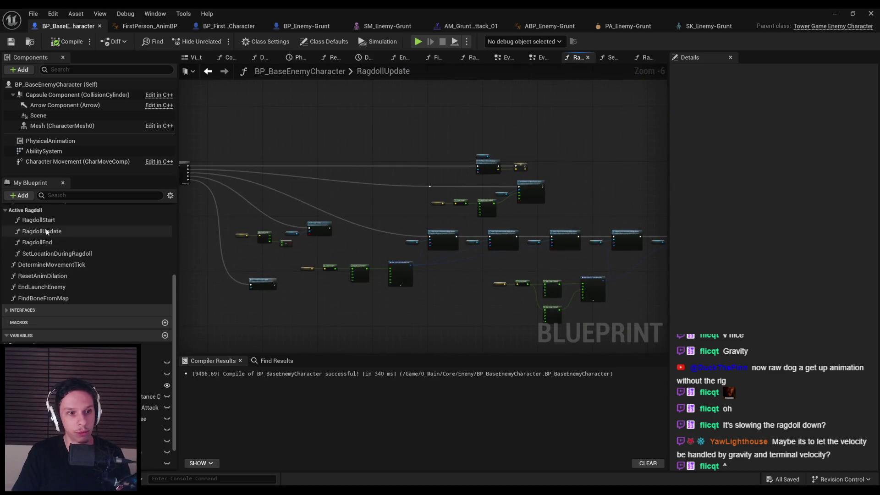
{"action": "double_click", "coordinate": [44, 254]}
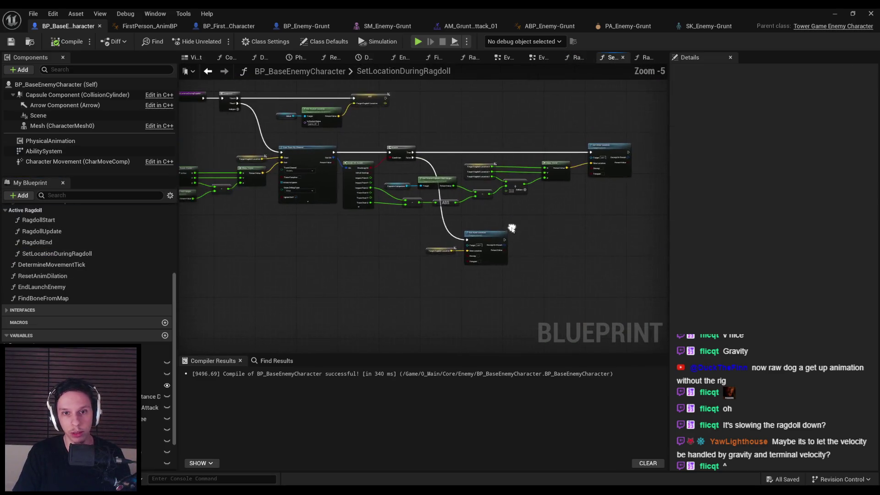
- After Set Actor Location, add Set Timer by Function Name for RagdollEnd with Time 1.5
{"action": "scroll", "coordinate": [412, 227], "scroll_direction": "down", "scroll_amount": 1}
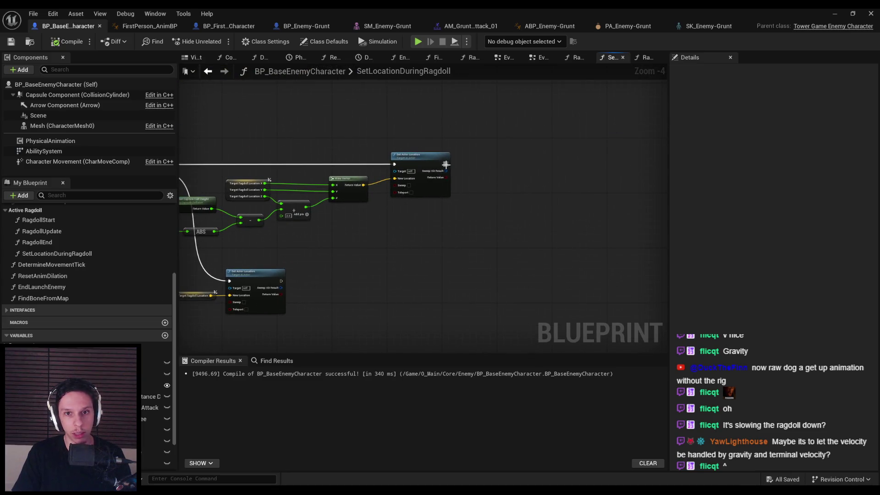
{"action": "left_click_drag", "start_coordinate": [446, 164], "coordinate": [475, 166]}
{"action": "type", "text": "set timer by"}
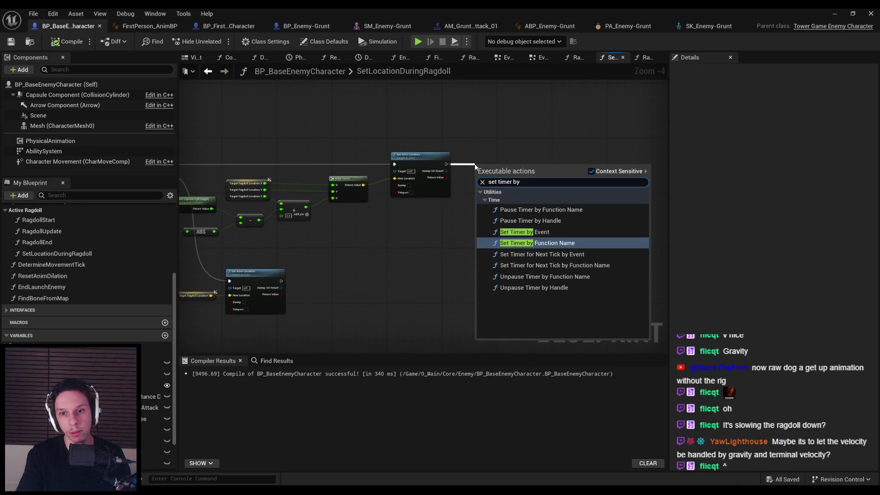
{"action": "key", "text": "Return"}
{"action": "scroll", "coordinate": [522, 171], "scroll_direction": "up", "scroll_amount": 2}
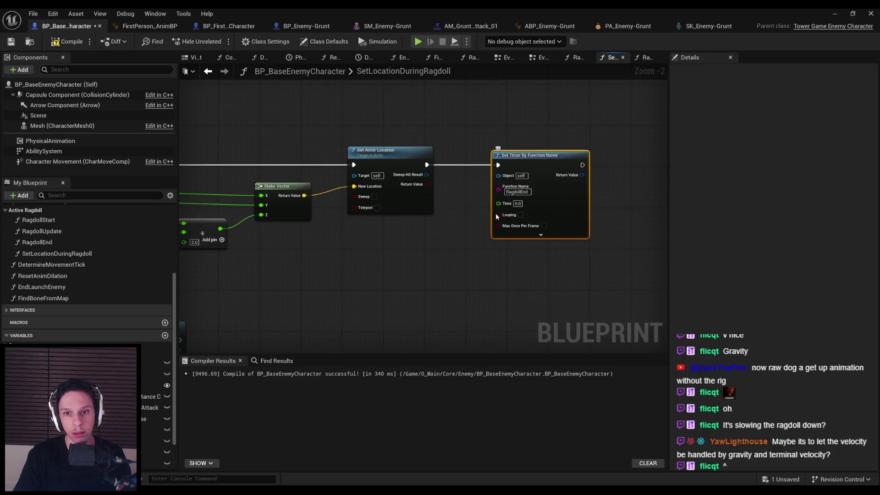
{"action": "scroll", "coordinate": [515, 201], "scroll_direction": "up", "scroll_amount": 2}
{"action": "type", "text": "1.5"}
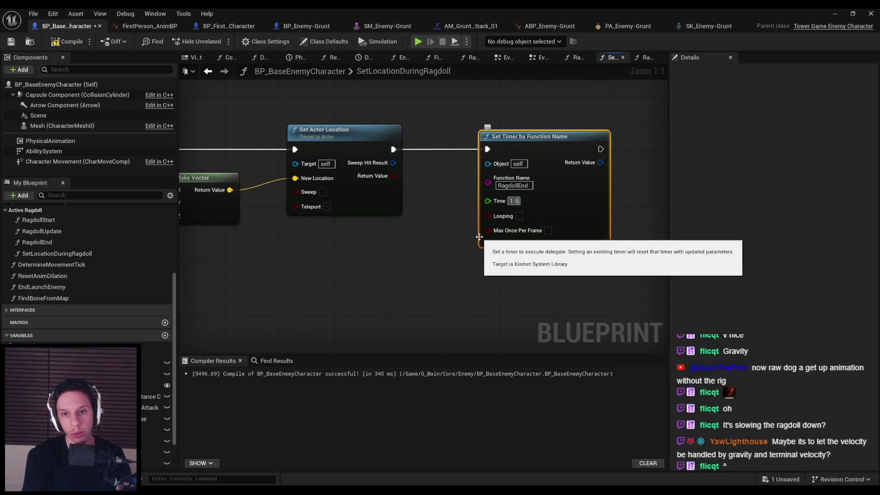
{"action": "key", "text": "Return"}
- Add Clear Timer by Function Name for RagdollEnd on the other branch, compile, save, minimize the editor
{"action": "scroll", "coordinate": [277, 269], "scroll_direction": "down", "scroll_amount": 4}
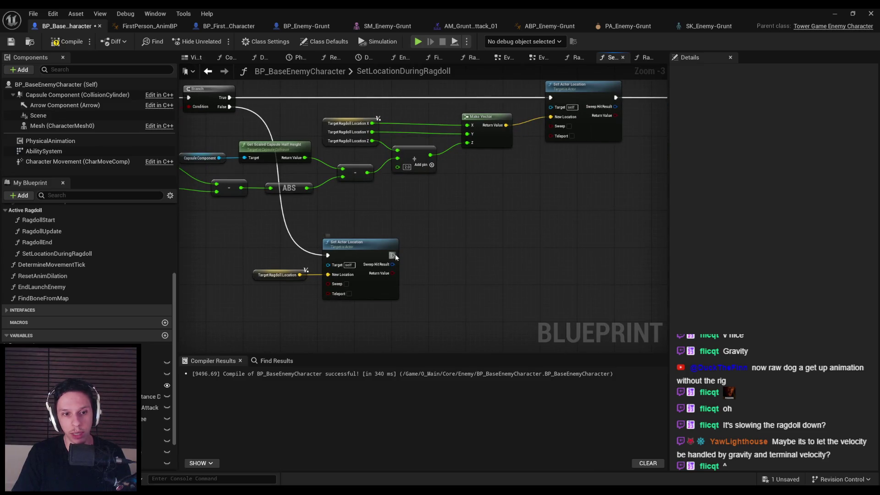
{"action": "mouse_move", "coordinate": [399, 258]}
{"action": "left_mouse_down"}
{"action": "mouse_move", "coordinate": [310, 251]}
{"action": "mouse_move", "coordinate": [376, 242]}
{"action": "left_mouse_up"}
{"action": "type", "text": "clear timer"}
{"action": "key", "text": "Return"}
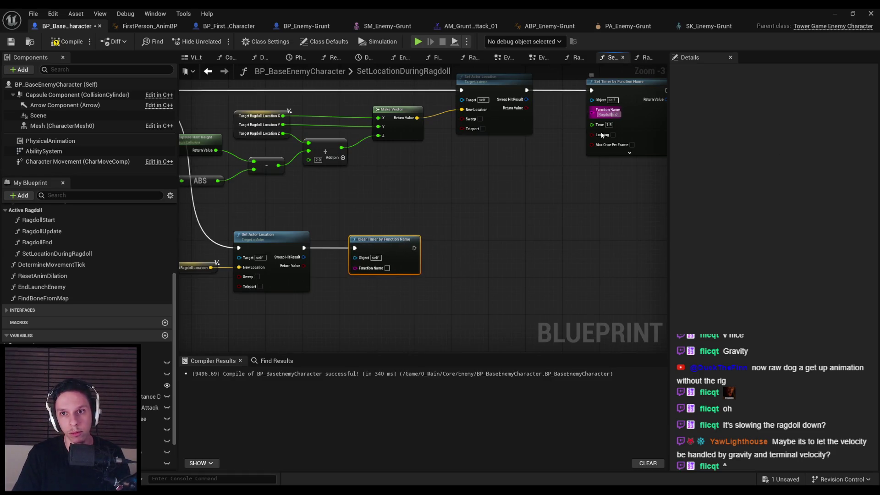
{"action": "key", "text": "ctrl+v"}
{"action": "left_click", "coordinate": [387, 309]}
{"action": "left_click", "coordinate": [67, 41]}
{"action": "left_click", "coordinate": [11, 41]}
{"action": "left_click", "coordinate": [834, 14]}
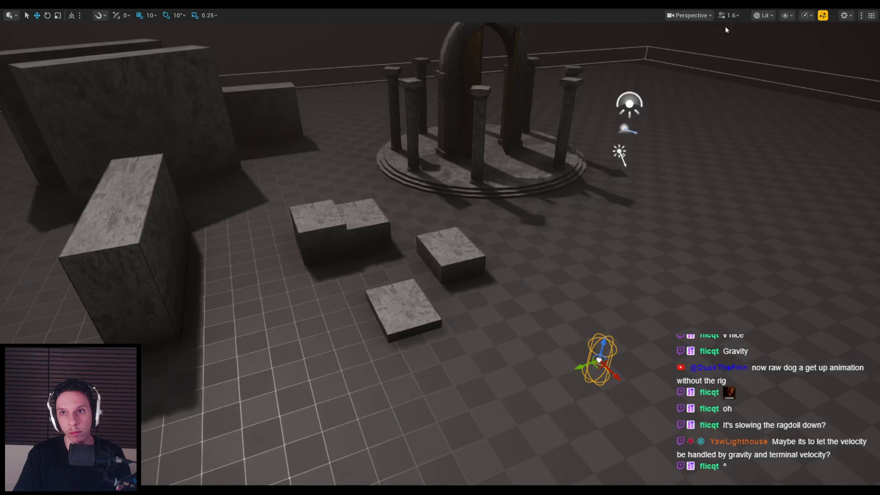
- Run a play test, watch the slashed enemy ragdoll onto the arena floor, then stop
{"action": "key", "text": "alt+p"}
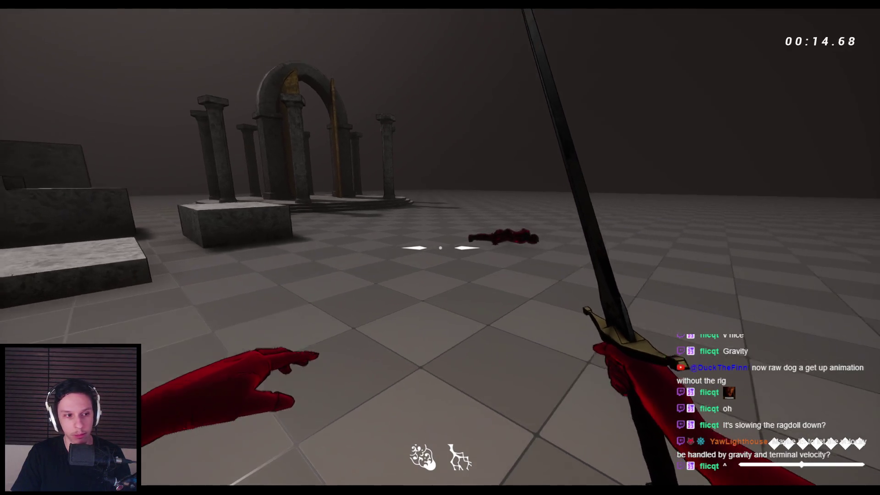
{"action": "key", "text": "Escape"}
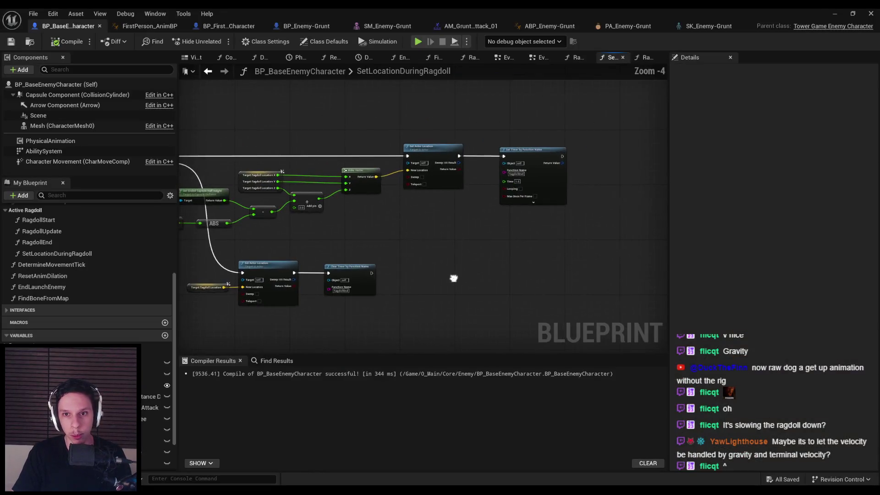
- Review the RagdollEnd function graph, scrolling through its collision nodes and later nodes
{"action": "scroll", "coordinate": [516, 208], "scroll_direction": "up", "scroll_amount": 2}
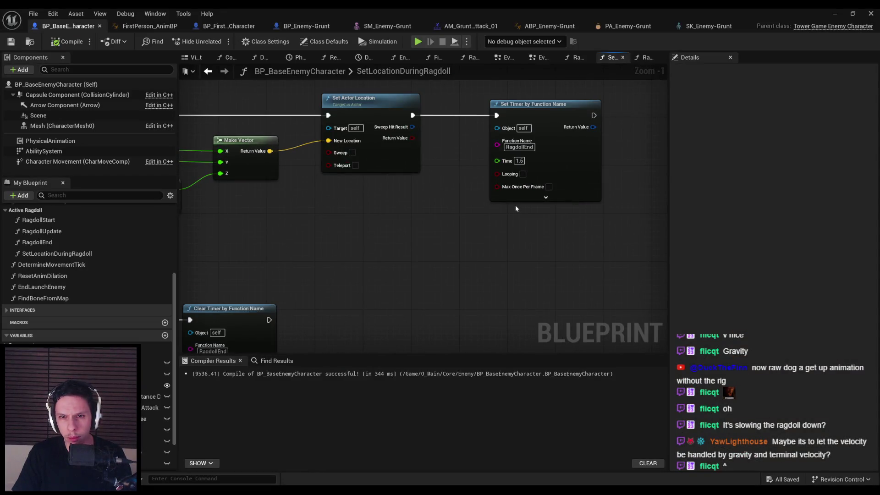
{"action": "scroll", "coordinate": [515, 205], "scroll_direction": "down", "scroll_amount": 1}
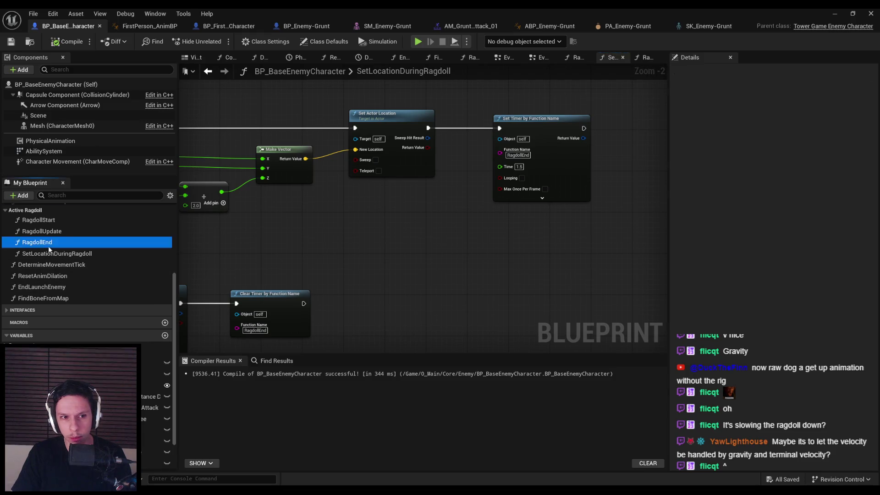
{"action": "double_click", "coordinate": [37, 242]}
{"action": "scroll", "coordinate": [310, 271], "scroll_direction": "down", "scroll_amount": 1}
{"action": "left_click_drag", "start_coordinate": [472, 299], "coordinate": [306, 289]}
{"action": "scroll", "coordinate": [306, 290], "scroll_direction": "down", "scroll_amount": 1}
{"action": "mouse_move", "coordinate": [482, 315]}
{"action": "left_mouse_down"}
{"action": "mouse_move", "coordinate": [253, 300]}
{"action": "mouse_move", "coordinate": [300, 302]}
{"action": "left_mouse_up"}
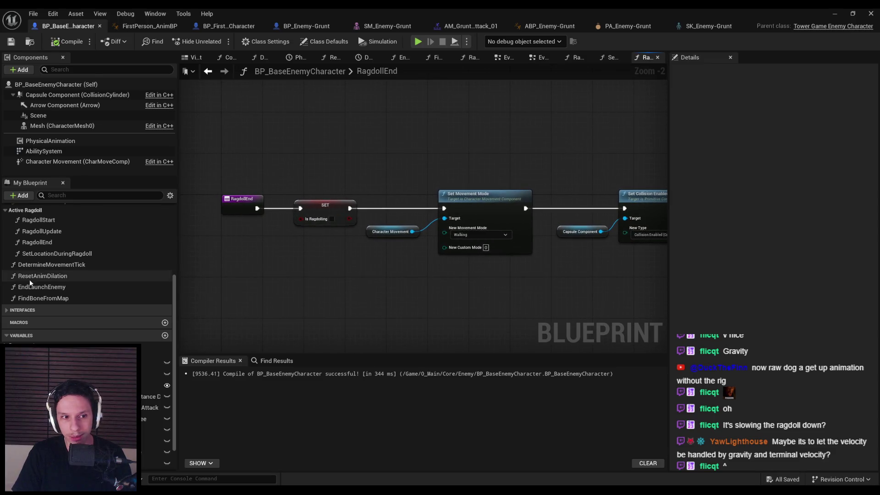
- Return to the SetLocationDuringRagdoll graph and view the lower Set Actor Location branch
{"action": "left_click", "coordinate": [36, 243]}
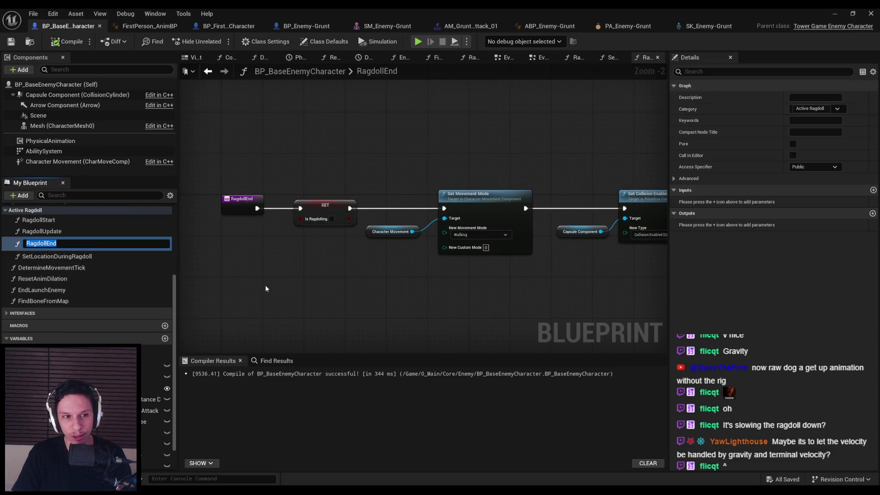
{"action": "key", "text": "alt+Left"}
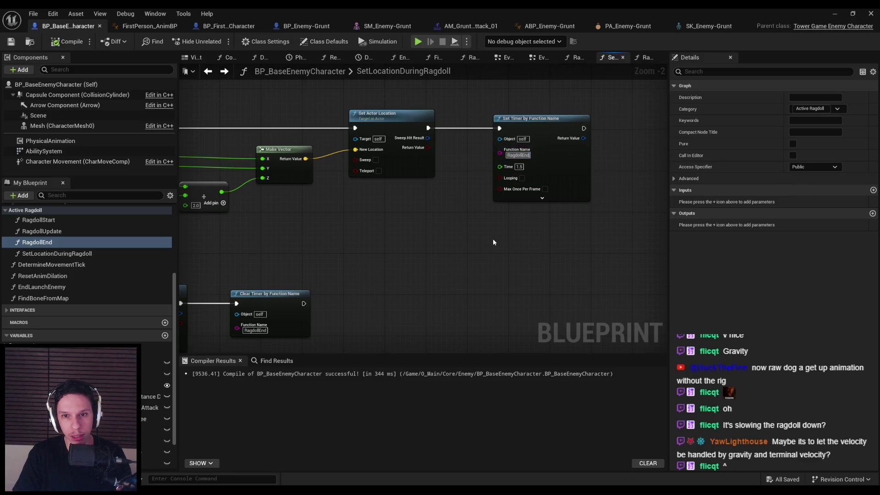
{"action": "mouse_move", "coordinate": [491, 238]}
{"action": "left_mouse_down"}
{"action": "mouse_move", "coordinate": [505, 235]}
{"action": "mouse_move", "coordinate": [459, 211]}
{"action": "left_mouse_up"}
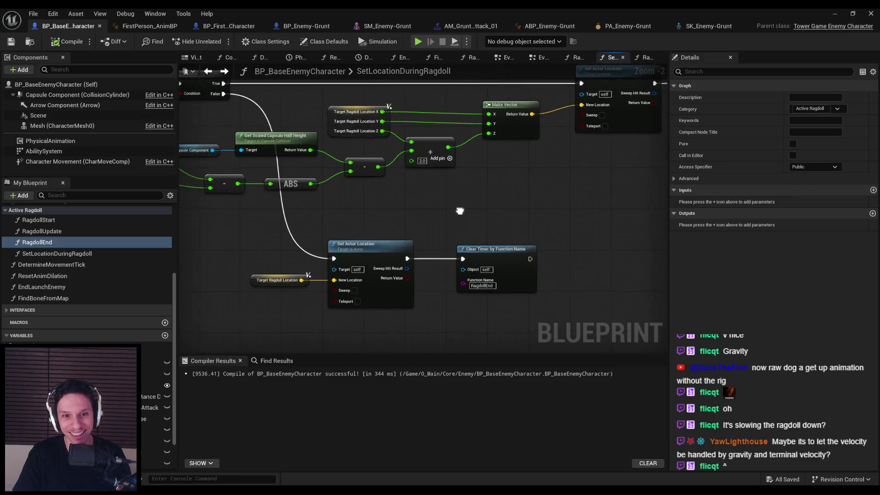
{"action": "scroll", "coordinate": [432, 198], "scroll_direction": "down", "scroll_amount": 2}
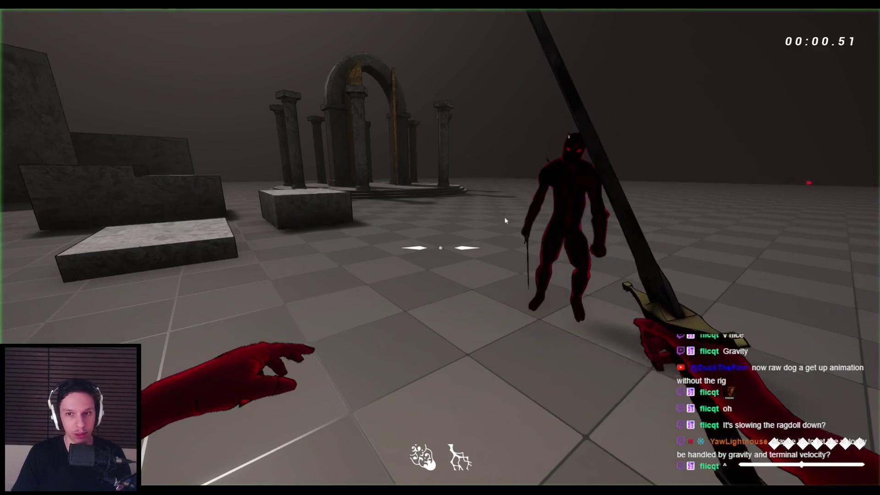
- Knock the demon enemy into a ragdoll, walk up to it, then stop the play test
{"action": "left_click", "coordinate": [541, 208]}
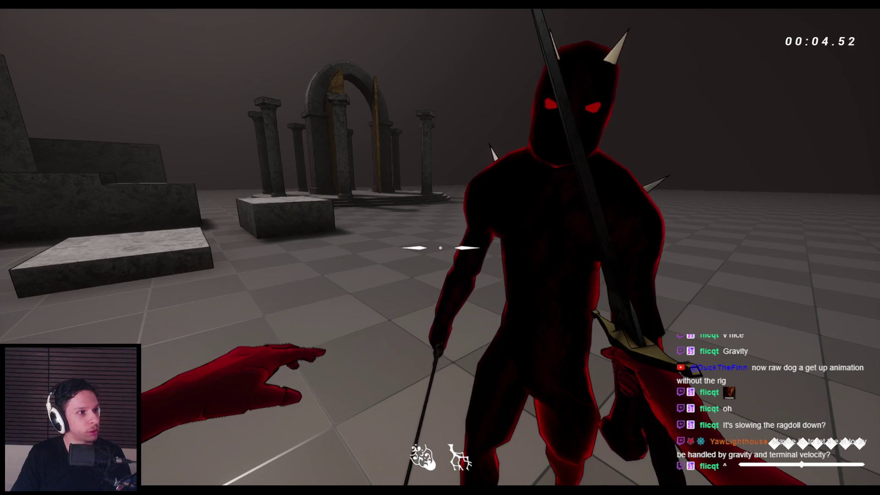
{"action": "key", "text": "super"}
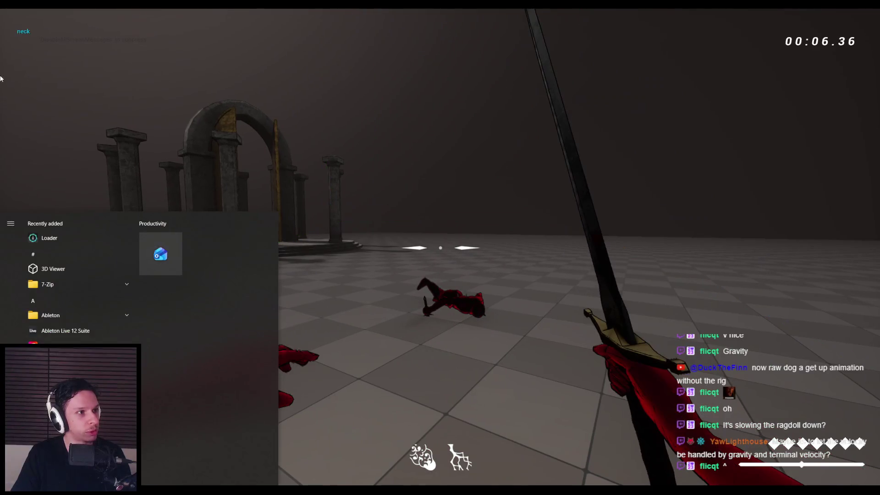
{"action": "key", "text": "super"}
{"action": "key", "text": "w"}
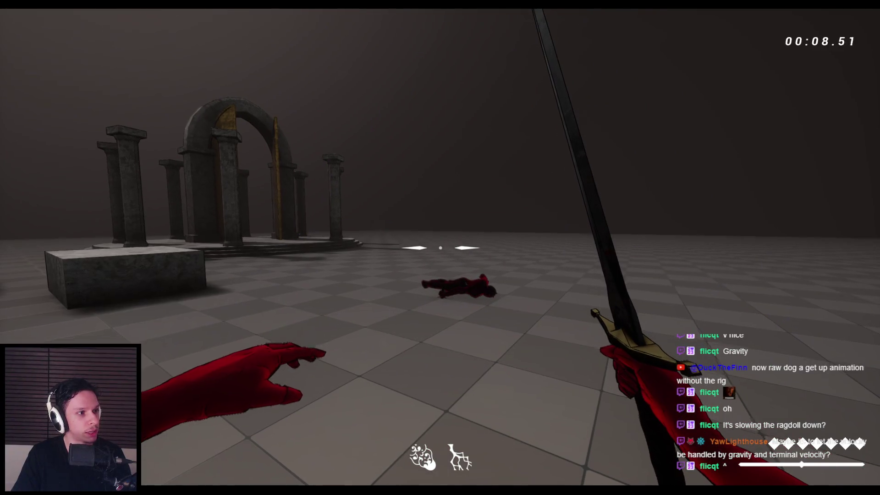
{"action": "key", "text": "w"}
{"action": "key", "text": "super"}
{"action": "key", "text": "super"}
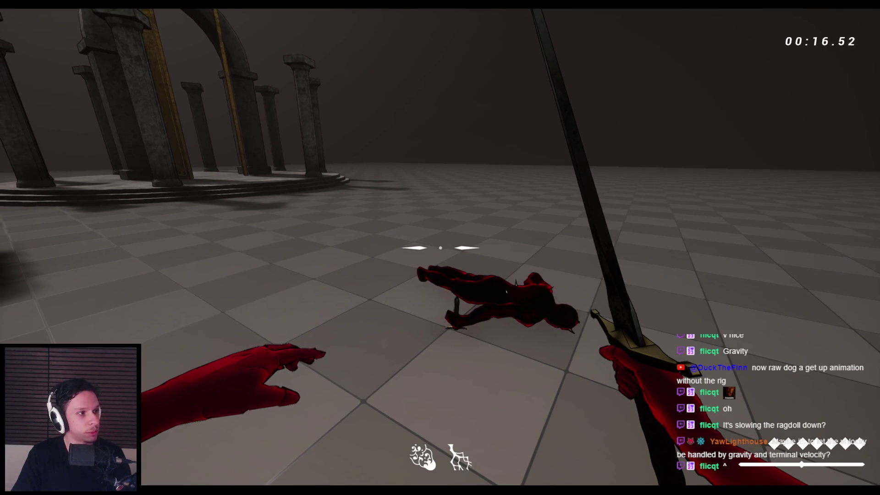
{"action": "key", "text": "super"}
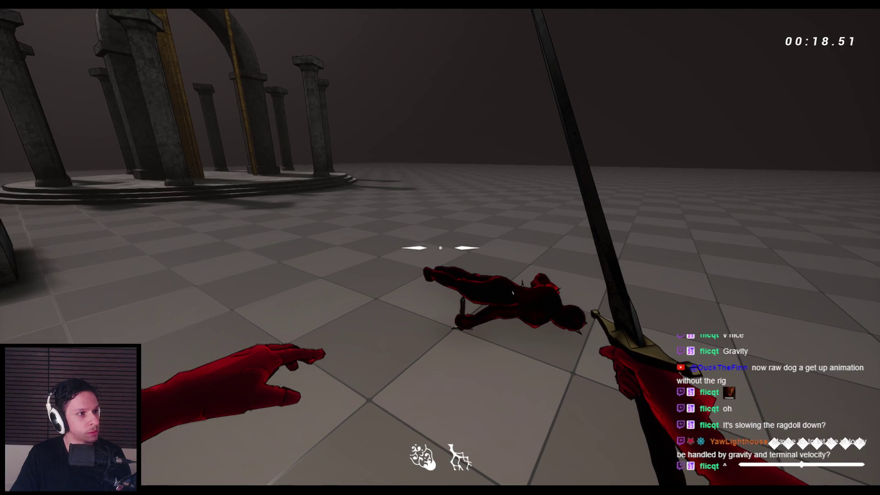
{"action": "key", "text": "Escape"}
- Maximize the Blueprint editor back over the SetLocationDuringRagdoll graph and clear the selection
{"action": "left_click_drag", "start_coordinate": [296, 140], "coordinate": [636, 144]}
{"action": "double_click", "coordinate": [524, 149]}
{"action": "scroll", "coordinate": [383, 213], "scroll_direction": "up", "scroll_amount": 3}
{"action": "left_click", "coordinate": [475, 199]}
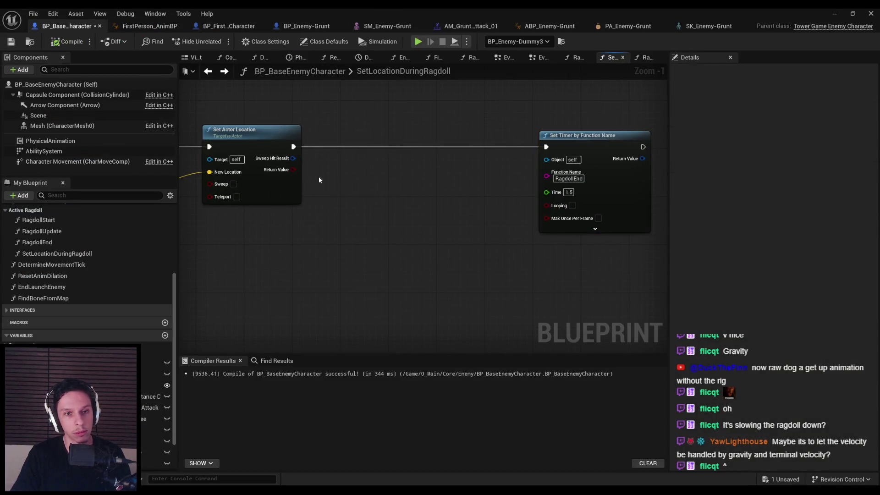
- Add an Is Timer Active by Function Name check for RagdollEnd, inverted by a NOT node
{"action": "right_click", "coordinate": [339, 217]}
{"action": "type", "text": "is timer active"}
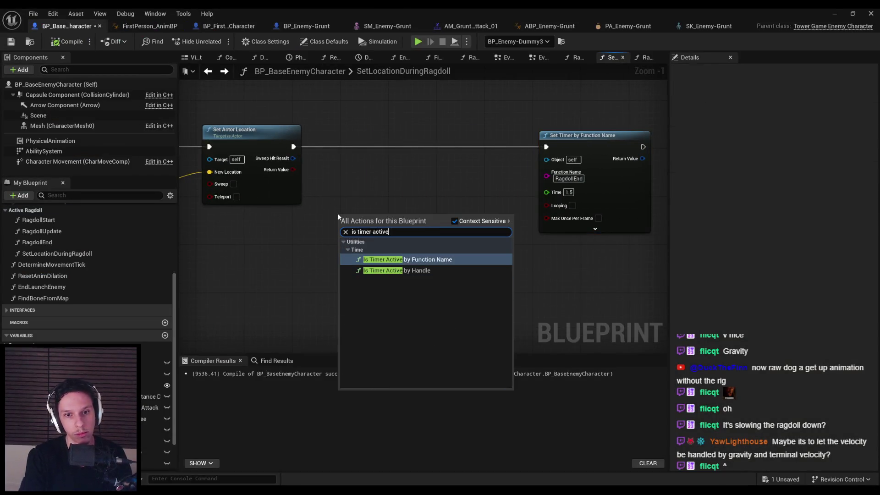
{"action": "key", "text": "Return"}
{"action": "mouse_move", "coordinate": [367, 220]}
{"action": "left_mouse_down"}
{"action": "mouse_move", "coordinate": [316, 219]}
{"action": "mouse_move", "coordinate": [392, 229]}
{"action": "left_mouse_up"}
{"action": "type", "text": "not"}
{"action": "left_click", "coordinate": [435, 260]}
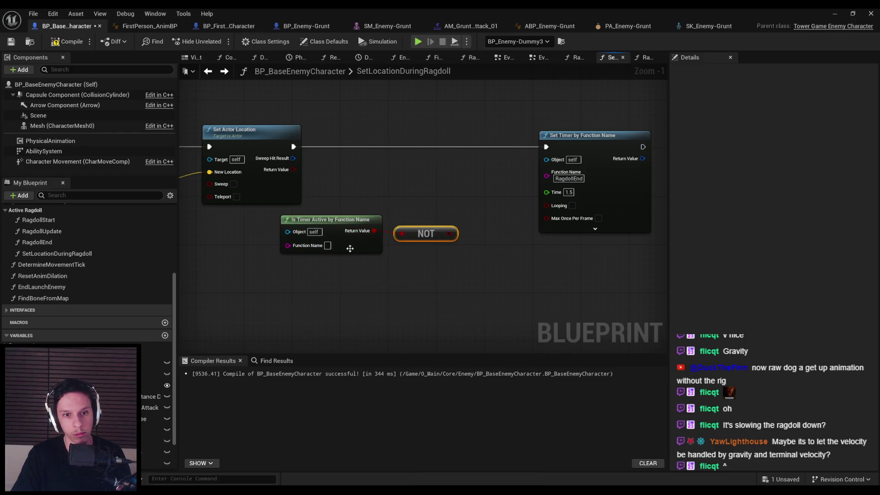
{"action": "left_click", "coordinate": [578, 179]}
{"action": "left_click", "coordinate": [328, 245]}
{"action": "type", "text": "RagdollEnd"}
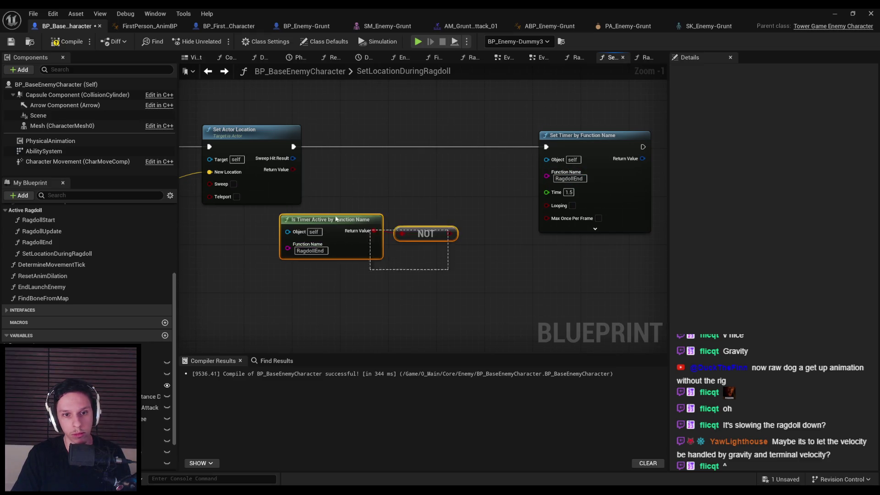
{"action": "left_click_drag", "start_coordinate": [330, 220], "coordinate": [276, 232]}
- Add a Branch driven by the NOT result, with True running Set Timer
{"action": "type", "text": "bran"}
{"action": "mouse_move", "coordinate": [401, 242]}
{"action": "left_mouse_down"}
{"action": "mouse_move", "coordinate": [415, 161]}
{"action": "mouse_move", "coordinate": [451, 136]}
{"action": "mouse_move", "coordinate": [283, 152]}
{"action": "mouse_move", "coordinate": [422, 156]}
{"action": "mouse_move", "coordinate": [452, 147]}
{"action": "left_mouse_up"}
{"action": "left_click", "coordinate": [449, 205]}
{"action": "left_click_drag", "start_coordinate": [554, 148], "coordinate": [552, 146]}
- Play-test the level briefly, then return to the enemy Blueprint editor
{"action": "left_click", "coordinate": [842, 16]}
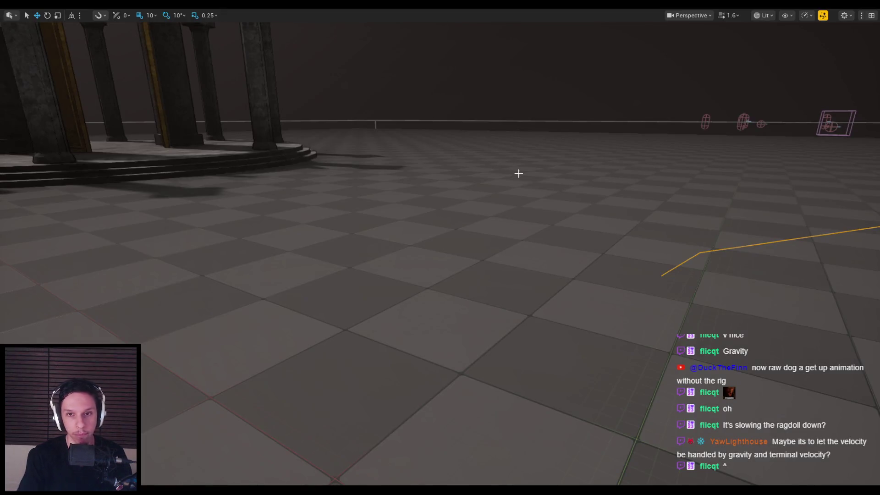
{"action": "key", "text": "alt+p"}
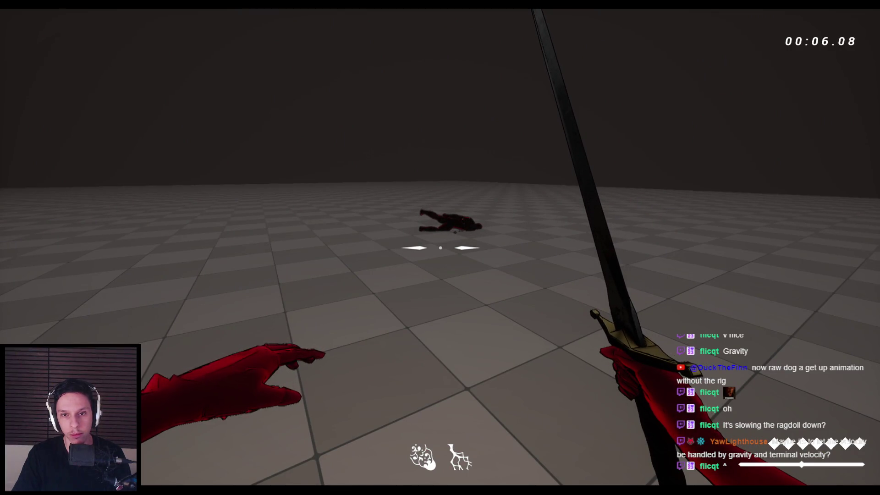
{"action": "key", "text": "Escape"}
{"action": "left_click", "coordinate": [307, 461]}
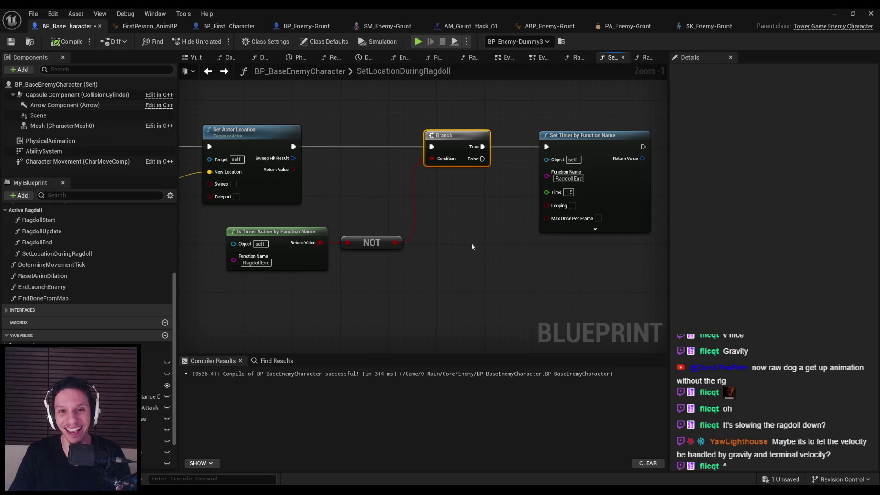
- Insert a Set Actor Rotation node after Set Actor Location and compile the Blueprint
{"action": "left_click_drag", "start_coordinate": [347, 253], "coordinate": [518, 254]}
{"action": "left_click_drag", "start_coordinate": [347, 156], "coordinate": [488, 141]}
{"action": "type", "text": "set actor rot"}
{"action": "key", "text": "Return"}
{"action": "left_click", "coordinate": [65, 46]}
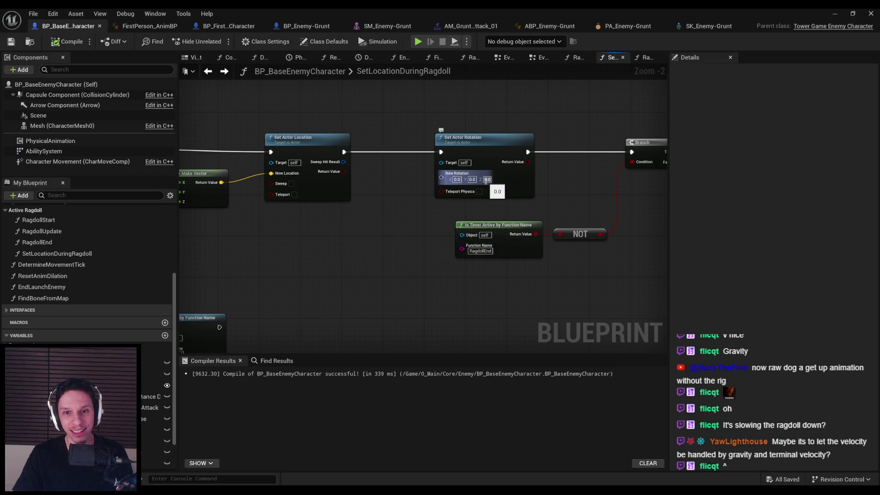
- Play-test the level with the rotation reset, then reopen the enemy Blueprint editor
{"action": "left_click", "coordinate": [860, 11]}
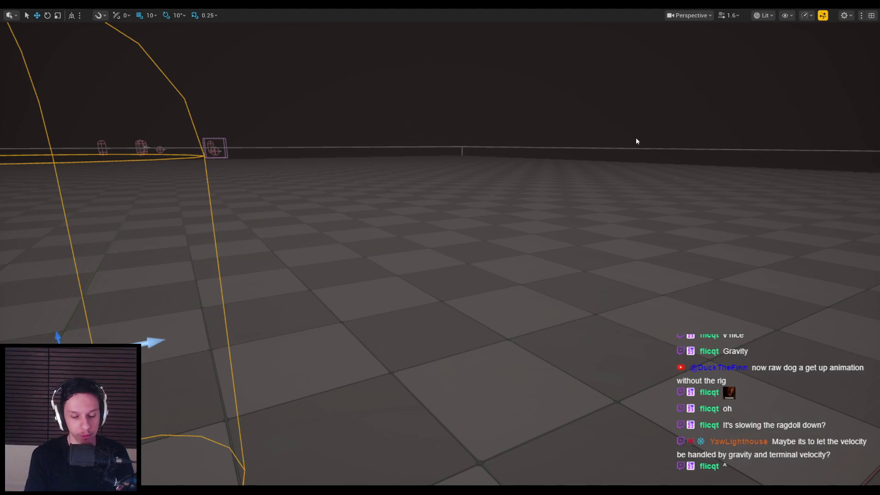
{"action": "key", "text": "alt+p"}
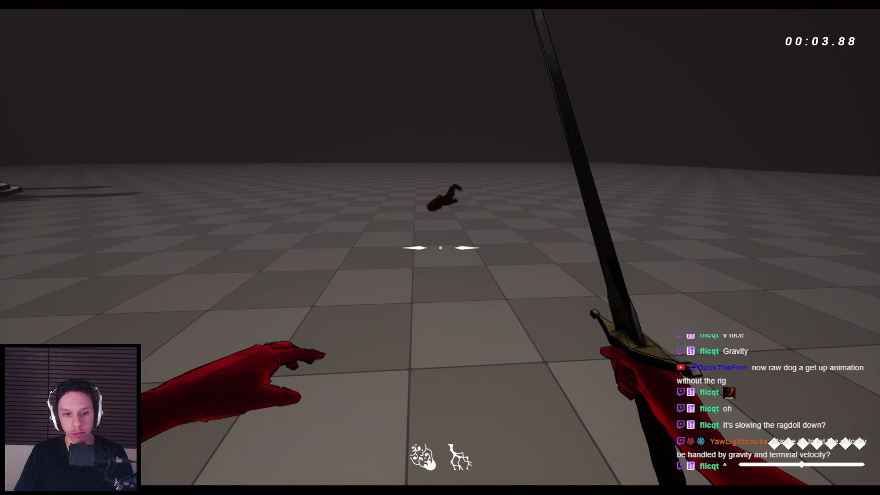
{"action": "key", "text": "Escape"}
{"action": "double_click", "coordinate": [311, 454]}
- Delete Set Actor Rotation, move the Branch and timer nodes beside Set Actor Location, open RagdollEnd
{"action": "mouse_move", "coordinate": [367, 203]}
{"action": "left_mouse_down"}
{"action": "mouse_move", "coordinate": [496, 220]}
{"action": "mouse_move", "coordinate": [533, 180]}
{"action": "mouse_move", "coordinate": [459, 162]}
{"action": "mouse_move", "coordinate": [406, 202]}
{"action": "left_mouse_up"}
{"action": "left_click_drag", "start_coordinate": [482, 158], "coordinate": [433, 157]}
{"action": "left_click_drag", "start_coordinate": [527, 190], "coordinate": [468, 198]}
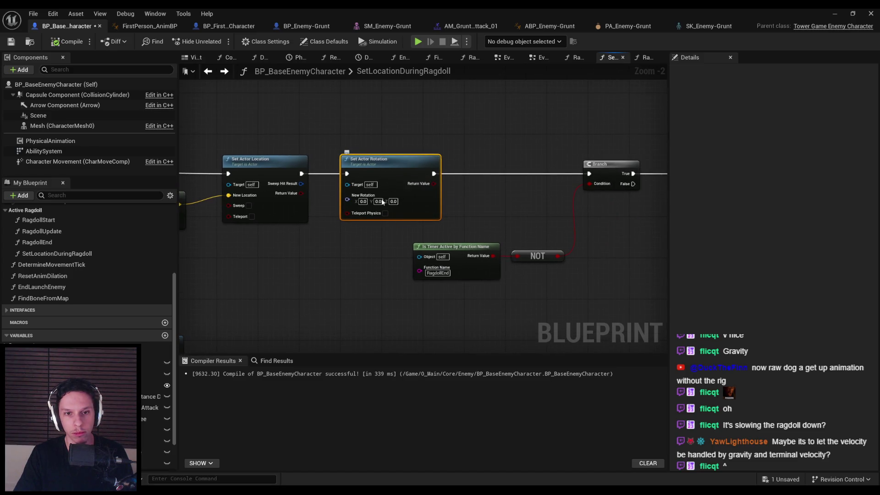
{"action": "left_click", "coordinate": [375, 231]}
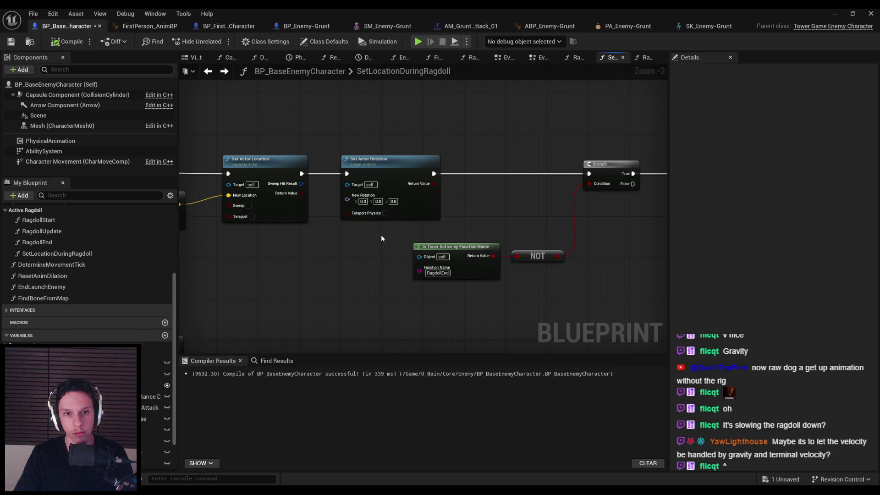
{"action": "left_click_drag", "start_coordinate": [389, 183], "coordinate": [425, 238]}
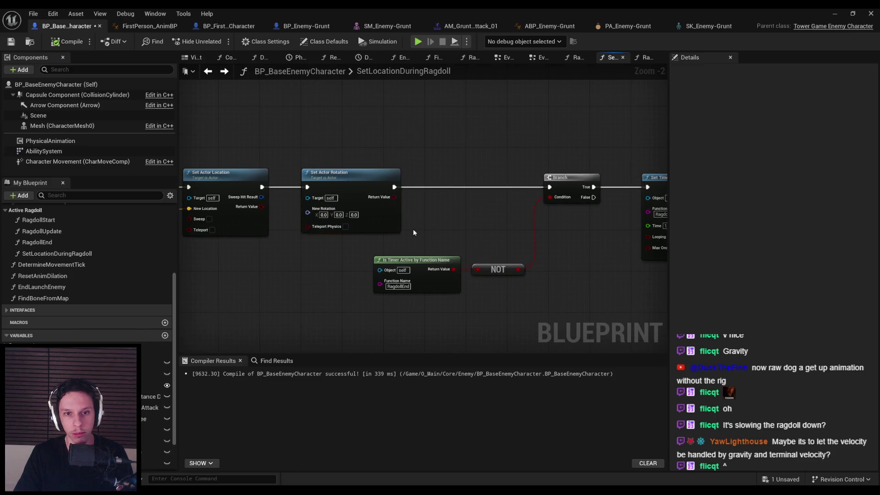
{"action": "left_click", "coordinate": [362, 220]}
{"action": "key", "text": "Delete"}
{"action": "left_click_drag", "start_coordinate": [610, 165], "coordinate": [330, 289]}
{"action": "mouse_move", "coordinate": [546, 240]}
{"action": "left_mouse_down"}
{"action": "mouse_move", "coordinate": [437, 195]}
{"action": "mouse_move", "coordinate": [351, 223]}
{"action": "left_mouse_up"}
{"action": "double_click", "coordinate": [109, 243]}
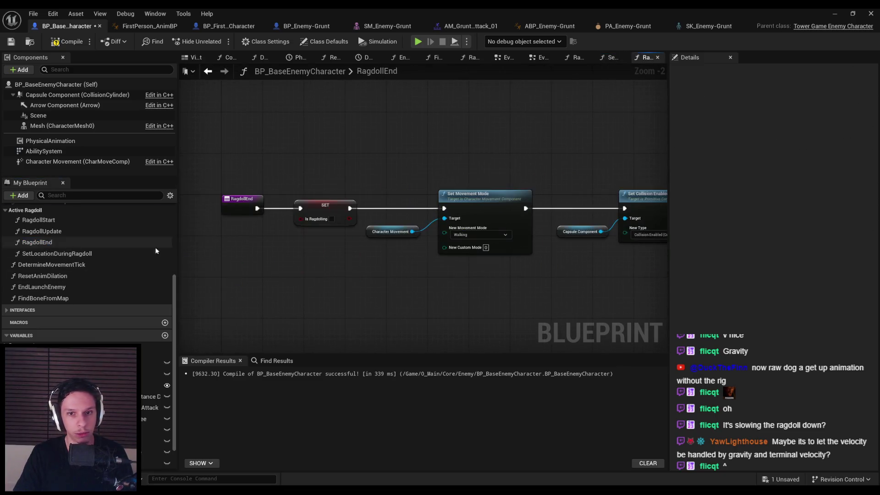
- Drop a Mesh reference into RagdollEnd and try a Set World Rotation node, then undo it
{"action": "mouse_move", "coordinate": [51, 125]}
{"action": "left_mouse_down"}
{"action": "mouse_move", "coordinate": [421, 269]}
{"action": "mouse_move", "coordinate": [428, 239]}
{"action": "mouse_move", "coordinate": [480, 237]}
{"action": "left_mouse_up"}
{"action": "type", "text": "set rotation"}
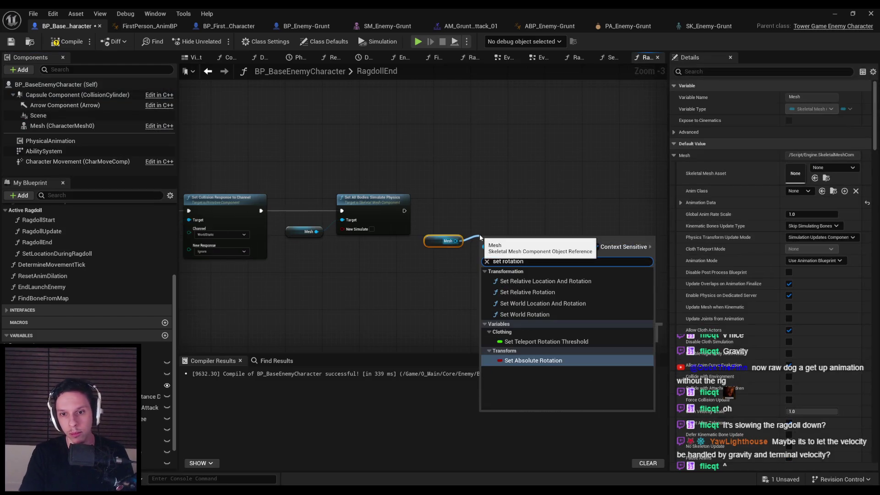
{"action": "left_click", "coordinate": [525, 314]}
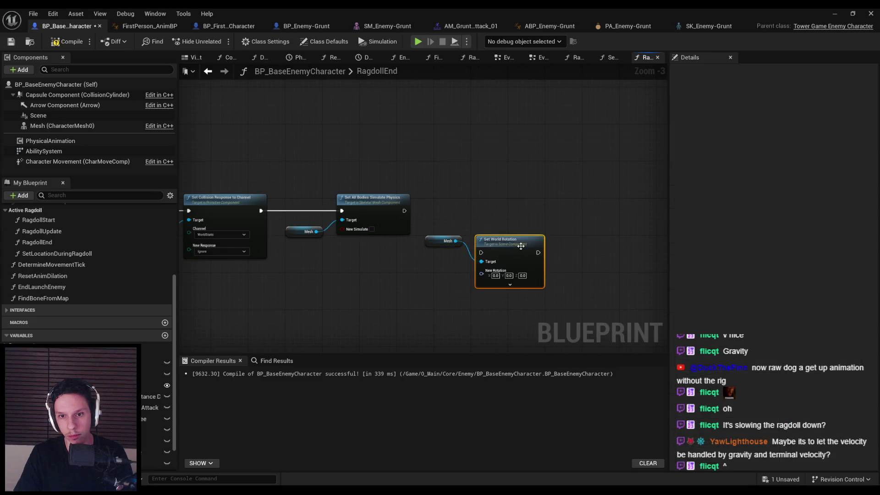
{"action": "left_click", "coordinate": [442, 240]}
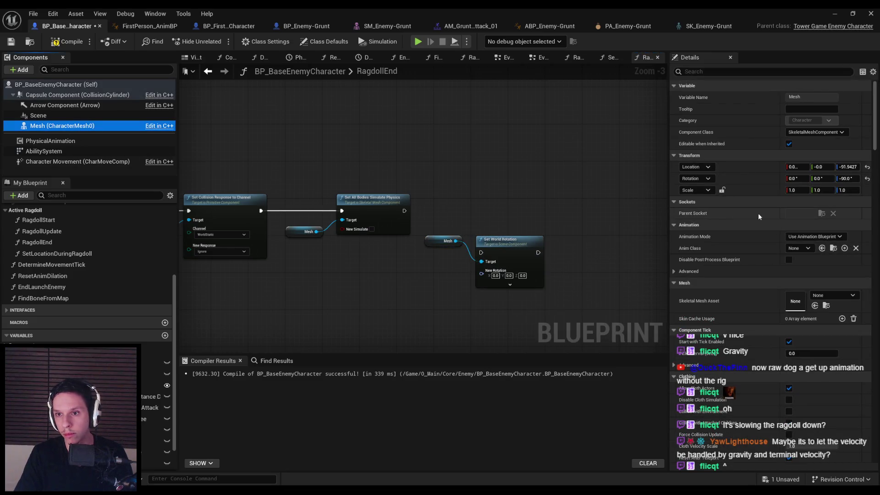
{"action": "left_click", "coordinate": [523, 275]}
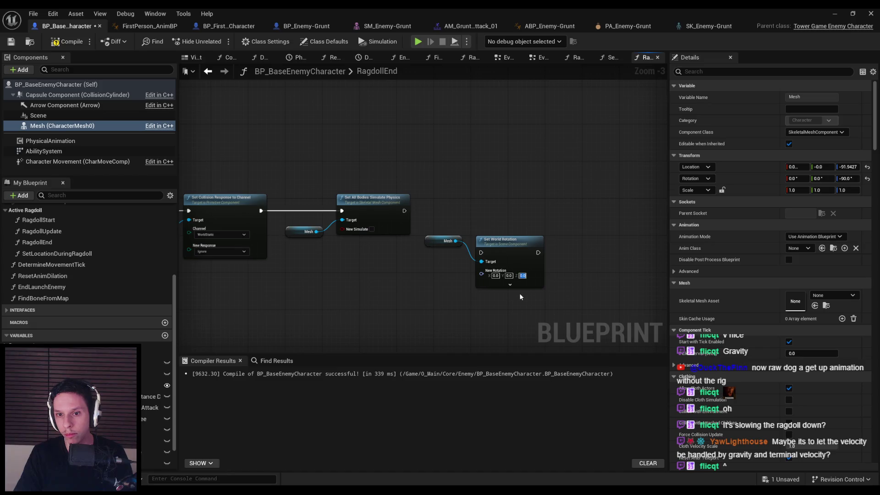
{"action": "key", "text": "ctrl+z"}
- Add Set Relative Rotation (Z -90) for the Mesh after Set All Bodies Simulate Physics
{"action": "left_click_drag", "start_coordinate": [455, 240], "coordinate": [495, 223]}
{"action": "type", "text": "set rea"}
{"action": "key", "text": "BackSpace"}
{"action": "type", "text": "lative rotaio"}
{"action": "key", "text": "BackSpace"}
{"action": "key", "text": "BackSpace"}
{"action": "type", "text": "ti"}
{"action": "key", "text": "Return"}
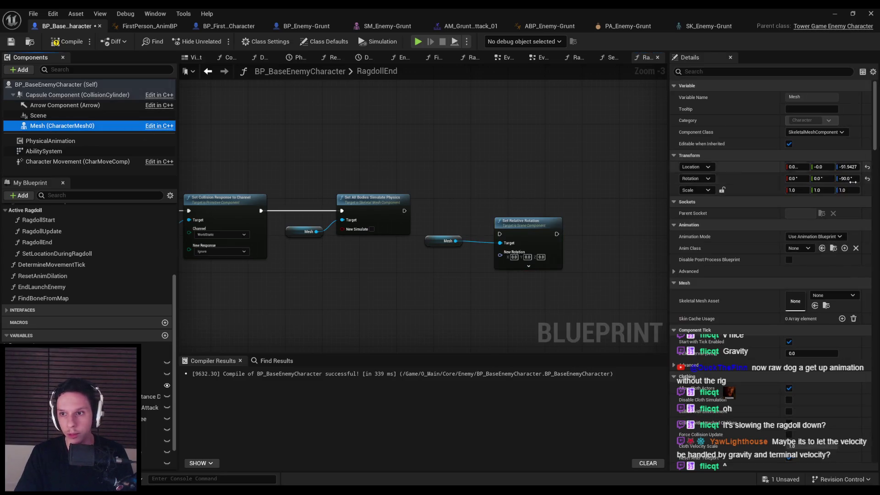
{"action": "scroll", "coordinate": [580, 251], "scroll_direction": "up", "scroll_amount": 3}
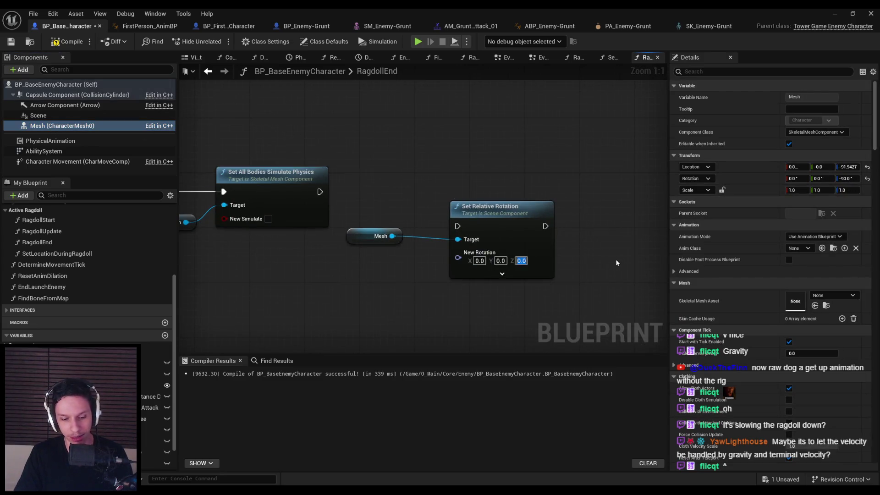
{"action": "left_click_drag", "start_coordinate": [518, 215], "coordinate": [504, 182]}
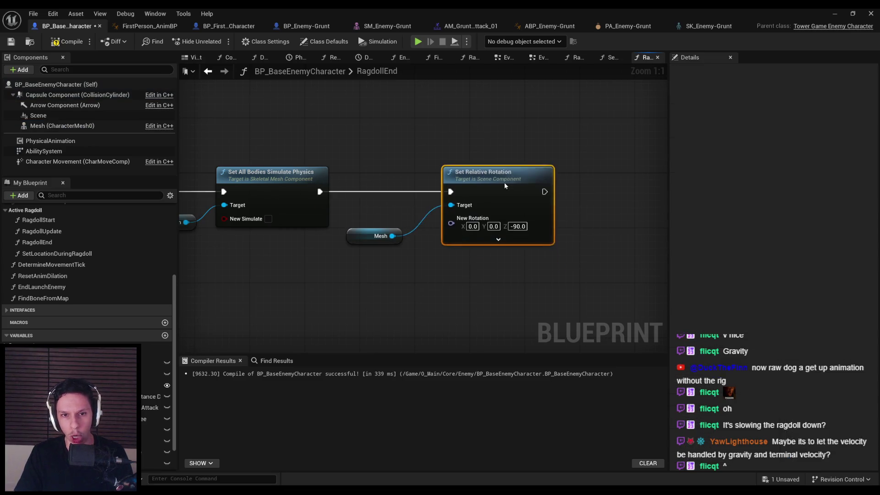
- Compile the Blueprint and start a play test of the level
{"action": "left_click", "coordinate": [366, 229]}
{"action": "left_click", "coordinate": [365, 239]}
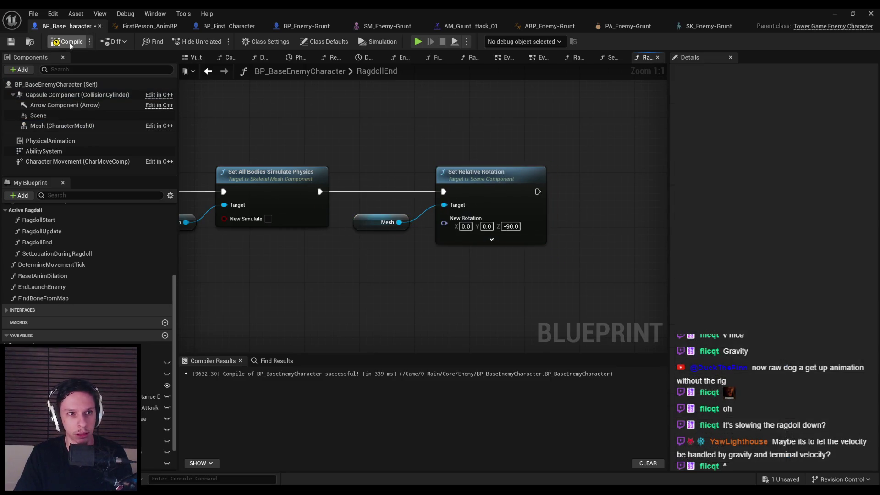
{"action": "left_click", "coordinate": [835, 13]}
{"action": "key", "text": "alt+p"}
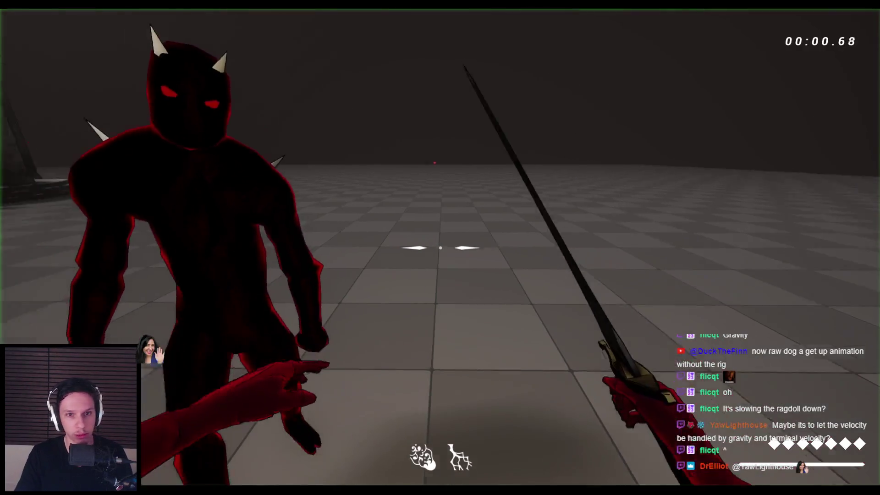
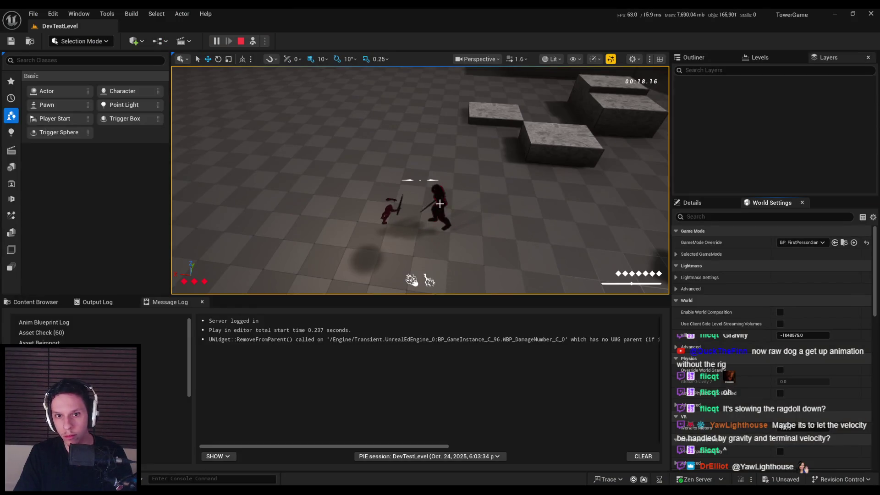
- Select the enemy in the running play session, inspect its Capsule and Mesh components, then stop
{"action": "left_click", "coordinate": [442, 197]}
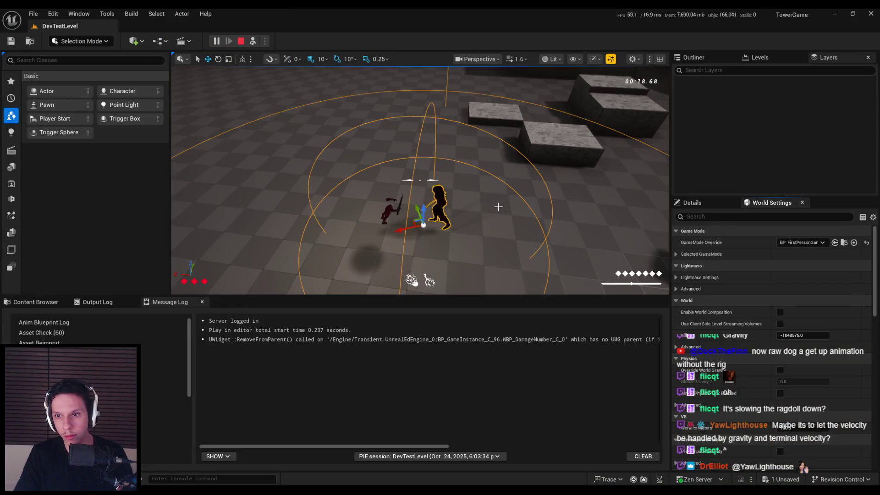
{"action": "left_click", "coordinate": [711, 209]}
{"action": "left_click", "coordinate": [733, 241]}
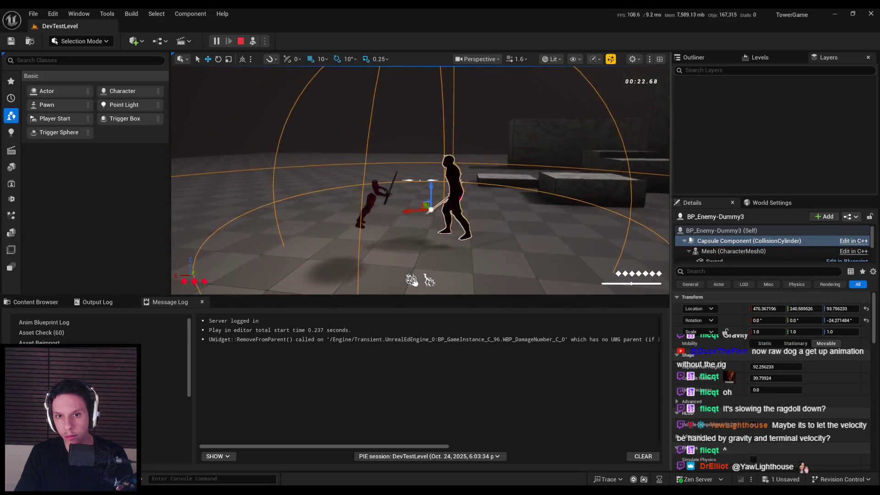
{"action": "left_click", "coordinate": [731, 253]}
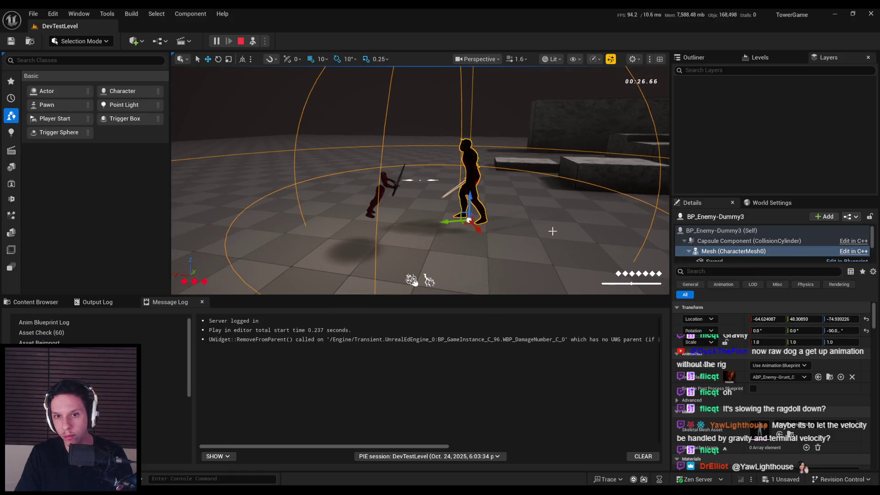
{"action": "key", "text": "Escape"}
- Back in BP_BaseEnemyCharacter's RagdollEnd graph, review the Mesh component's properties, then switch to the tutorial
{"action": "left_click", "coordinate": [310, 469]}
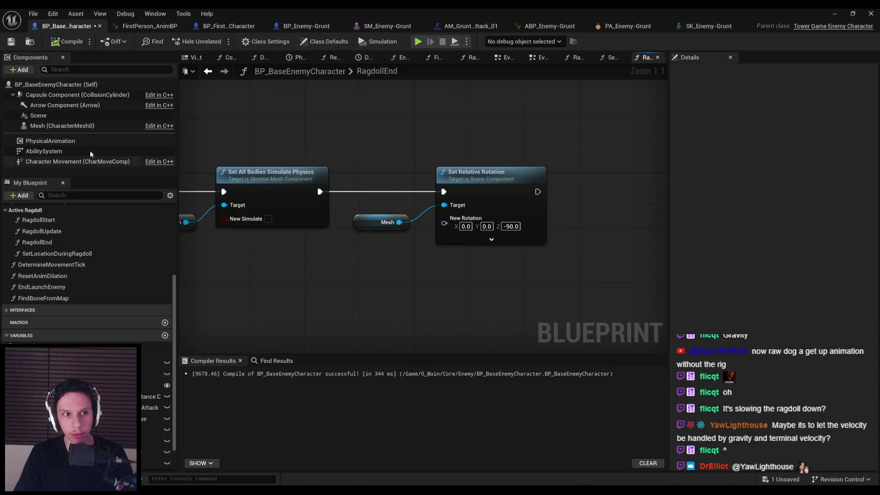
{"action": "left_click", "coordinate": [59, 126]}
{"action": "scroll", "coordinate": [450, 145], "scroll_direction": "down", "scroll_amount": 1}
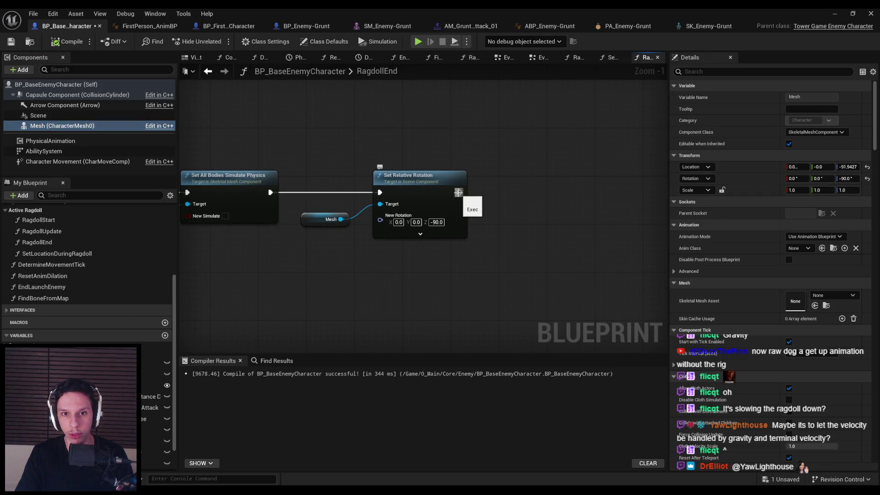
{"action": "left_click_drag", "start_coordinate": [458, 192], "coordinate": [490, 191]}
{"action": "key", "text": "Escape"}
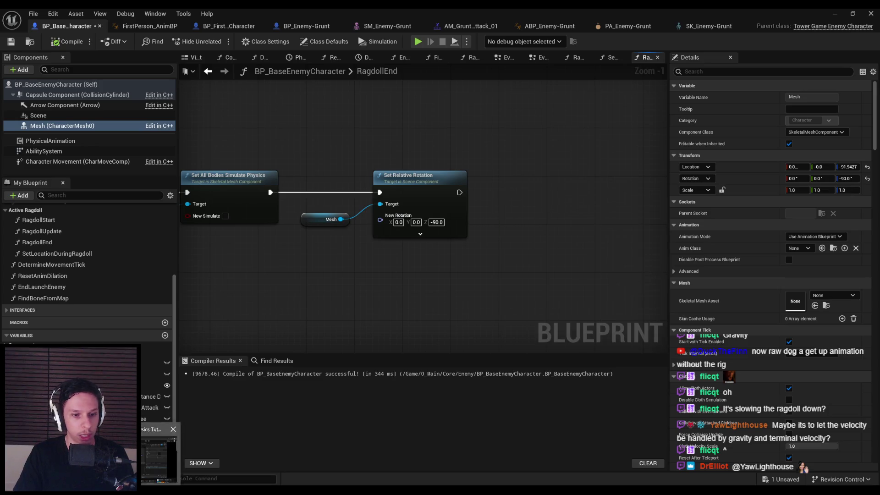
{"action": "key", "text": "alt+Tab"}
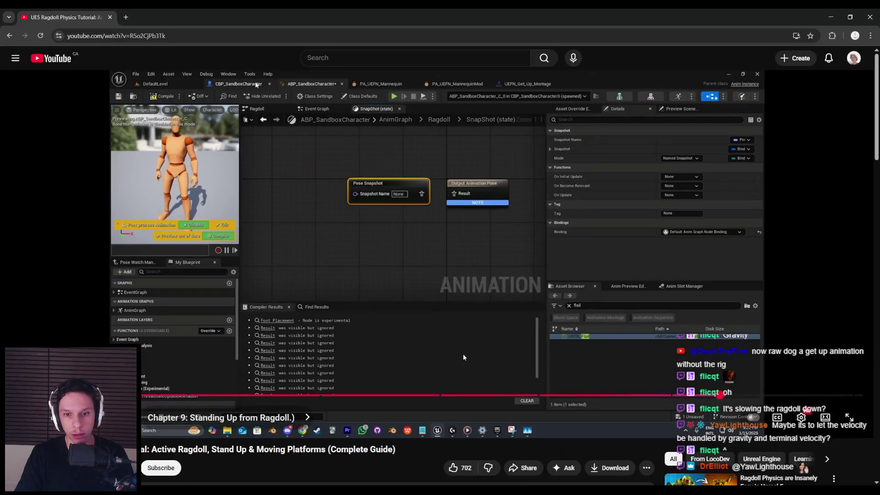
- Scrub the tutorial through its level editor, ragdoll preview and sandbox character blueprint sections
{"action": "left_click", "coordinate": [688, 397]}
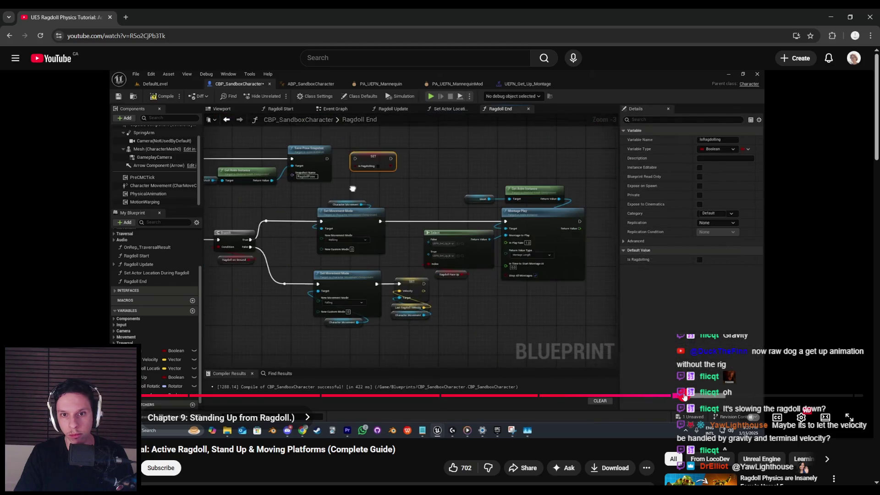
{"action": "mouse_move", "coordinate": [688, 397]}
{"action": "left_mouse_down"}
{"action": "mouse_move", "coordinate": [757, 399]}
{"action": "mouse_move", "coordinate": [478, 397]}
{"action": "mouse_move", "coordinate": [501, 397]}
{"action": "left_mouse_up"}
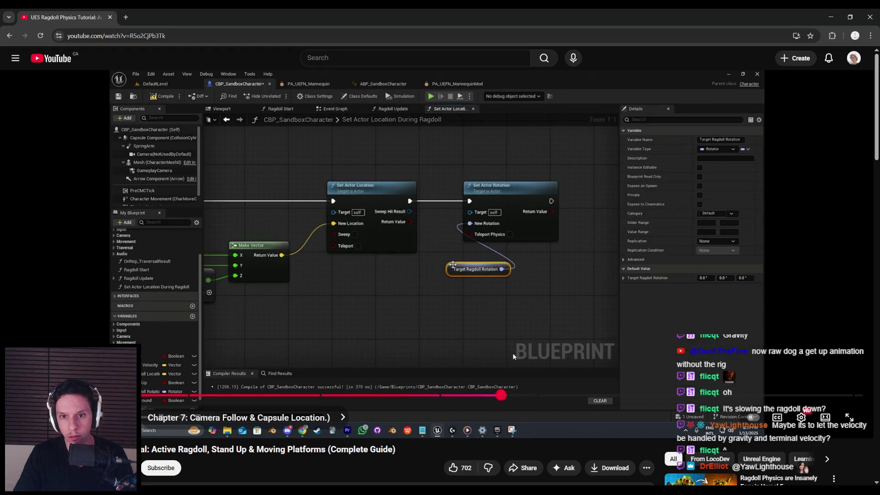
{"action": "left_click", "coordinate": [513, 356]}
{"action": "left_click", "coordinate": [512, 367]}
{"action": "left_click_drag", "start_coordinate": [511, 395], "coordinate": [542, 396]}
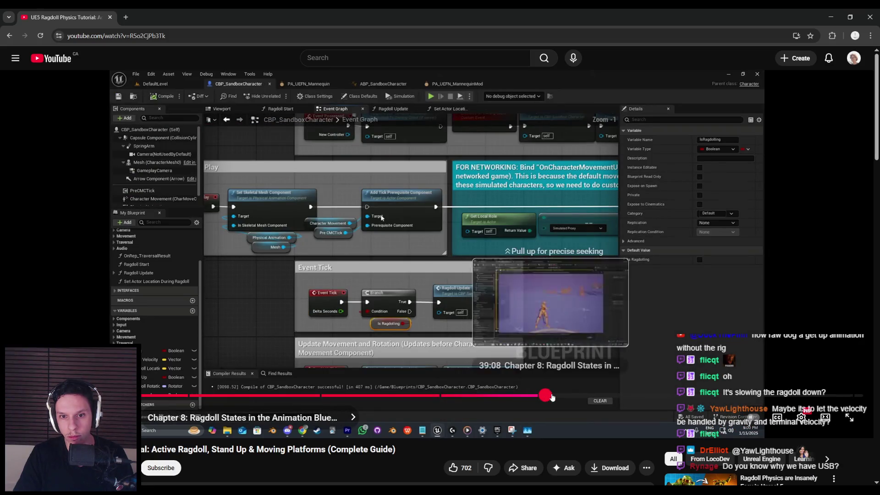
{"action": "left_click", "coordinate": [552, 397]}
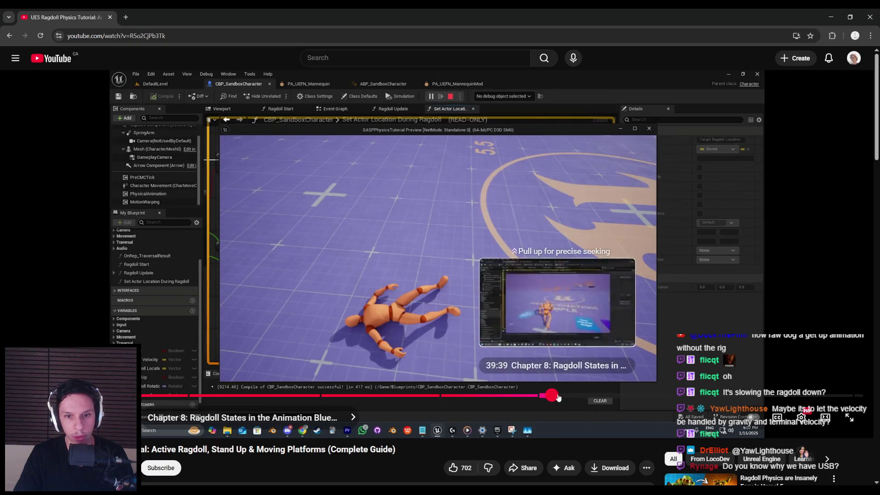
{"action": "left_click", "coordinate": [556, 397]}
{"action": "left_click", "coordinate": [563, 397]}
{"action": "left_click", "coordinate": [560, 397]}
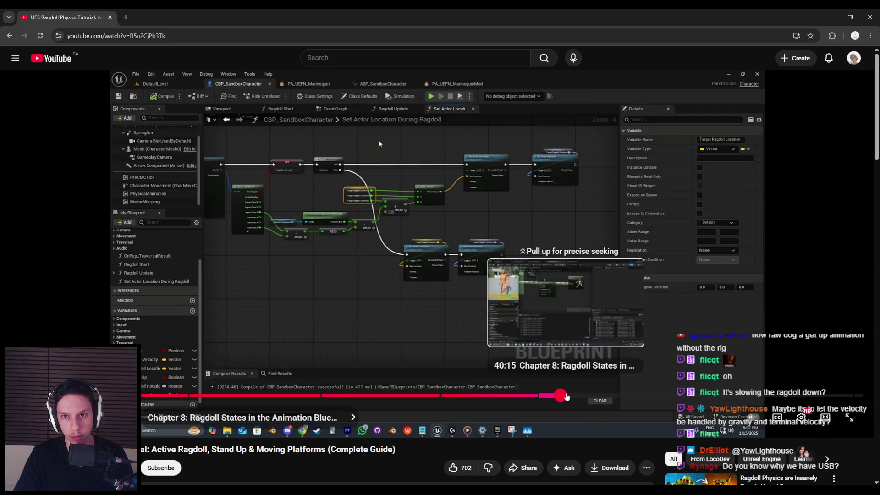
- Seek through chapter 8's AnimGraph and state graphs to the Ragdoll End graph, then return to Unreal
{"action": "left_click", "coordinate": [567, 397]}
{"action": "left_click", "coordinate": [576, 397]}
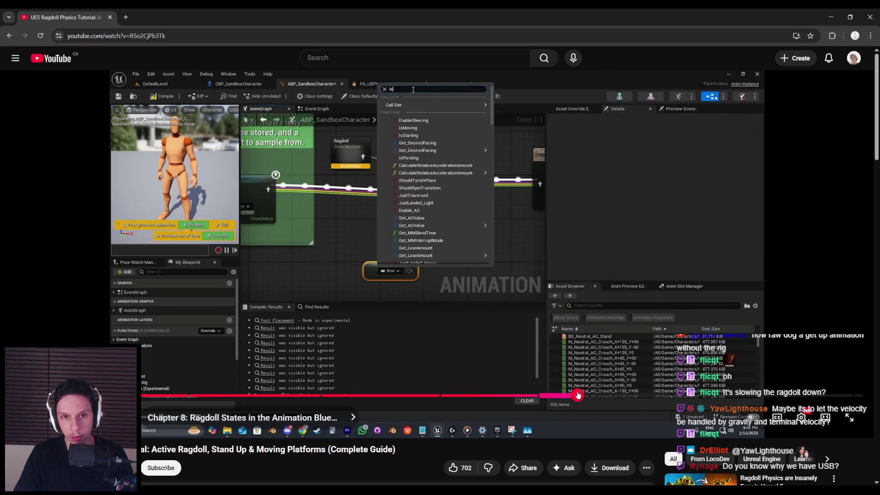
{"action": "left_click", "coordinate": [583, 395]}
{"action": "left_click", "coordinate": [588, 395]}
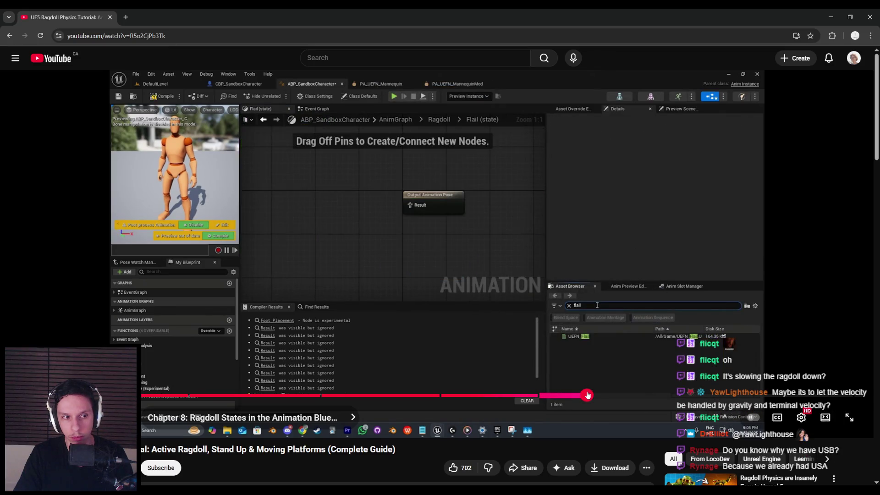
{"action": "left_click_drag", "start_coordinate": [593, 395], "coordinate": [593, 395]}
{"action": "left_click", "coordinate": [595, 396]}
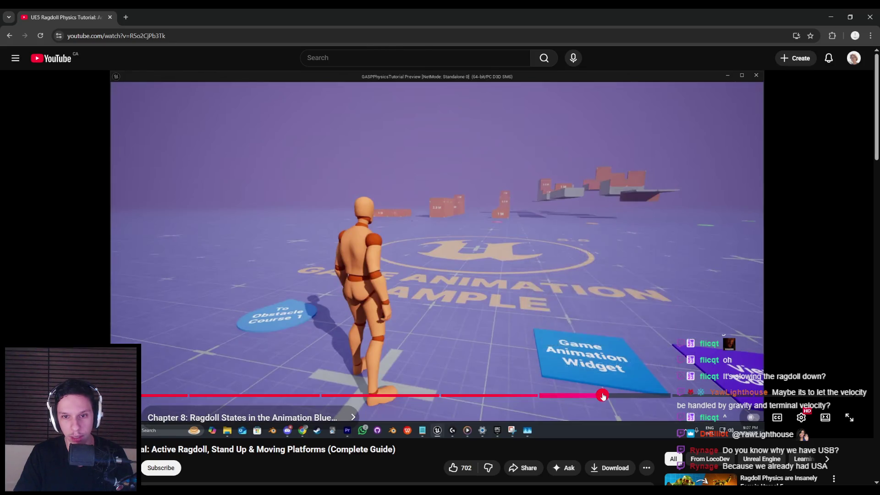
{"action": "left_click", "coordinate": [605, 395]}
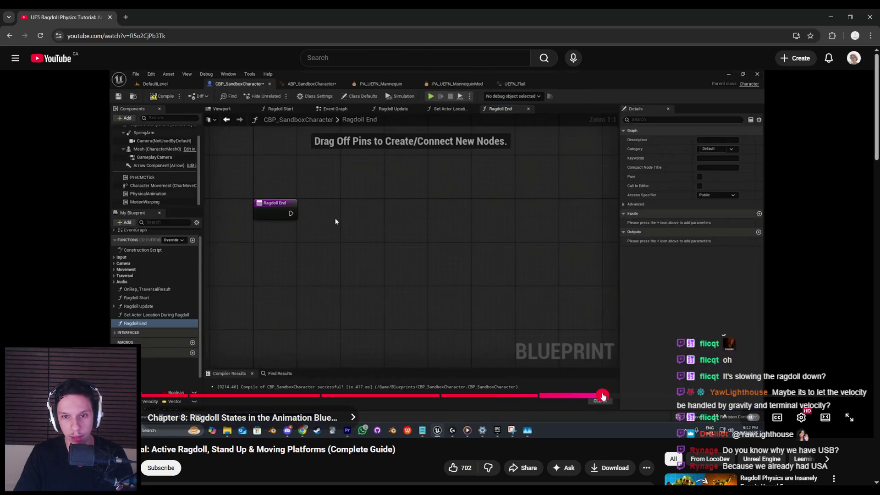
{"action": "mouse_move", "coordinate": [610, 397]}
{"action": "left_mouse_down"}
{"action": "mouse_move", "coordinate": [700, 398]}
{"action": "mouse_move", "coordinate": [690, 398]}
{"action": "left_mouse_up"}
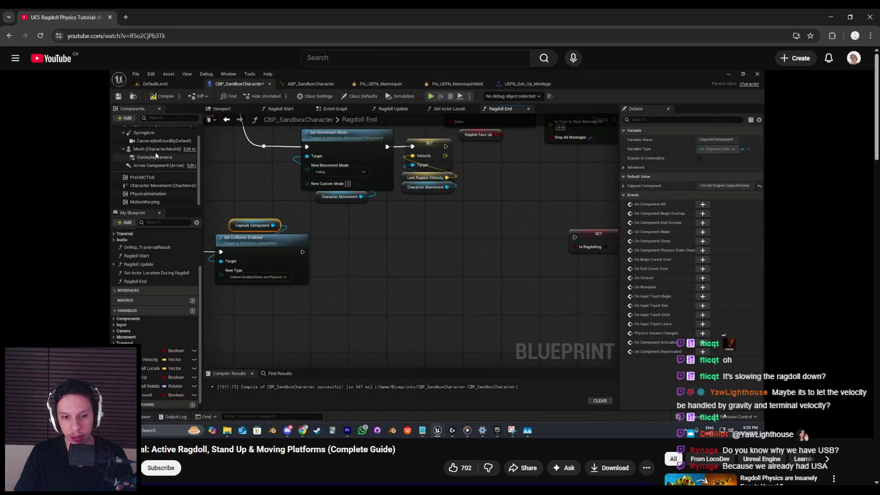
{"action": "left_click", "coordinate": [324, 452]}
- Add a Mesh reference wired into a Set Relative Location node after Set Relative Rotation
{"action": "scroll", "coordinate": [584, 299], "scroll_direction": "down", "scroll_amount": 1}
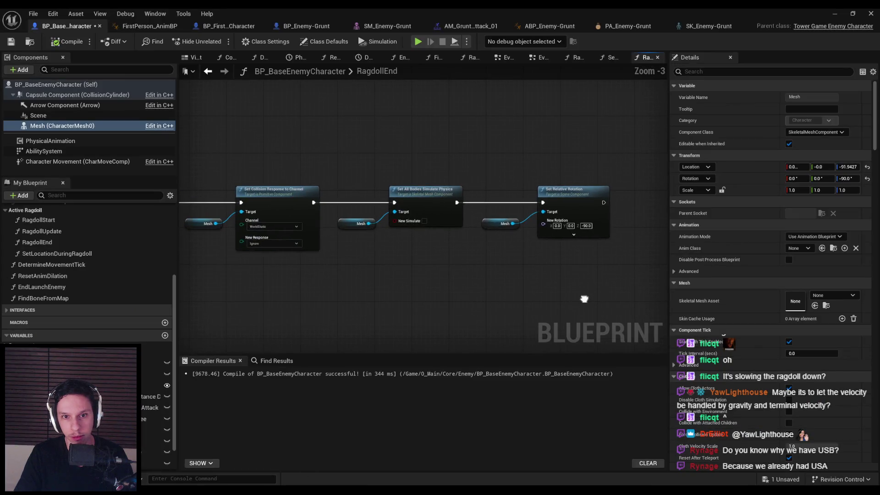
{"action": "key", "text": "ctrl+v"}
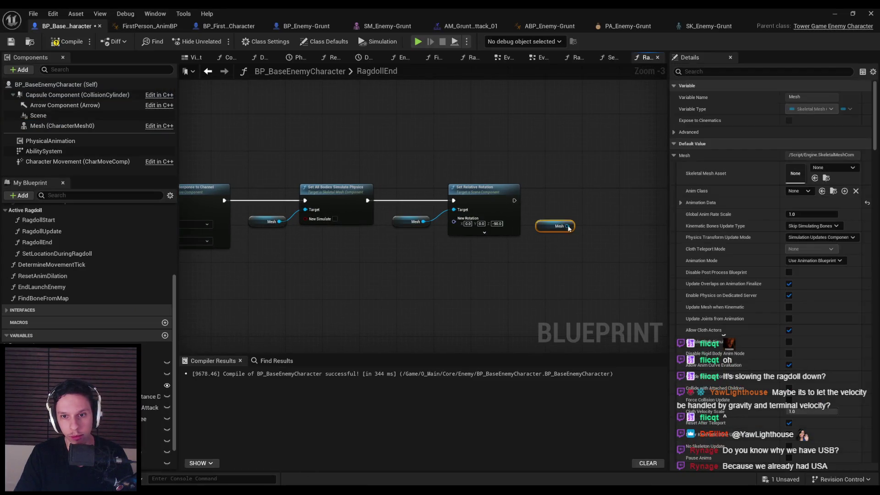
{"action": "left_click_drag", "start_coordinate": [590, 210], "coordinate": [591, 208]}
{"action": "type", "text": "set relative location"}
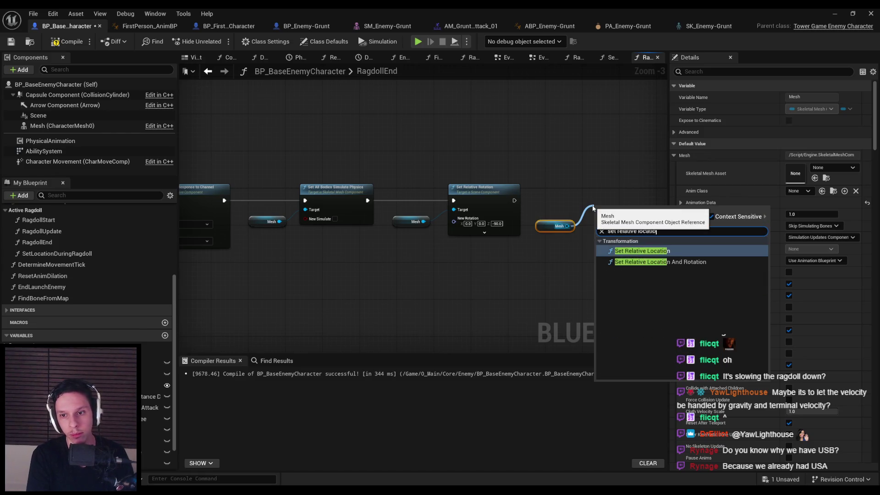
{"action": "key", "text": "Return"}
{"action": "scroll", "coordinate": [592, 206], "scroll_direction": "up", "scroll_amount": 3}
{"action": "left_click_drag", "start_coordinate": [478, 202], "coordinate": [370, 211]}
- Set New Location Z to -91.942707, then compile and save the enemy blueprint
{"action": "left_click", "coordinate": [62, 126]}
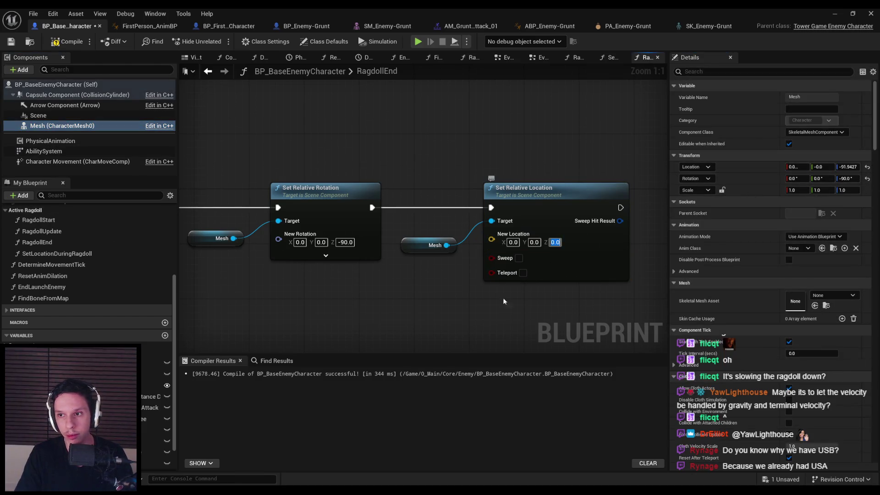
{"action": "type", "text": "-91.942707"}
{"action": "key", "text": "Return"}
{"action": "left_click", "coordinate": [14, 43]}
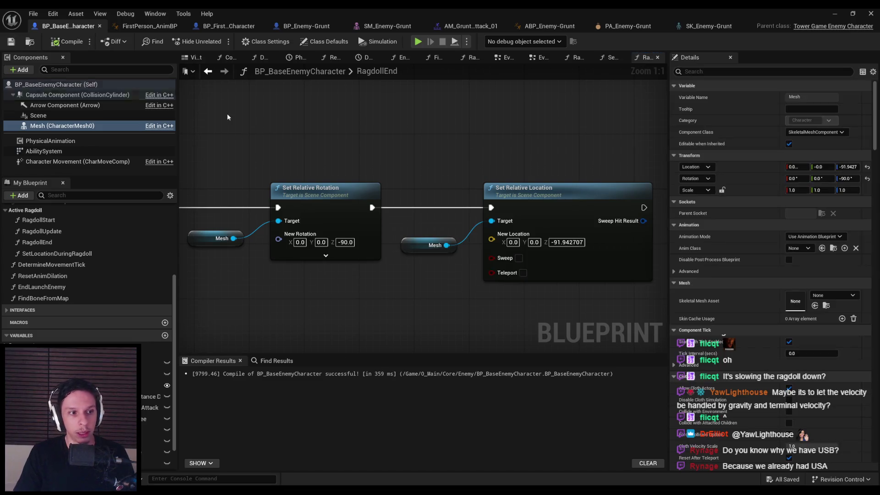
- Search for a Mesh location getter, abandon it, and look up a defaults node instead
{"action": "scroll", "coordinate": [348, 275], "scroll_direction": "down", "scroll_amount": 2}
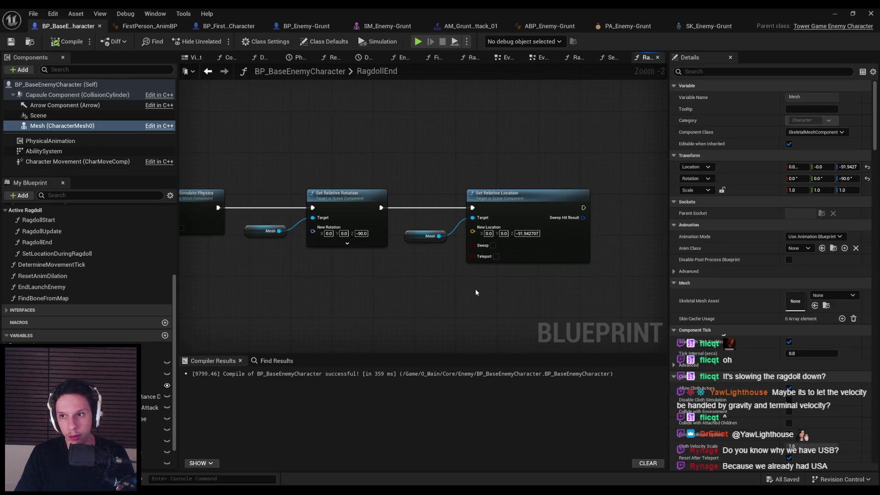
{"action": "scroll", "coordinate": [469, 233], "scroll_direction": "up", "scroll_amount": 2}
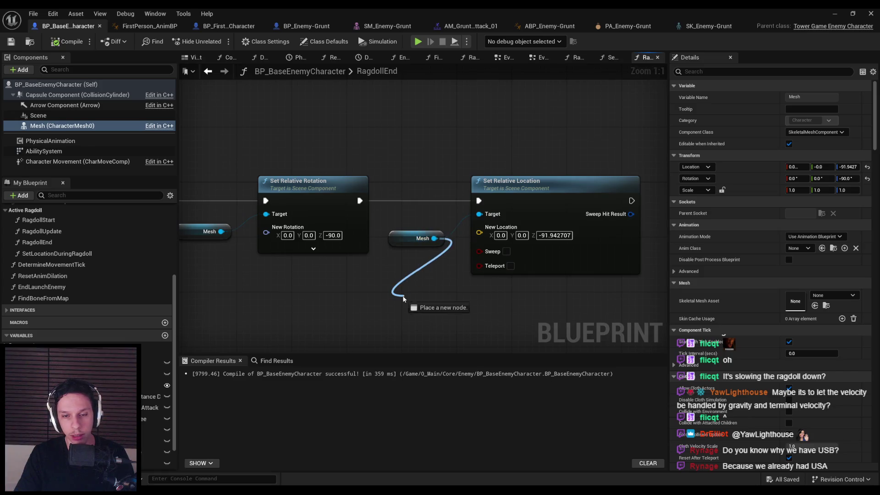
{"action": "left_click_drag", "start_coordinate": [404, 299], "coordinate": [405, 300]}
{"action": "type", "text": "get location"}
{"action": "scroll", "coordinate": [507, 400], "scroll_direction": "down", "scroll_amount": 2}
{"action": "scroll", "coordinate": [520, 390], "scroll_direction": "up", "scroll_amount": 2}
{"action": "scroll", "coordinate": [507, 401], "scroll_direction": "down", "scroll_amount": 2}
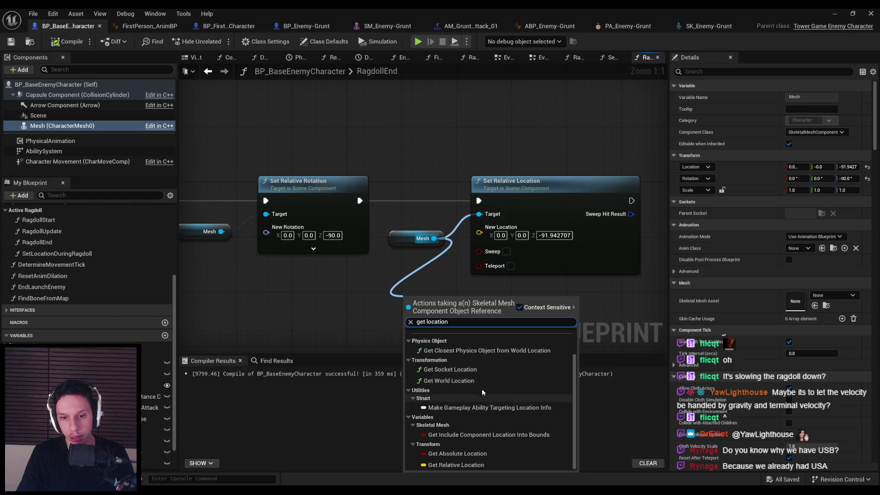
{"action": "key", "text": "Escape"}
{"action": "scroll", "coordinate": [362, 154], "scroll_direction": "down", "scroll_amount": 2}
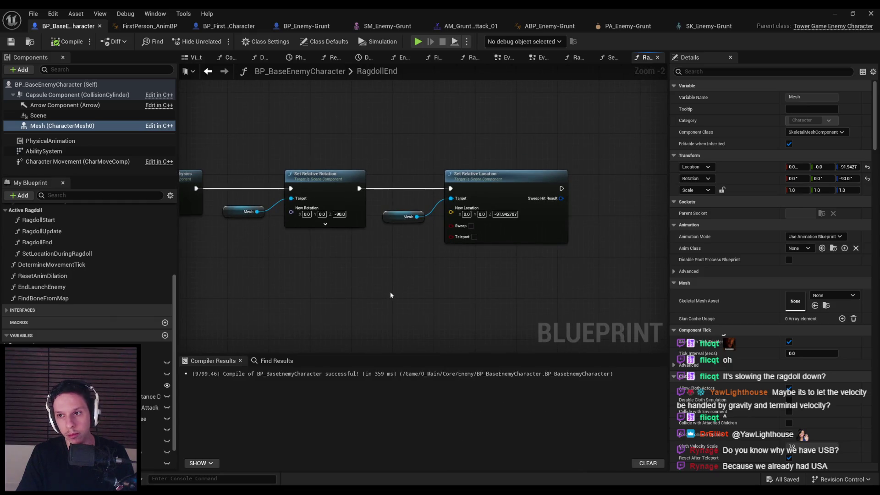
{"action": "right_click", "coordinate": [382, 274]}
{"action": "type", "text": "default"}
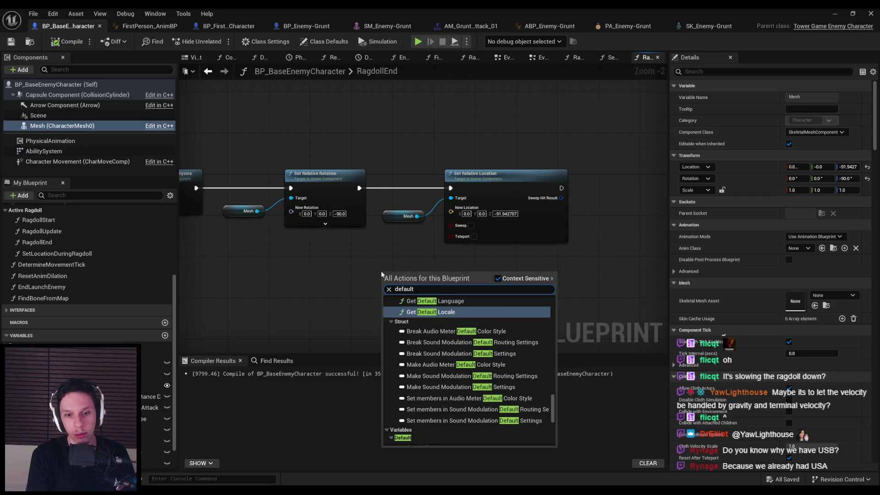
{"action": "type", "text": "s"}
- Place a Get Class Defaults node and browse its Pawn, Character, Default and Actor pin groups
{"action": "left_click", "coordinate": [450, 339]}
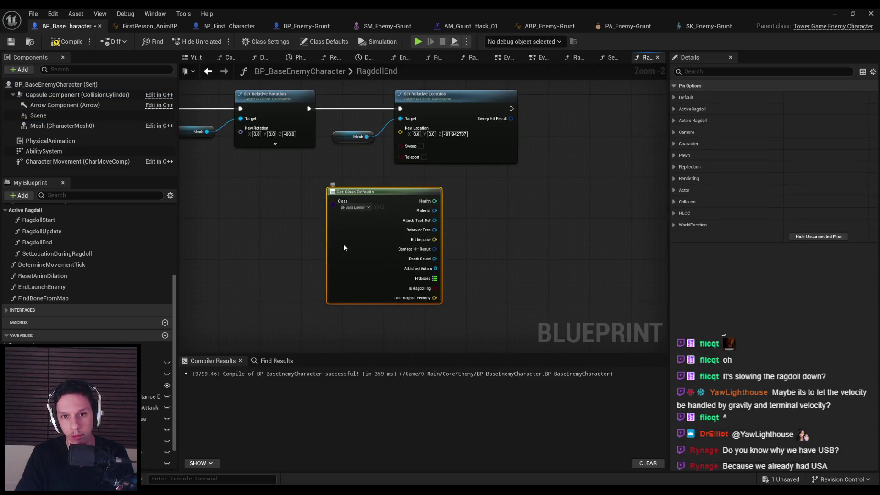
{"action": "left_click_drag", "start_coordinate": [350, 257], "coordinate": [305, 257]}
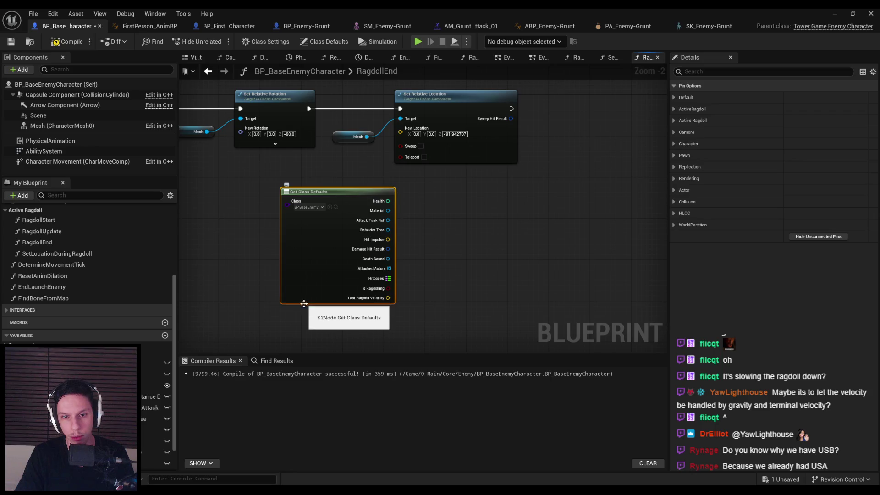
{"action": "left_click", "coordinate": [674, 156]}
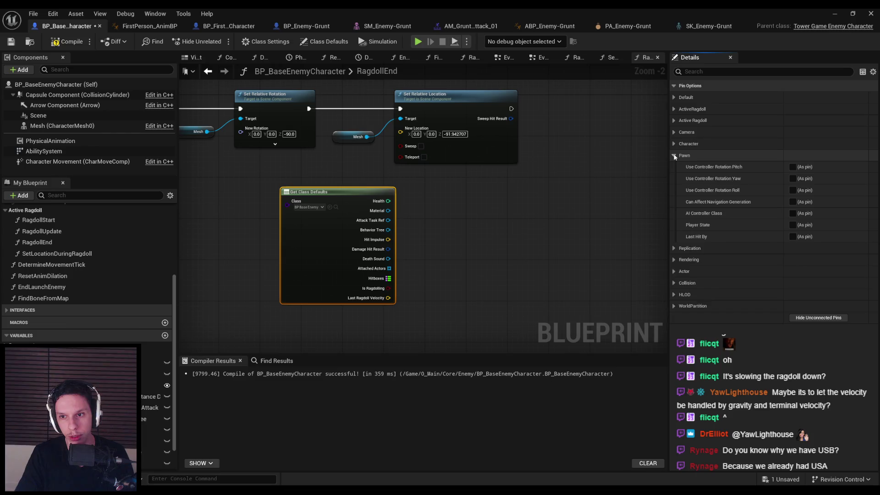
{"action": "left_click", "coordinate": [674, 156]}
{"action": "left_click", "coordinate": [675, 144]}
{"action": "left_click", "coordinate": [675, 144]}
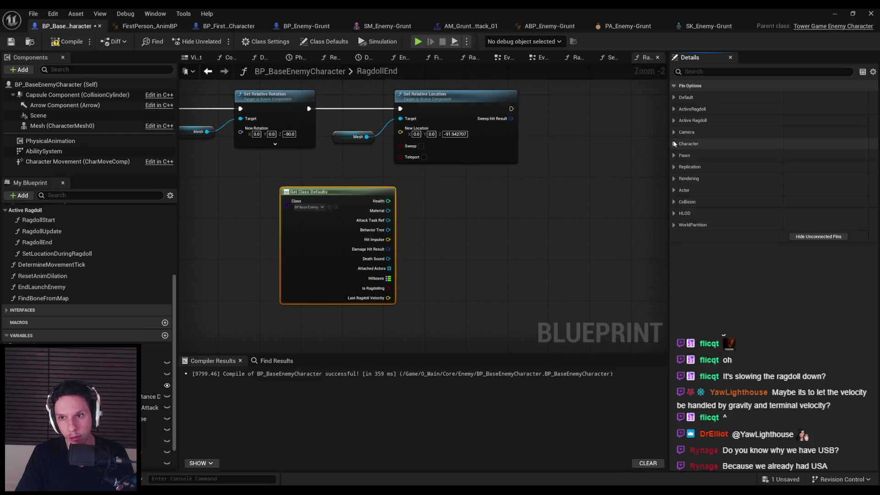
{"action": "left_click", "coordinate": [674, 97]}
{"action": "left_click", "coordinate": [673, 190]}
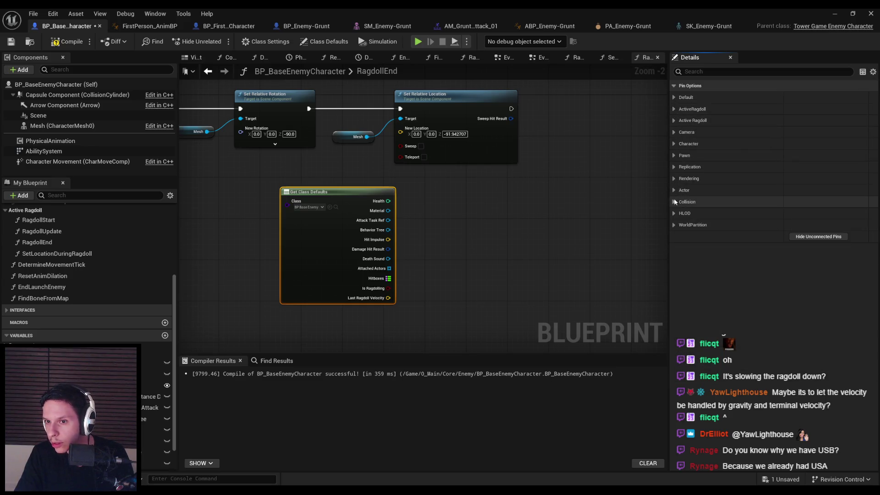
- Expand and collapse the Pawn, Character and Active Ragdoll pin option groups
{"action": "left_click", "coordinate": [674, 156]}
{"action": "left_click", "coordinate": [675, 156]}
{"action": "left_click", "coordinate": [675, 144]}
{"action": "left_click", "coordinate": [675, 144]}
{"action": "left_click", "coordinate": [674, 132]}
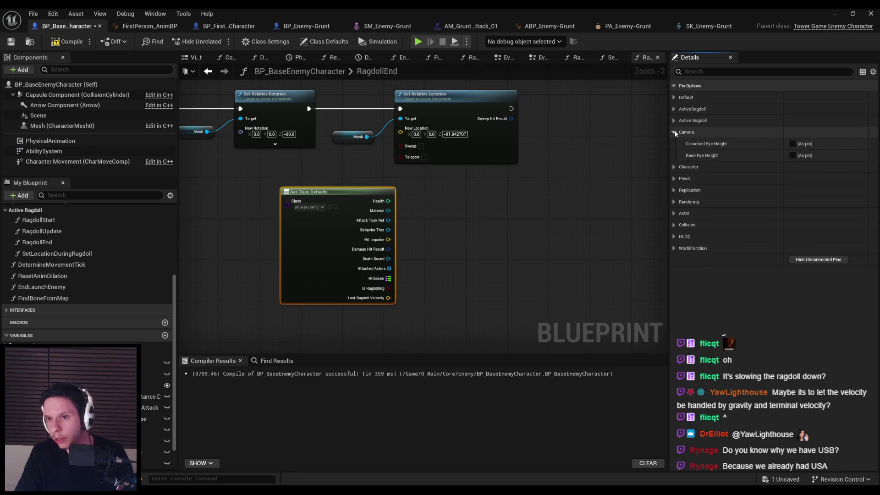
{"action": "left_click", "coordinate": [675, 131]}
{"action": "left_click", "coordinate": [675, 120]}
{"action": "left_click", "coordinate": [675, 121]}
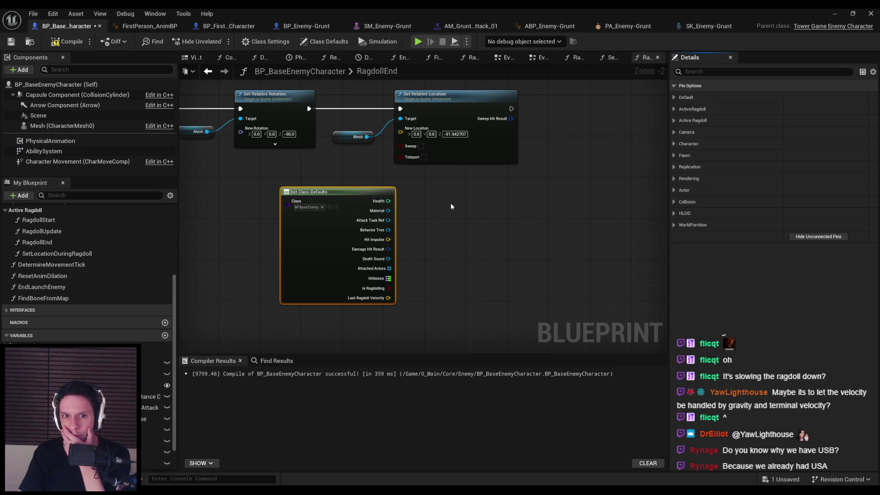
- Check the Mesh's Transform properties, then delete the Get Class Defaults node and recompile
{"action": "left_click", "coordinate": [75, 126]}
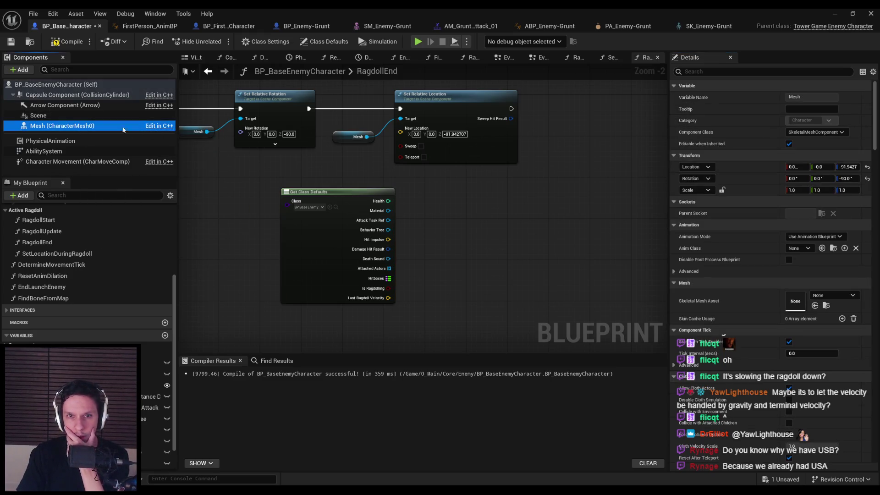
{"action": "left_click", "coordinate": [308, 253]}
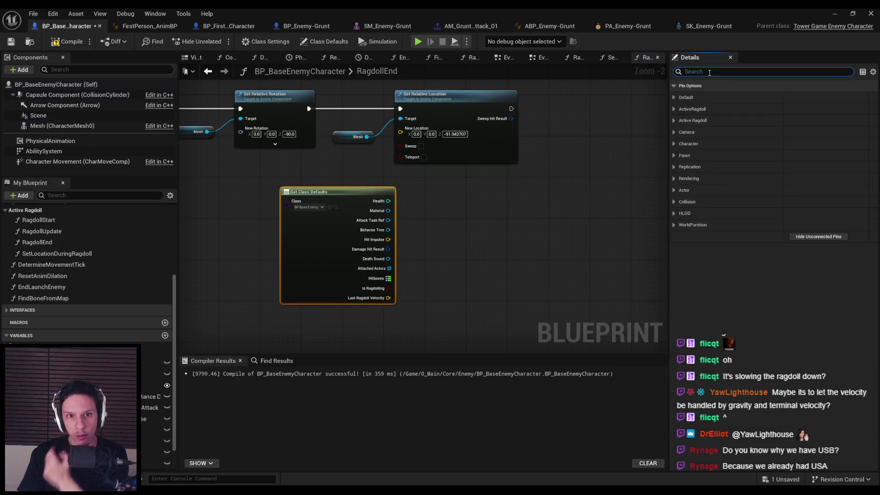
{"action": "type", "text": "h"}
{"action": "key", "text": "BackSpace"}
{"action": "type", "text": "transf"}
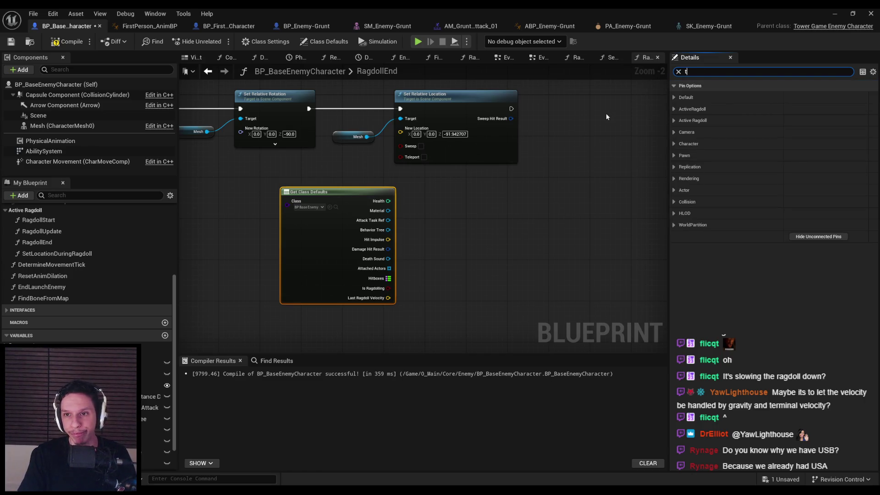
{"action": "key", "text": "ctrl+a"}
{"action": "key", "text": "BackSpace"}
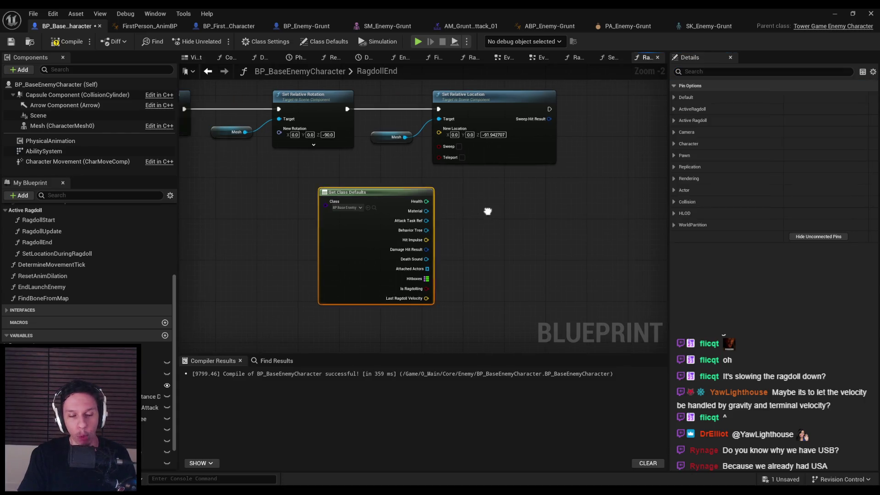
{"action": "left_click", "coordinate": [349, 226]}
{"action": "key", "text": "Delete"}
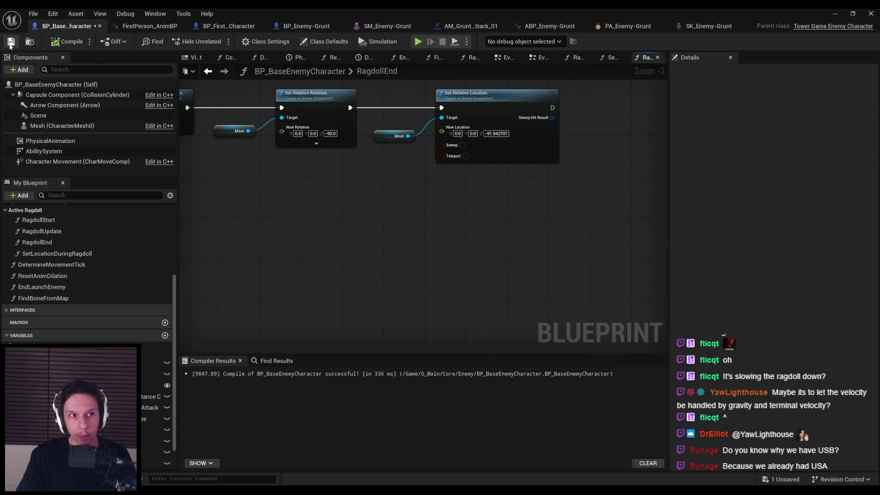
- Start a DevTestLevel playtest from the level editor, stop it, and start it again
{"action": "left_click", "coordinate": [839, 14]}
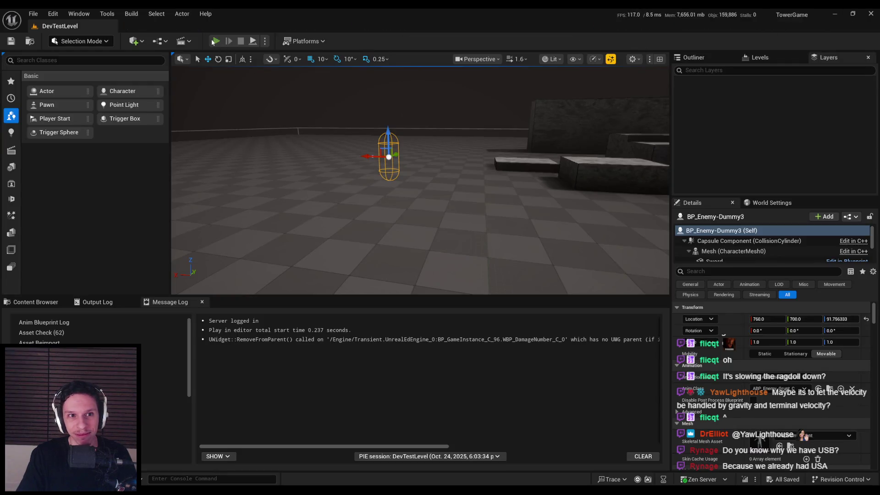
{"action": "left_click", "coordinate": [215, 42]}
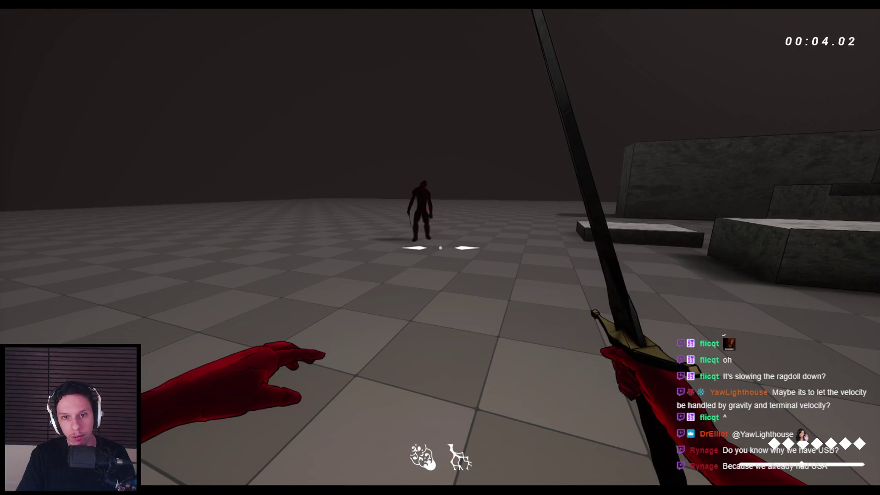
{"action": "key", "text": "Escape"}
{"action": "key", "text": "f"}
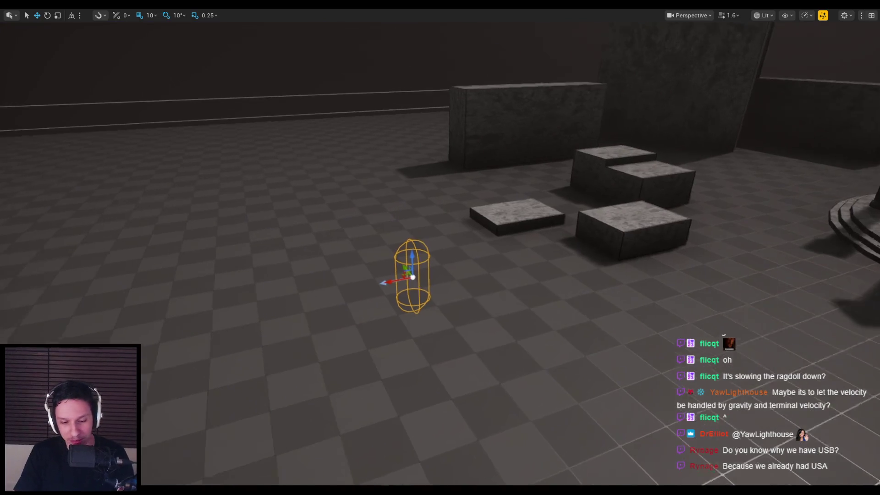
{"action": "key", "text": "F11"}
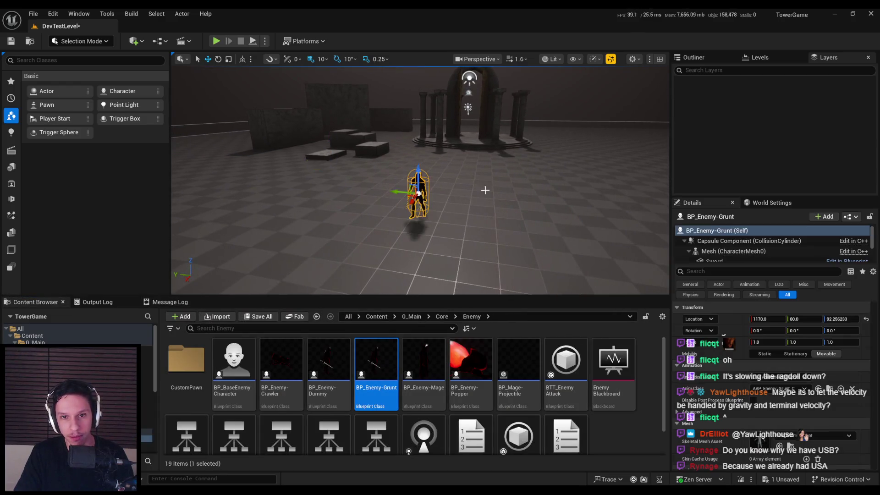
{"action": "left_click", "coordinate": [216, 41]}
{"action": "key", "text": "F11"}
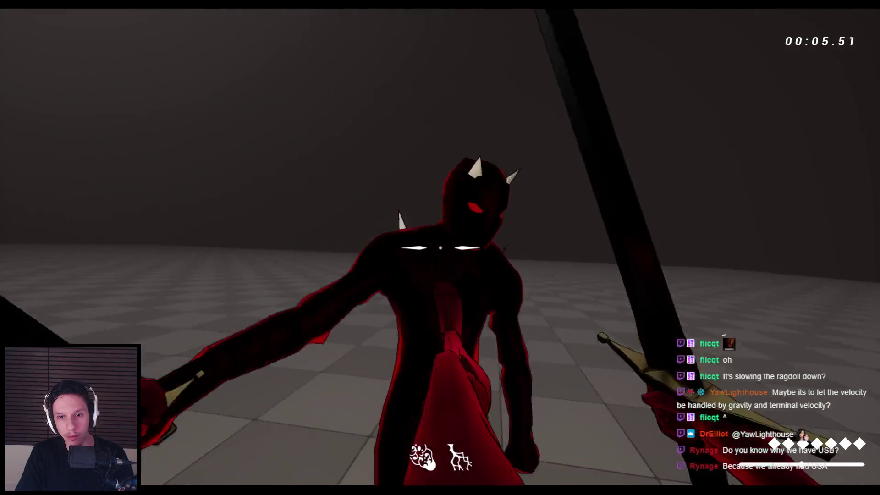
- Strike the charging demon with sword swings until it ragdolls, then stop the playtest
{"action": "left_click", "coordinate": [440, 248]}
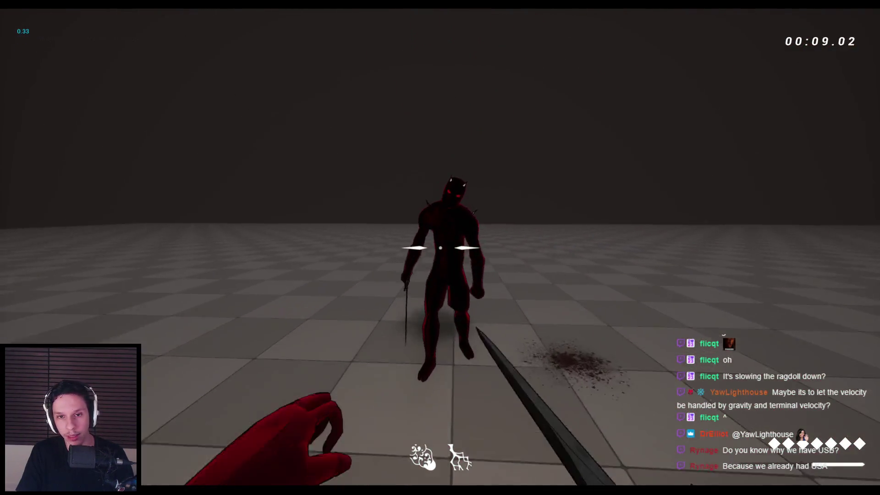
{"action": "left_click", "coordinate": [440, 247]}
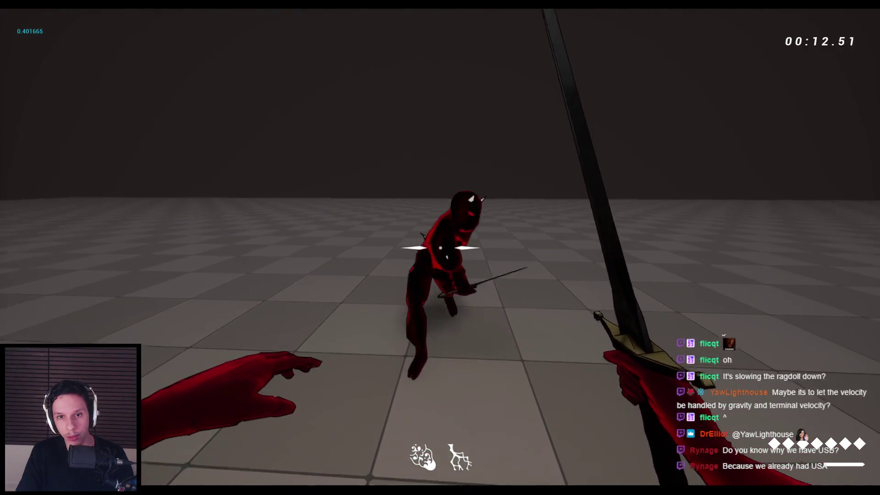
{"action": "left_click", "coordinate": [440, 248]}
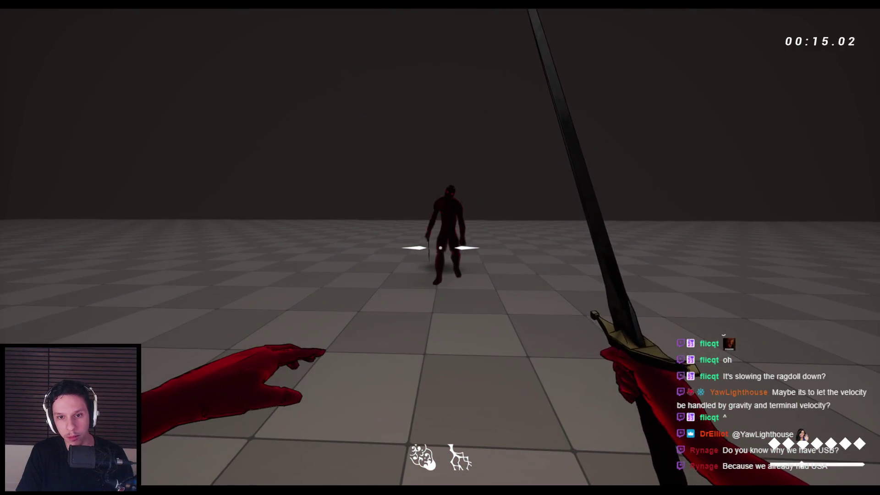
{"action": "left_click", "coordinate": [440, 247]}
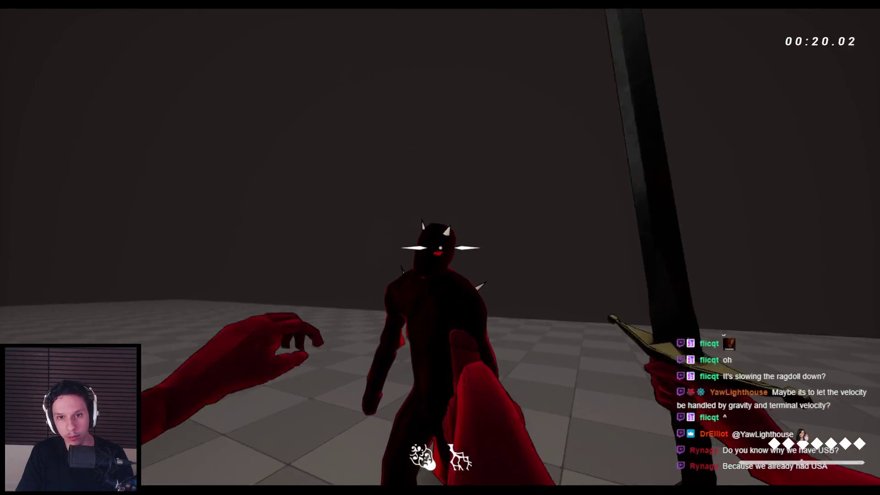
{"action": "left_click", "coordinate": [440, 248]}
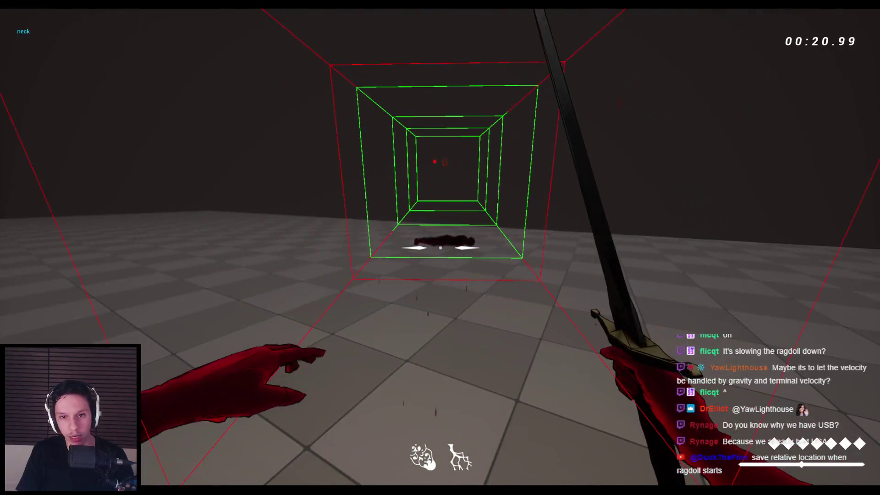
{"action": "key", "text": "Escape"}
- Insert a Branch after the RagdollEnd entry, before setting Is Ragdolling
{"action": "left_click", "coordinate": [305, 470]}
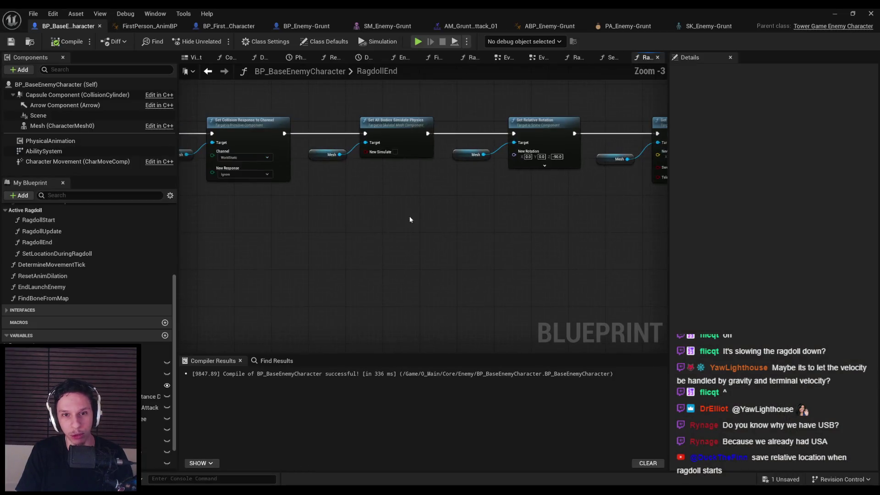
{"action": "scroll", "coordinate": [421, 205], "scroll_direction": "down", "scroll_amount": 4}
{"action": "scroll", "coordinate": [413, 205], "scroll_direction": "up", "scroll_amount": 4}
{"action": "left_click_drag", "start_coordinate": [421, 184], "coordinate": [279, 184]}
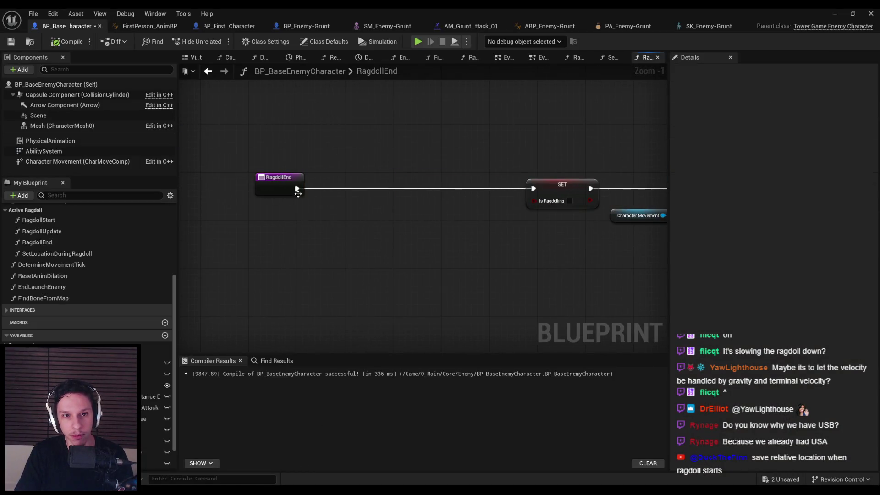
{"action": "left_click_drag", "start_coordinate": [341, 190], "coordinate": [342, 190]}
{"action": "type", "text": "branch"}
{"action": "key", "text": "Return"}
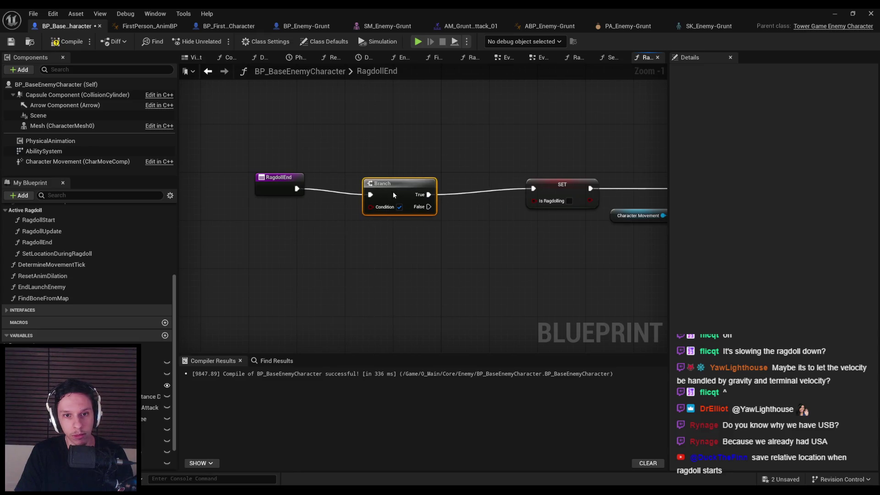
- Add a Get Health node feeding an integer greater-than comparison for the Branch condition
{"action": "right_click", "coordinate": [252, 249]}
{"action": "type", "text": "get health"}
{"action": "key", "text": "Return"}
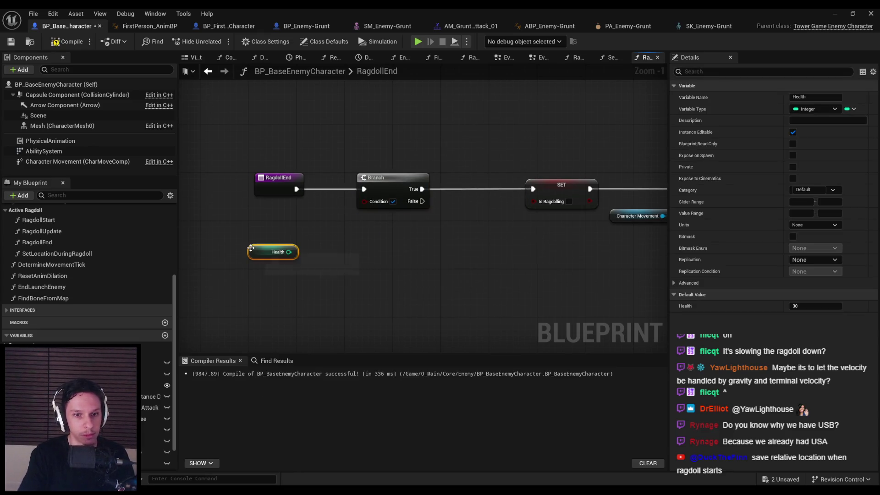
{"action": "left_click_drag", "start_coordinate": [310, 252], "coordinate": [309, 252]}
{"action": "type", "text": ">"}
{"action": "left_click", "coordinate": [353, 295]}
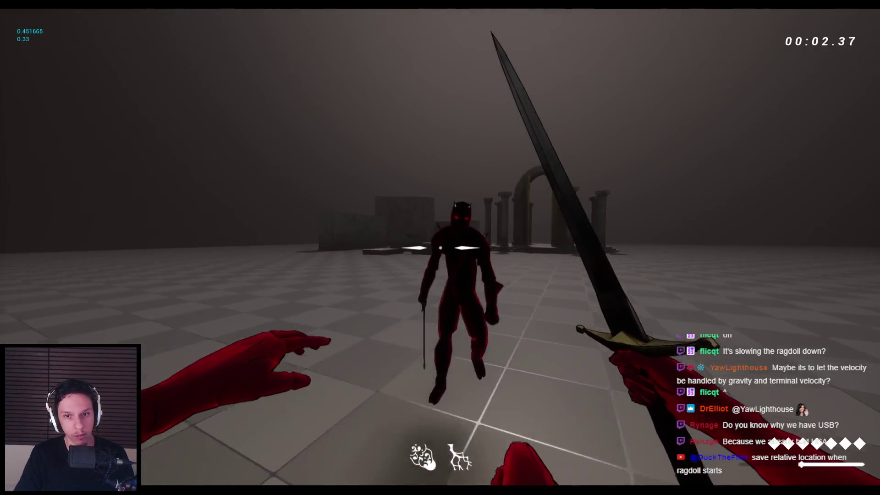
- Knock the enemy into ragdolls with sword strikes and a shove, hitting it on the ground
{"action": "left_click", "coordinate": [440, 247]}
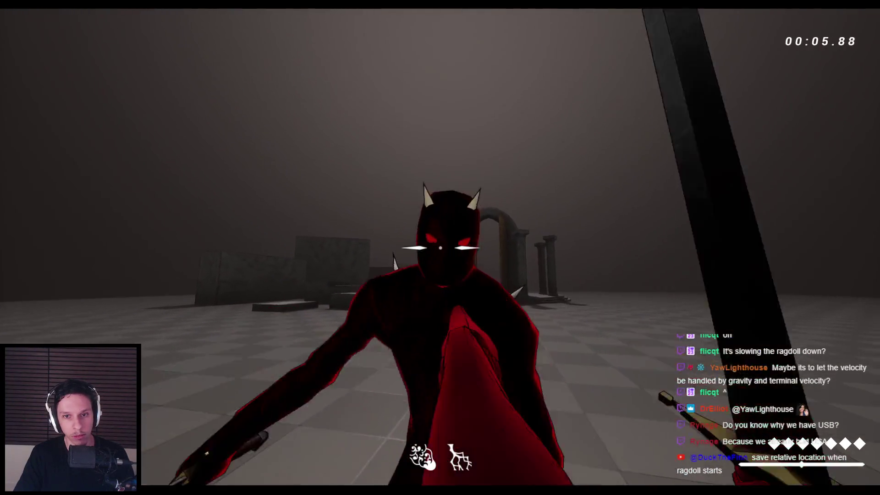
{"action": "left_click", "coordinate": [440, 247]}
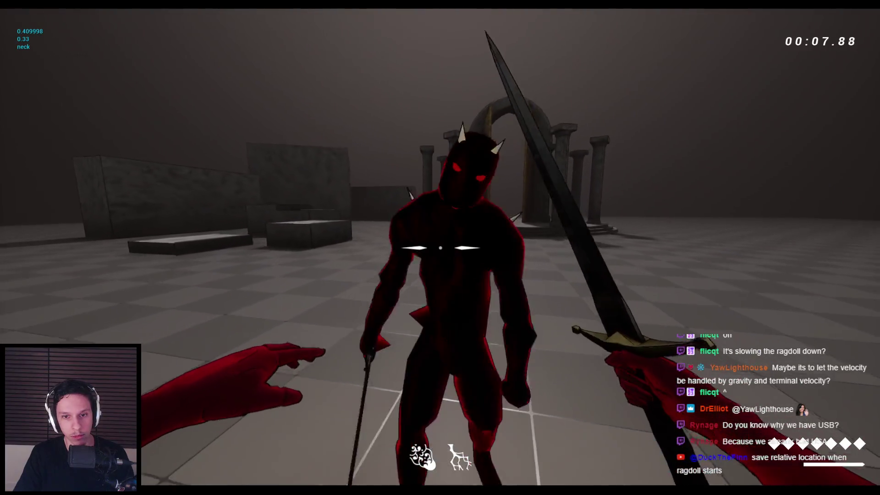
{"action": "left_click", "coordinate": [440, 247]}
{"action": "right_click", "coordinate": [441, 248]}
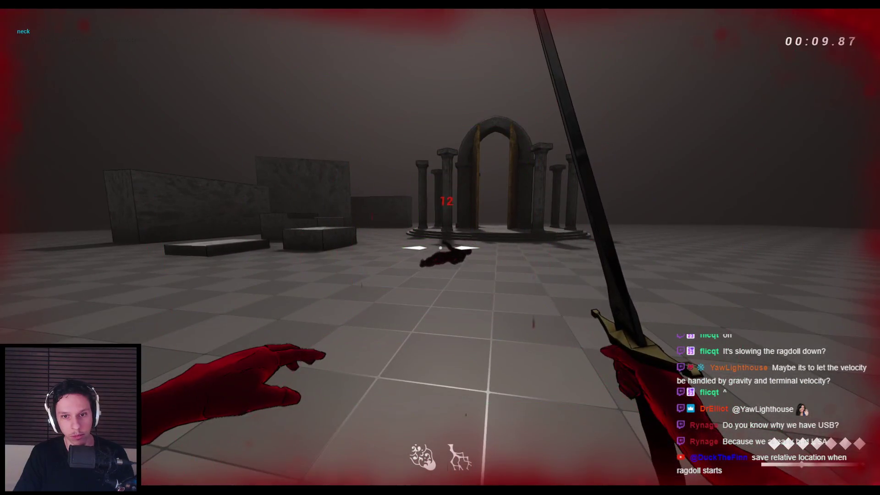
{"action": "key", "text": "w"}
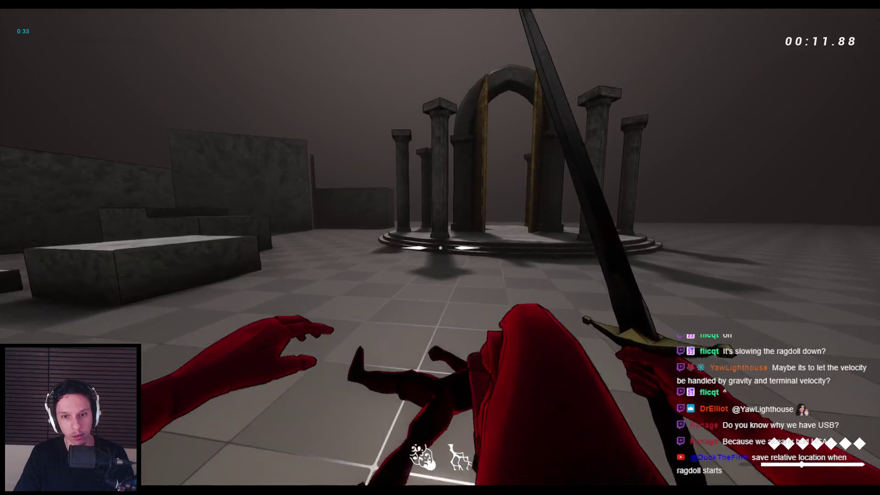
{"action": "left_click", "coordinate": [440, 248]}
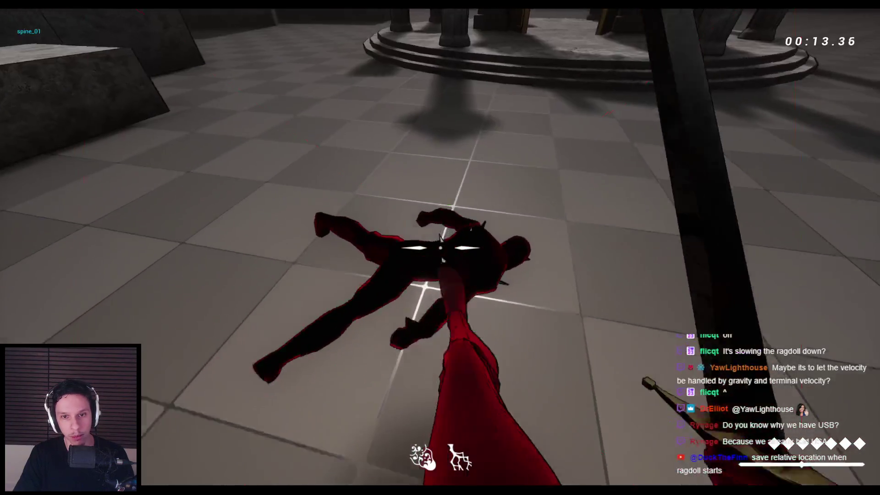
{"action": "left_click", "coordinate": [440, 247]}
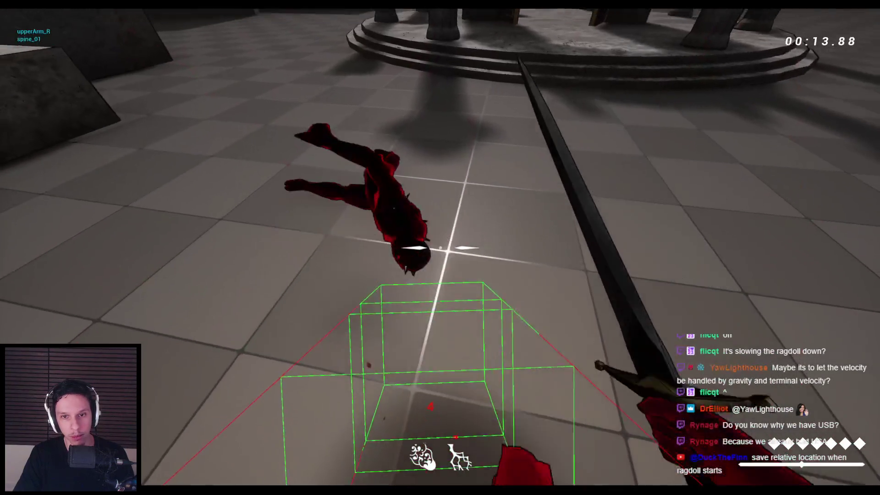
{"action": "left_click", "coordinate": [440, 248]}
- Restart the level and launch the fresh enemy as a ragdoll with sword hits
{"action": "key", "text": "r"}
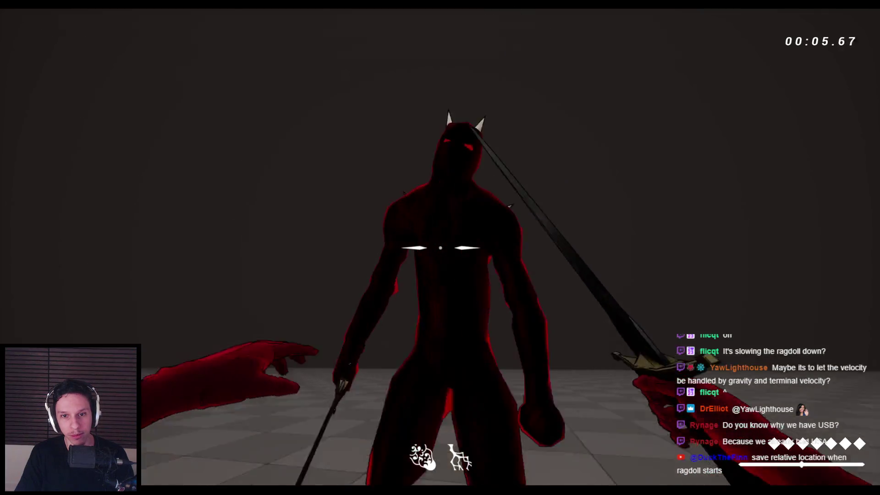
{"action": "left_click", "coordinate": [440, 248]}
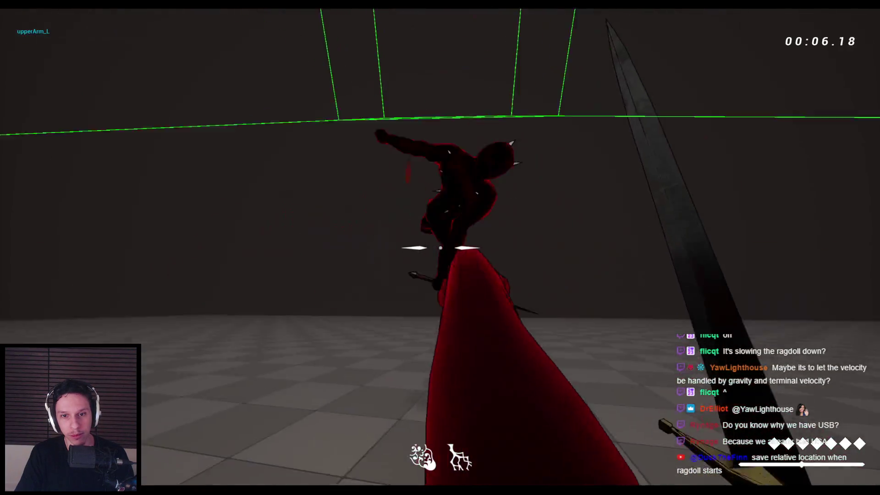
{"action": "left_click", "coordinate": [440, 247]}
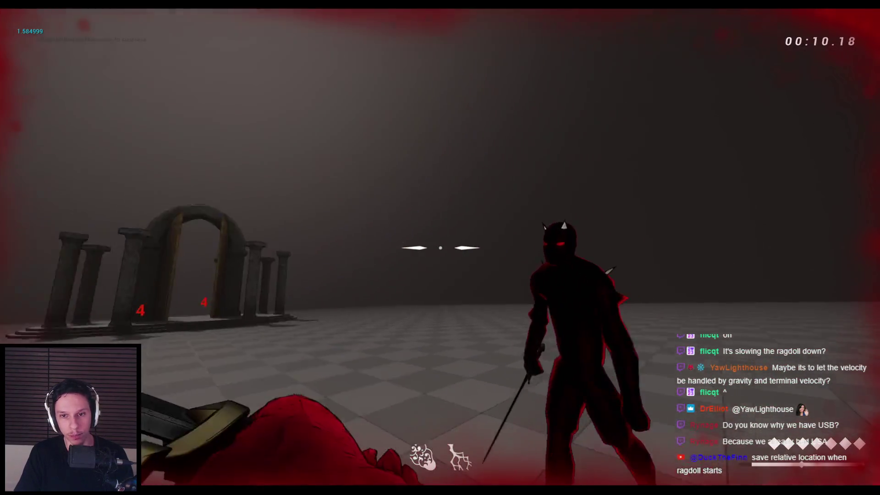
{"action": "left_click", "coordinate": [440, 248]}
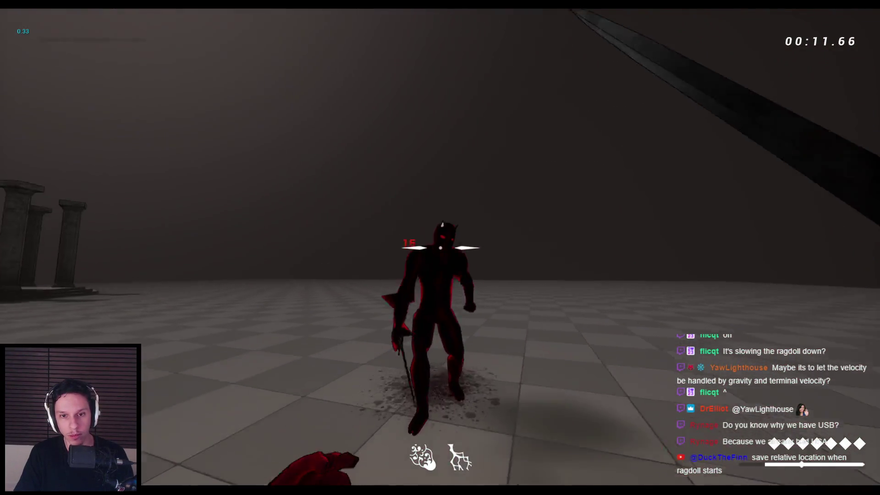
{"action": "left_click", "coordinate": [440, 247]}
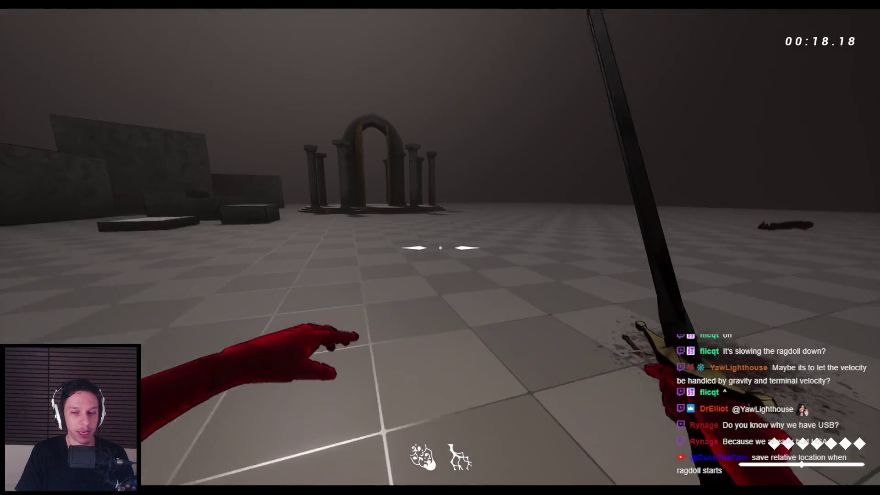
- Respawn the scene, knock the charging enemy down again, and stop the session
{"action": "key", "text": "r"}
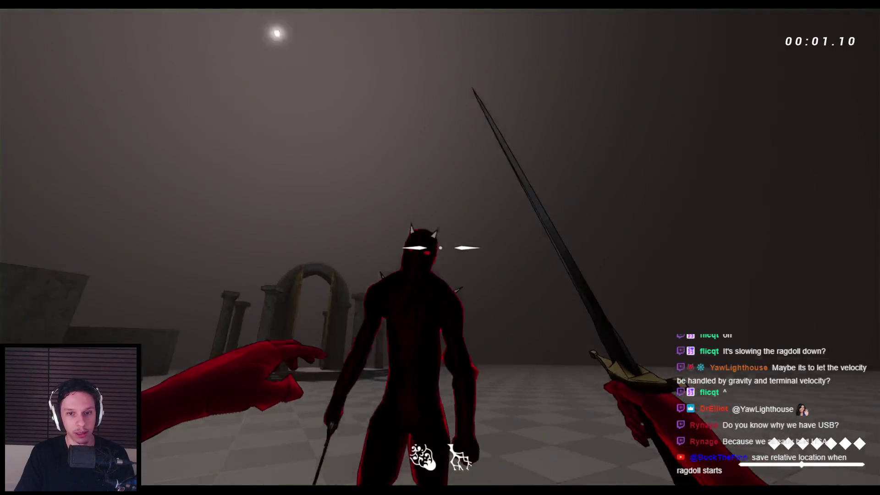
{"action": "left_click", "coordinate": [440, 247]}
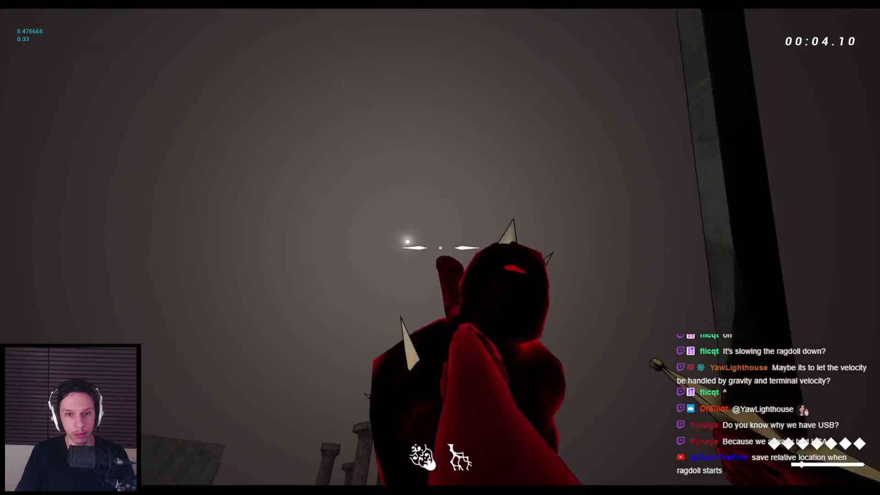
{"action": "left_click", "coordinate": [440, 248]}
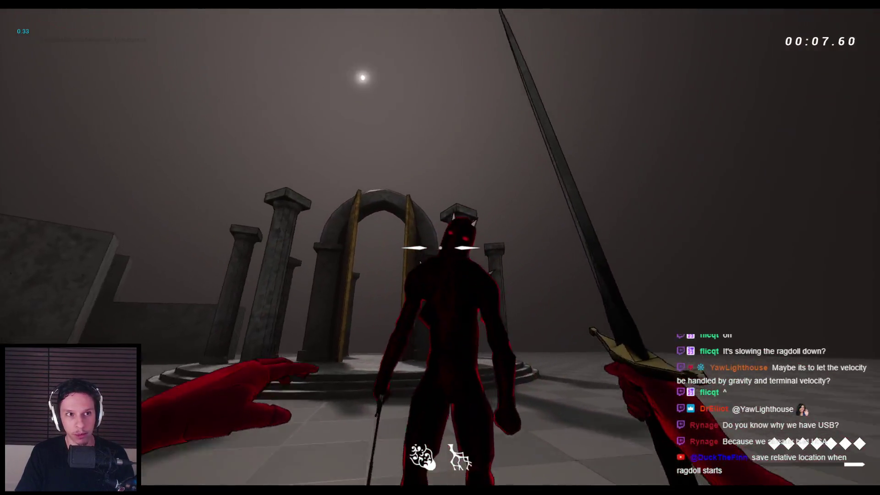
{"action": "left_click", "coordinate": [440, 247]}
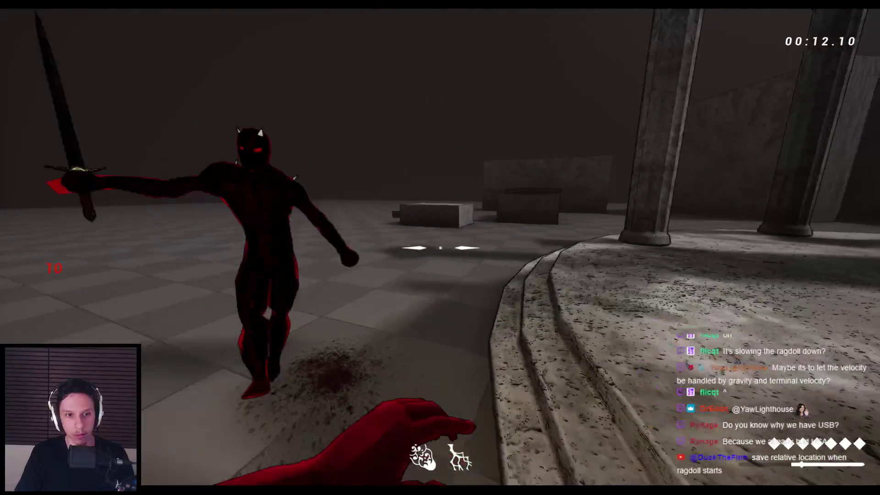
{"action": "left_click", "coordinate": [440, 247]}
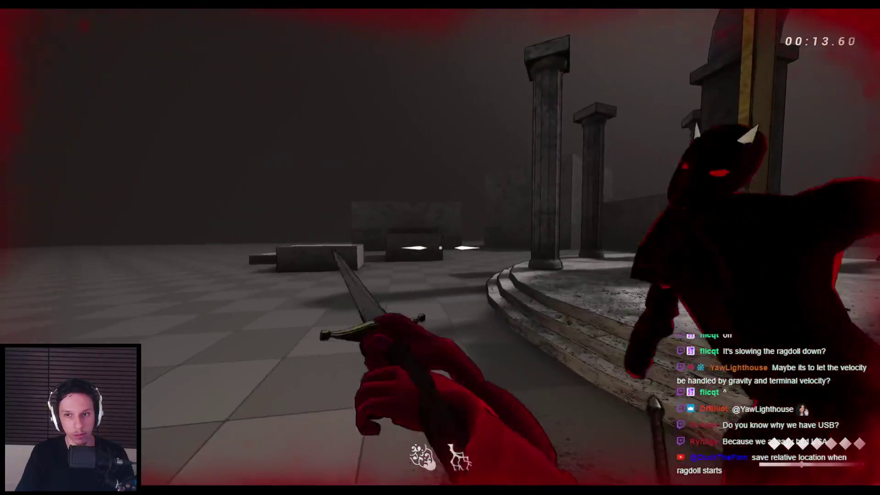
{"action": "left_click", "coordinate": [440, 248]}
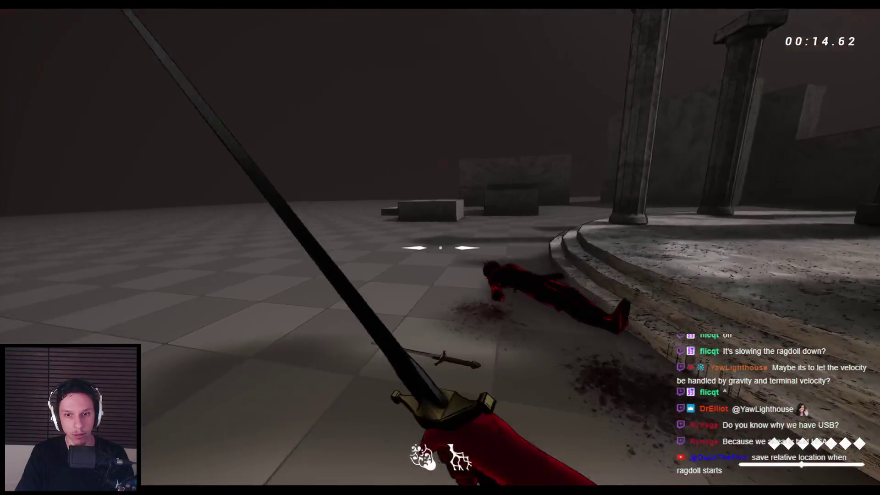
{"action": "key", "text": "Escape"}
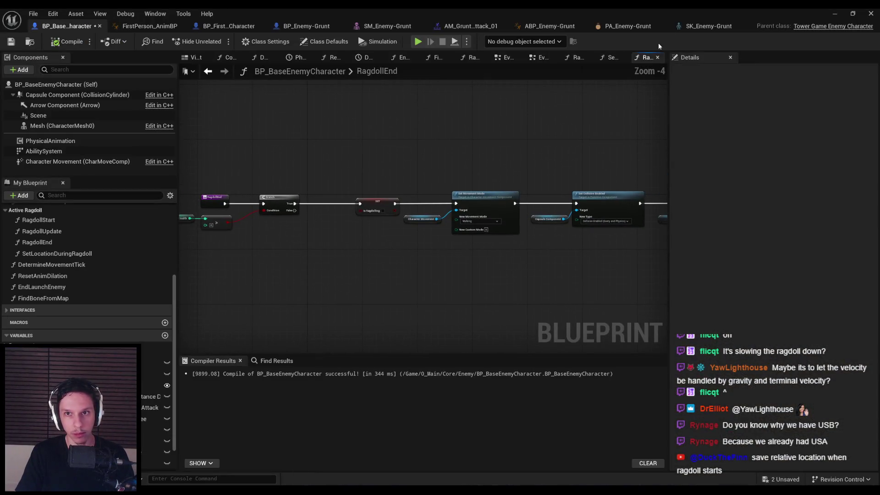
- Switch to the SetLocationDuringRagdoll graph and start a play-in-editor session
{"action": "left_click", "coordinate": [610, 58]}
{"action": "scroll", "coordinate": [444, 230], "scroll_direction": "up", "scroll_amount": 3}
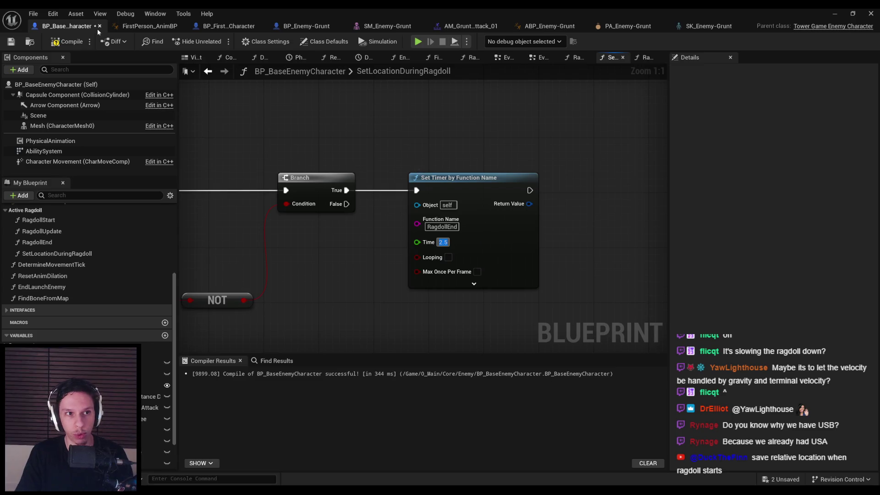
{"action": "left_click", "coordinate": [835, 15]}
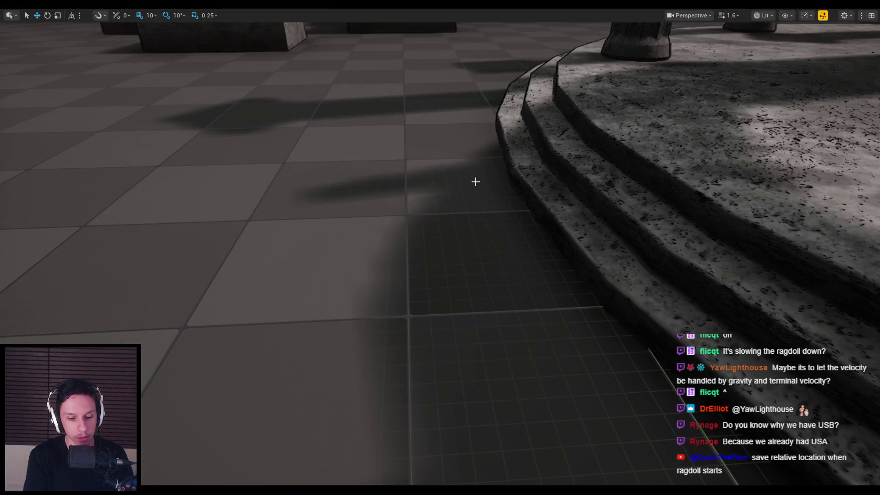
{"action": "key", "text": "alt+p"}
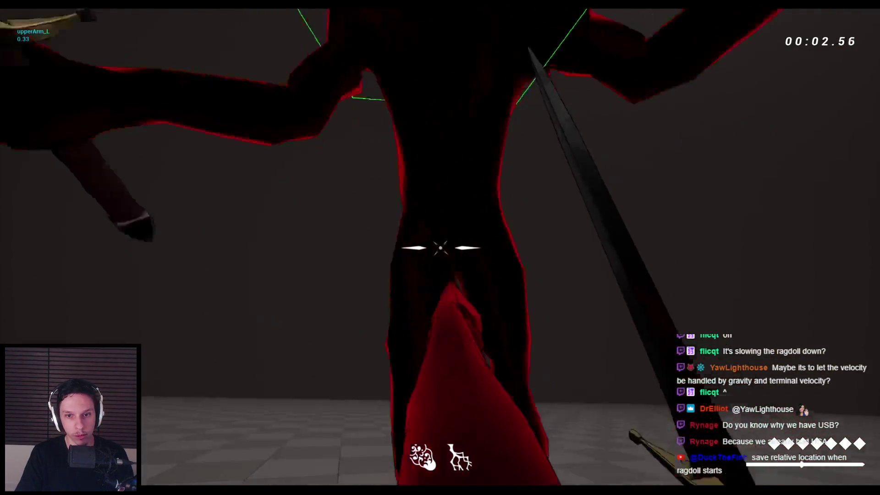
- Hit the enemy into a ragdoll twice, stop play, and bring the function's start into view
{"action": "left_click", "coordinate": [440, 248]}
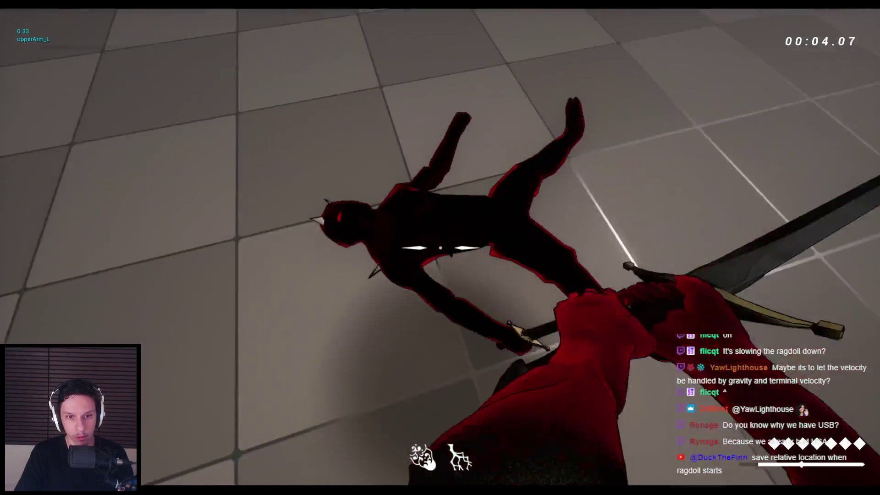
{"action": "left_click", "coordinate": [440, 247]}
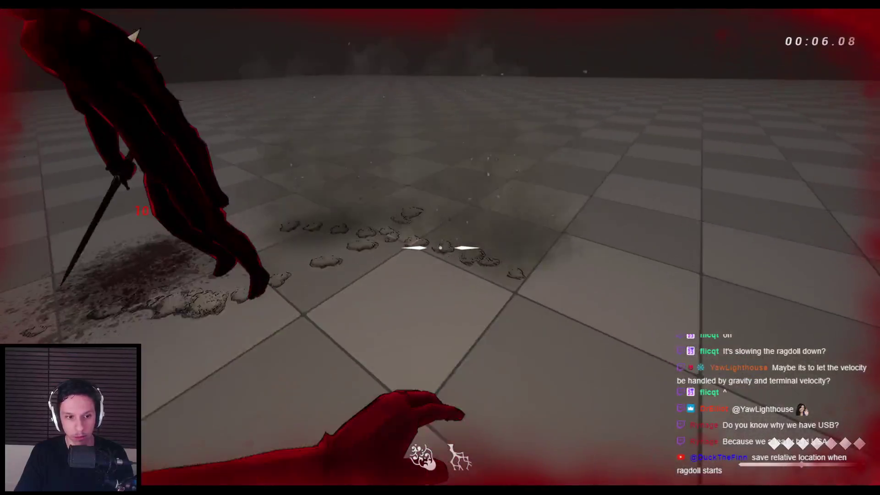
{"action": "key", "text": "Escape"}
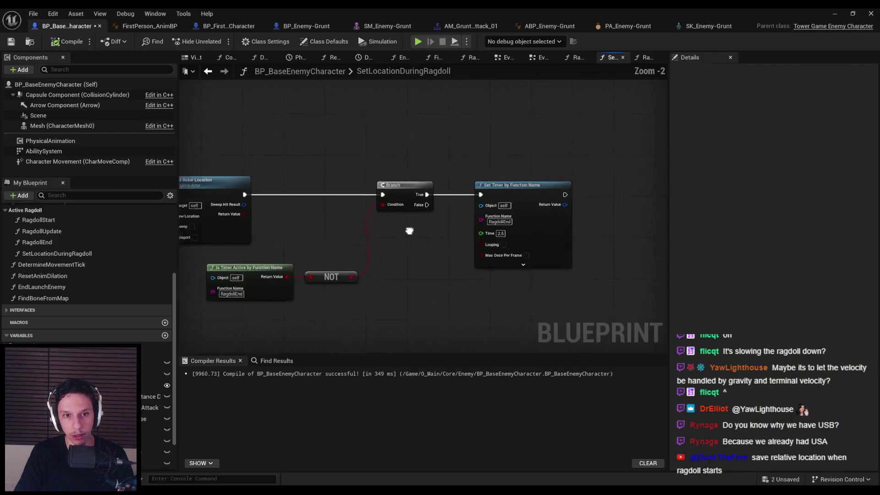
{"action": "mouse_move", "coordinate": [409, 230]}
{"action": "left_mouse_down"}
{"action": "mouse_move", "coordinate": [391, 237]}
{"action": "mouse_move", "coordinate": [526, 261]}
{"action": "mouse_move", "coordinate": [418, 288]}
{"action": "mouse_move", "coordinate": [219, 255]}
{"action": "left_mouse_up"}
- Insert a Branch between the AttackTask event and the SET Attack Task Ref node
{"action": "scroll", "coordinate": [117, 259], "scroll_direction": "up", "scroll_amount": 5}
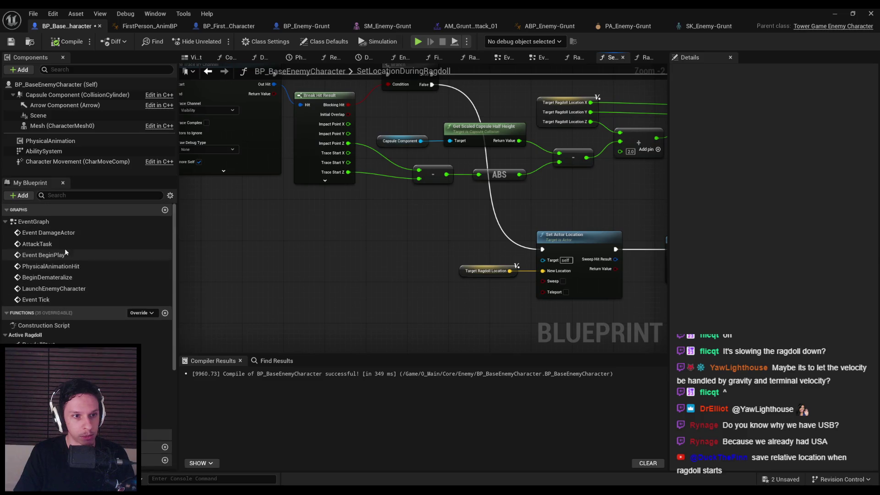
{"action": "double_click", "coordinate": [37, 223]}
{"action": "double_click", "coordinate": [36, 244]}
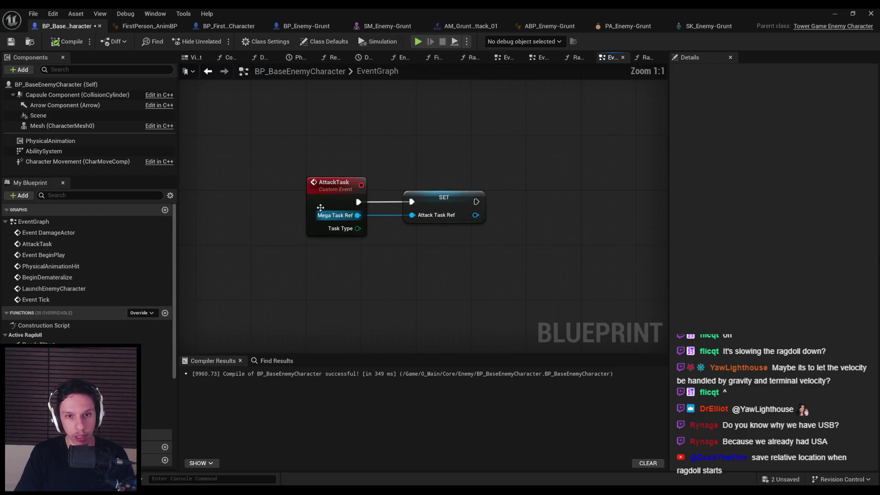
{"action": "mouse_move", "coordinate": [380, 194]}
{"action": "left_mouse_down"}
{"action": "mouse_move", "coordinate": [217, 194]}
{"action": "mouse_move", "coordinate": [315, 200]}
{"action": "left_mouse_up"}
{"action": "type", "text": "branc"}
{"action": "left_click", "coordinate": [351, 244]}
- Feed the IsRagdolling getter through a NOT node into the Branch Condition
{"action": "scroll", "coordinate": [91, 275], "scroll_direction": "down", "scroll_amount": 5}
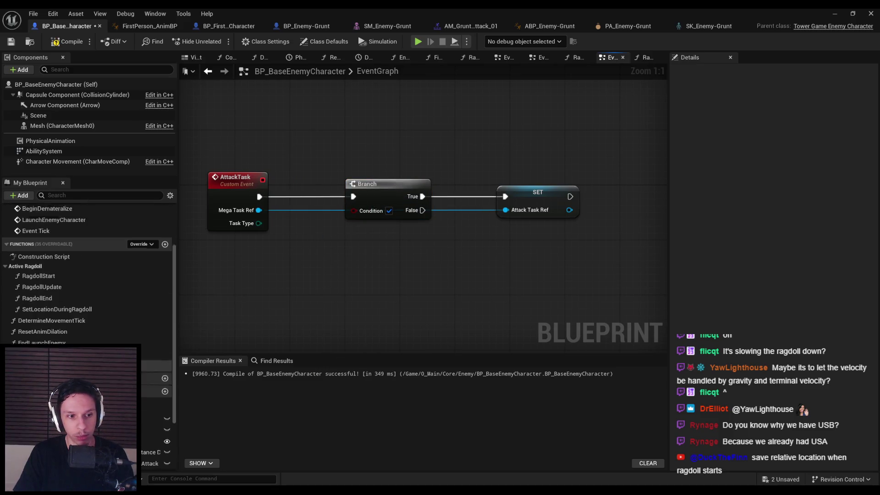
{"action": "left_click_drag", "start_coordinate": [156, 391], "coordinate": [319, 269]}
{"action": "type", "text": "not"}
{"action": "key", "text": "Return"}
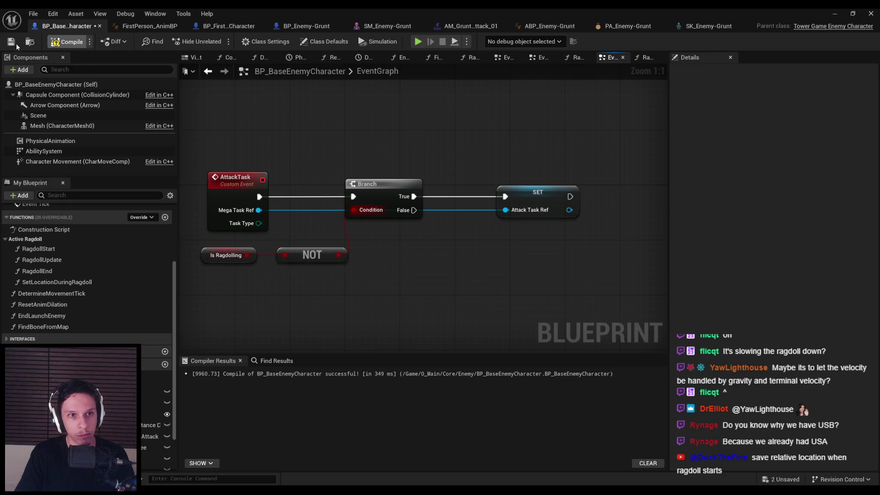
{"action": "scroll", "coordinate": [289, 156], "scroll_direction": "down", "scroll_amount": 1}
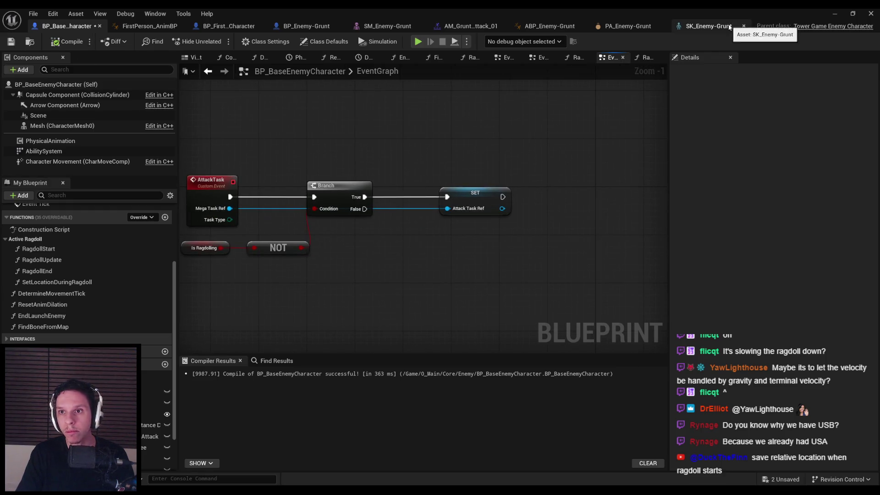
- Select the Finish Mega Task and Attack Task Ref nodes in BP_Enemy-Grunt
{"action": "left_click", "coordinate": [307, 26]}
{"action": "scroll", "coordinate": [345, 147], "scroll_direction": "down", "scroll_amount": 5}
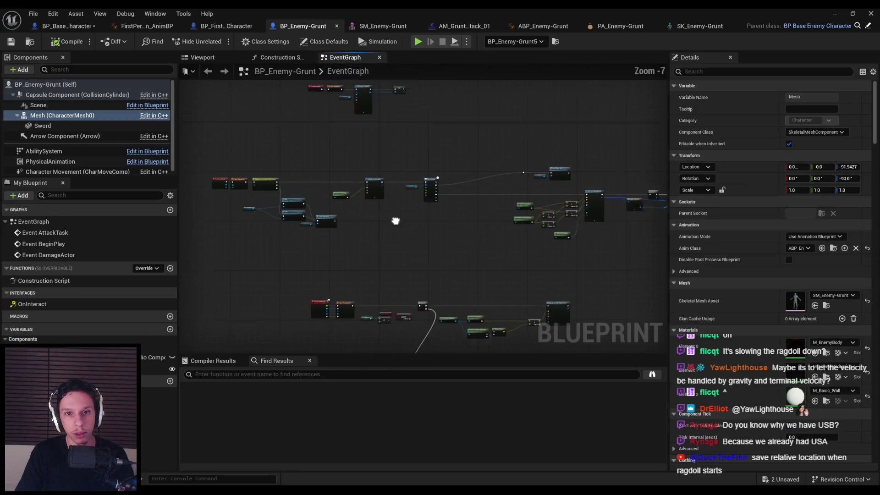
{"action": "scroll", "coordinate": [345, 175], "scroll_direction": "up", "scroll_amount": 4}
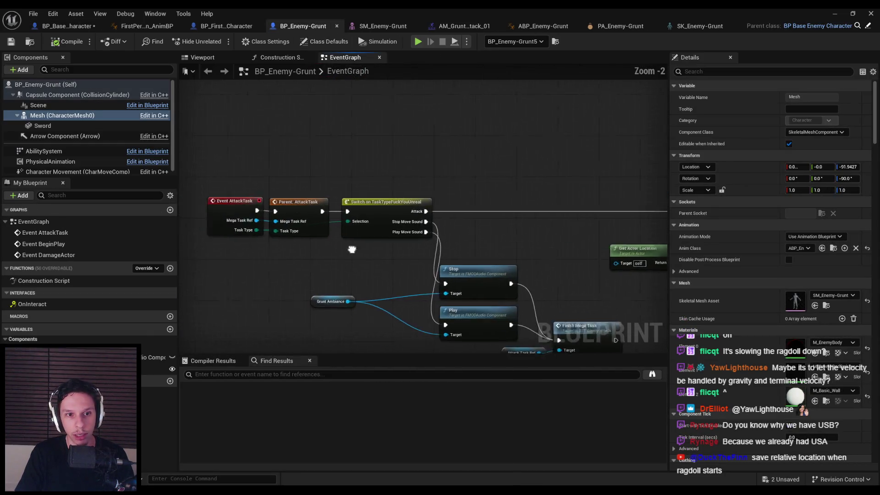
{"action": "scroll", "coordinate": [418, 309], "scroll_direction": "up", "scroll_amount": 1}
{"action": "mouse_move", "coordinate": [462, 229]}
{"action": "left_mouse_down"}
{"action": "mouse_move", "coordinate": [418, 285]}
{"action": "mouse_move", "coordinate": [371, 275]}
{"action": "left_mouse_up"}
{"action": "mouse_move", "coordinate": [252, 262]}
{"action": "left_mouse_down"}
{"action": "mouse_move", "coordinate": [472, 288]}
{"action": "mouse_move", "coordinate": [349, 269]}
{"action": "left_mouse_up"}
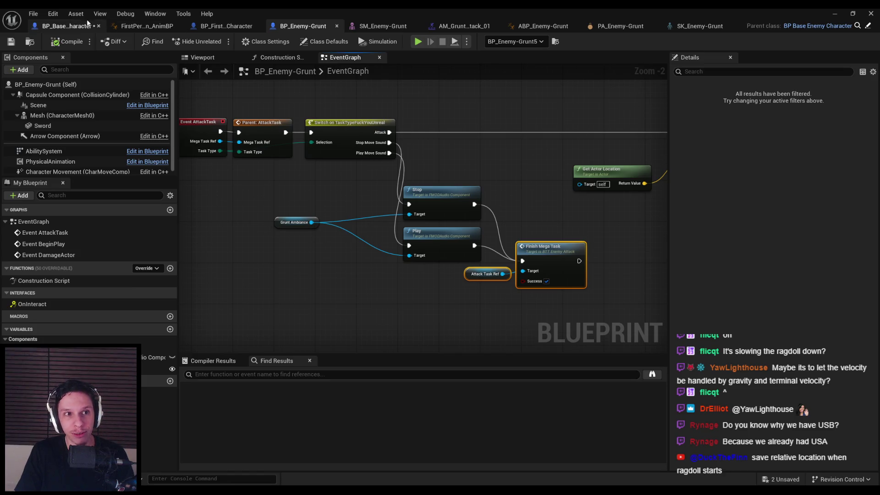
- Paste the nodes into BP_BaseEnemyCharacter beside the AttackTask Branch and tidy Attack Task Ref
{"action": "left_click", "coordinate": [73, 26]}
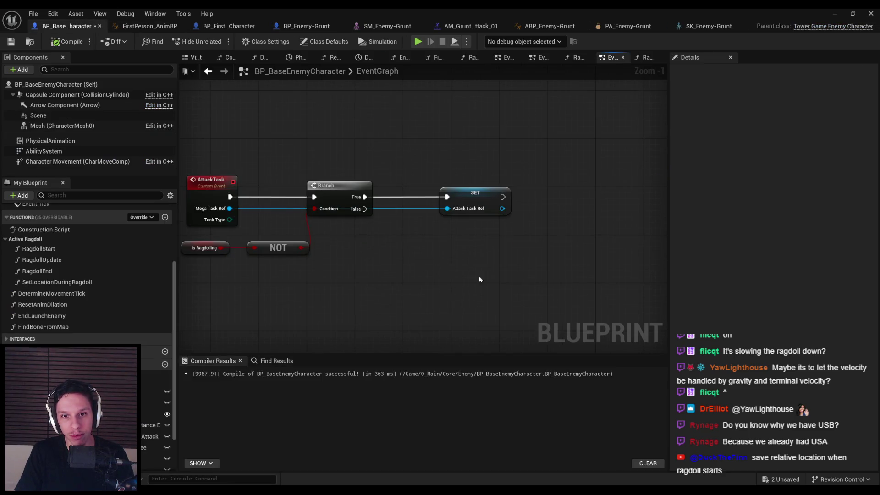
{"action": "key", "text": "ctrl+v"}
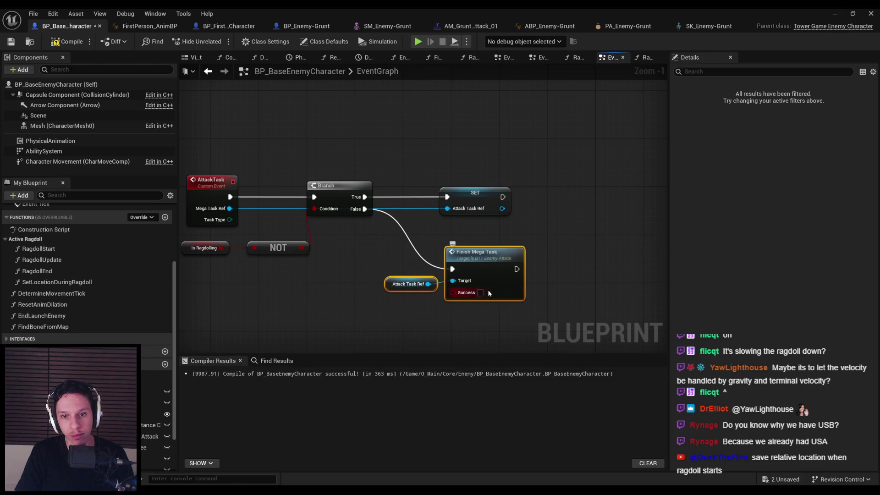
{"action": "left_click_drag", "start_coordinate": [401, 284], "coordinate": [390, 284]}
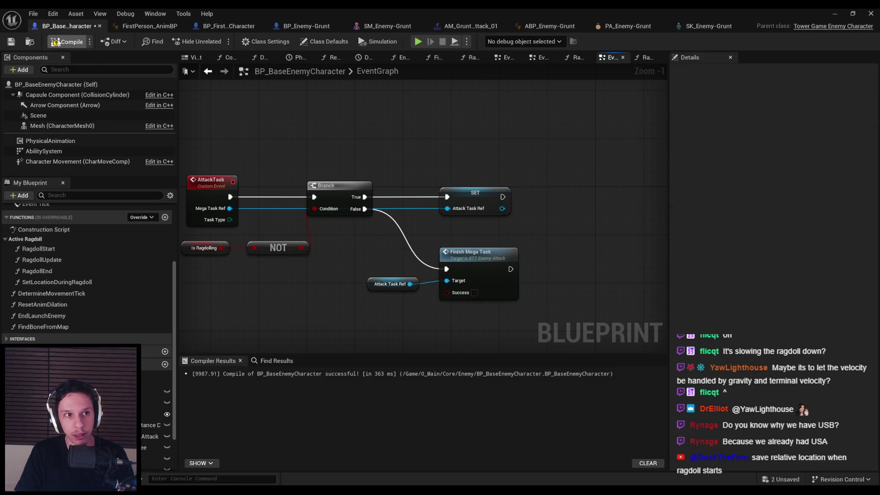
- Play-test the level, knock the enemy into a ragdoll, then stop the session
{"action": "left_click", "coordinate": [833, 15]}
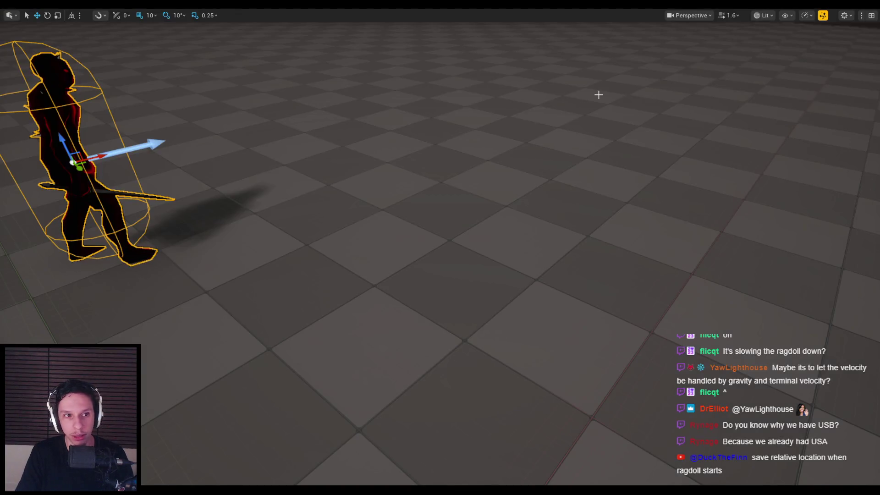
{"action": "key", "text": "alt+p"}
{"action": "left_click", "coordinate": [440, 248]}
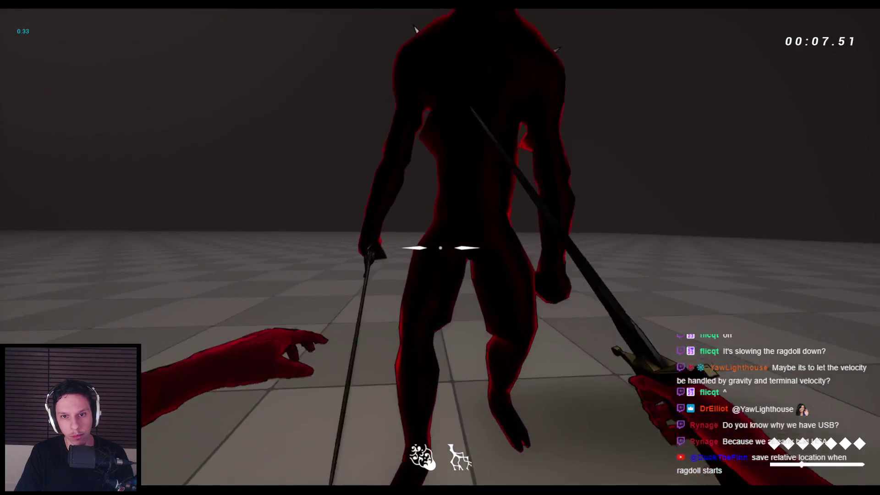
{"action": "key", "text": "Escape"}
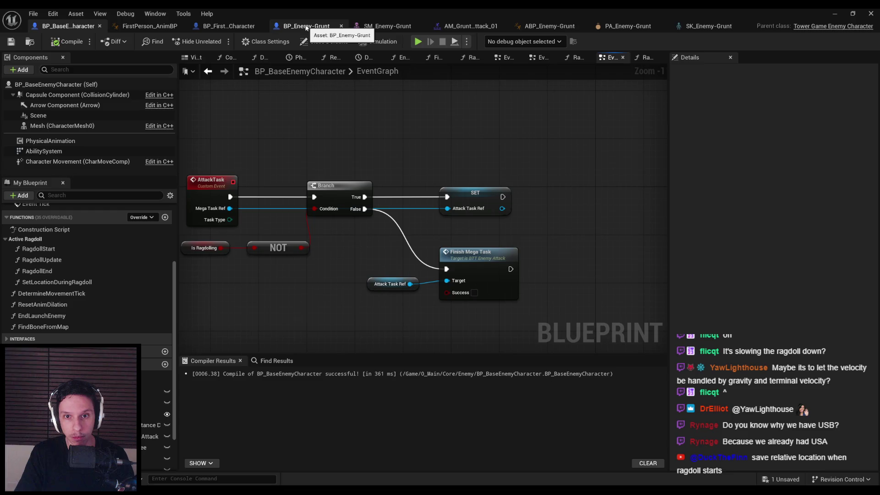
- Copy Finish Mega Task and Attack Task Ref into the RagdollStart function graph
{"action": "left_click_drag", "start_coordinate": [360, 271], "coordinate": [507, 285]}
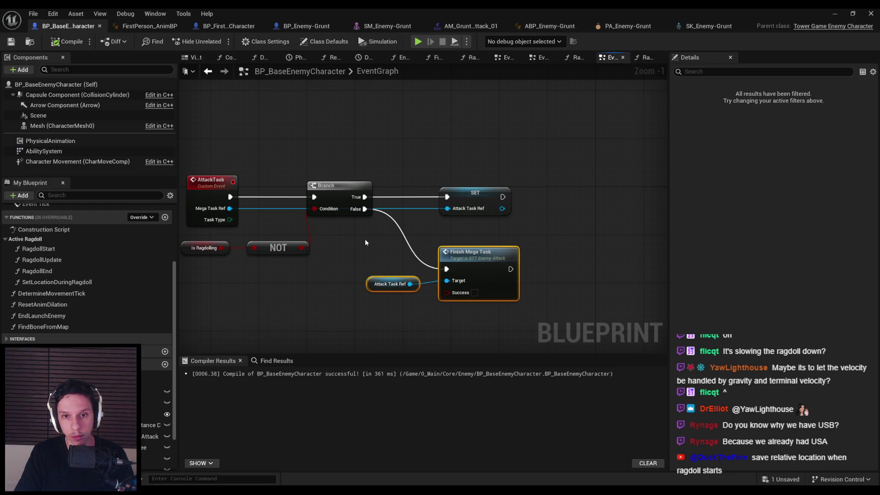
{"action": "key", "text": "alt+Left"}
{"action": "left_click_drag", "start_coordinate": [545, 263], "coordinate": [286, 237]}
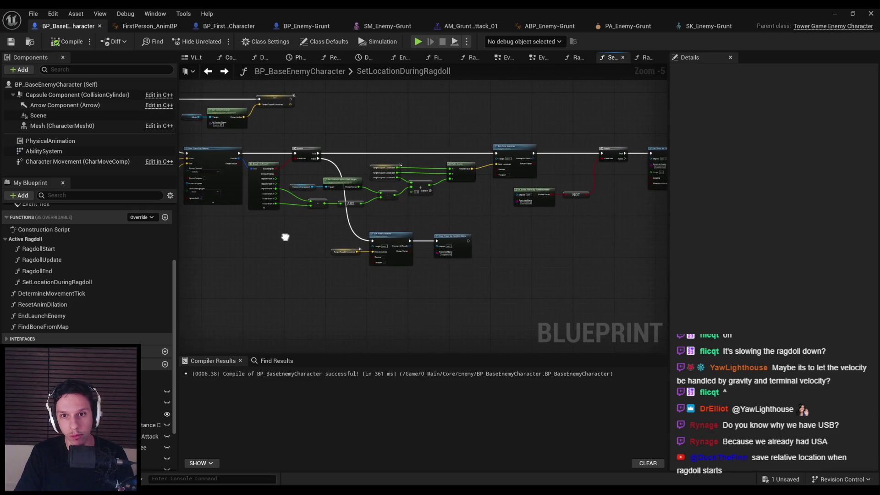
{"action": "key", "text": "alt+Left"}
{"action": "double_click", "coordinate": [72, 248]}
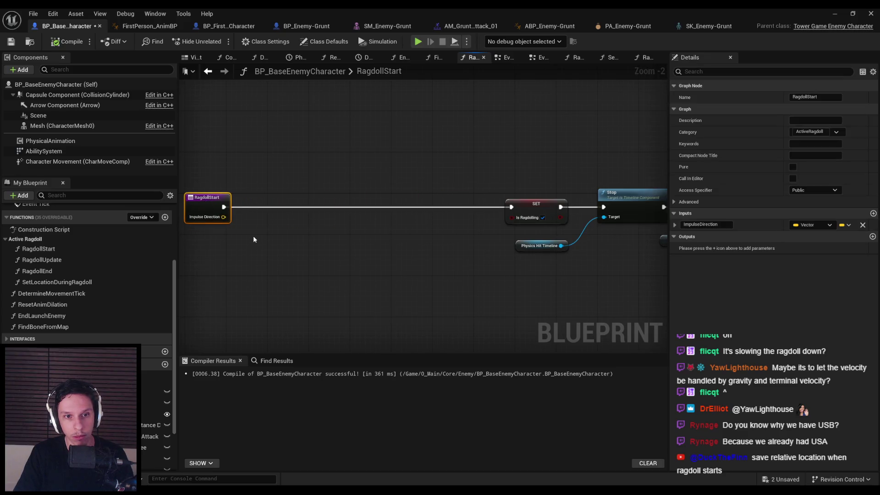
{"action": "key", "text": "ctrl+v"}
{"action": "right_click", "coordinate": [252, 257]}
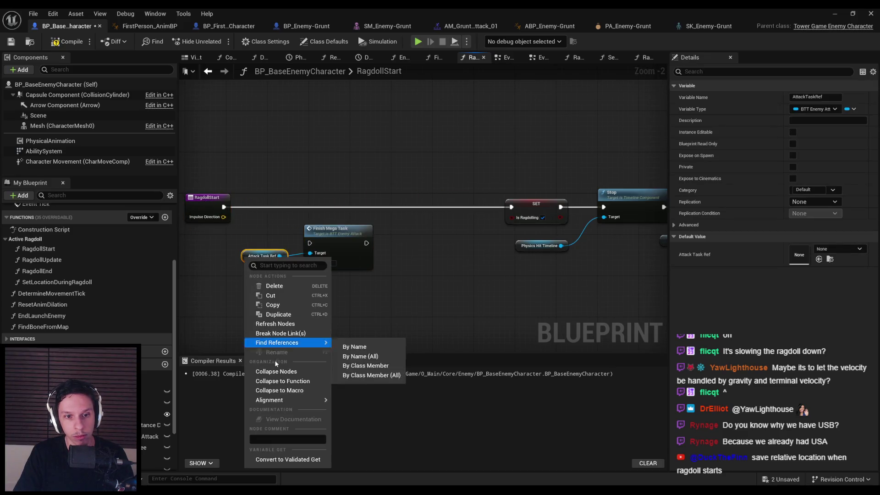
- Make Attack Task Ref a validated get whose Is Valid path runs Finish Mega Task
{"action": "left_click", "coordinate": [275, 460]}
{"action": "scroll", "coordinate": [317, 262], "scroll_direction": "up", "scroll_amount": 2}
{"action": "left_click_drag", "start_coordinate": [294, 240], "coordinate": [349, 232]}
{"action": "left_click_drag", "start_coordinate": [427, 284], "coordinate": [218, 217]}
{"action": "left_click_drag", "start_coordinate": [360, 238], "coordinate": [414, 183]}
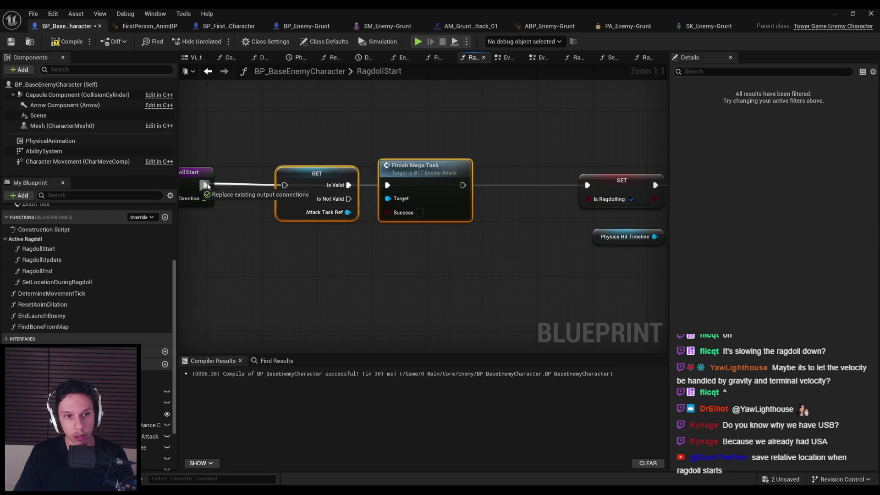
- Route the Is Not Valid path straight to SET Is Ragdolling
{"action": "left_click", "coordinate": [399, 234]}
{"action": "mouse_move", "coordinate": [348, 199]}
{"action": "left_mouse_down"}
{"action": "mouse_move", "coordinate": [390, 205]}
{"action": "mouse_move", "coordinate": [589, 187]}
{"action": "left_mouse_up"}
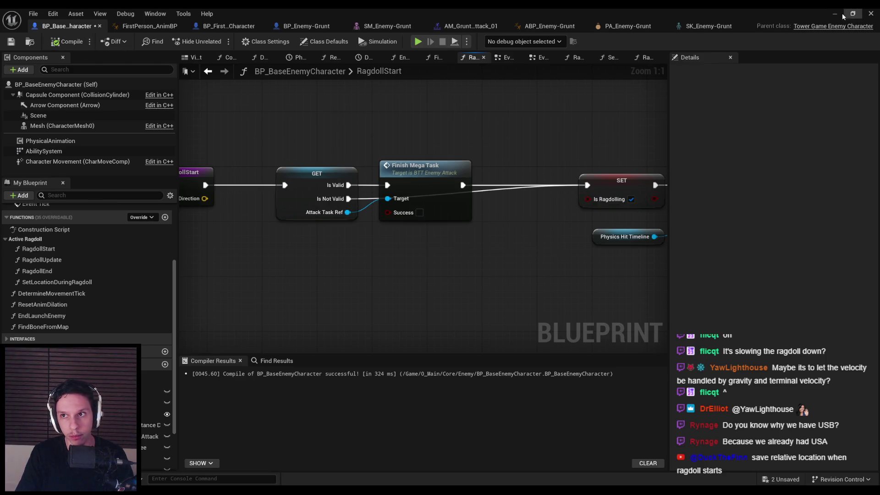
{"action": "left_click", "coordinate": [842, 15]}
{"action": "key", "text": "alt+p"}
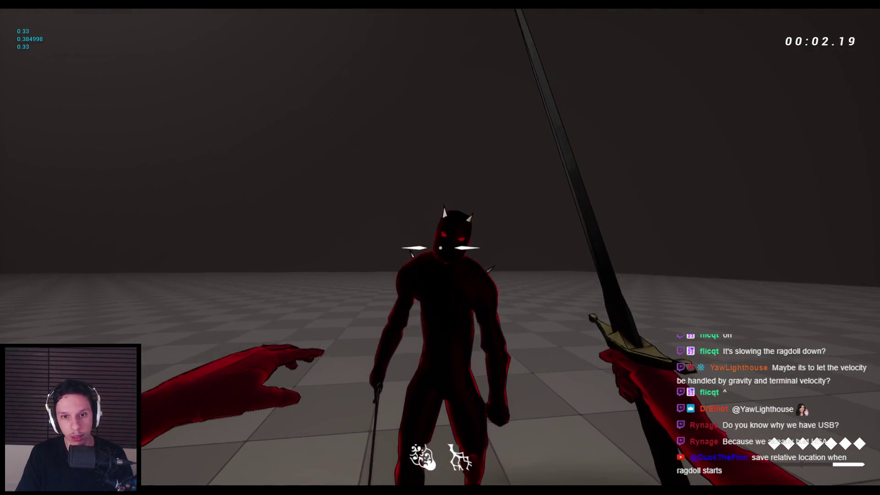
{"action": "left_click", "coordinate": [440, 248]}
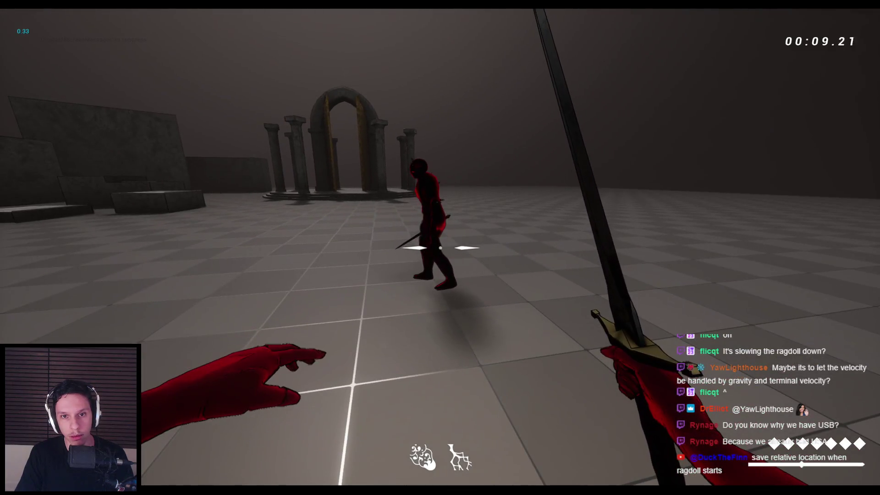
{"action": "left_click", "coordinate": [440, 247]}
{"action": "right_click", "coordinate": [440, 247]}
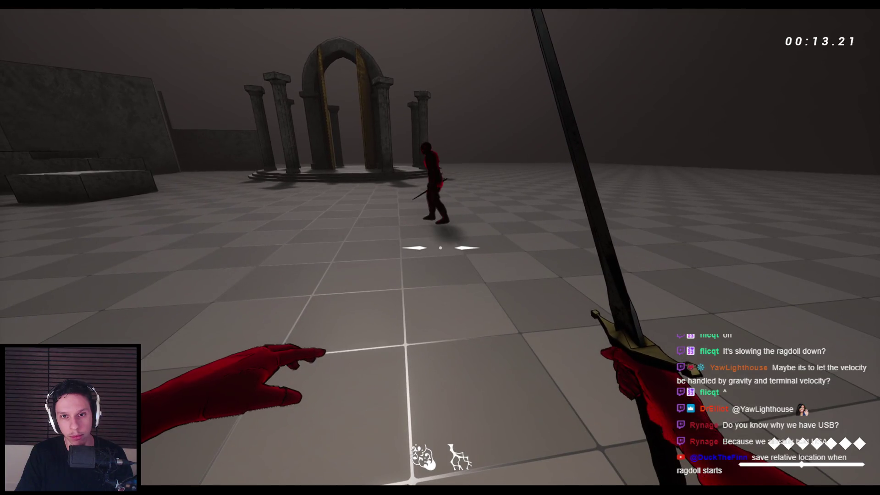
{"action": "key", "text": "Escape"}
{"action": "left_click", "coordinate": [311, 454]}
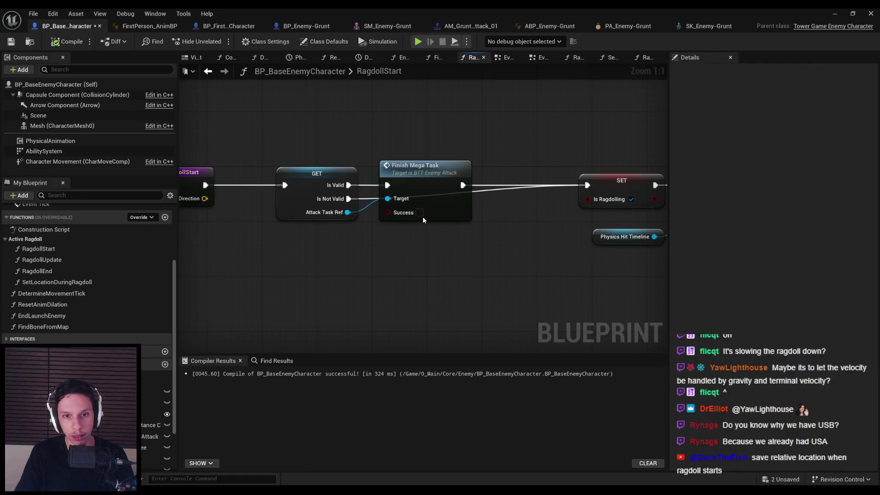
- Inspect Finish Mega Task in BTT_EnemyAttack, then the enemy's ragdoll functions and EventGraph
{"action": "double_click", "coordinate": [430, 222]}
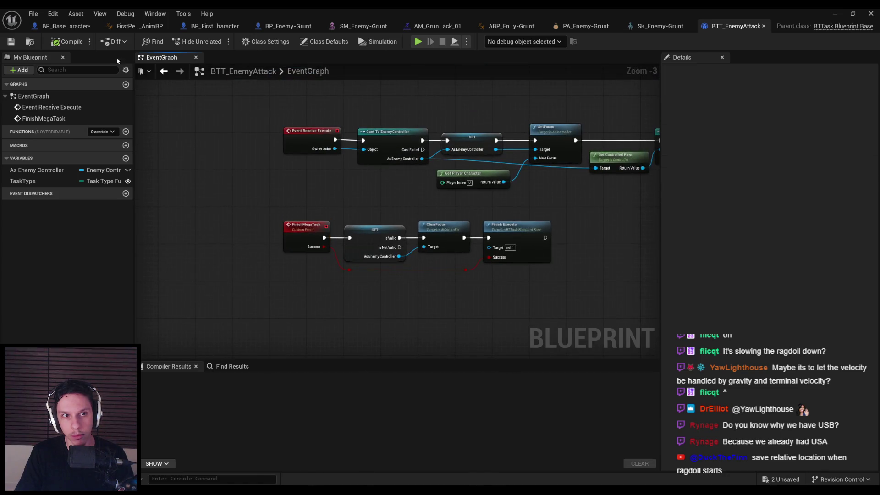
{"action": "left_click", "coordinate": [64, 28]}
{"action": "key", "text": "alt+Left"}
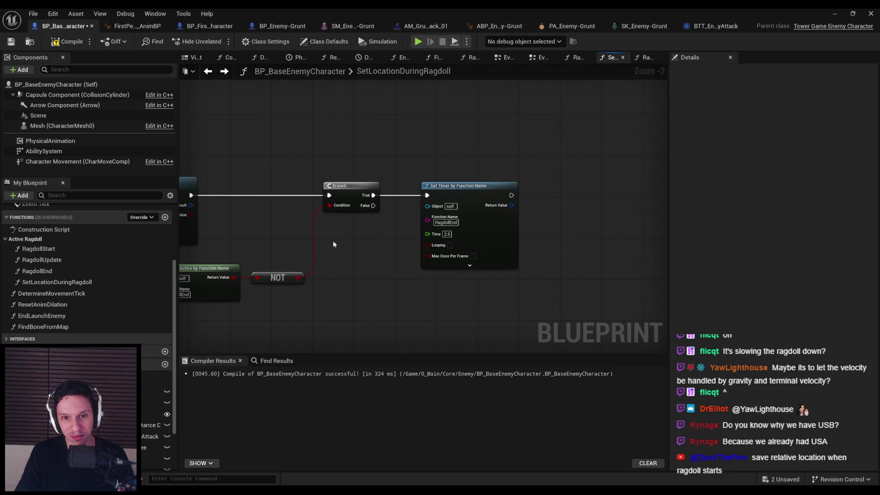
{"action": "key", "text": "alt+Left"}
{"action": "key", "text": "alt+Left"}
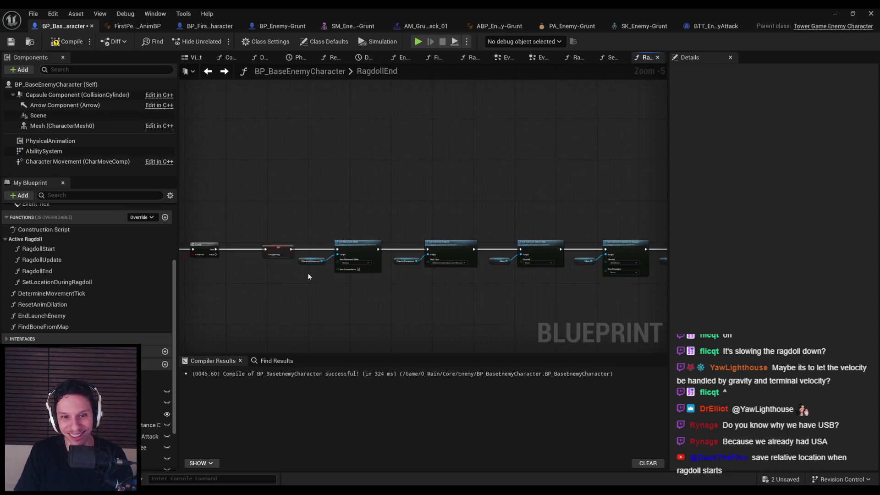
{"action": "left_click_drag", "start_coordinate": [308, 277], "coordinate": [443, 244]}
{"action": "scroll", "coordinate": [55, 234], "scroll_direction": "up", "scroll_amount": 5}
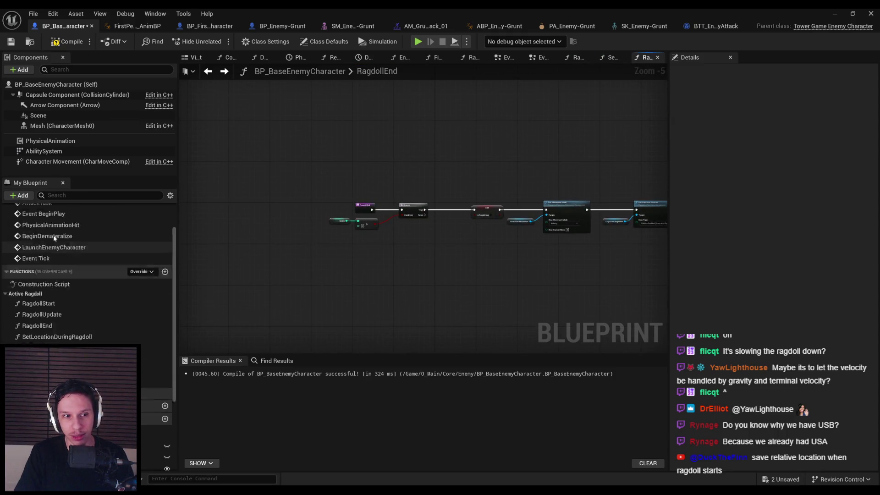
{"action": "double_click", "coordinate": [41, 240]}
{"action": "scroll", "coordinate": [499, 183], "scroll_direction": "up", "scroll_amount": 8}
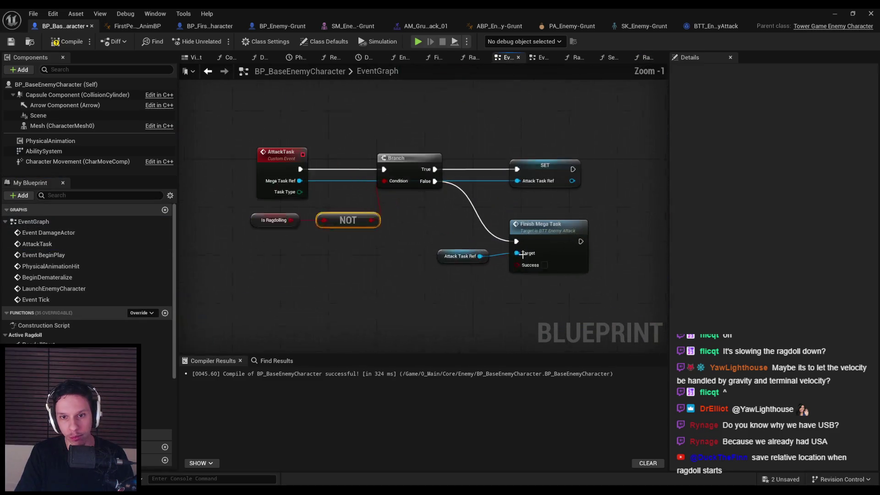
{"action": "left_click", "coordinate": [852, 13]}
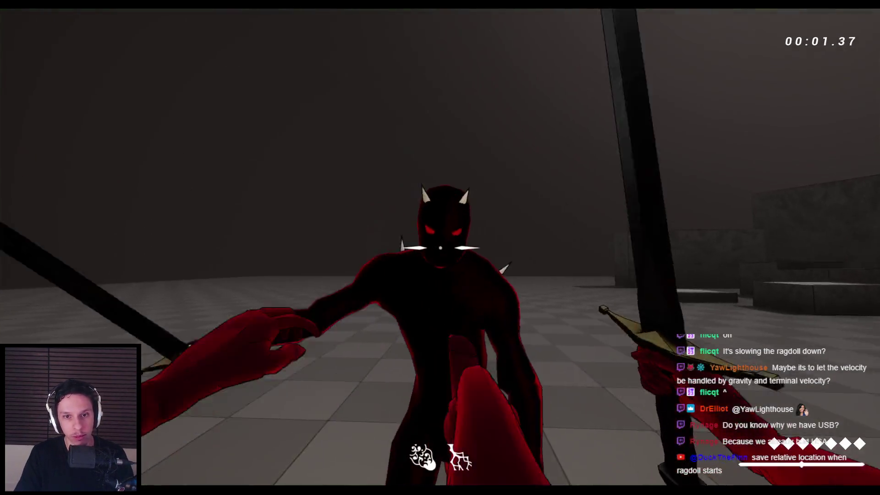
- Run a quick playtest ragdolling the enemy, then stop it
{"action": "left_click", "coordinate": [440, 247]}
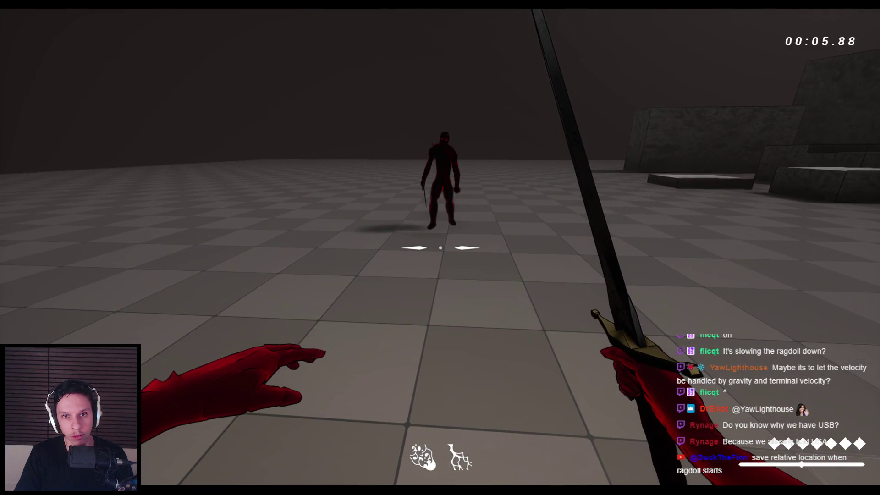
{"action": "key", "text": "Escape"}
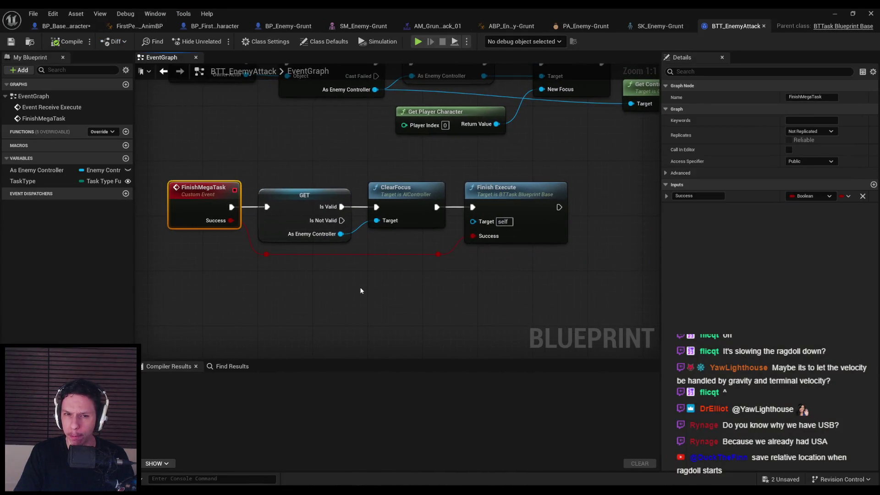
- Add an Event Receive Abort override to BTT_EnemyAttack
{"action": "scroll", "coordinate": [411, 230], "scroll_direction": "down", "scroll_amount": 3}
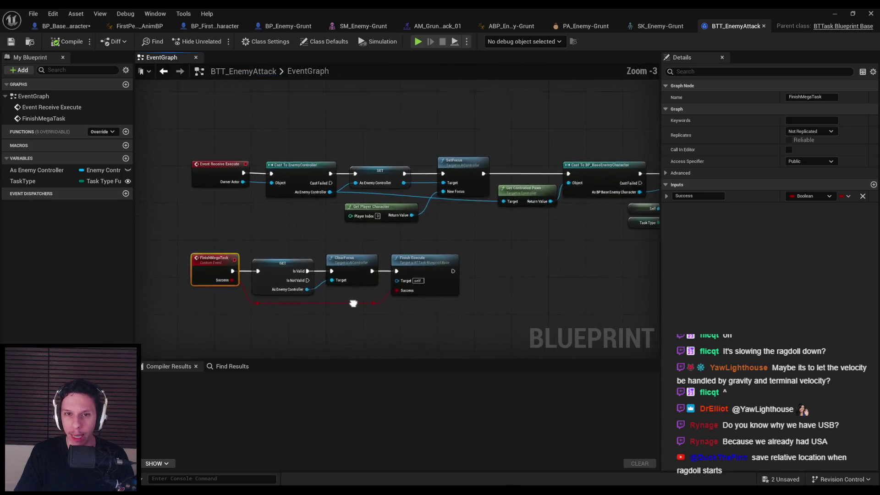
{"action": "scroll", "coordinate": [436, 314], "scroll_direction": "down", "scroll_amount": 1}
{"action": "mouse_move", "coordinate": [436, 315]}
{"action": "left_mouse_down"}
{"action": "mouse_move", "coordinate": [220, 299]}
{"action": "mouse_move", "coordinate": [423, 286]}
{"action": "left_mouse_up"}
{"action": "scroll", "coordinate": [423, 286], "scroll_direction": "up", "scroll_amount": 1}
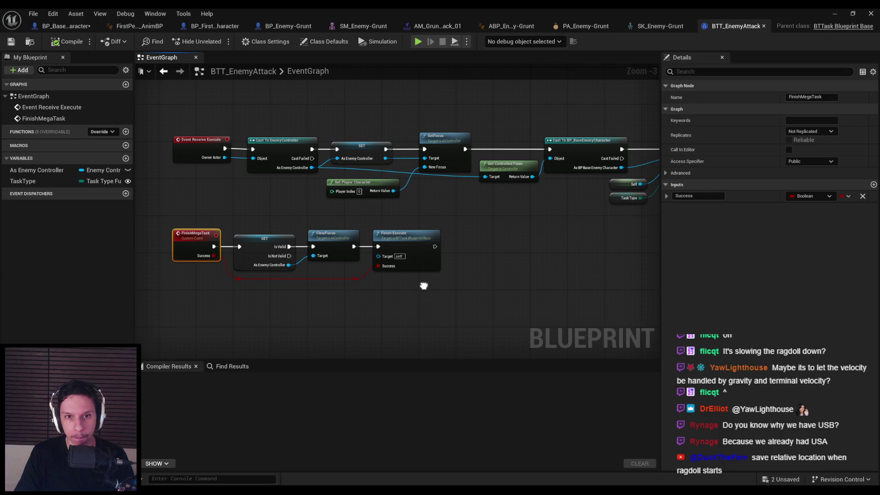
{"action": "left_click", "coordinate": [387, 304]}
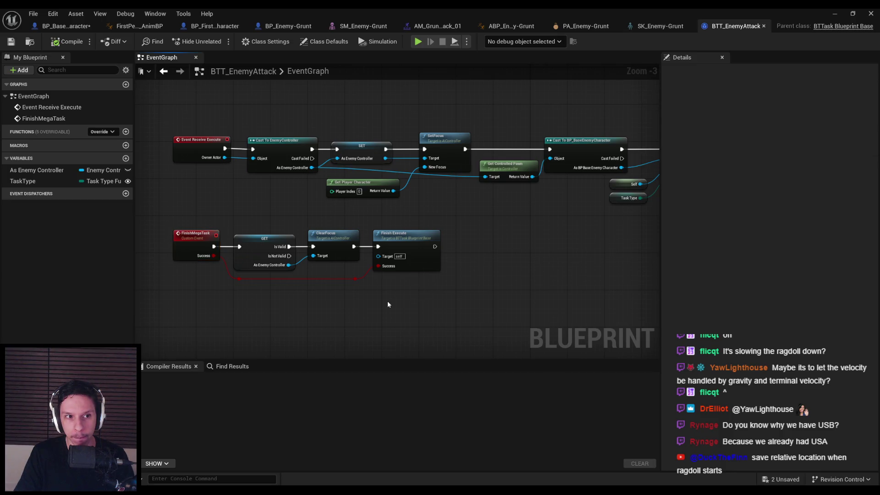
{"action": "left_click", "coordinate": [102, 131]}
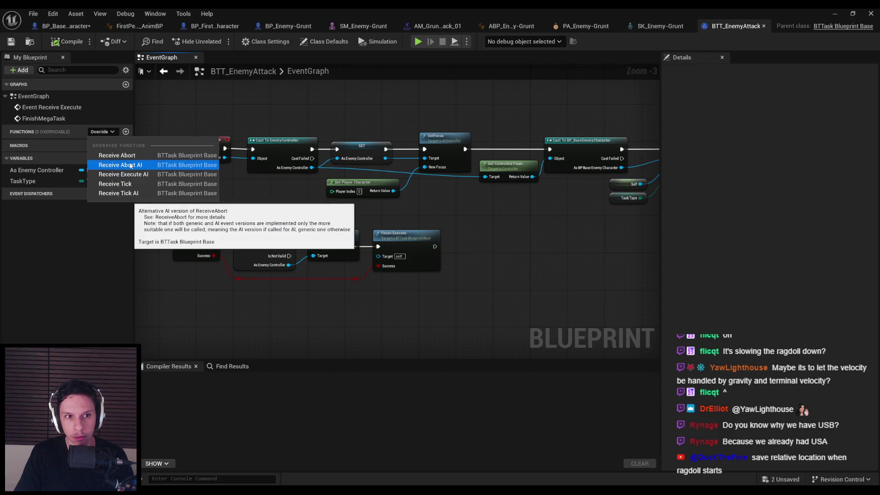
{"action": "left_click", "coordinate": [122, 156]}
- Duplicate the Finish Execute node and connect it to Event Receive Abort
{"action": "left_click_drag", "start_coordinate": [315, 331], "coordinate": [283, 281]}
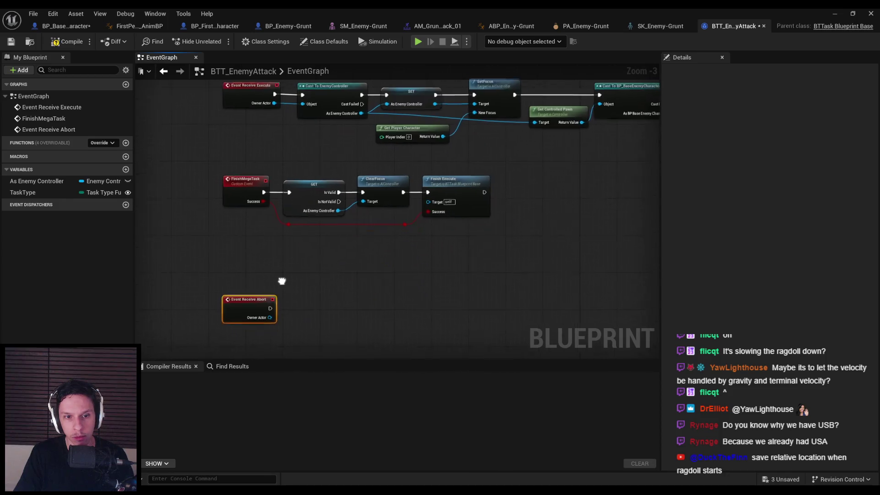
{"action": "mouse_move", "coordinate": [379, 197]}
{"action": "left_mouse_down"}
{"action": "mouse_move", "coordinate": [412, 261]}
{"action": "mouse_move", "coordinate": [429, 252]}
{"action": "left_mouse_up"}
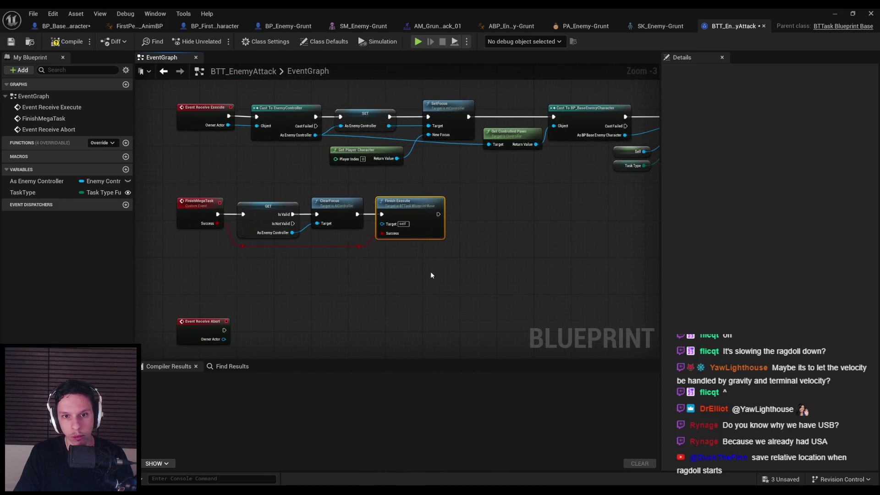
{"action": "key", "text": "ctrl+c"}
{"action": "key", "text": "ctrl+v"}
{"action": "scroll", "coordinate": [376, 262], "scroll_direction": "up", "scroll_amount": 3}
{"action": "left_click_drag", "start_coordinate": [395, 285], "coordinate": [323, 281]}
{"action": "left_click_drag", "start_coordinate": [428, 309], "coordinate": [415, 304]}
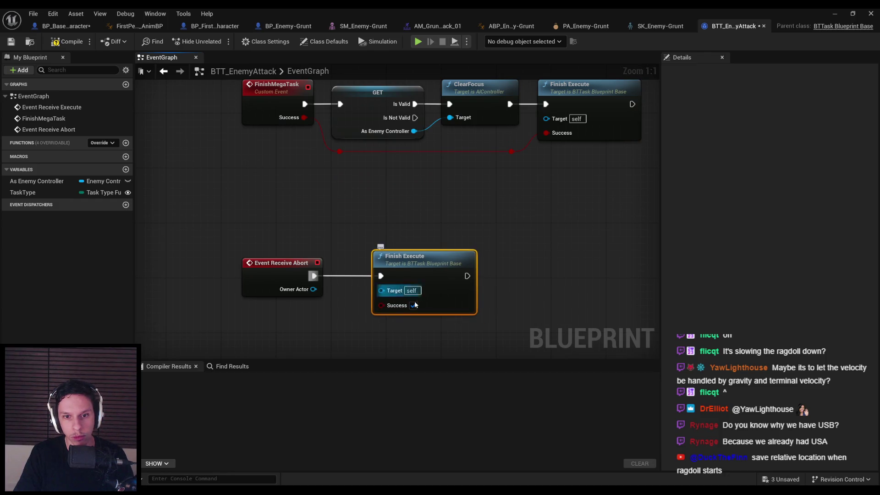
{"action": "left_click", "coordinate": [416, 334]}
{"action": "scroll", "coordinate": [378, 311], "scroll_direction": "down", "scroll_amount": 1}
- Compile BTT_EnemyAttack and start playing the level
{"action": "left_click", "coordinate": [67, 42]}
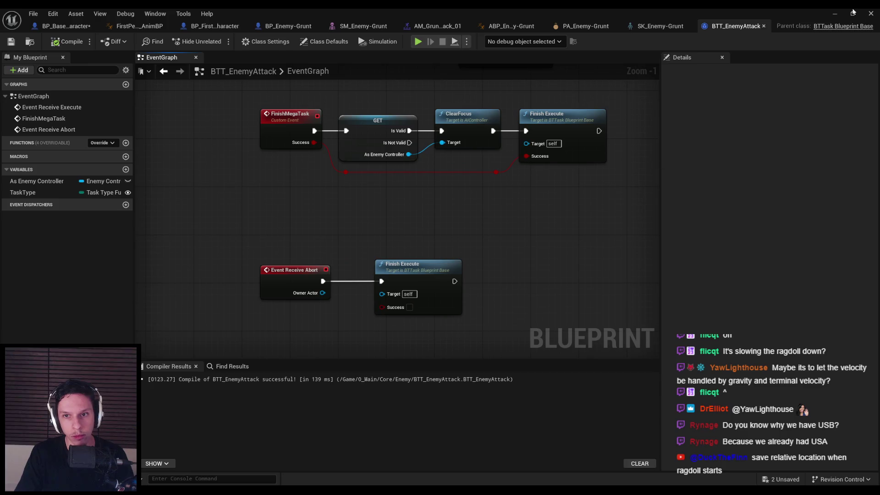
{"action": "left_click", "coordinate": [836, 14]}
{"action": "key", "text": "alt+p"}
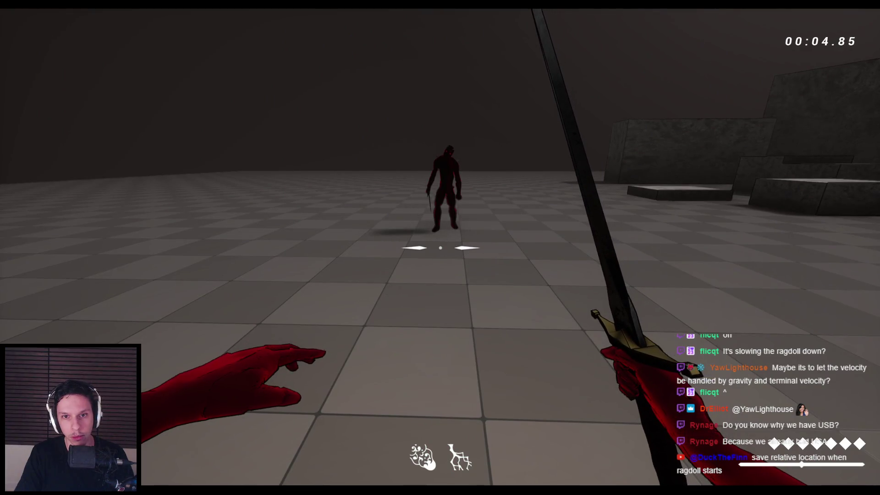
- Detach from the running game, select the grunt enemy, and open EnemyBT-Grunt
{"action": "key", "text": "F11"}
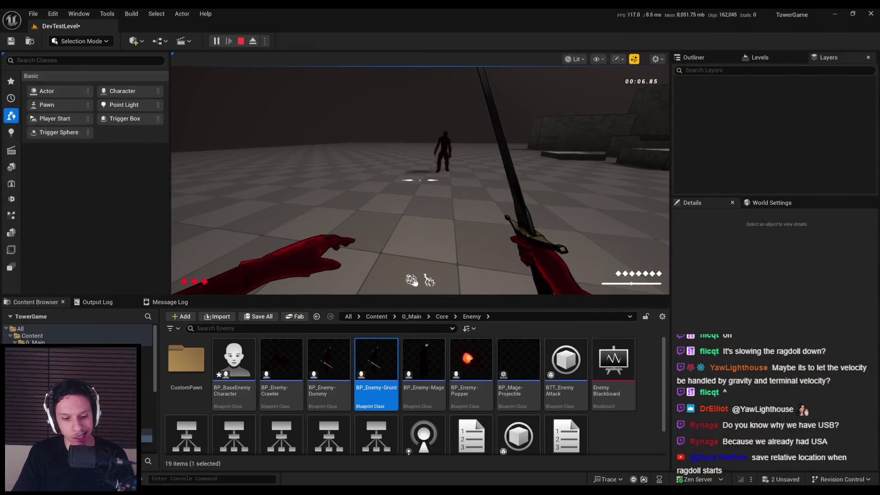
{"action": "key", "text": "F8"}
{"action": "left_click", "coordinate": [401, 142]}
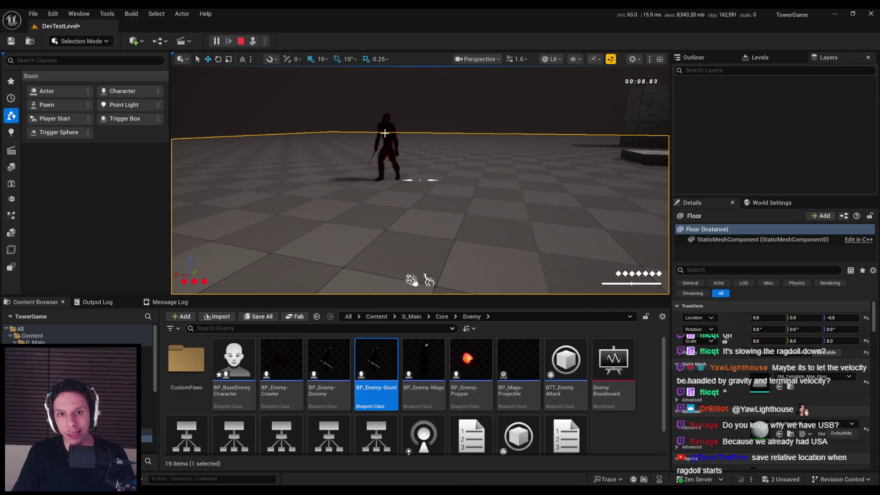
{"action": "scroll", "coordinate": [376, 381], "scroll_direction": "down", "scroll_amount": 2}
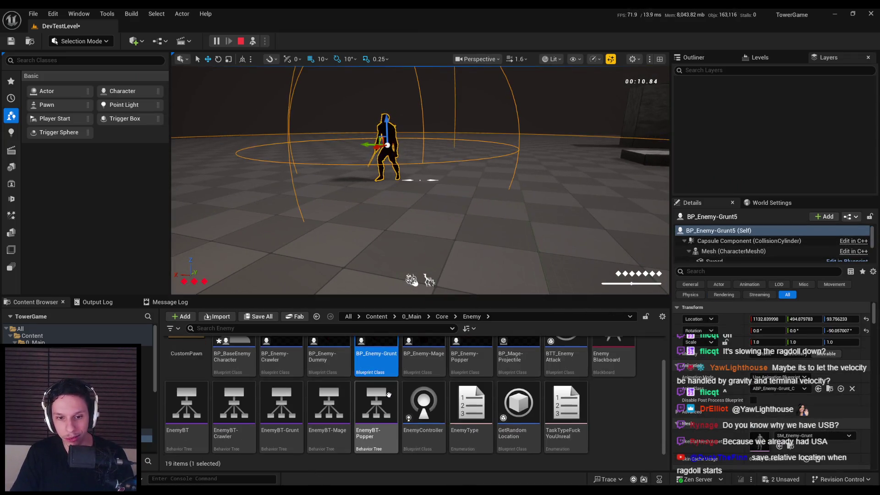
{"action": "double_click", "coordinate": [274, 410]}
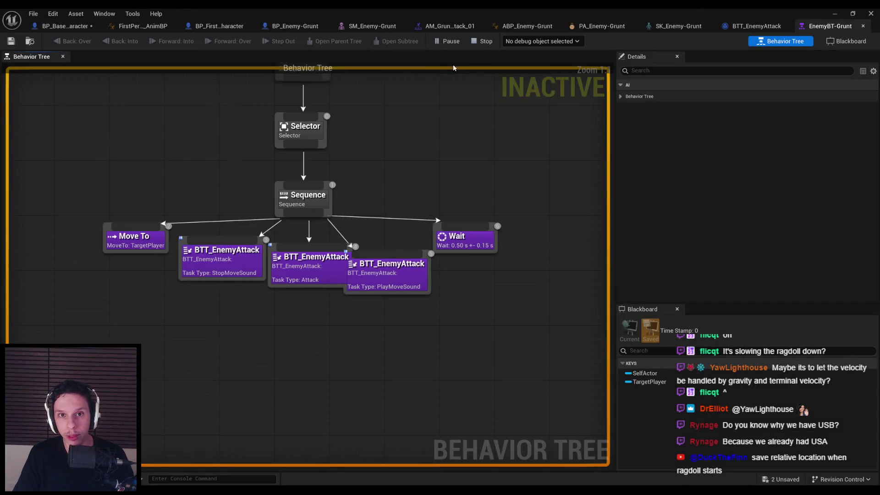
- Cycle the behavior tree's debug object through EnemyController_C_1 to EnemyController_C_4
{"action": "left_click", "coordinate": [540, 41]}
{"action": "left_click", "coordinate": [544, 56]}
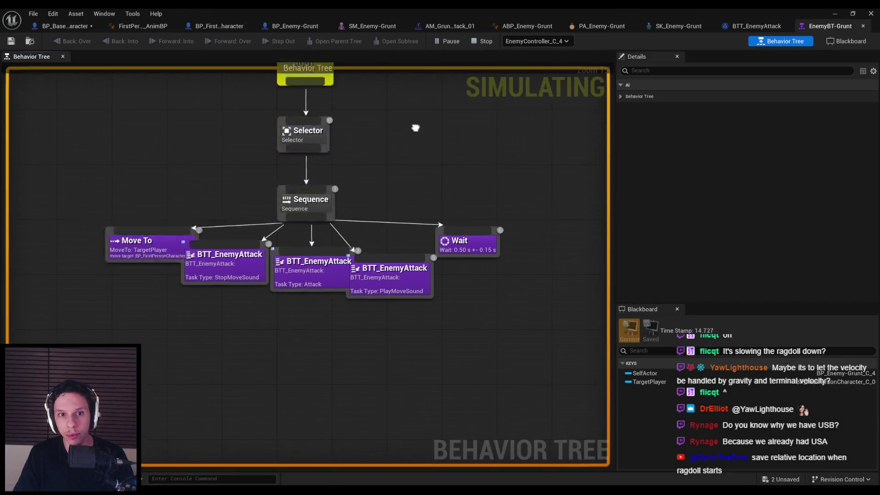
{"action": "left_click", "coordinate": [532, 42]}
{"action": "left_click", "coordinate": [541, 66]}
{"action": "left_click", "coordinate": [536, 41]}
{"action": "left_click", "coordinate": [540, 75]}
{"action": "left_click", "coordinate": [535, 41]}
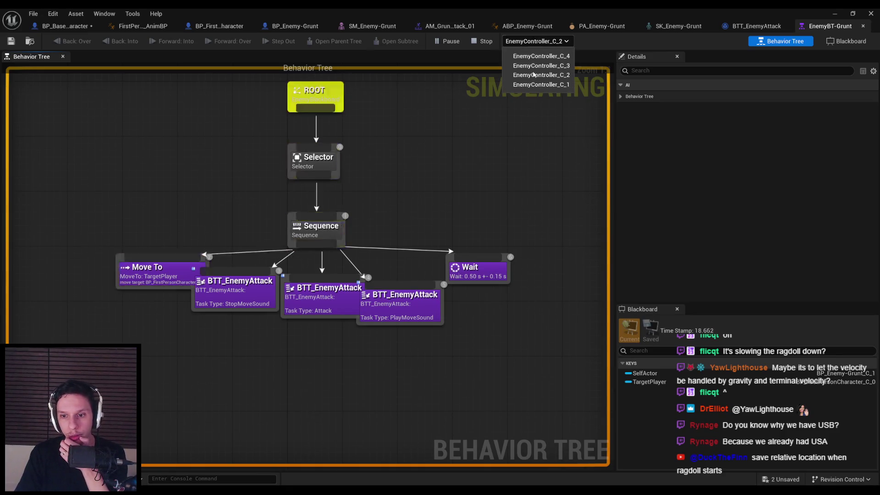
{"action": "left_click", "coordinate": [535, 85]}
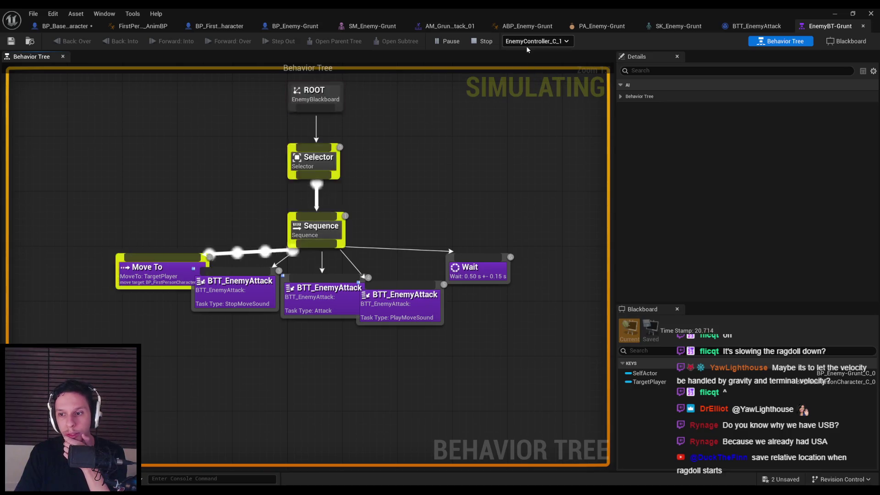
{"action": "left_click", "coordinate": [526, 46]}
{"action": "left_click", "coordinate": [524, 54]}
{"action": "left_click", "coordinate": [522, 43]}
{"action": "left_click", "coordinate": [534, 66]}
{"action": "left_click", "coordinate": [528, 42]}
{"action": "left_click", "coordinate": [525, 76]}
{"action": "left_click", "coordinate": [536, 41]}
{"action": "left_click", "coordinate": [540, 85]}
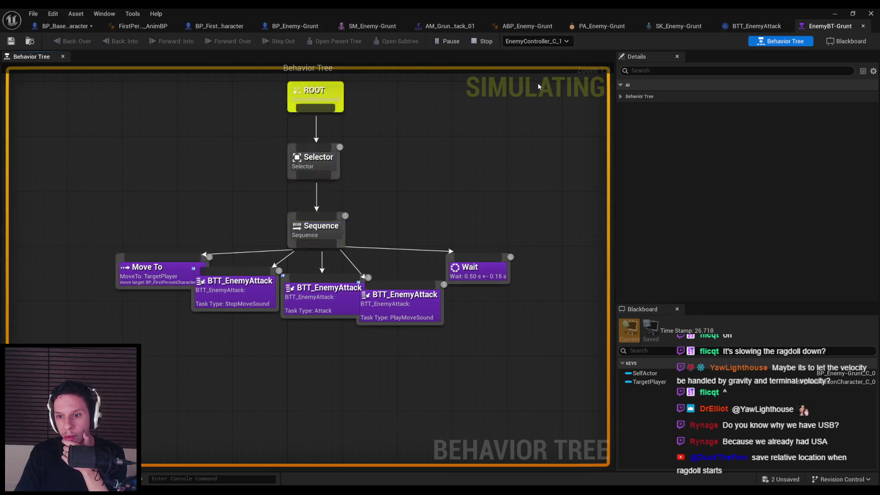
{"action": "left_click", "coordinate": [534, 41]}
{"action": "left_click", "coordinate": [537, 55]}
{"action": "scroll", "coordinate": [424, 234], "scroll_direction": "down", "scroll_amount": 2}
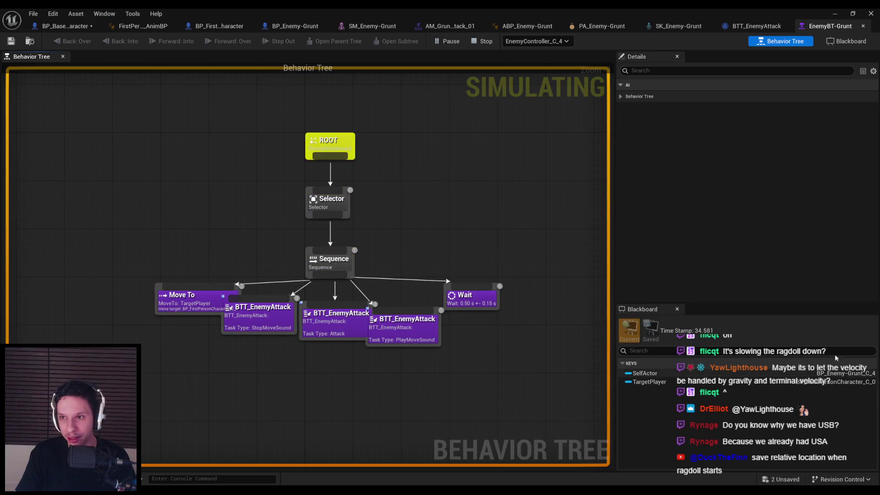
- Stop the session and delete the grunt, popper and other extra enemies from the level
{"action": "key", "text": "Escape"}
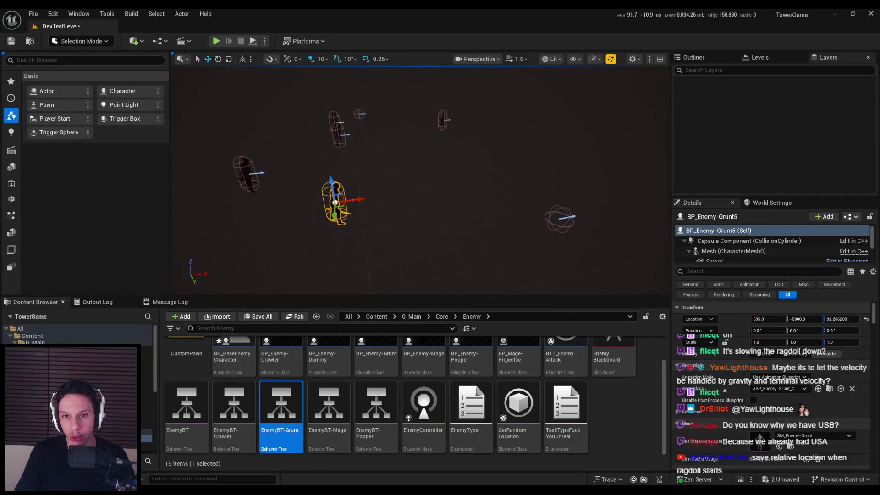
{"action": "key", "text": "Delete"}
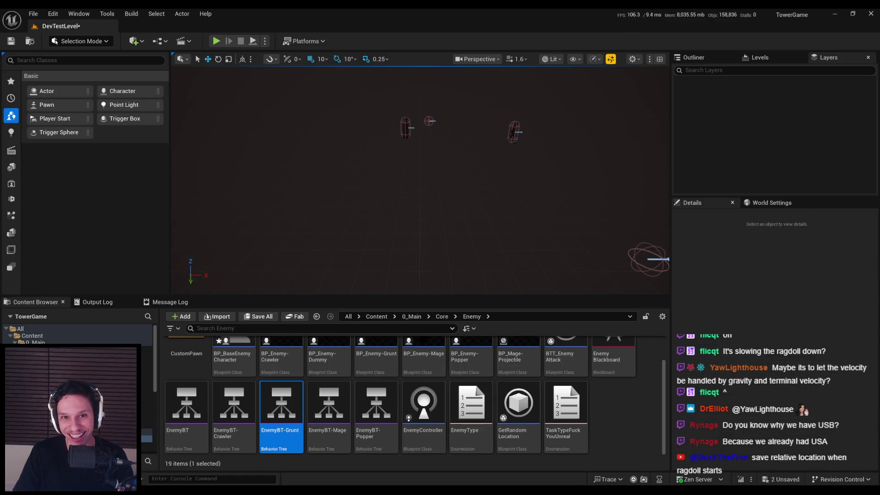
{"action": "left_click", "coordinate": [429, 121]}
{"action": "key", "text": "Delete"}
{"action": "left_click", "coordinate": [521, 134]}
{"action": "key", "text": "Delete"}
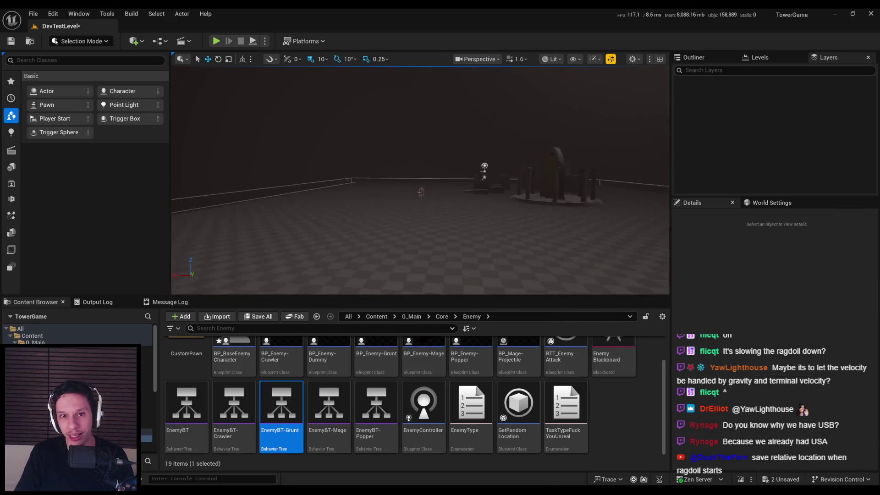
- Play-test again while watching EnemyBT-Grunt run live, then end the session
{"action": "key", "text": "alt+p"}
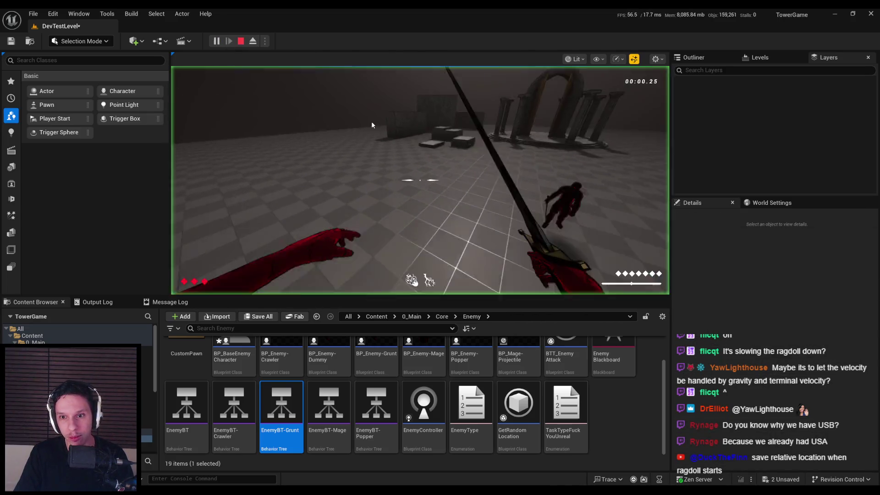
{"action": "key", "text": "super"}
{"action": "double_click", "coordinate": [281, 403]}
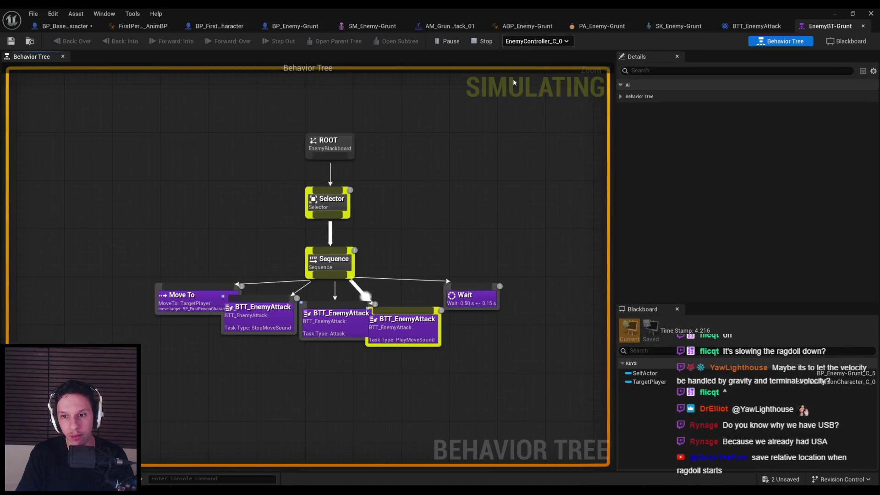
{"action": "key", "text": "Escape"}
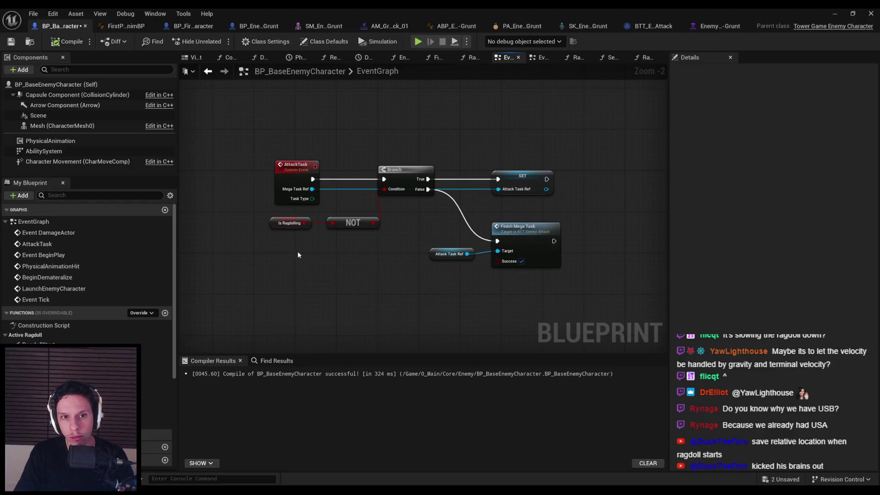
- Paste Finish Mega Task and Attack Task Ref into BP_Enemy-Grunt and wire them to Play Montage's On Interrupted
{"action": "left_click_drag", "start_coordinate": [494, 298], "coordinate": [448, 228]}
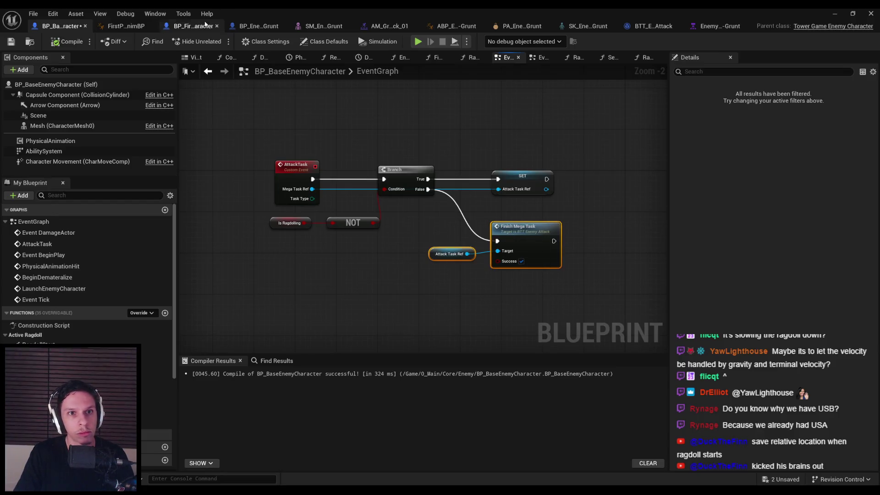
{"action": "left_click", "coordinate": [261, 28]}
{"action": "mouse_move", "coordinate": [276, 224]}
{"action": "left_mouse_down"}
{"action": "mouse_move", "coordinate": [322, 224]}
{"action": "mouse_move", "coordinate": [243, 235]}
{"action": "left_mouse_up"}
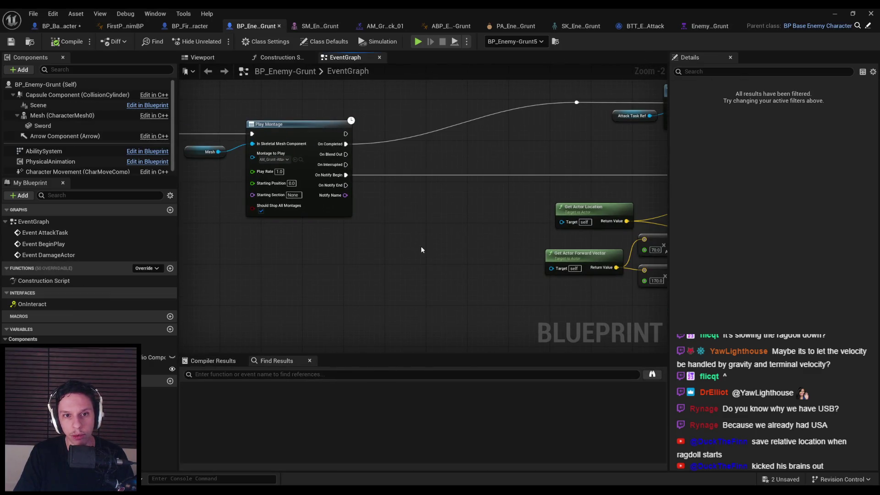
{"action": "key", "text": "ctrl+v"}
{"action": "left_click_drag", "start_coordinate": [345, 164], "coordinate": [345, 164]}
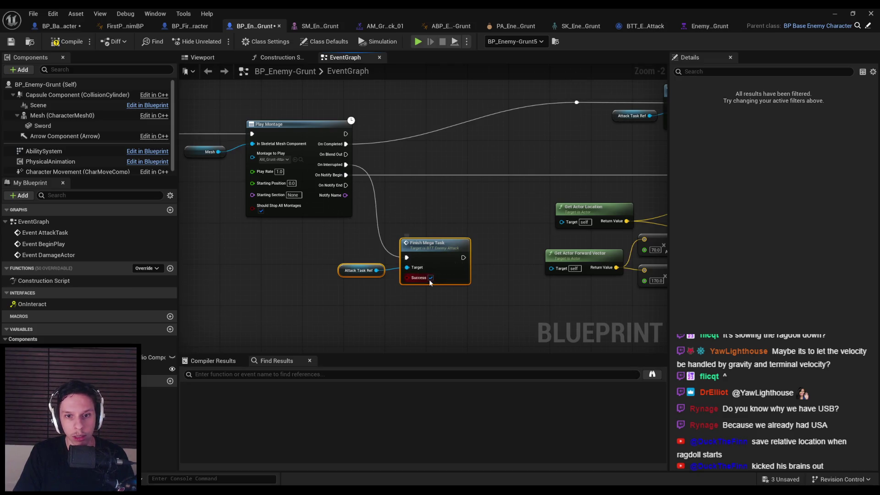
{"action": "scroll", "coordinate": [447, 289], "scroll_direction": "down", "scroll_amount": 3}
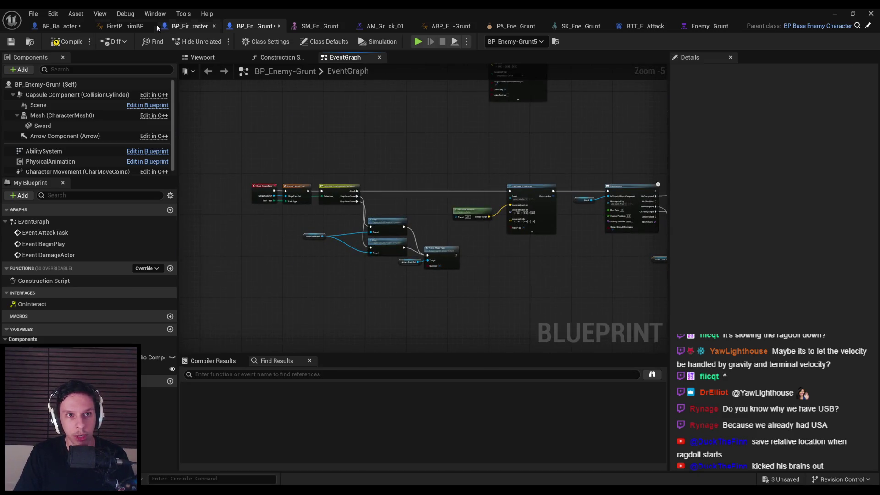
- Return to BP_BaseEnemyCharacter and open its RagdollEnd and RagdollStart function graphs
{"action": "left_click", "coordinate": [177, 28]}
{"action": "left_click", "coordinate": [60, 26]}
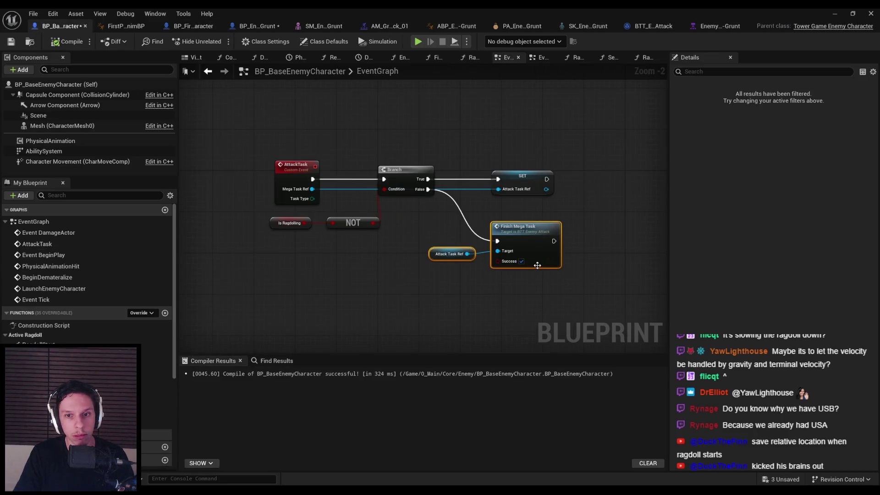
{"action": "scroll", "coordinate": [423, 211], "scroll_direction": "down", "scroll_amount": 1}
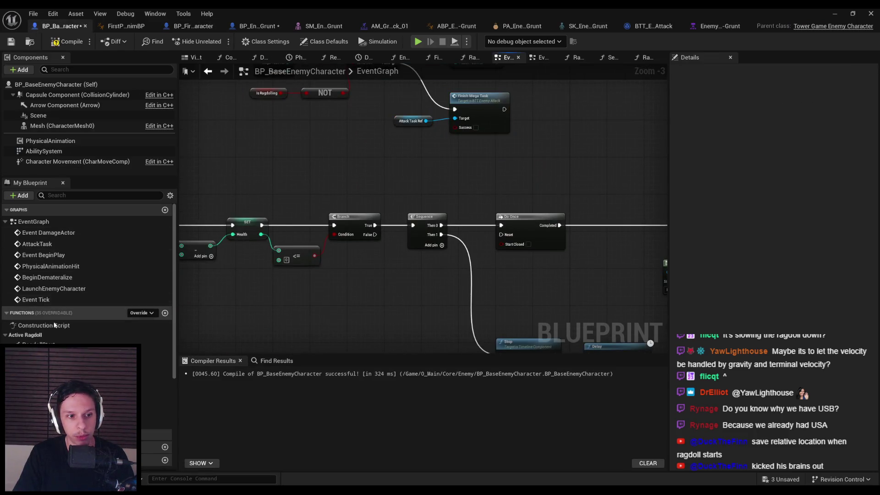
{"action": "left_click", "coordinate": [644, 58]}
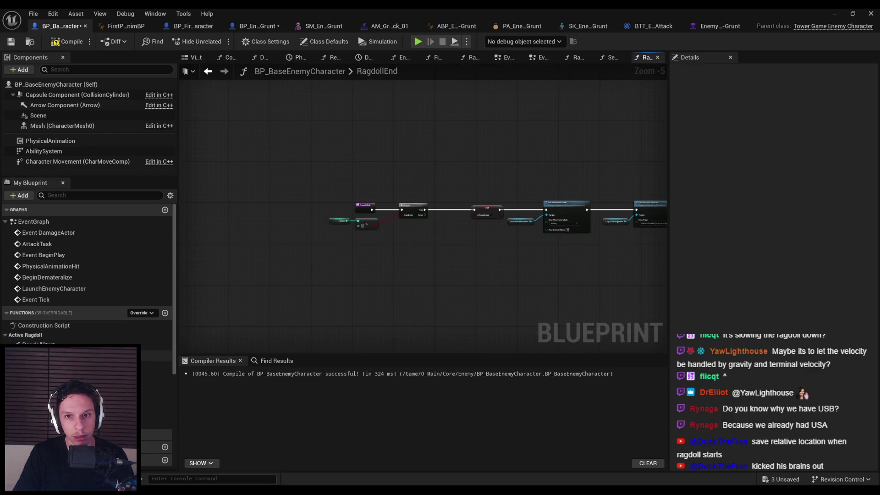
{"action": "double_click", "coordinate": [37, 344]}
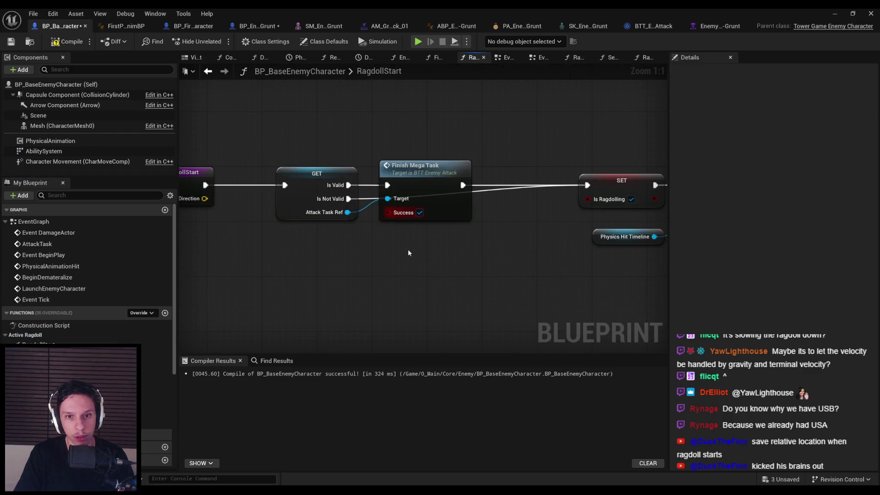
- Run a quick playtest of the level and stop it
{"action": "left_click", "coordinate": [832, 15]}
{"action": "left_click", "coordinate": [217, 42]}
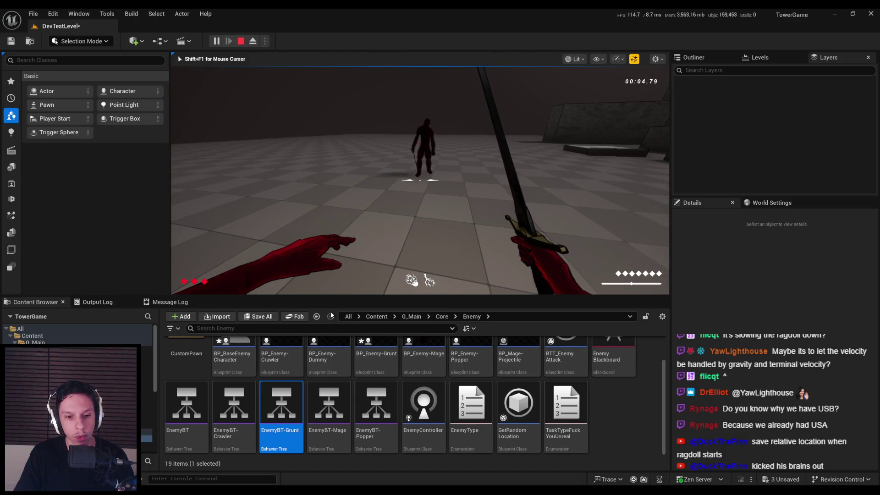
{"action": "key", "text": "Escape"}
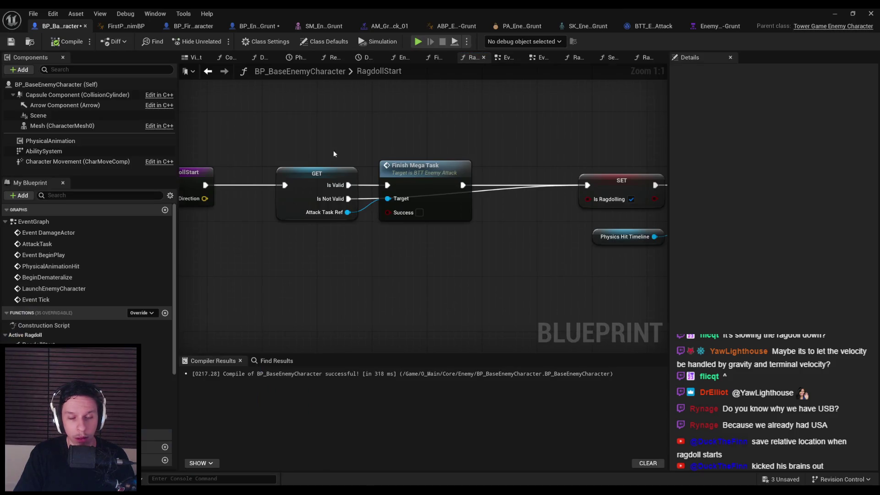
- Start a second playtest and bring up the live-simulating EnemyBT-Grunt behavior tree
{"action": "left_click", "coordinate": [192, 27]}
{"action": "left_click", "coordinate": [265, 27]}
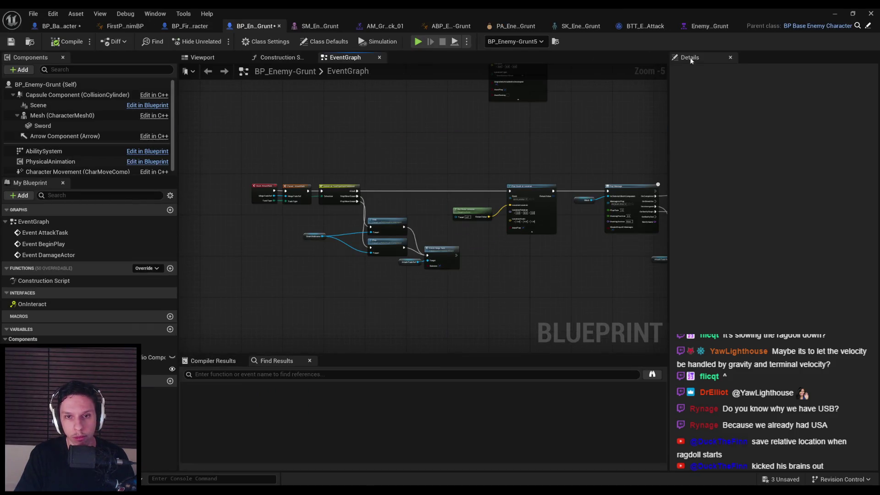
{"action": "left_click", "coordinate": [835, 13]}
{"action": "key", "text": "alt+p"}
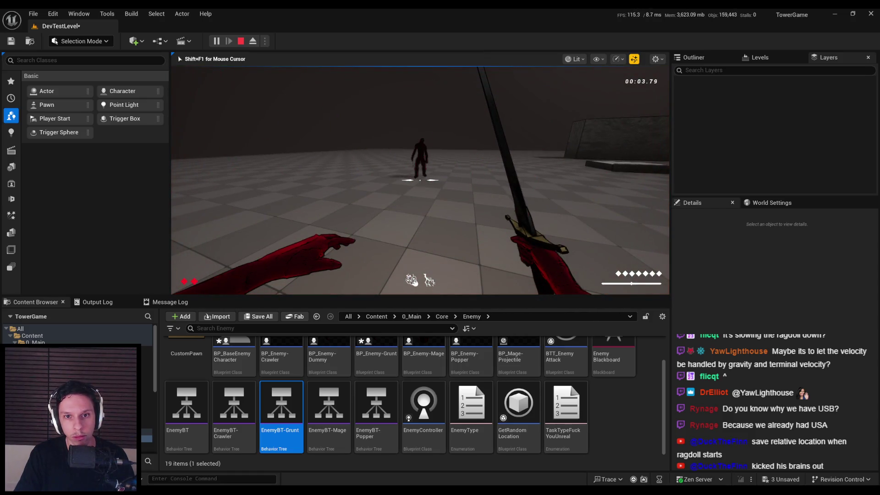
{"action": "key", "text": "alt+Tab"}
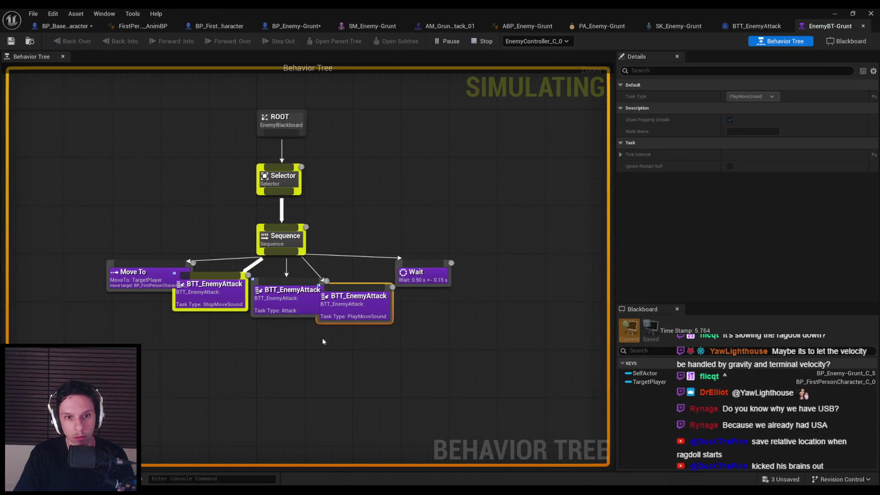
- Open the BTT_EnemyAttack task graph from the tree and check its debug object dropdown
{"action": "left_click", "coordinate": [357, 347]}
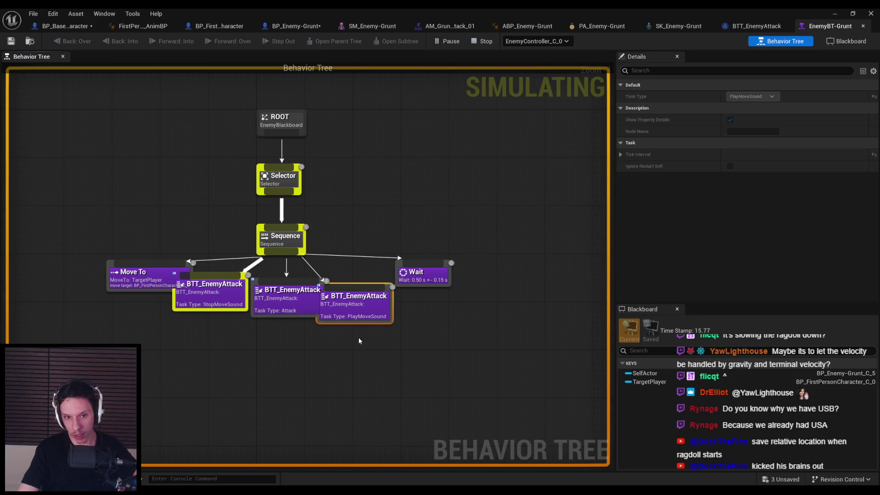
{"action": "double_click", "coordinate": [282, 303]}
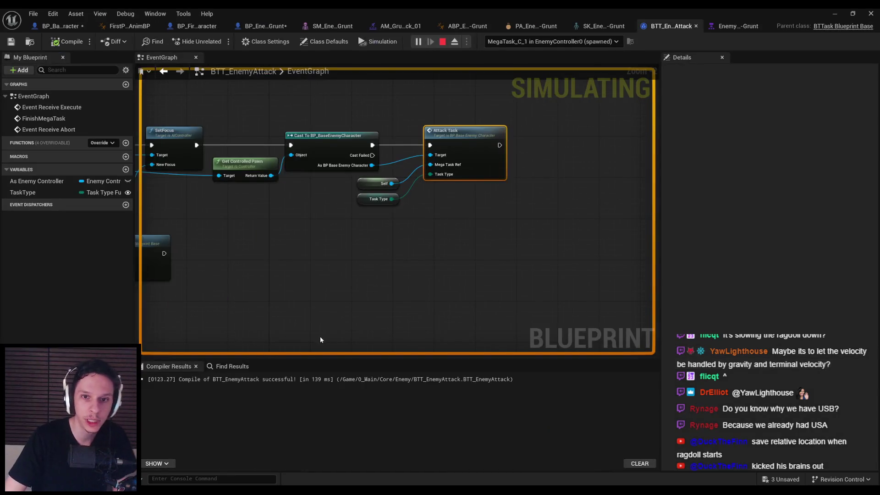
{"action": "scroll", "coordinate": [340, 174], "scroll_direction": "up", "scroll_amount": 2}
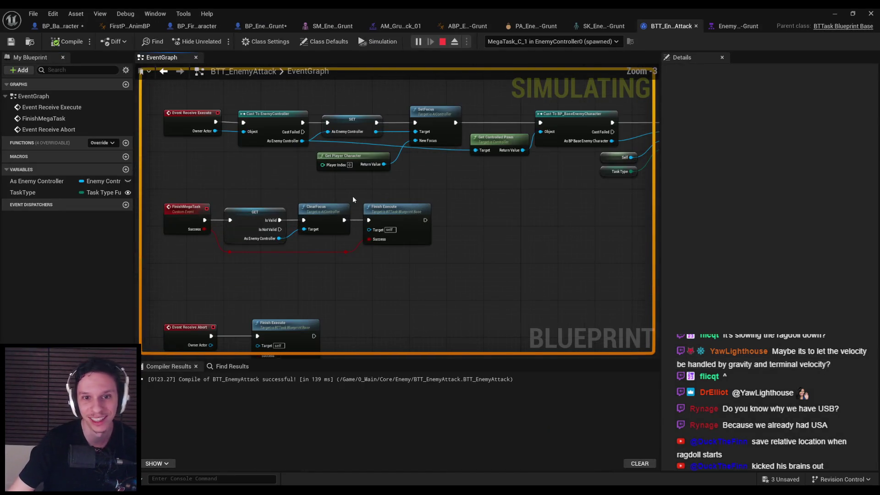
{"action": "left_click", "coordinate": [531, 41]}
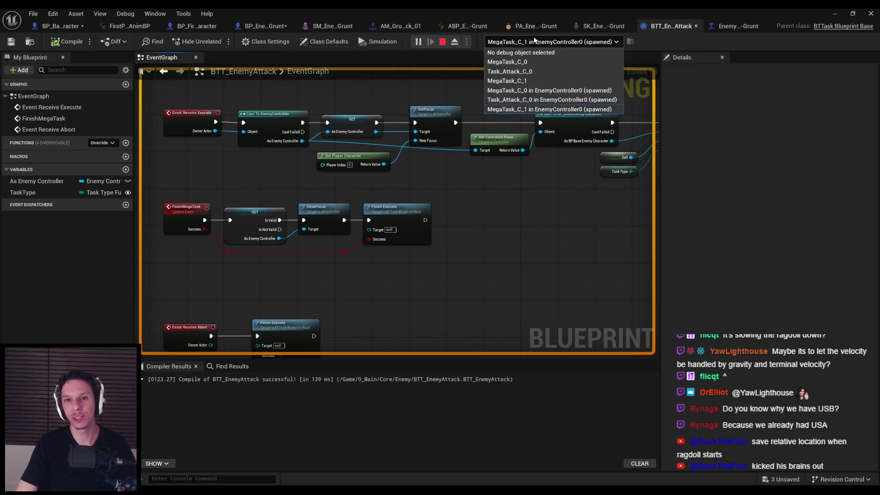
- Pan to the Attack Task node, stop the simulation, and return to BP_Enemy-Grunt
{"action": "left_click_drag", "start_coordinate": [516, 205], "coordinate": [406, 286]}
{"action": "scroll", "coordinate": [406, 286], "scroll_direction": "down", "scroll_amount": 2}
{"action": "scroll", "coordinate": [310, 260], "scroll_direction": "up", "scroll_amount": 2}
{"action": "mouse_move", "coordinate": [342, 202]}
{"action": "left_mouse_down"}
{"action": "mouse_move", "coordinate": [291, 212]}
{"action": "mouse_move", "coordinate": [452, 222]}
{"action": "left_mouse_up"}
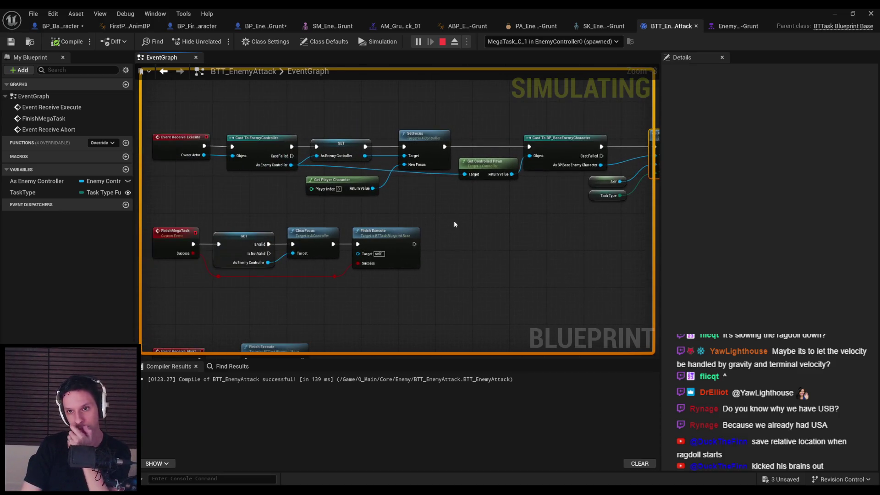
{"action": "mouse_move", "coordinate": [393, 202]}
{"action": "left_mouse_down"}
{"action": "mouse_move", "coordinate": [339, 118]}
{"action": "mouse_move", "coordinate": [308, 126]}
{"action": "left_mouse_up"}
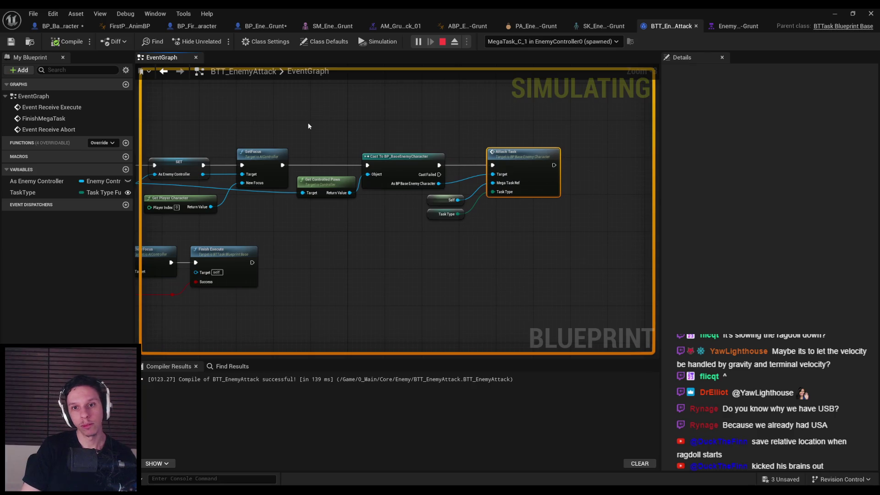
{"action": "key", "text": "Escape"}
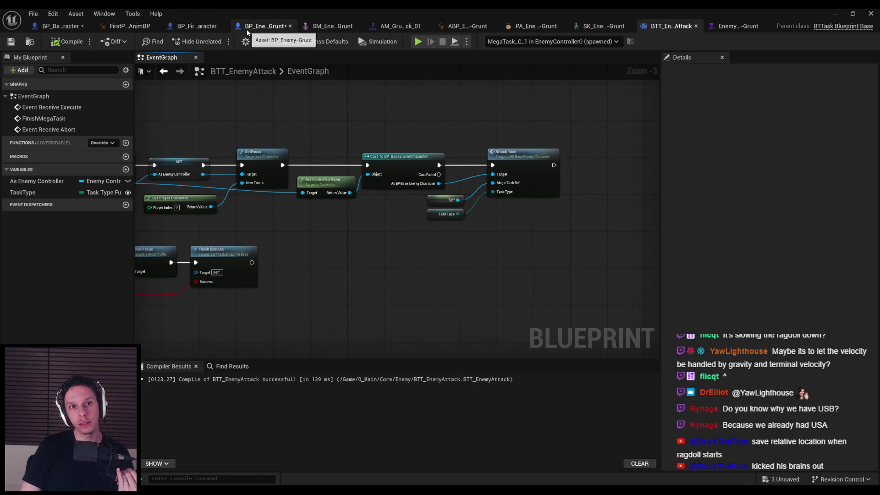
{"action": "left_click", "coordinate": [265, 26]}
- Save all, tidy the SET IsRagdolling node, then compile and save BP_BaseEnemyCharacter
{"action": "key", "text": "ctrl+s"}
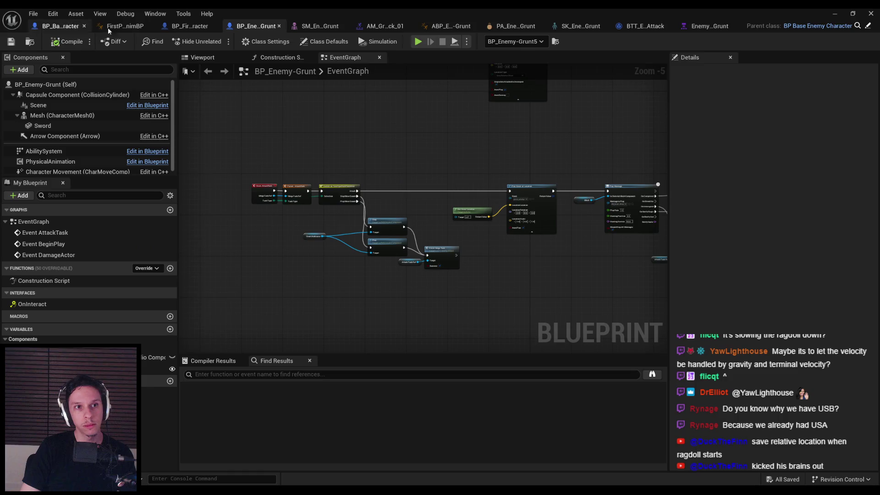
{"action": "scroll", "coordinate": [308, 144], "scroll_direction": "down", "scroll_amount": 3}
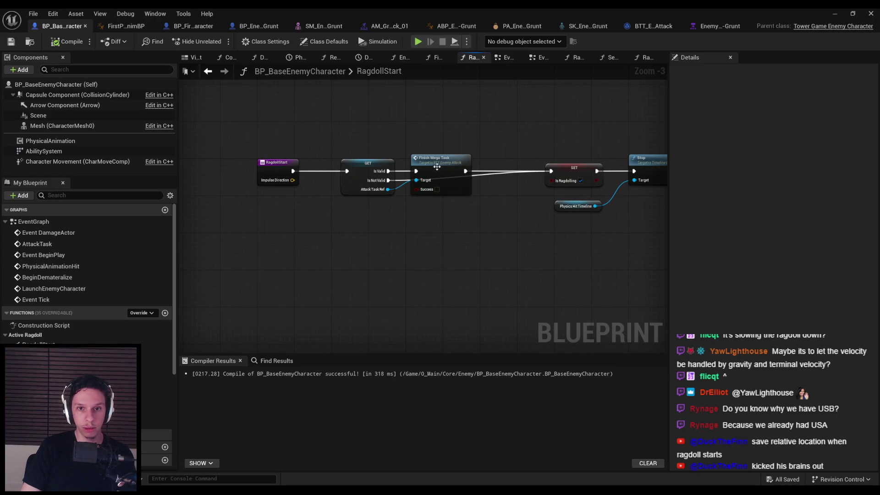
{"action": "left_click_drag", "start_coordinate": [565, 176], "coordinate": [532, 176]}
{"action": "left_click", "coordinate": [530, 220]}
{"action": "left_click", "coordinate": [12, 42]}
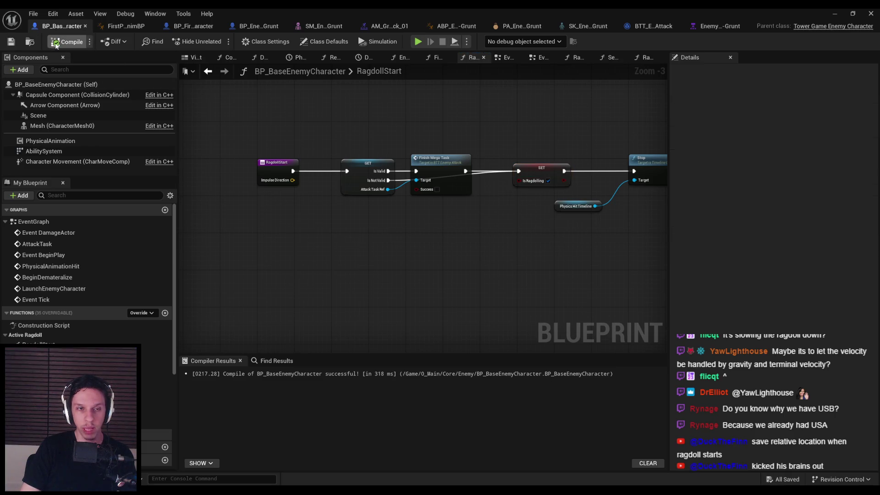
{"action": "left_click", "coordinate": [198, 26]}
- Go to the EnemyBT-Grunt behavior tree and inspect its Sequence node
{"action": "left_click", "coordinate": [116, 27]}
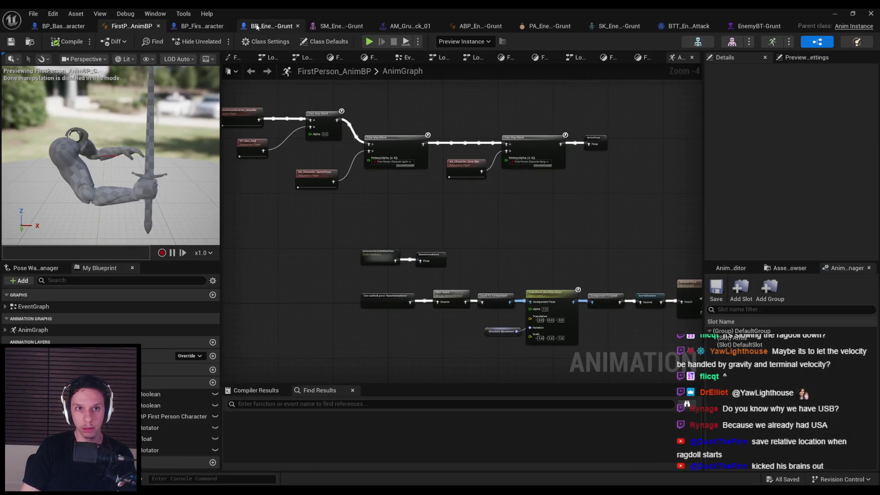
{"action": "left_click", "coordinate": [263, 26]}
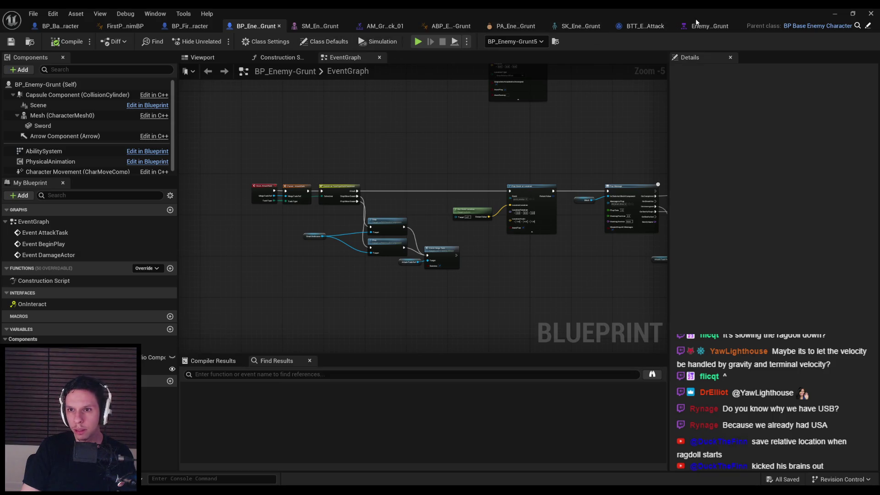
{"action": "left_click", "coordinate": [710, 26]}
{"action": "left_click", "coordinate": [281, 239]}
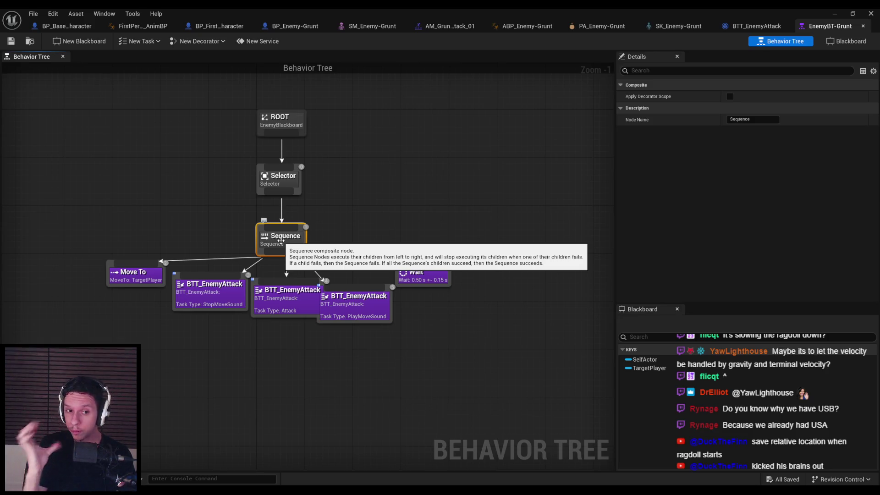
- Inspect the StopMoveSound and Attack tasks' types, leaving them unchanged
{"action": "left_click", "coordinate": [230, 290]}
{"action": "left_click", "coordinate": [294, 304]}
{"action": "left_click", "coordinate": [295, 303]}
{"action": "left_click", "coordinate": [752, 97]}
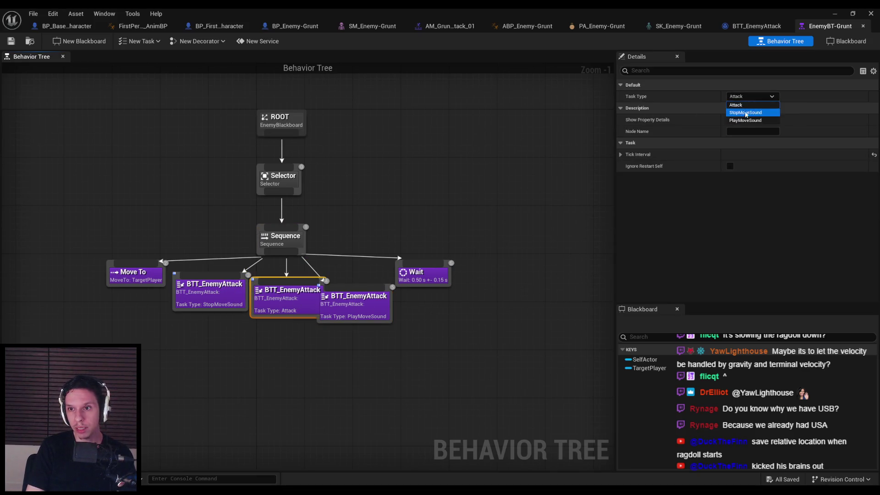
{"action": "left_click", "coordinate": [736, 202]}
{"action": "left_click", "coordinate": [326, 376]}
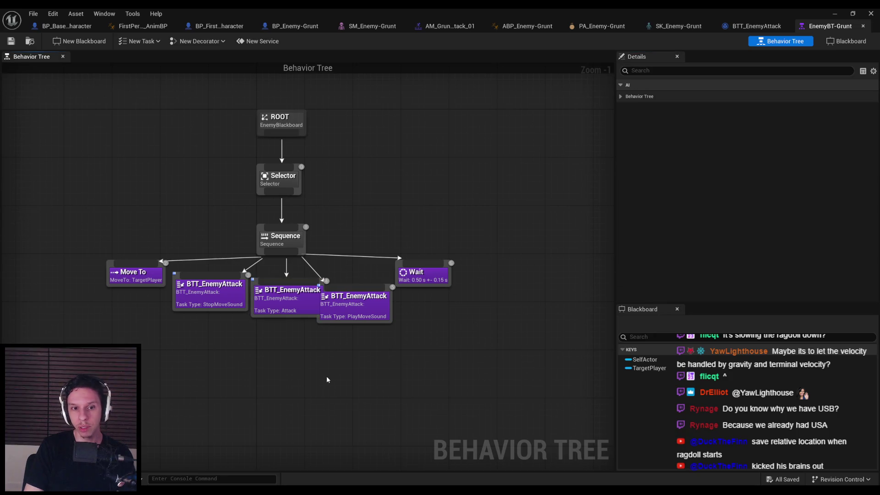
- Delete the StopMoveSound and PlayMoveSound tasks and rearrange Move To and Wait beside Attack
{"action": "left_click", "coordinate": [209, 295]}
{"action": "left_click", "coordinate": [355, 305], "text": "ctrl"}
{"action": "key", "text": "Delete"}
{"action": "mouse_move", "coordinate": [157, 282]}
{"action": "left_mouse_down"}
{"action": "mouse_move", "coordinate": [196, 305]}
{"action": "mouse_move", "coordinate": [222, 299]}
{"action": "left_mouse_up"}
{"action": "left_click", "coordinate": [405, 336]}
{"action": "left_click_drag", "start_coordinate": [416, 278], "coordinate": [362, 301]}
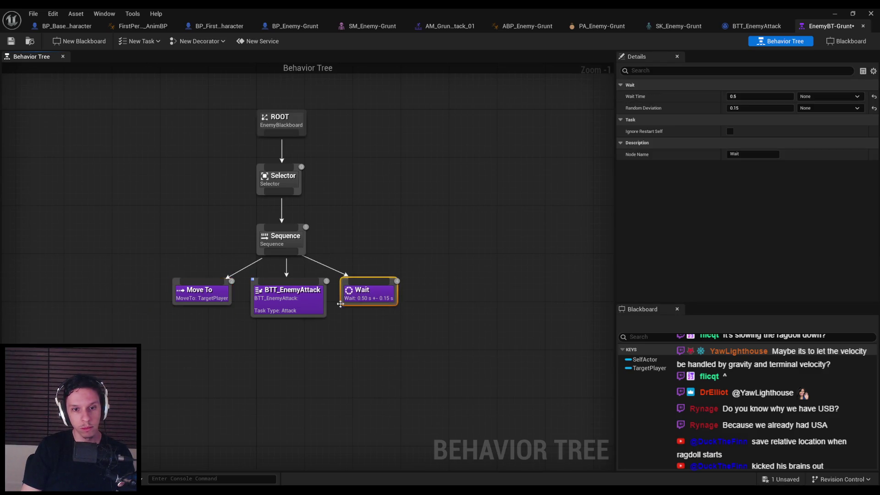
- Open the BTT_EnemyAttack graph, then return to the grunt's event graph
{"action": "double_click", "coordinate": [291, 304]}
{"action": "scroll", "coordinate": [392, 275], "scroll_direction": "down", "scroll_amount": 5}
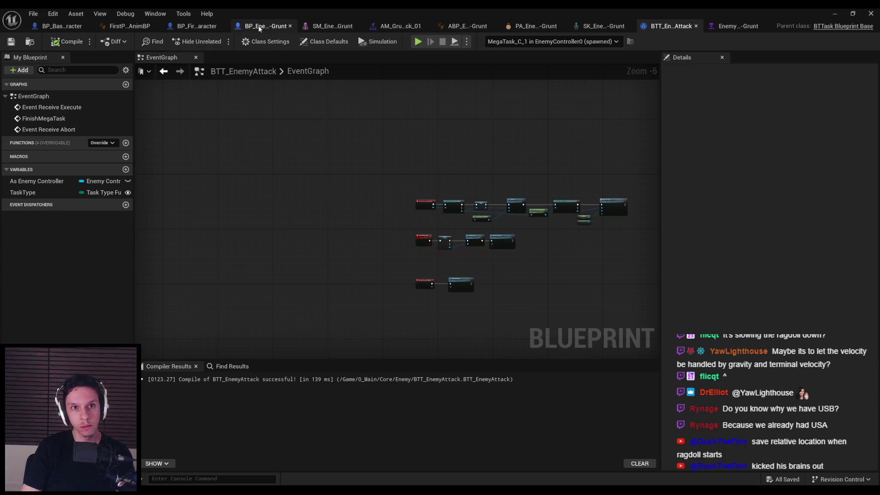
{"action": "left_click", "coordinate": [259, 26]}
- Delete the task-type Switch, wire the attack event into Stop, and place Play and Grunt Ambiance nearby
{"action": "scroll", "coordinate": [389, 218], "scroll_direction": "up", "scroll_amount": 3}
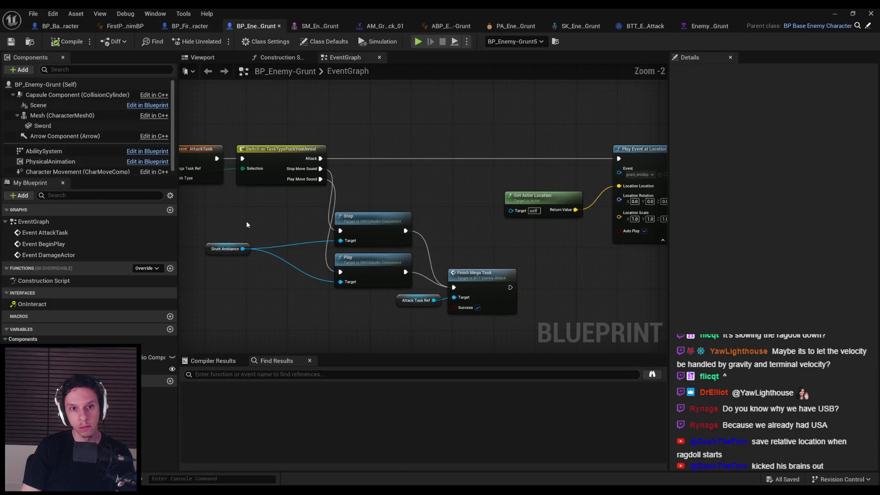
{"action": "scroll", "coordinate": [281, 226], "scroll_direction": "down", "scroll_amount": 1}
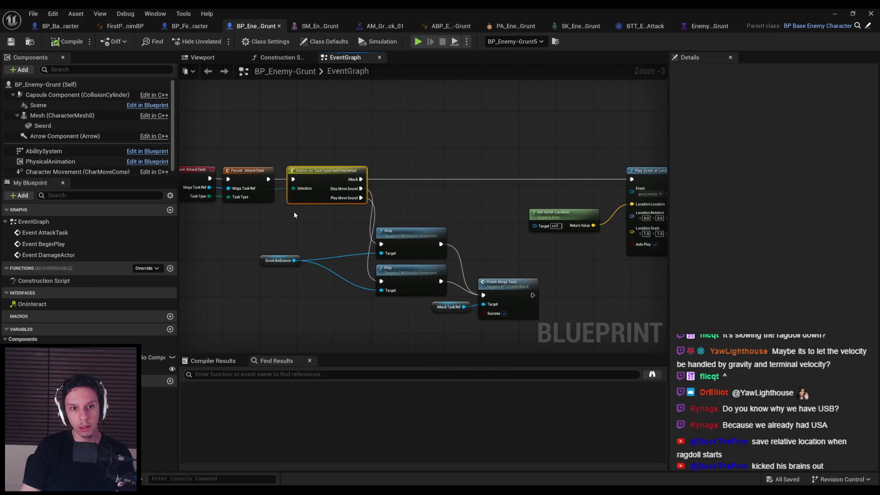
{"action": "key", "text": "Delete"}
{"action": "mouse_move", "coordinate": [319, 176]}
{"action": "left_mouse_down"}
{"action": "mouse_move", "coordinate": [432, 240]}
{"action": "mouse_move", "coordinate": [438, 177]}
{"action": "left_mouse_up"}
{"action": "left_click_drag", "start_coordinate": [472, 280], "coordinate": [453, 228]}
{"action": "mouse_move", "coordinate": [330, 256]}
{"action": "left_mouse_down"}
{"action": "mouse_move", "coordinate": [360, 197]}
{"action": "mouse_move", "coordinate": [366, 200]}
{"action": "left_mouse_up"}
{"action": "left_click_drag", "start_coordinate": [399, 267], "coordinate": [311, 230]}
{"action": "left_click", "coordinate": [408, 245]}
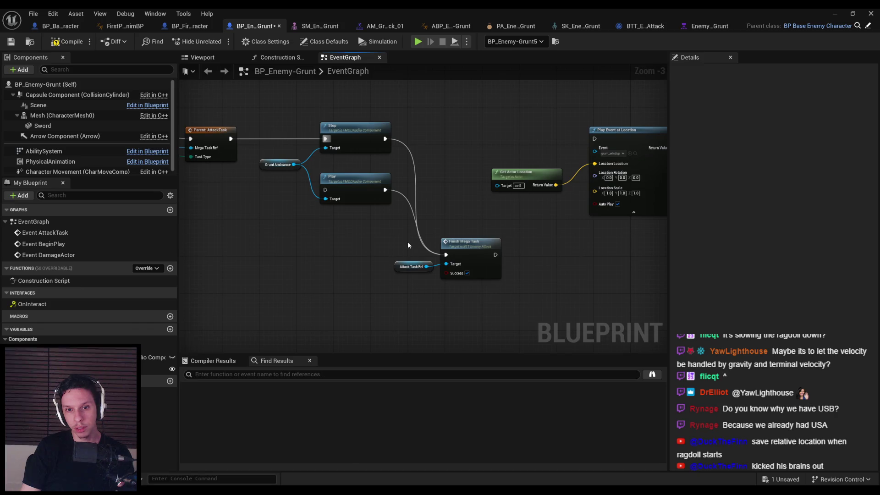
- Remove the old Attack Task Ref, Finish Mega Task and Play nodes; wire Stop into Play Event at Location
{"action": "left_click_drag", "start_coordinate": [422, 265], "coordinate": [459, 297]}
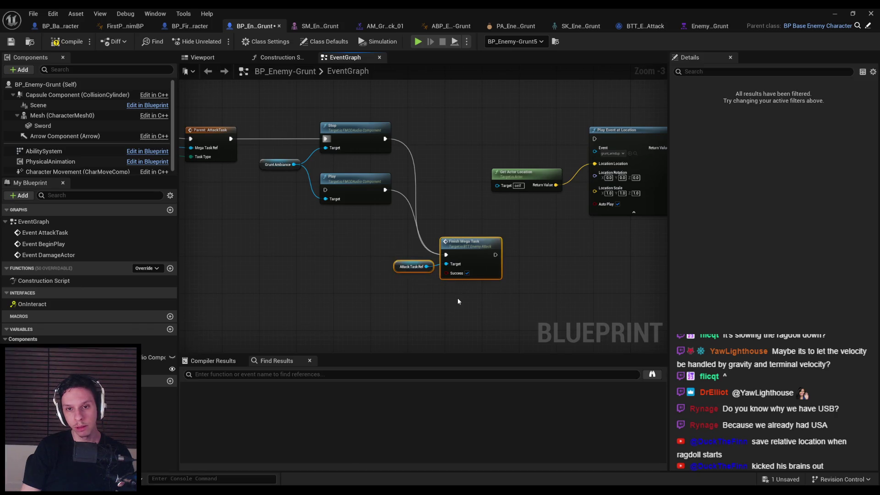
{"action": "key", "text": "Delete"}
{"action": "left_click_drag", "start_coordinate": [401, 247], "coordinate": [318, 171]}
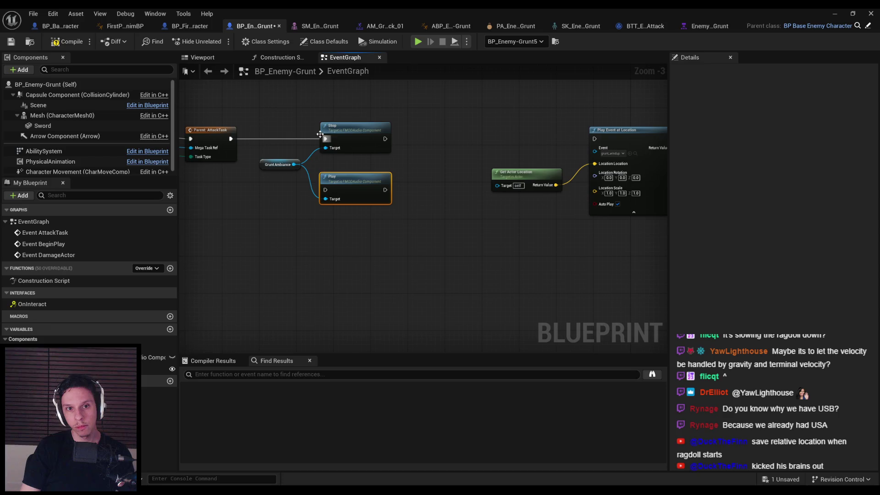
{"action": "key", "text": "Delete"}
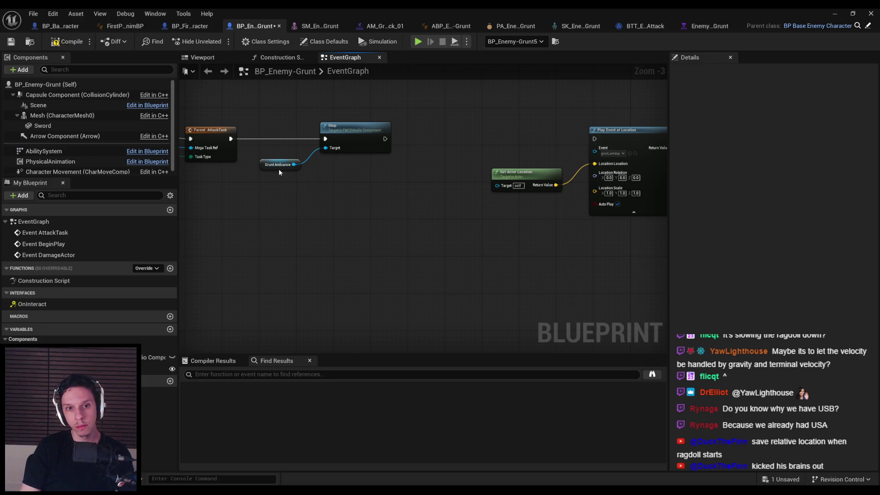
{"action": "key", "text": "ctrl+z"}
{"action": "left_click", "coordinate": [356, 192]}
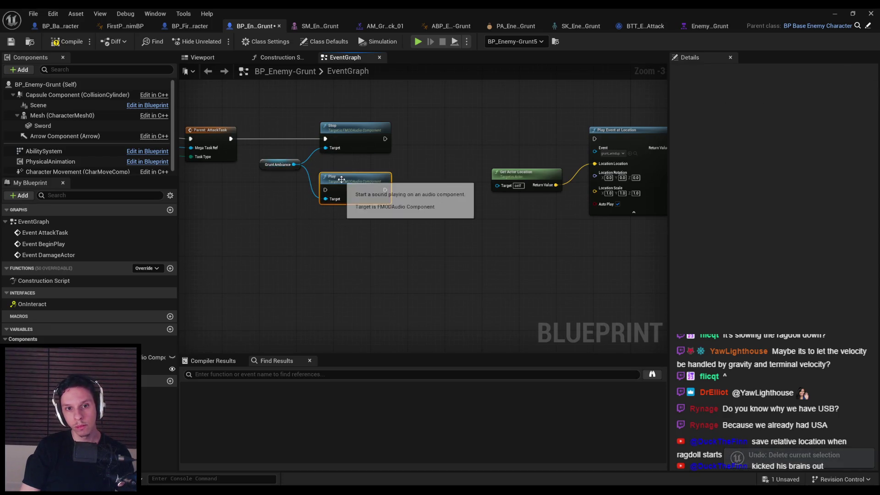
{"action": "key", "text": "Delete"}
{"action": "mouse_move", "coordinate": [385, 139]}
{"action": "left_mouse_down"}
{"action": "mouse_move", "coordinate": [597, 147]}
{"action": "mouse_move", "coordinate": [595, 139]}
{"action": "left_mouse_up"}
- Paste a Play node with Grunt Ambiance and connect it before Finish Mega Task
{"action": "scroll", "coordinate": [503, 220], "scroll_direction": "down", "scroll_amount": 1}
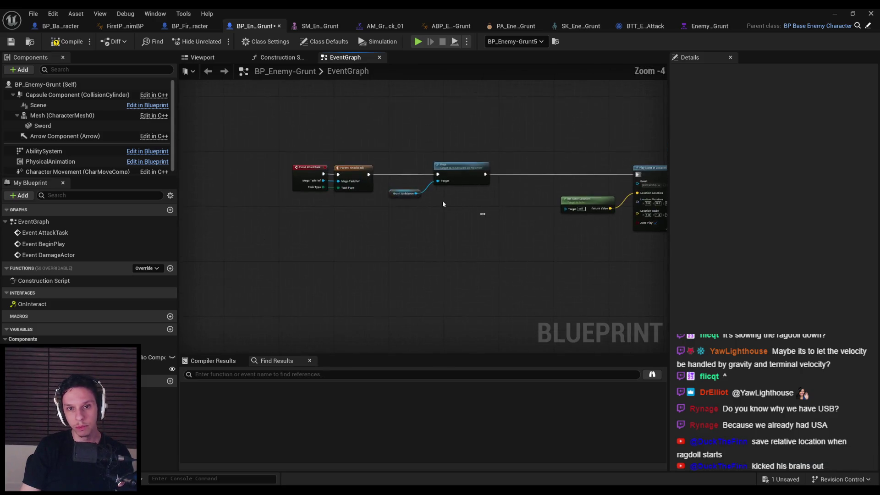
{"action": "left_click_drag", "start_coordinate": [342, 190], "coordinate": [442, 190]}
{"action": "scroll", "coordinate": [442, 190], "scroll_direction": "up", "scroll_amount": 1}
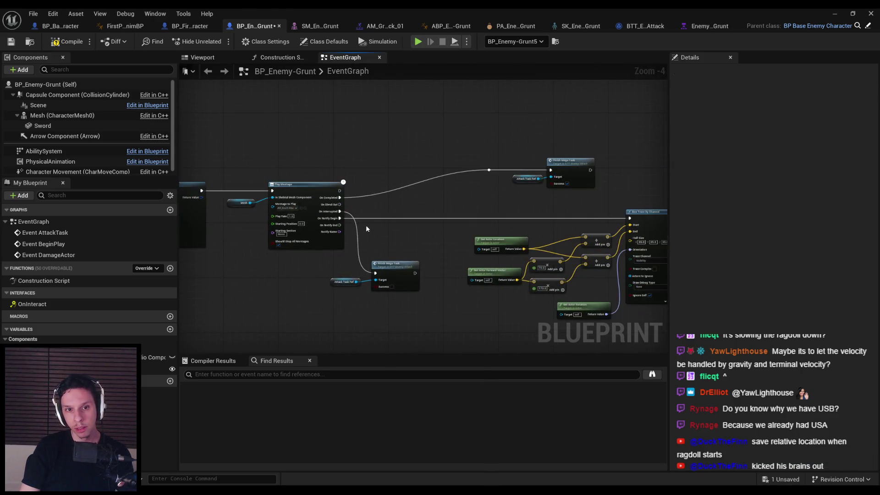
{"action": "scroll", "coordinate": [358, 247], "scroll_direction": "up", "scroll_amount": 1}
{"action": "mouse_move", "coordinate": [368, 242]}
{"action": "left_mouse_down"}
{"action": "mouse_move", "coordinate": [279, 213]}
{"action": "mouse_move", "coordinate": [347, 288]}
{"action": "mouse_move", "coordinate": [288, 278]}
{"action": "mouse_move", "coordinate": [409, 275]}
{"action": "left_mouse_up"}
{"action": "key", "text": "ctrl+v"}
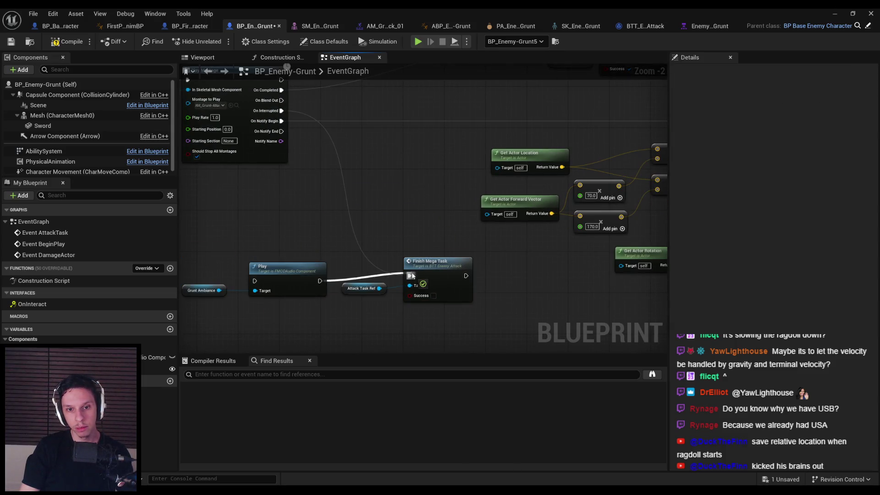
{"action": "mouse_move", "coordinate": [263, 285]}
{"action": "left_mouse_down"}
{"action": "mouse_move", "coordinate": [291, 125]}
{"action": "mouse_move", "coordinate": [281, 111]}
{"action": "left_mouse_up"}
- Insert another Play + Grunt Ambiance on the montage completion path before Finish Mega Task, then compile
{"action": "scroll", "coordinate": [443, 118], "scroll_direction": "down", "scroll_amount": 1}
{"action": "mouse_move", "coordinate": [468, 134]}
{"action": "left_mouse_down"}
{"action": "mouse_move", "coordinate": [541, 78]}
{"action": "mouse_move", "coordinate": [417, 173]}
{"action": "mouse_move", "coordinate": [261, 165]}
{"action": "left_mouse_up"}
{"action": "key", "text": "ctrl+v"}
{"action": "left_click_drag", "start_coordinate": [351, 159], "coordinate": [259, 159]}
{"action": "left_click_drag", "start_coordinate": [412, 160], "coordinate": [491, 159]}
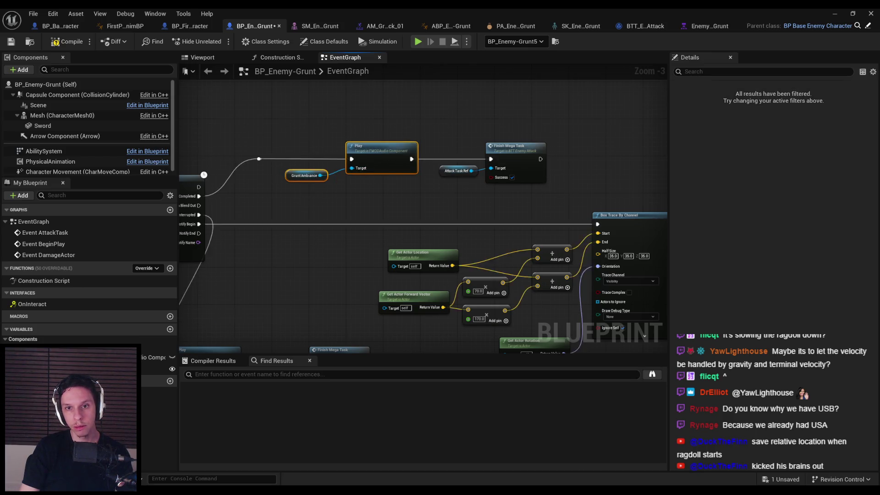
{"action": "scroll", "coordinate": [614, 138], "scroll_direction": "down", "scroll_amount": 2}
{"action": "left_click", "coordinate": [67, 42]}
{"action": "left_click", "coordinate": [835, 14]}
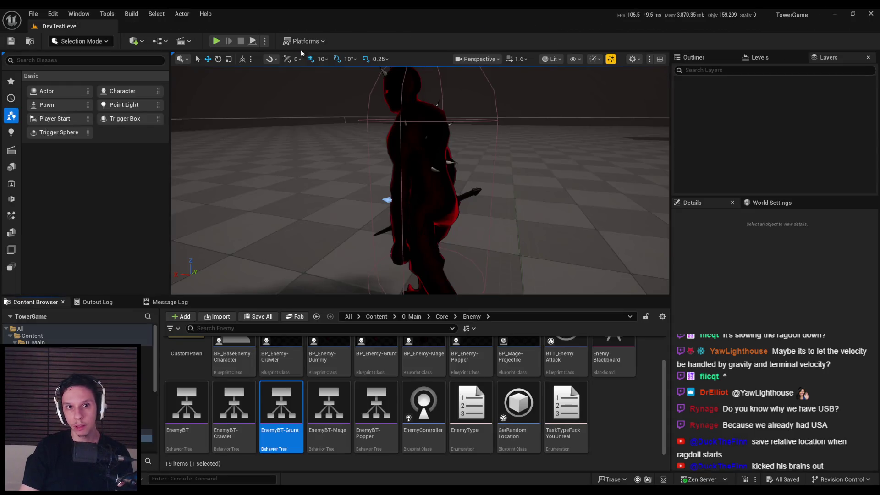
- Playtest fullscreen, striking the grunt with the sword until it ragdolls, then stop the session
{"action": "left_click", "coordinate": [216, 42]}
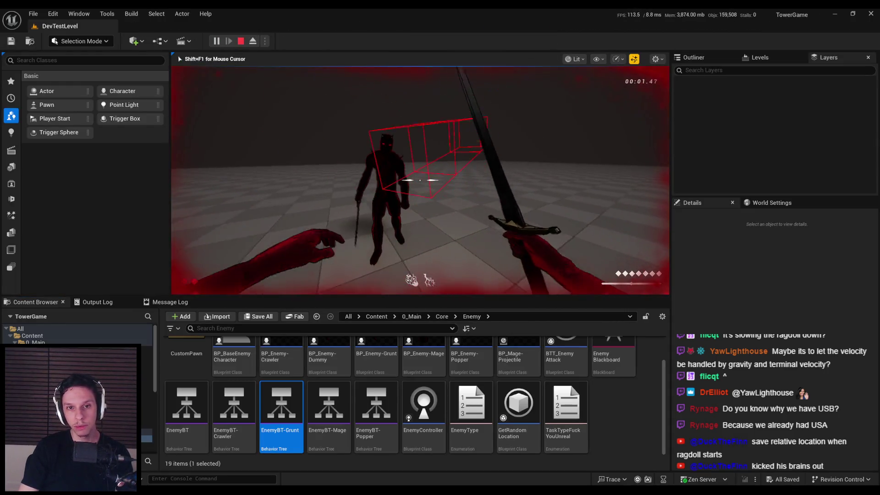
{"action": "left_click", "coordinate": [420, 180]}
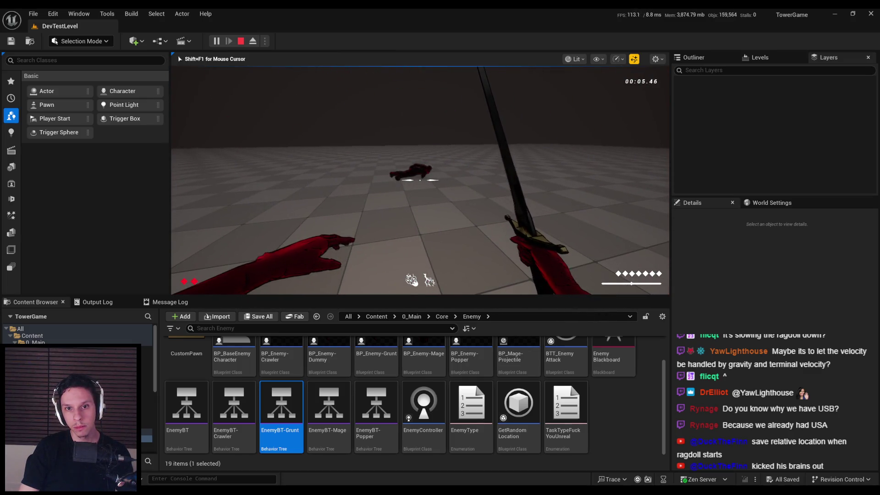
{"action": "left_click", "coordinate": [420, 180]}
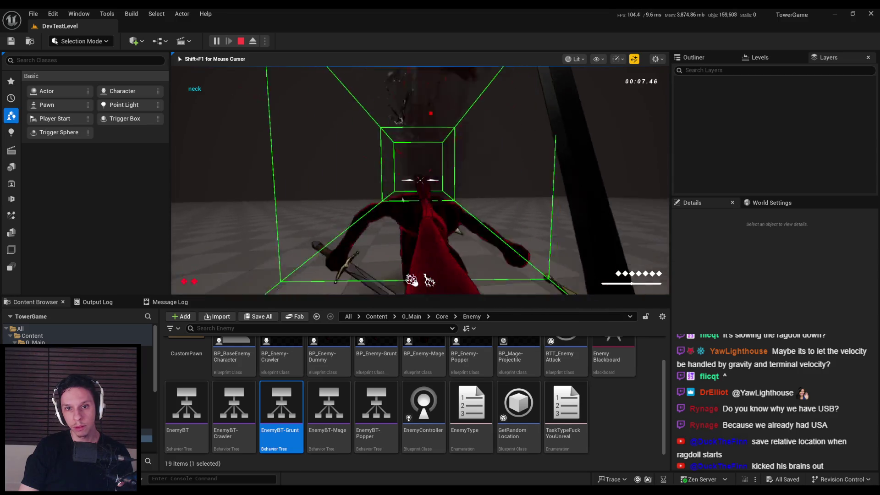
{"action": "key", "text": "F11"}
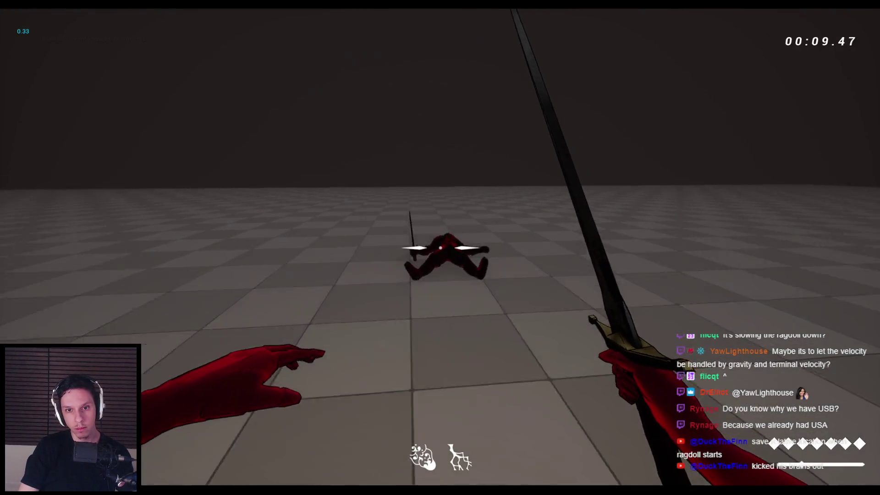
{"action": "left_click", "coordinate": [440, 247]}
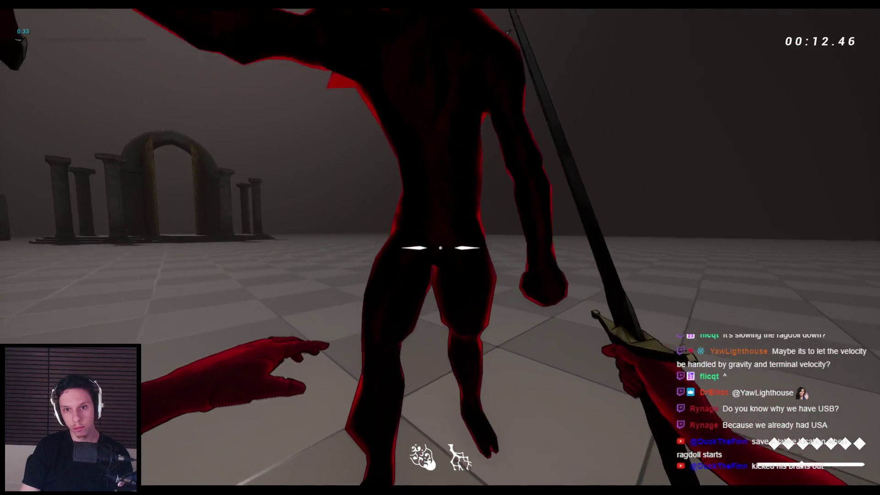
{"action": "left_click", "coordinate": [440, 248]}
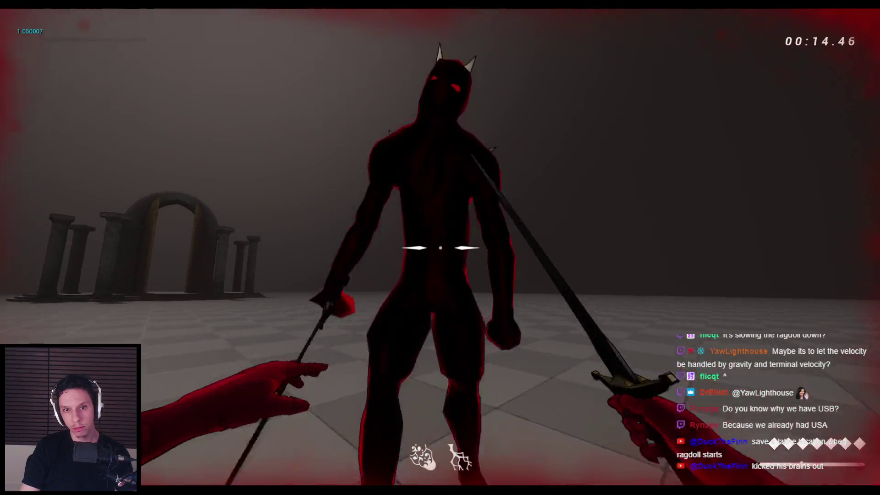
{"action": "left_click", "coordinate": [440, 247]}
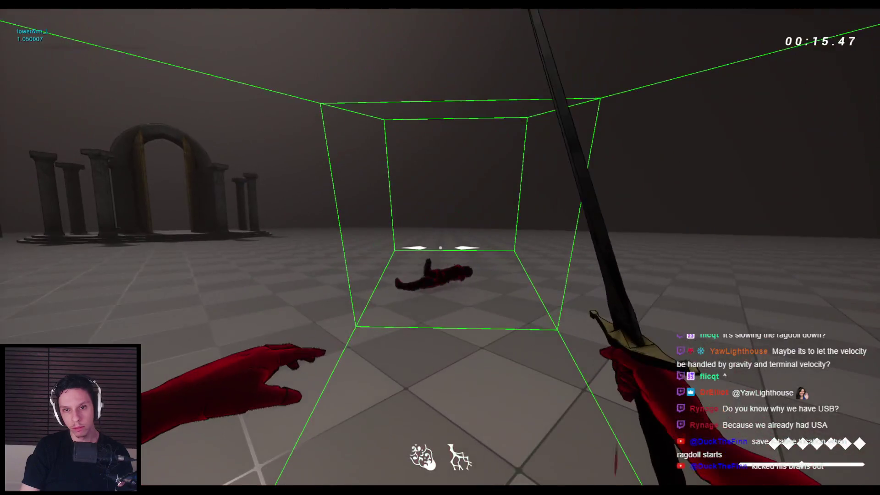
{"action": "key", "text": "Escape"}
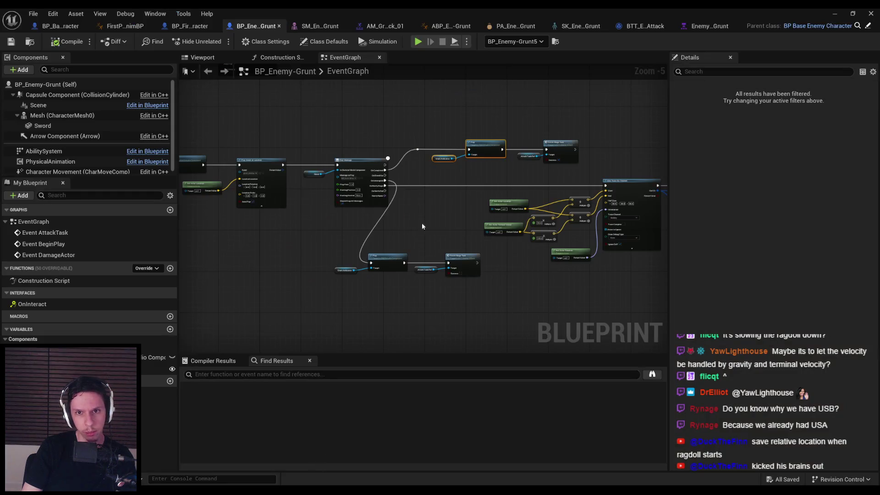
- Look over the Play Event at Location node with the grunt_windup sound, then return to EnemyBT-Grunt
{"action": "scroll", "coordinate": [457, 170], "scroll_direction": "up", "scroll_amount": 2}
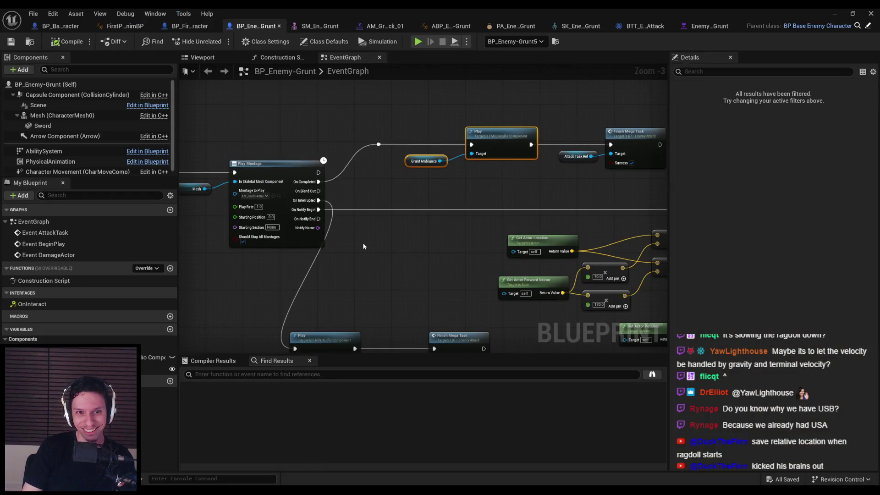
{"action": "mouse_move", "coordinate": [363, 246]}
{"action": "left_mouse_down"}
{"action": "mouse_move", "coordinate": [377, 191]}
{"action": "mouse_move", "coordinate": [364, 226]}
{"action": "mouse_move", "coordinate": [256, 252]}
{"action": "mouse_move", "coordinate": [190, 258]}
{"action": "mouse_move", "coordinate": [180, 249]}
{"action": "mouse_move", "coordinate": [407, 249]}
{"action": "left_mouse_up"}
{"action": "scroll", "coordinate": [190, 258], "scroll_direction": "down", "scroll_amount": 1}
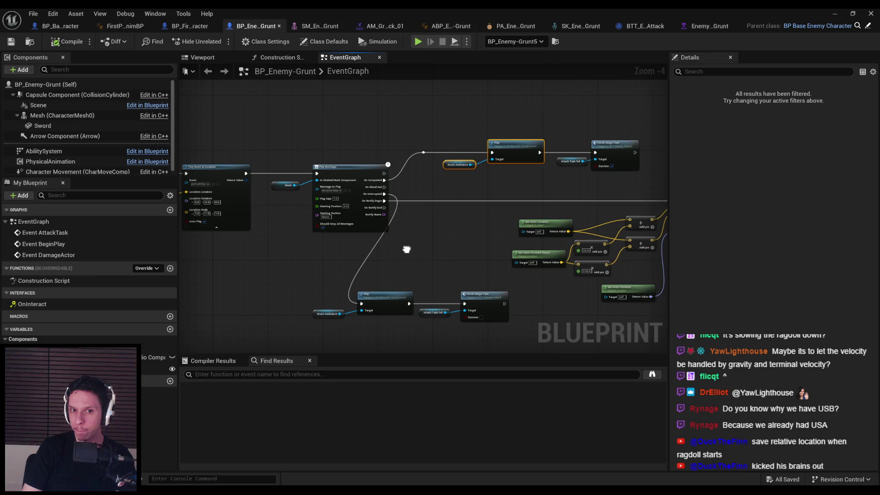
{"action": "mouse_move", "coordinate": [407, 249]}
{"action": "left_mouse_down"}
{"action": "mouse_move", "coordinate": [660, 248]}
{"action": "mouse_move", "coordinate": [431, 247]}
{"action": "left_mouse_up"}
{"action": "scroll", "coordinate": [546, 182], "scroll_direction": "up", "scroll_amount": 3}
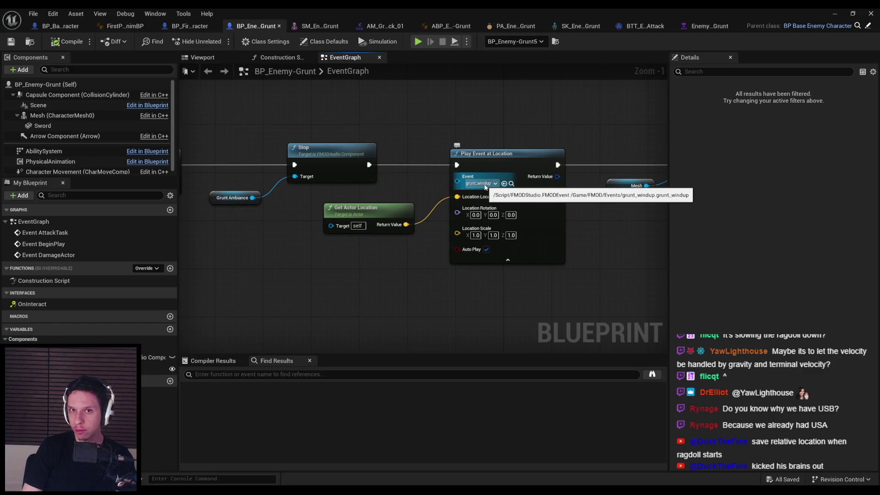
{"action": "left_click", "coordinate": [715, 27]}
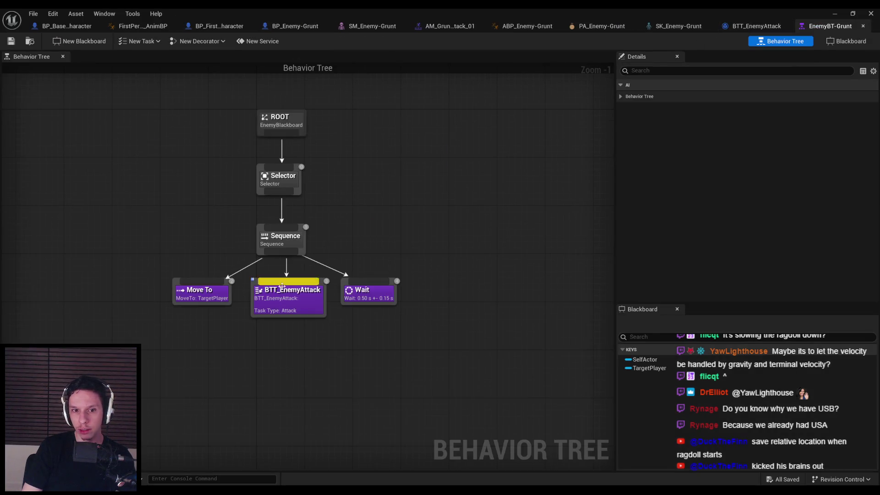
- Open the EnemyAttack task graph, then expand the Attack task's tick interval settings in the tree
{"action": "left_click", "coordinate": [277, 302]}
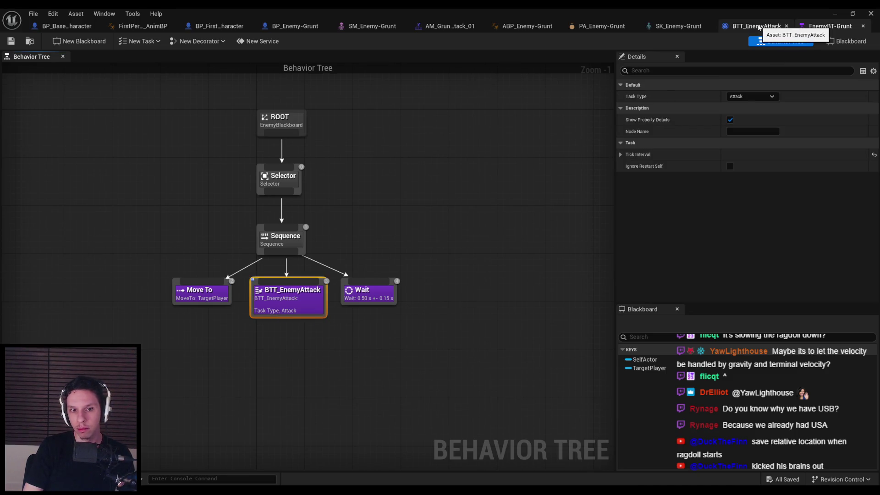
{"action": "double_click", "coordinate": [277, 301]}
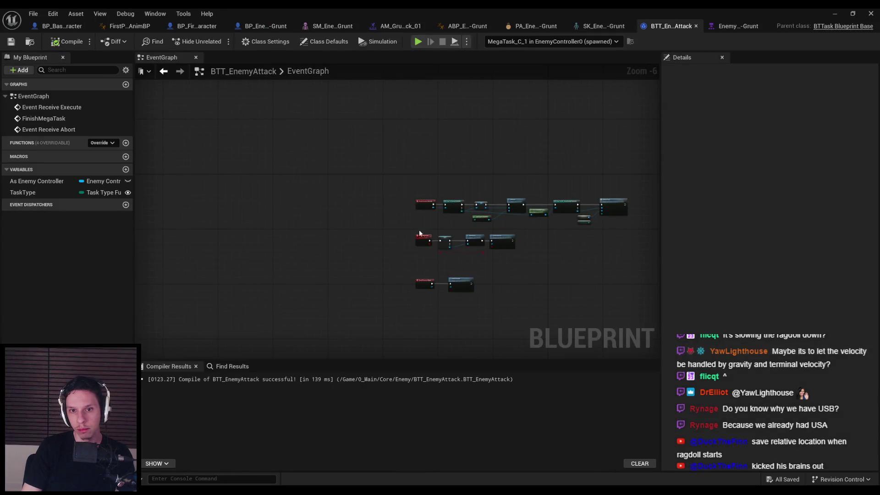
{"action": "left_click", "coordinate": [714, 27]}
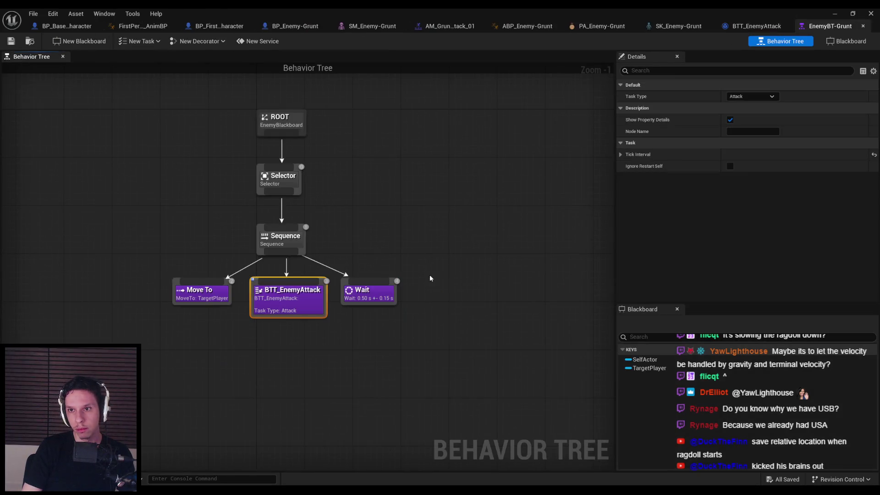
{"action": "left_click", "coordinate": [694, 155]}
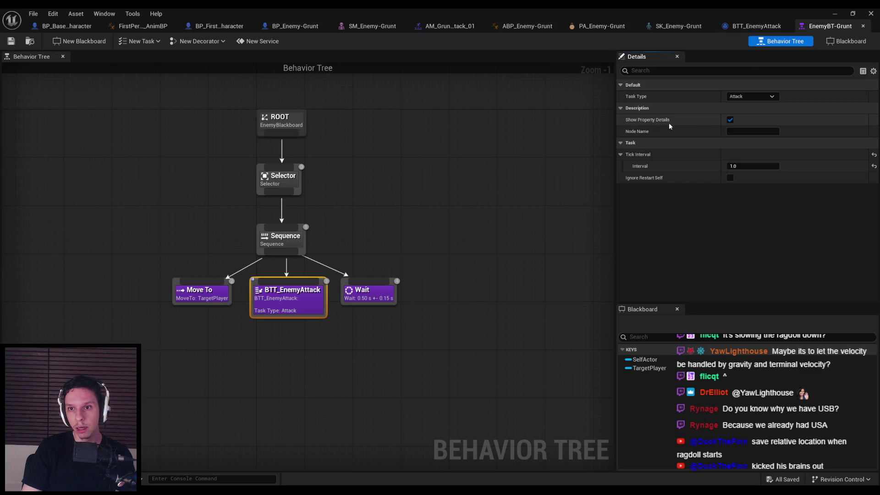
- Browse the Attack task's Add Decorator choices without adding any
{"action": "right_click", "coordinate": [275, 310]}
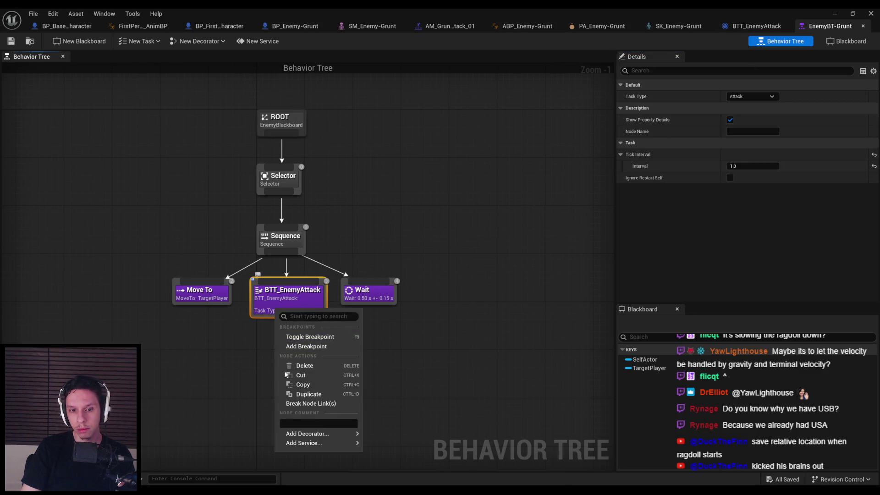
{"action": "mouse_move", "coordinate": [321, 434]}
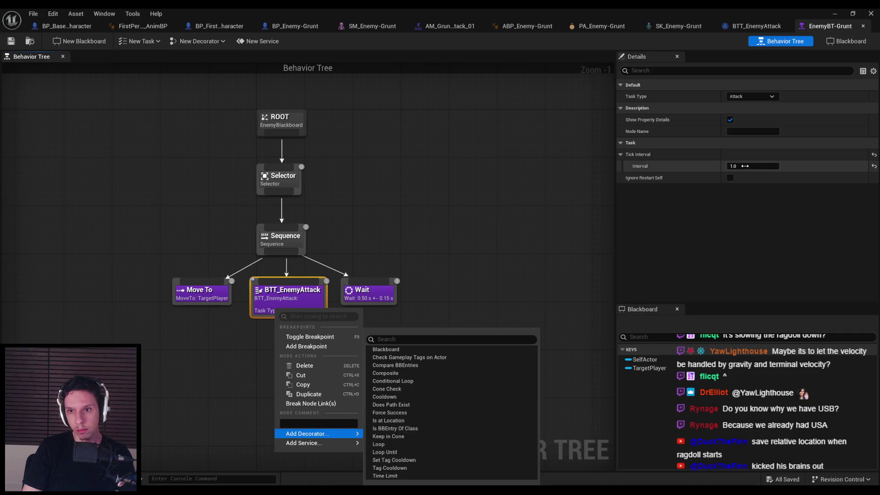
{"action": "left_click", "coordinate": [639, 167]}
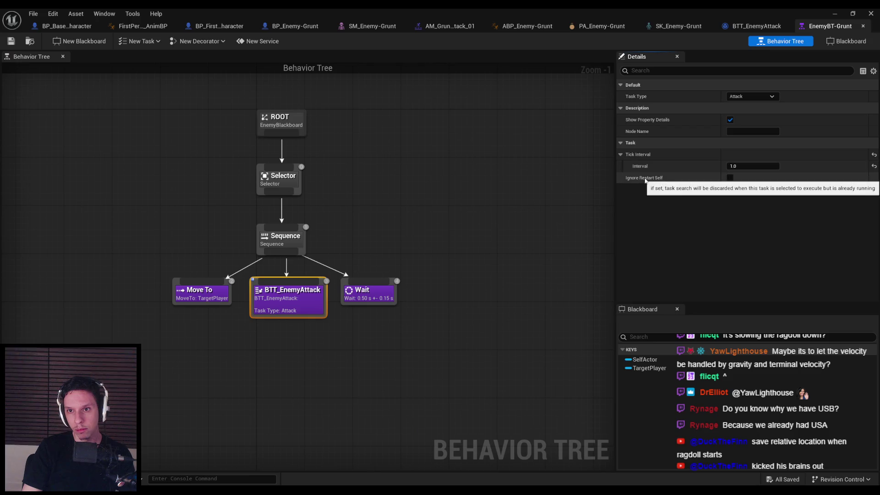
{"action": "right_click", "coordinate": [283, 311]}
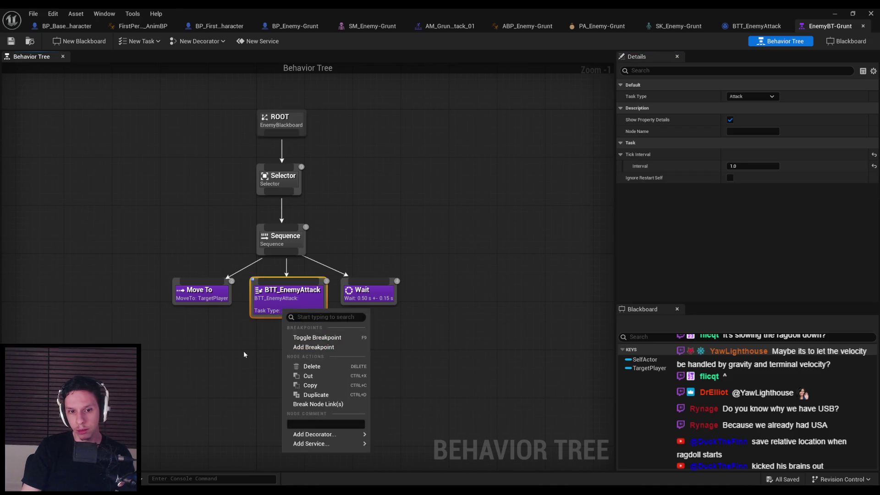
{"action": "mouse_move", "coordinate": [309, 438]}
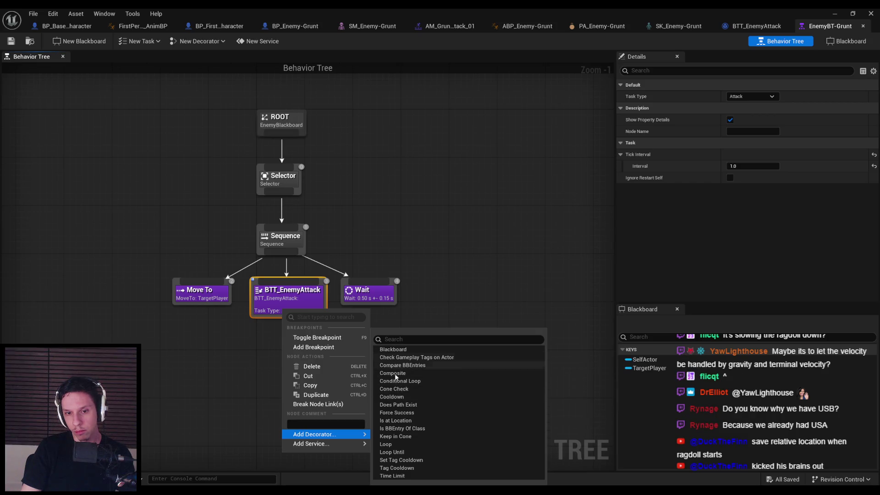
{"action": "left_click", "coordinate": [238, 330]}
- Recheck the EnemyAttack task graph and minimize the editor to show the level viewport
{"action": "double_click", "coordinate": [289, 296]}
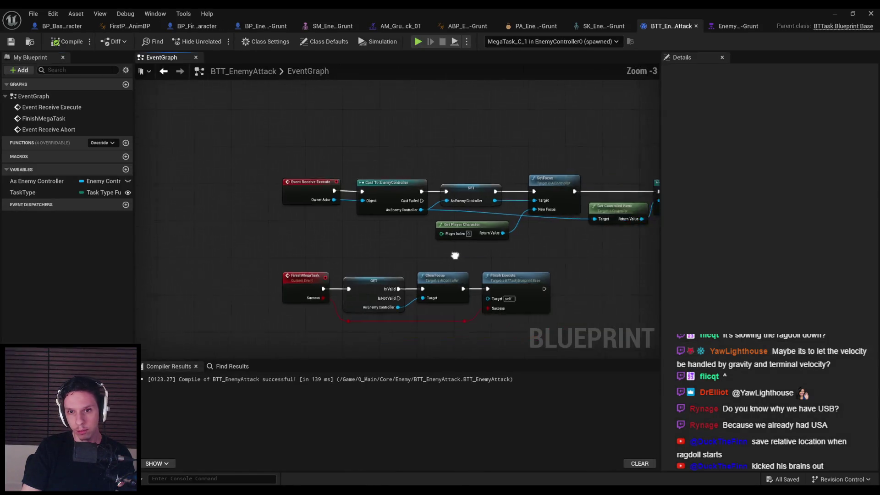
{"action": "scroll", "coordinate": [338, 242], "scroll_direction": "down", "scroll_amount": 1}
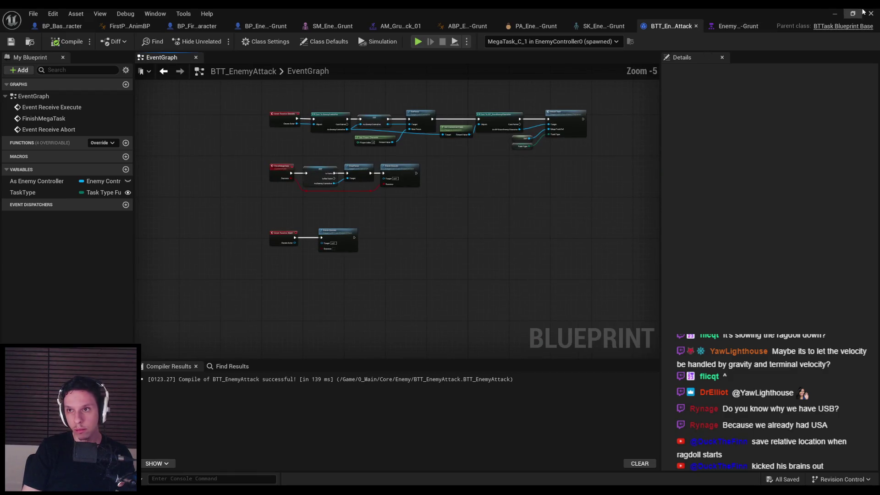
{"action": "left_click", "coordinate": [733, 26]}
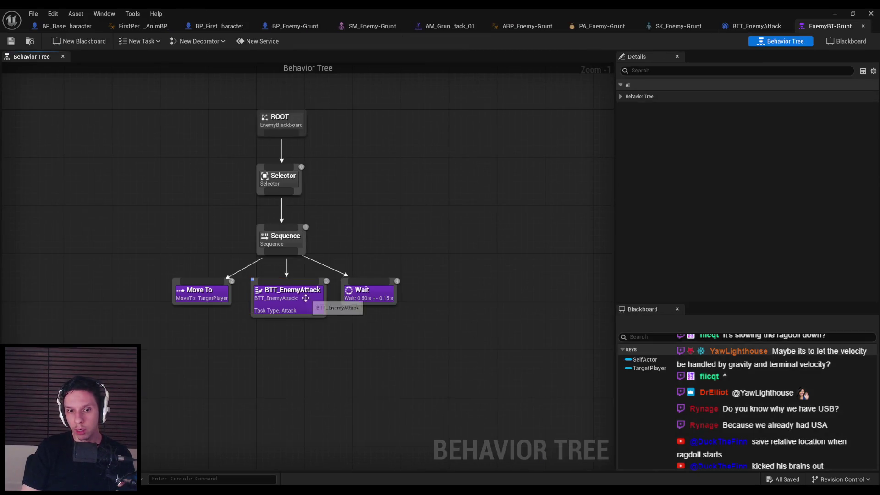
{"action": "double_click", "coordinate": [298, 305]}
{"action": "left_click", "coordinate": [833, 13]}
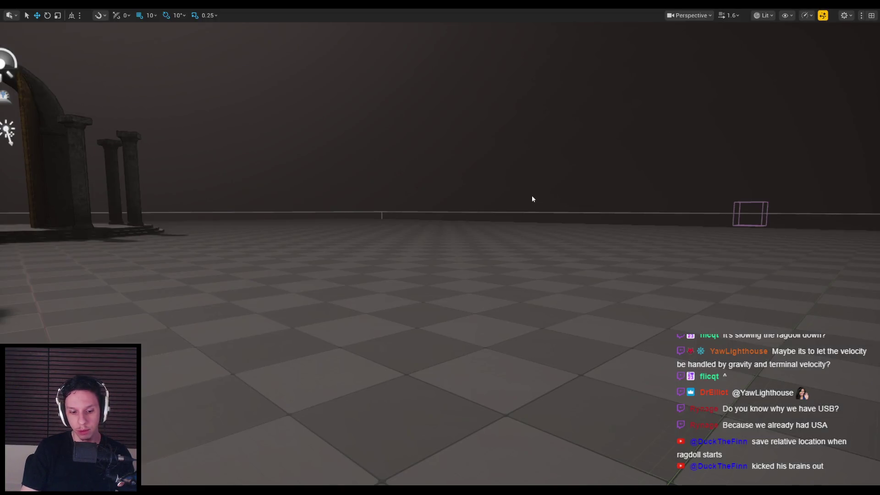
- Playtest, knocking the red enemy into a ragdoll with two sword swings, then stop playing
{"action": "left_click", "coordinate": [531, 196]}
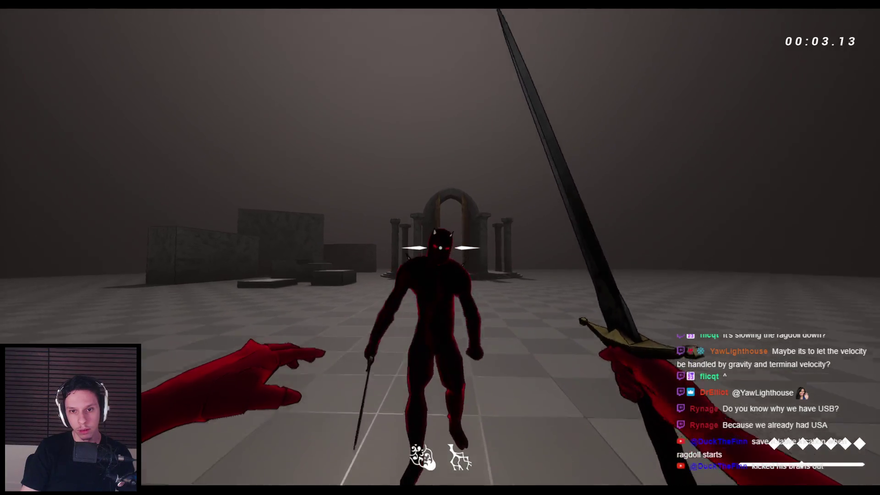
{"action": "left_click", "coordinate": [440, 248]}
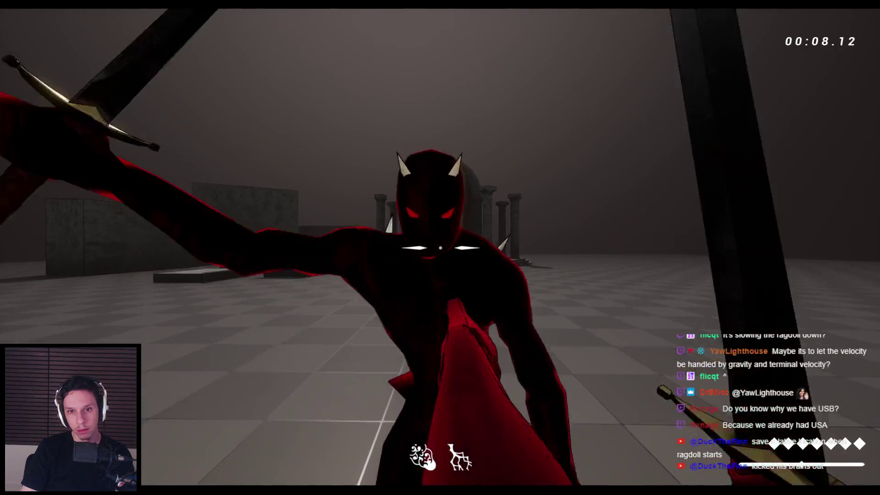
{"action": "left_click", "coordinate": [440, 248]}
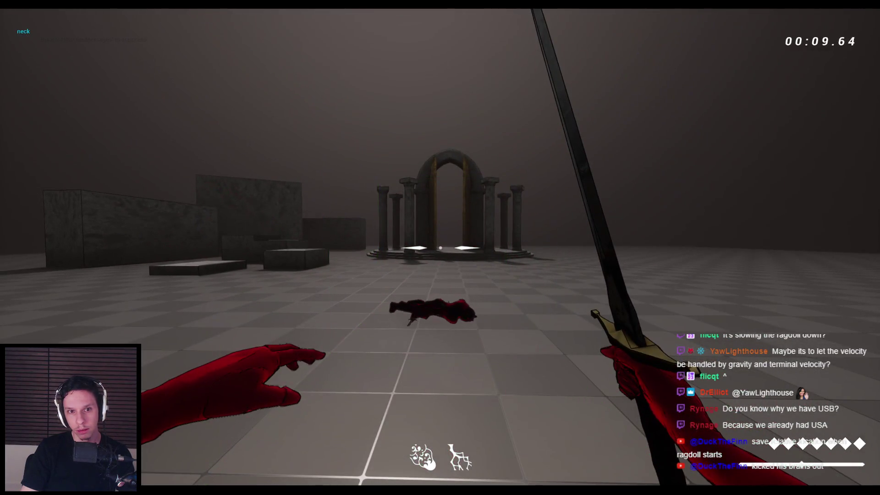
{"action": "key", "text": "Escape"}
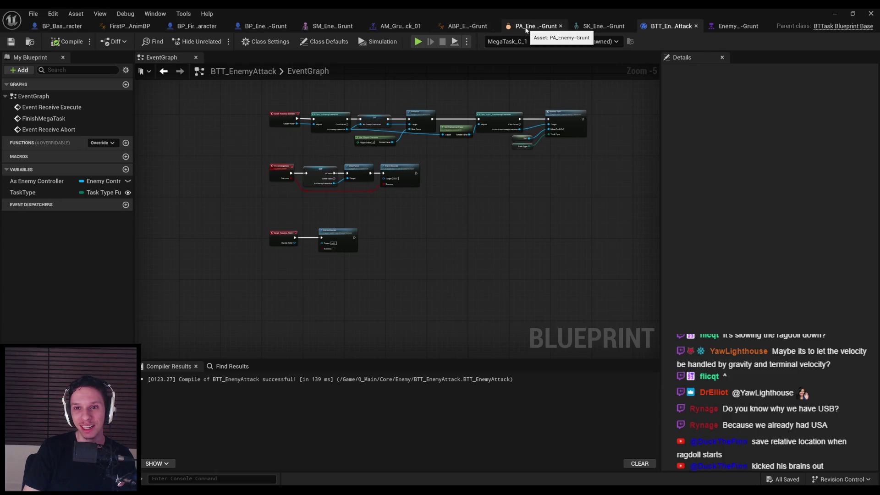
- Inspect the AttackTask event nodes in the enemy Grunt blueprint's event graph
{"action": "left_click", "coordinate": [193, 26]}
{"action": "left_click", "coordinate": [257, 26]}
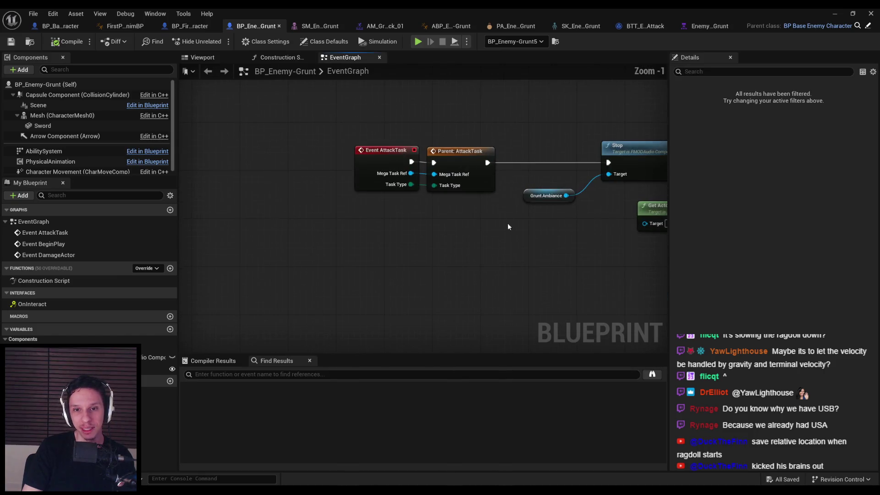
{"action": "mouse_move", "coordinate": [509, 221]}
{"action": "left_mouse_down"}
{"action": "mouse_move", "coordinate": [393, 244]}
{"action": "mouse_move", "coordinate": [312, 245]}
{"action": "left_mouse_up"}
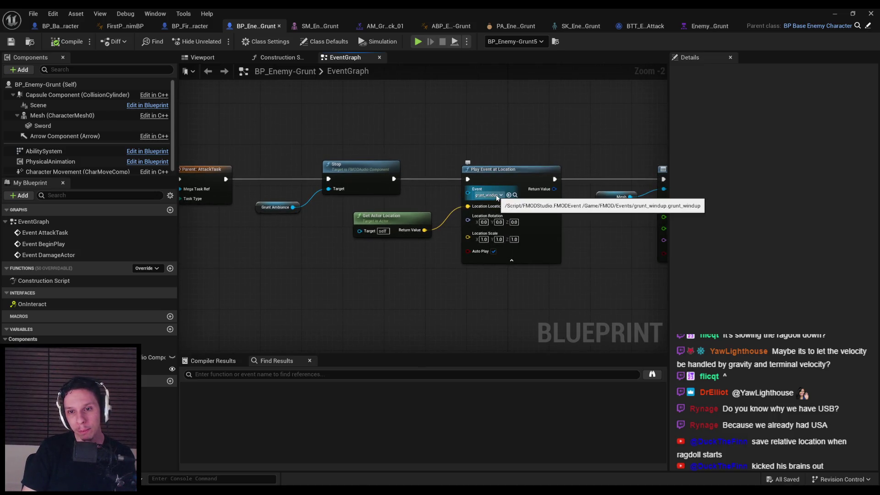
{"action": "mouse_move", "coordinate": [380, 258]}
{"action": "left_mouse_down"}
{"action": "mouse_move", "coordinate": [393, 277]}
{"action": "mouse_move", "coordinate": [381, 245]}
{"action": "mouse_move", "coordinate": [263, 160]}
{"action": "left_mouse_up"}
{"action": "left_click_drag", "start_coordinate": [364, 178], "coordinate": [359, 178]}
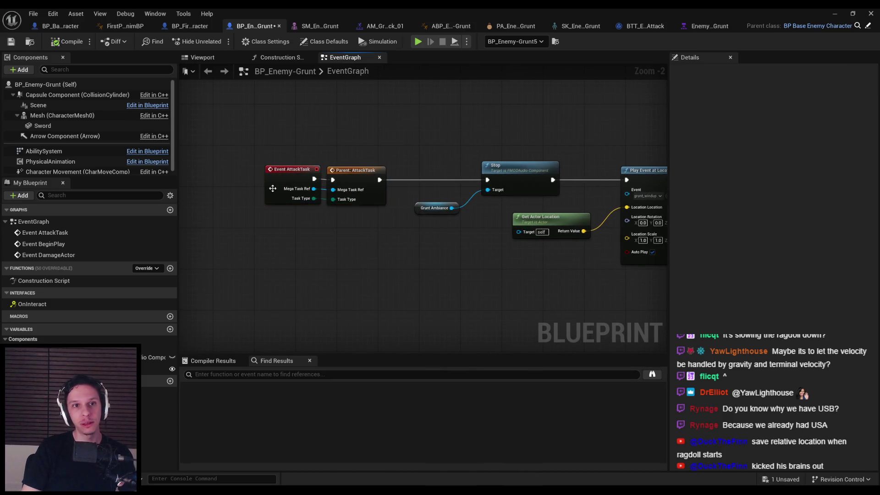
- In BP_BaseEnemyCharacter, locate the AttackTask event and shift Attack Task Ref and Finish Mega Task up
{"action": "left_click", "coordinate": [90, 28]}
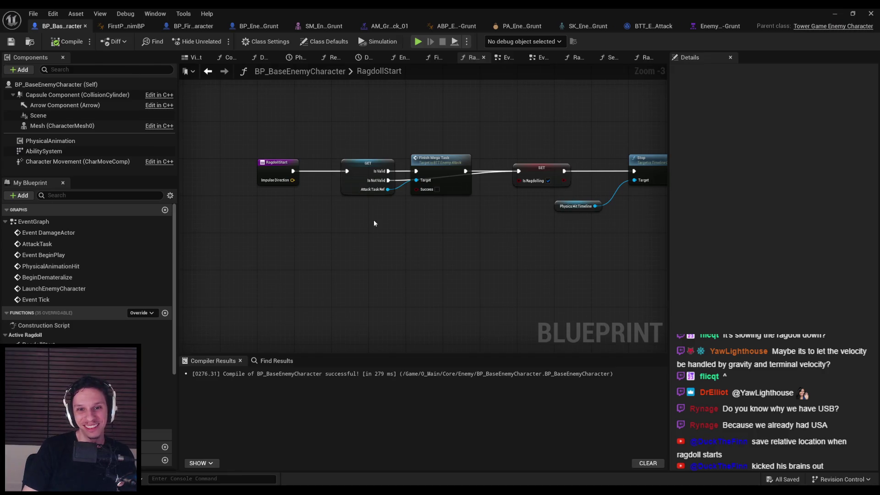
{"action": "key", "text": "alt+Left"}
{"action": "key", "text": "alt+Left"}
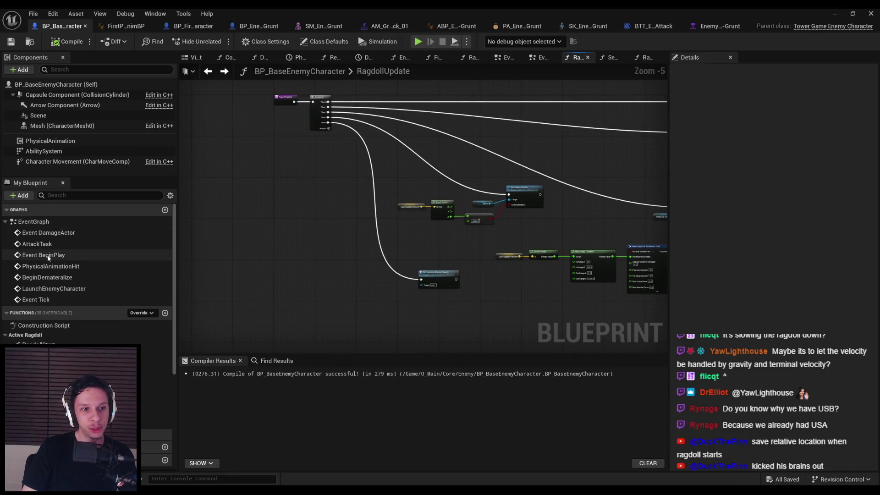
{"action": "double_click", "coordinate": [37, 244]}
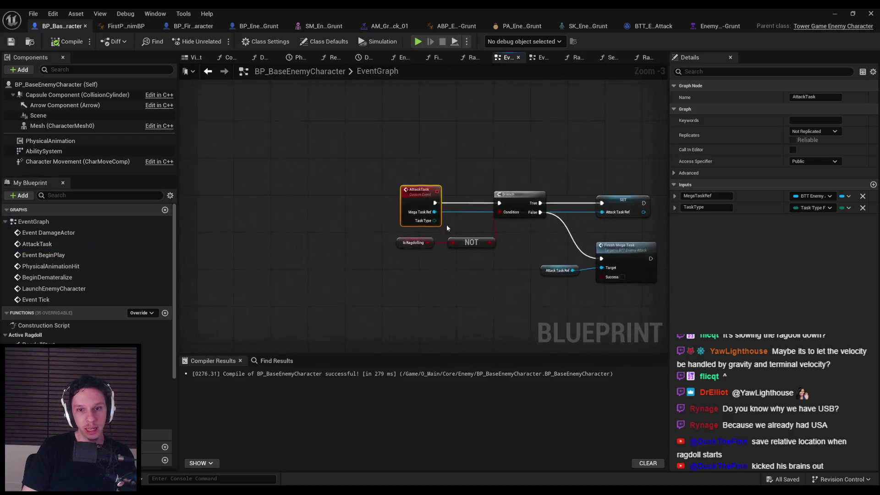
{"action": "left_click_drag", "start_coordinate": [383, 247], "coordinate": [522, 276]}
{"action": "left_click_drag", "start_coordinate": [518, 245], "coordinate": [518, 233]}
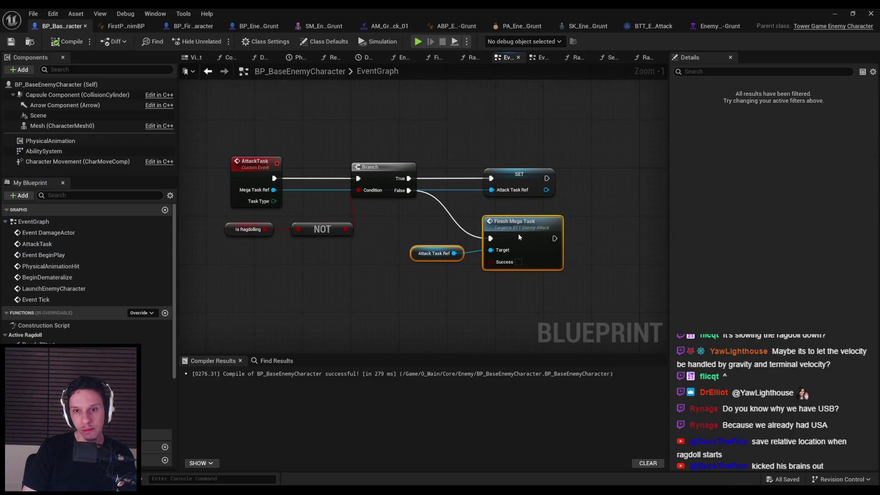
{"action": "left_click", "coordinate": [456, 274]}
{"action": "scroll", "coordinate": [436, 271], "scroll_direction": "up", "scroll_amount": 1}
- Convert Attack Task Ref to a validated get wired from the False branch into Finish Mega Task
{"action": "right_click", "coordinate": [414, 247]}
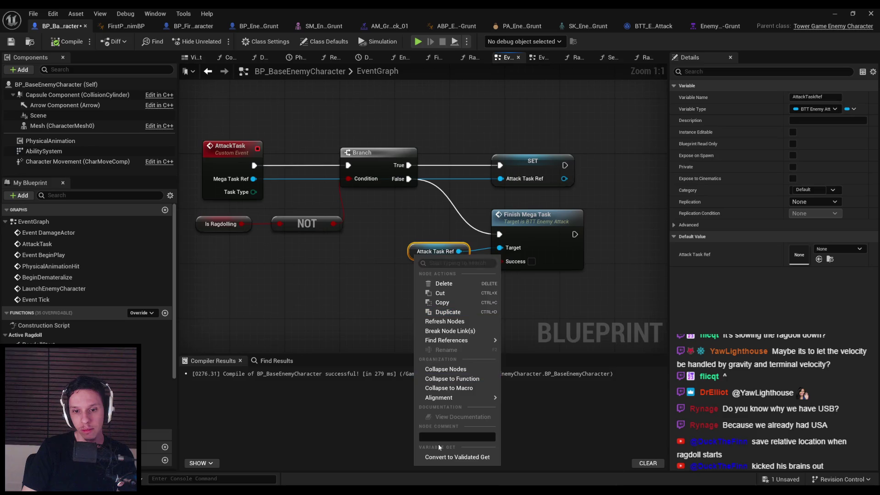
{"action": "left_click", "coordinate": [488, 254]}
{"action": "left_click_drag", "start_coordinate": [481, 262], "coordinate": [498, 235]}
{"action": "mouse_move", "coordinate": [433, 260]}
{"action": "left_mouse_down"}
{"action": "mouse_move", "coordinate": [427, 243]}
{"action": "mouse_move", "coordinate": [529, 230]}
{"action": "left_mouse_up"}
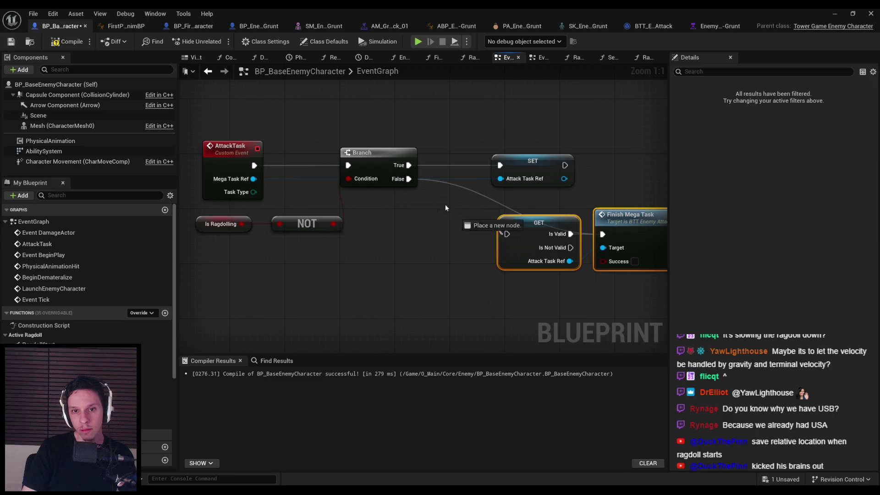
{"action": "left_click_drag", "start_coordinate": [406, 183], "coordinate": [405, 184]}
{"action": "left_click_drag", "start_coordinate": [570, 261], "coordinate": [603, 247]}
{"action": "left_click", "coordinate": [450, 271]}
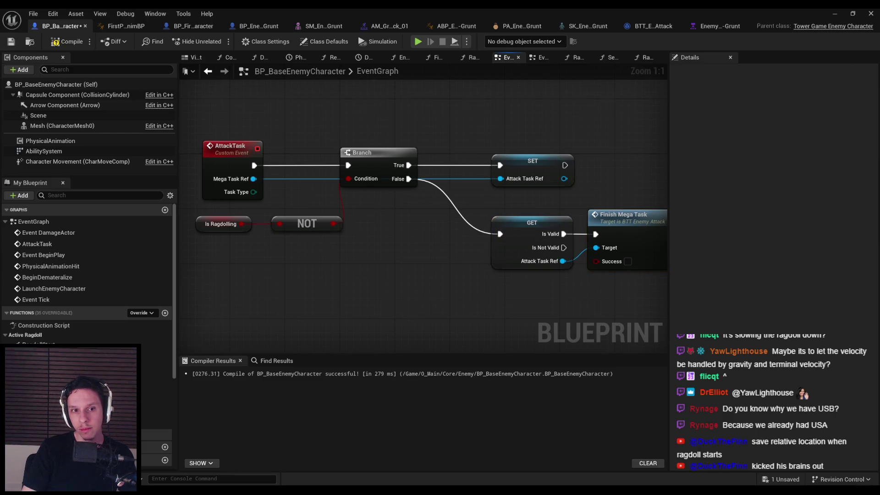
{"action": "scroll", "coordinate": [439, 256], "scroll_direction": "down", "scroll_amount": 1}
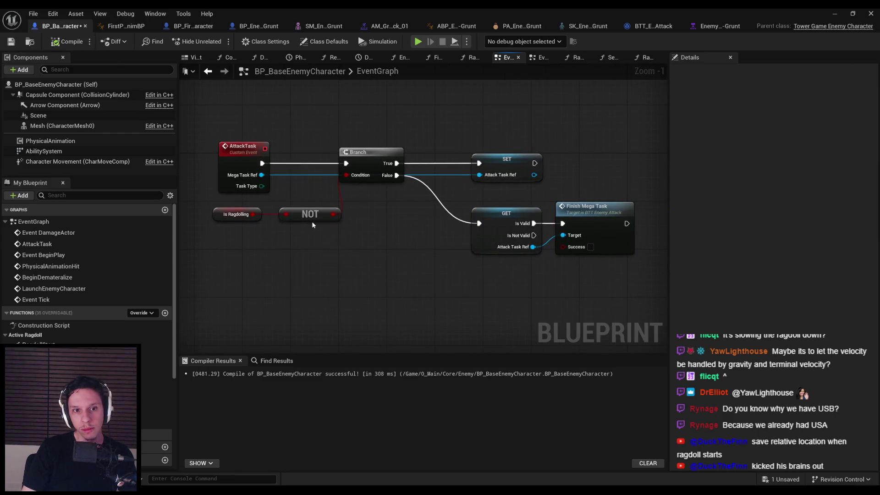
{"action": "left_click", "coordinate": [831, 15]}
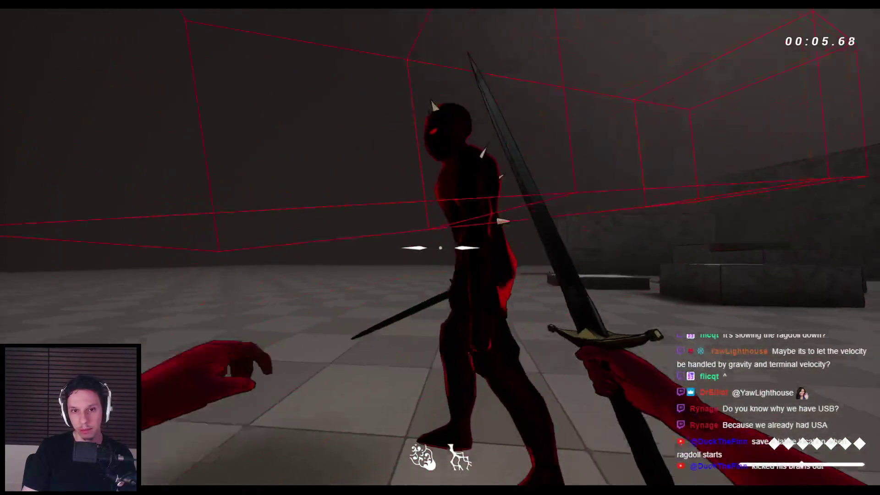
- Stop play, inspect EnemyAttack's FinishMegaTask event, and start a new play session
{"action": "key", "text": "Escape"}
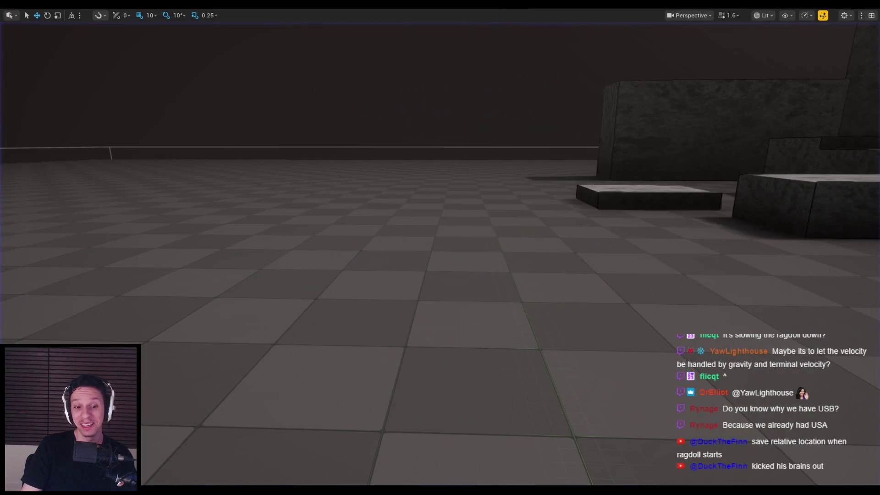
{"action": "double_click", "coordinate": [591, 207]}
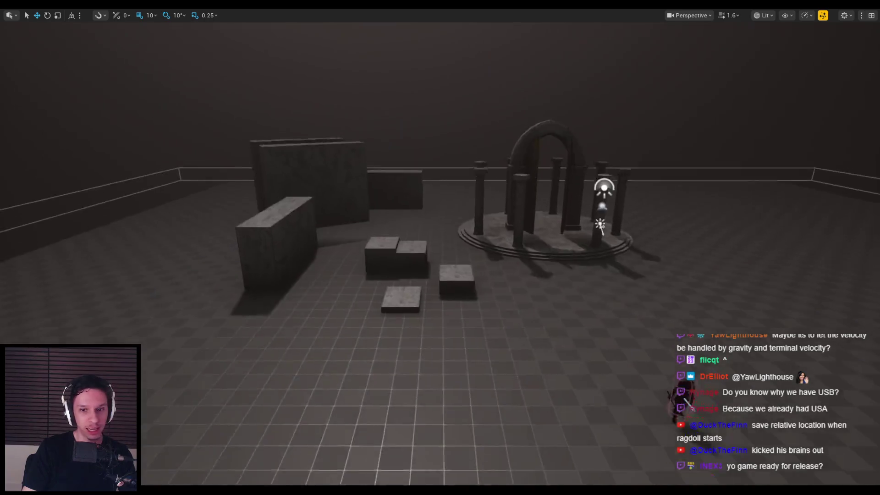
{"action": "key", "text": "alt+p"}
{"action": "key", "text": "super"}
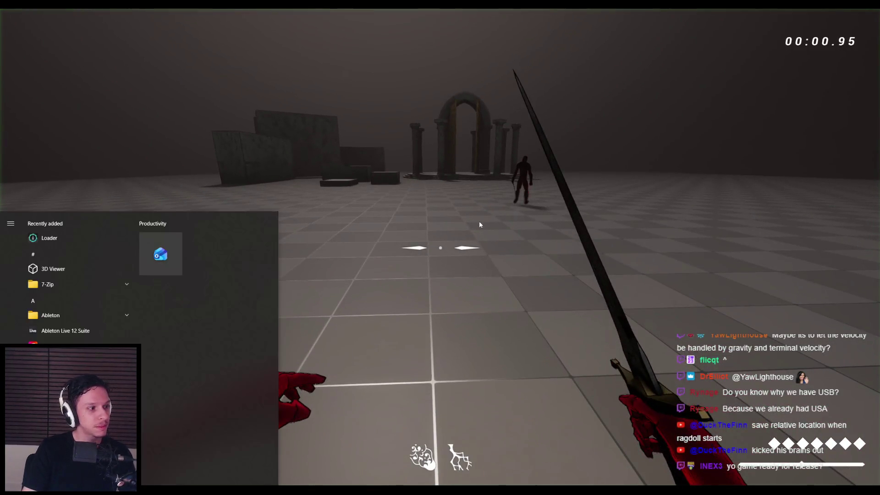
{"action": "key", "text": "super"}
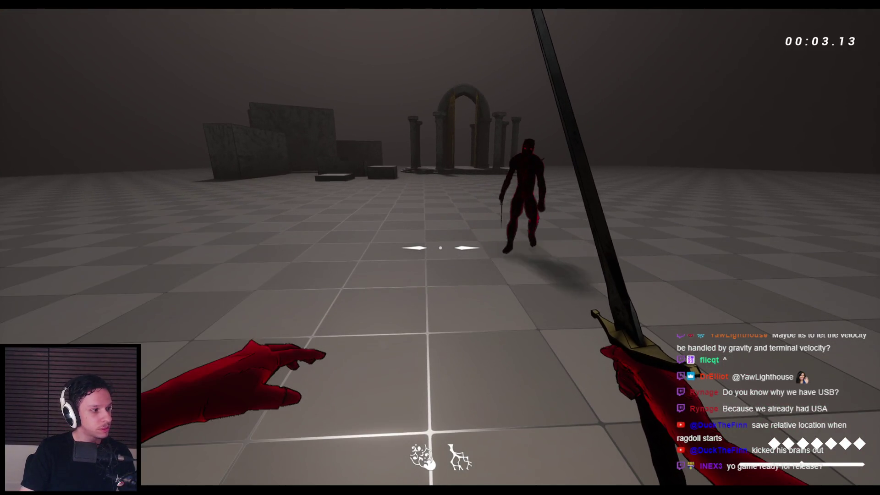
- Kick the charging demon into ragdoll twice, stop play, and open the EnemyBT-Grunt behavior tree
{"action": "key", "text": "f"}
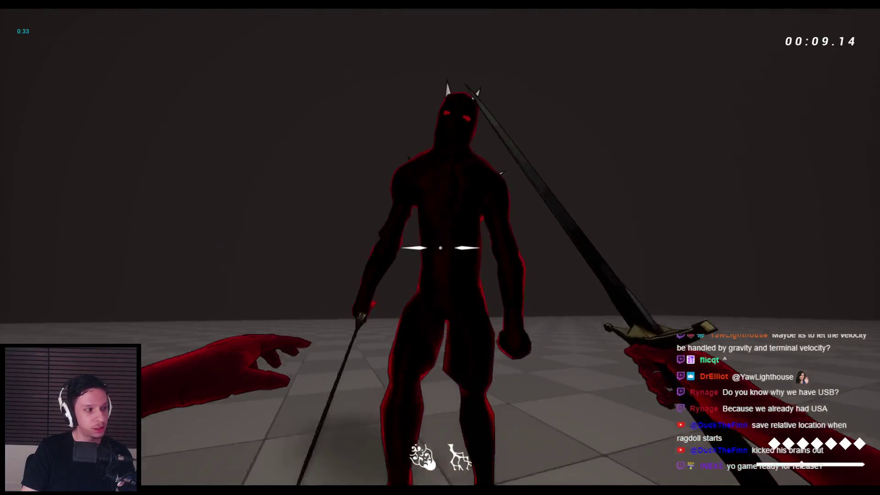
{"action": "key", "text": "f"}
{"action": "key", "text": "Escape"}
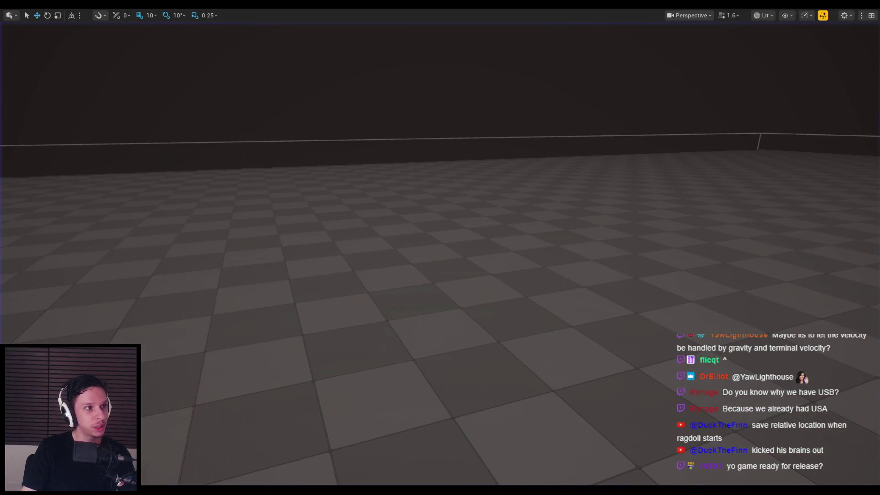
{"action": "double_click", "coordinate": [446, 148]}
{"action": "right_click", "coordinate": [279, 238]}
{"action": "mouse_move", "coordinate": [312, 364]}
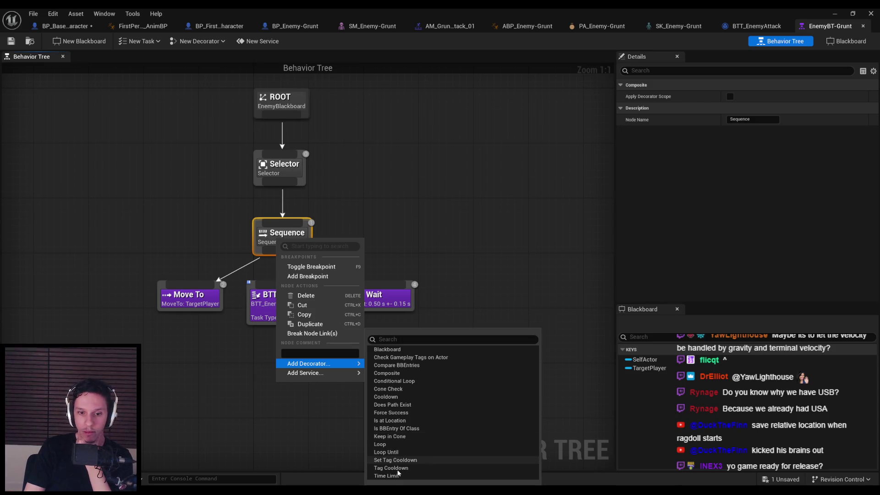
- Add a Blackboard Based Condition decorator to the Sequence and tidy its child tasks below it
{"action": "mouse_move", "coordinate": [329, 377]}
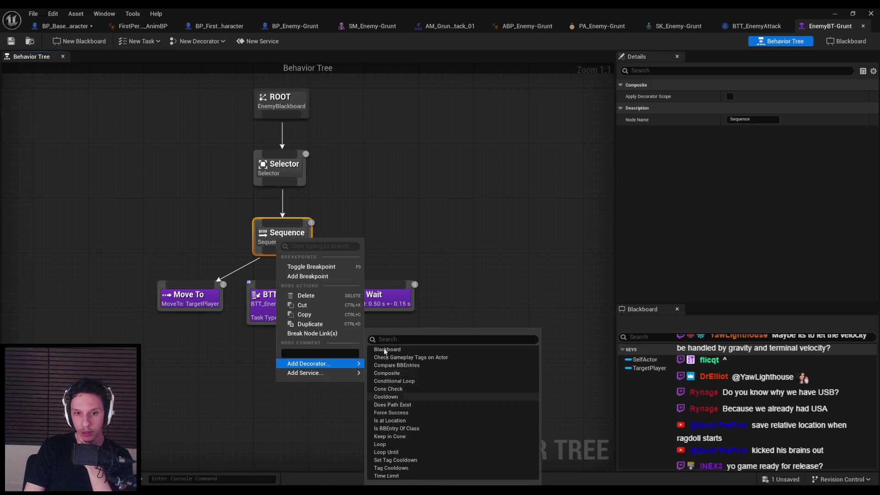
{"action": "left_click", "coordinate": [386, 350]}
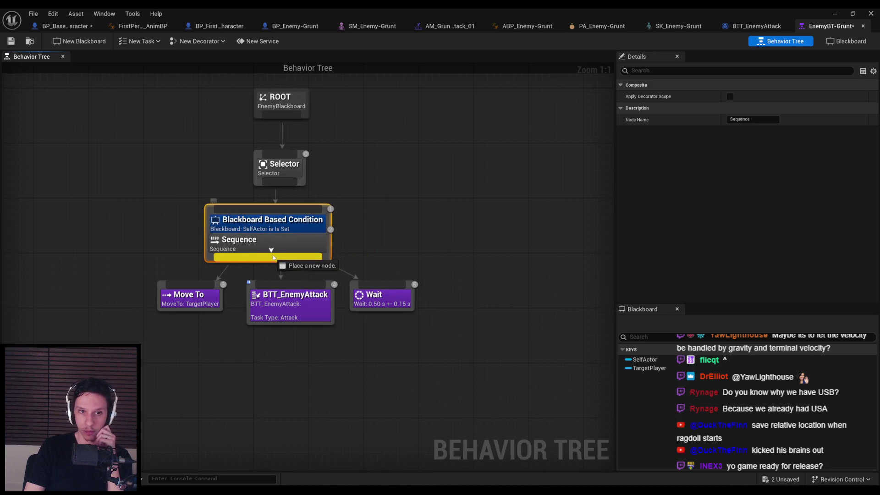
{"action": "left_click_drag", "start_coordinate": [251, 246], "coordinate": [258, 260]}
{"action": "left_click", "coordinate": [370, 346]}
{"action": "left_click_drag", "start_coordinate": [371, 346], "coordinate": [142, 286]}
{"action": "left_click_drag", "start_coordinate": [275, 308], "coordinate": [275, 314]}
{"action": "left_click", "coordinate": [268, 245]}
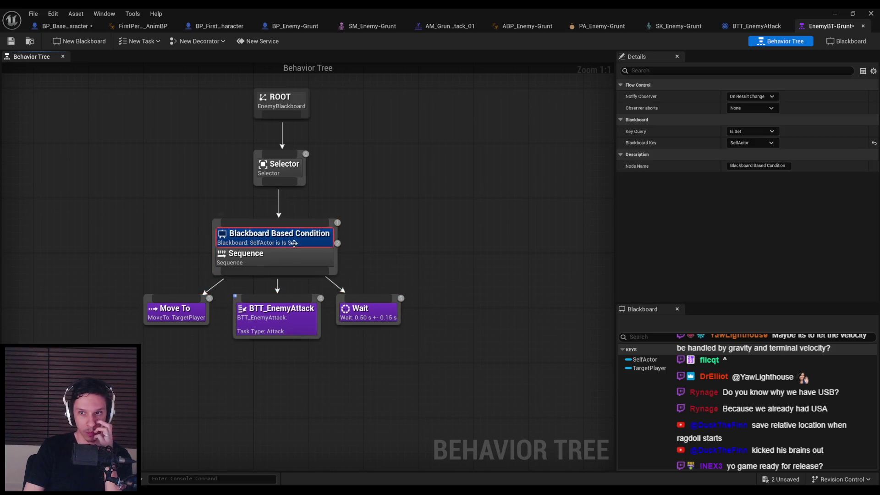
- Add a Bool blackboard key named IsRagdolling
{"action": "left_click", "coordinate": [841, 45]}
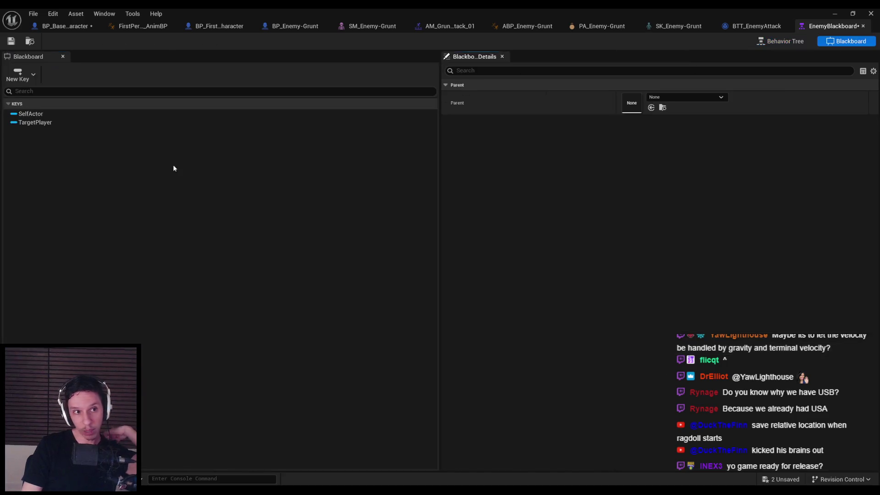
{"action": "left_click", "coordinate": [10, 79]}
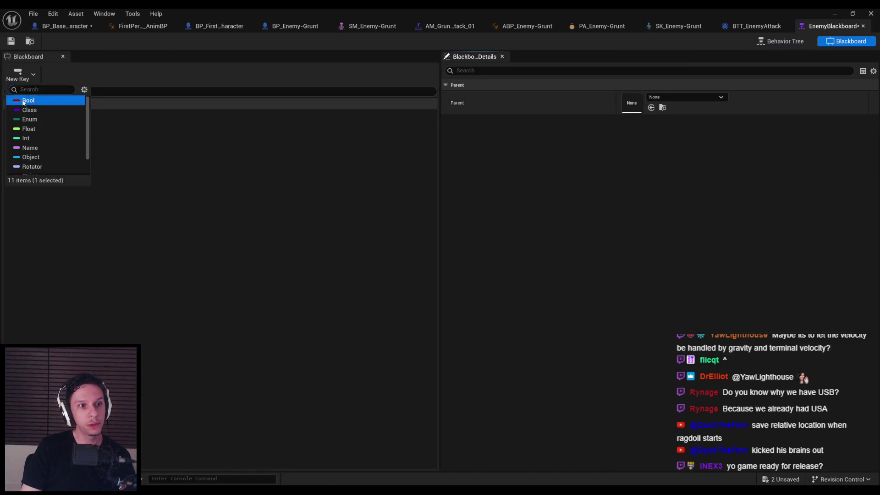
{"action": "left_click", "coordinate": [26, 100]}
{"action": "type", "text": "IsRagdo"}
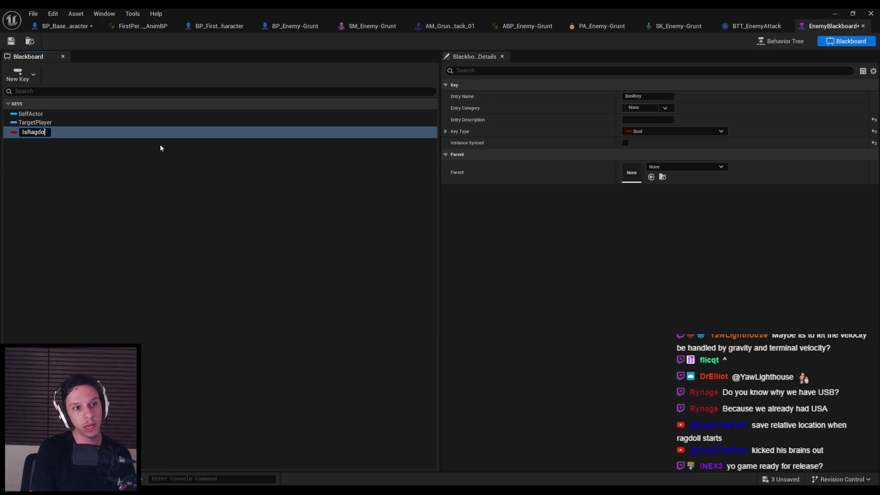
{"action": "type", "text": "lling"}
{"action": "key", "text": "Return"}
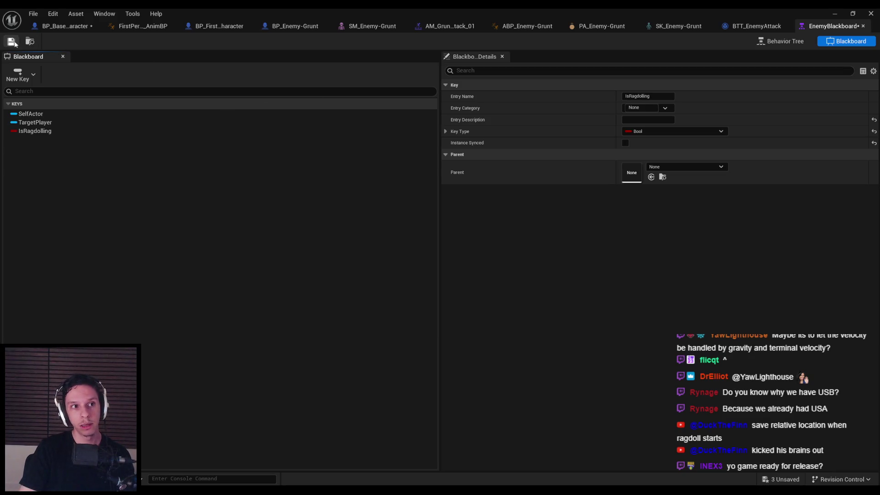
- Set the decorator to Observer aborts Self, Key Query Is Not Set, Key IsRagdolling
{"action": "left_click", "coordinate": [791, 42]}
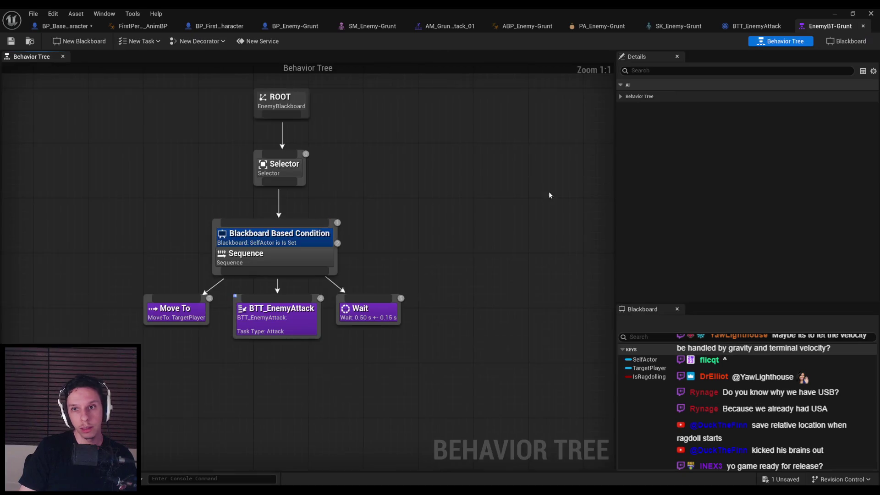
{"action": "left_click", "coordinate": [277, 244]}
{"action": "left_click", "coordinate": [750, 96]}
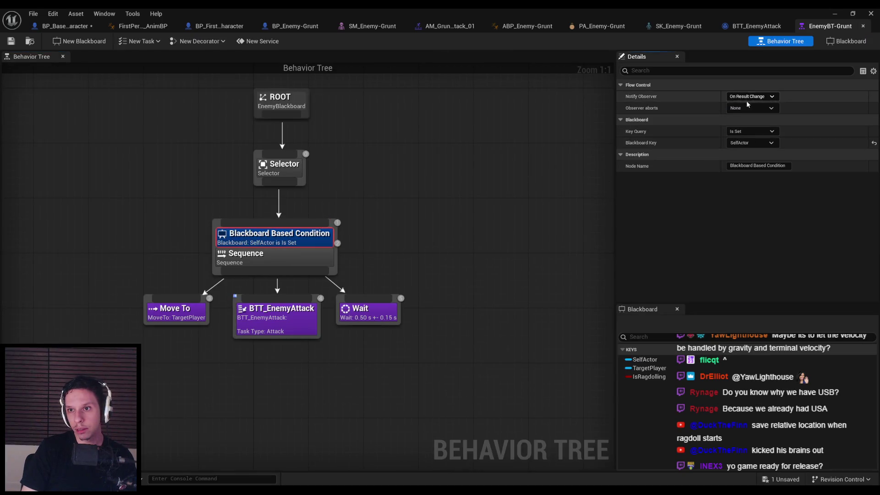
{"action": "left_click", "coordinate": [746, 113]}
{"action": "left_click", "coordinate": [737, 108]}
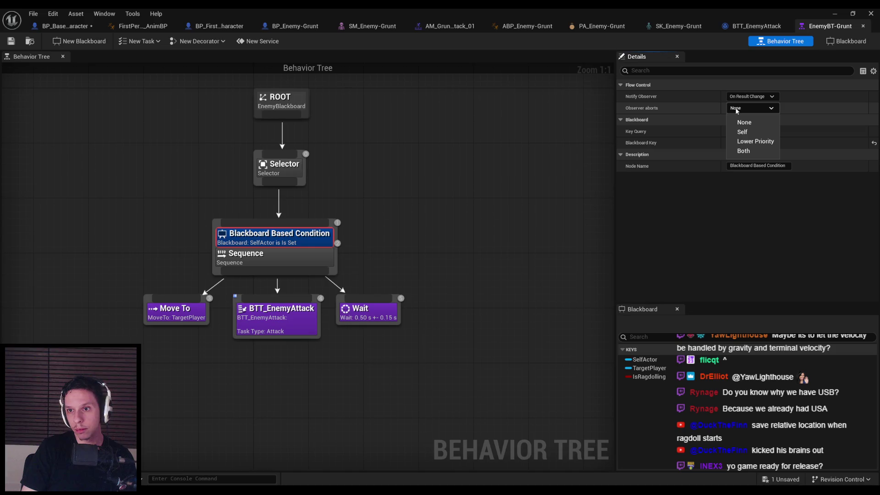
{"action": "left_click", "coordinate": [743, 133]}
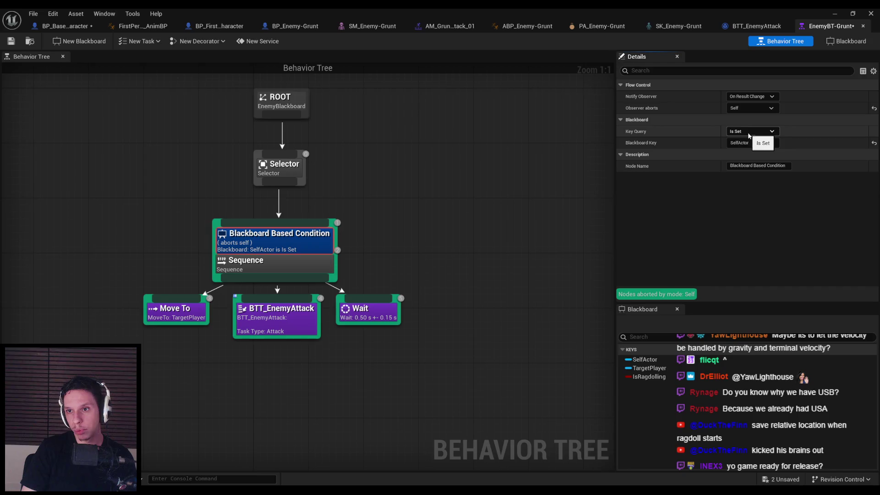
{"action": "left_click", "coordinate": [739, 147]}
{"action": "left_click", "coordinate": [751, 143]}
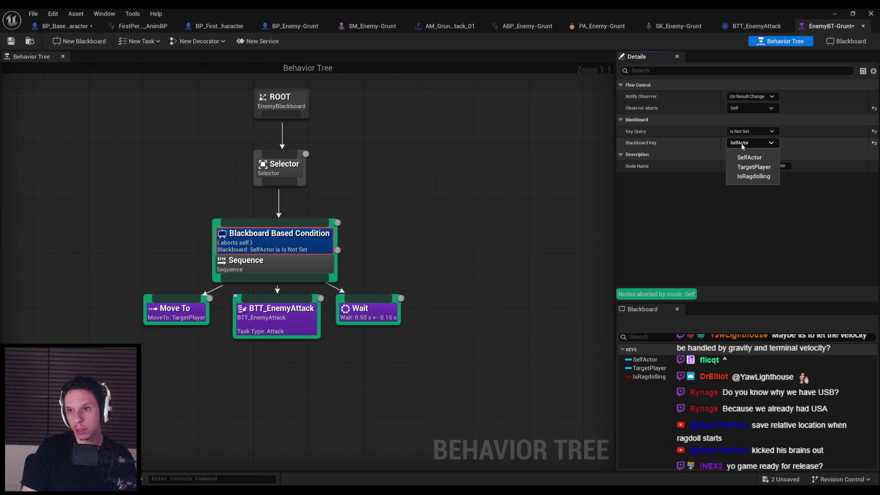
{"action": "left_click", "coordinate": [743, 176]}
- Save the behavior tree and the enemy character blueprint
{"action": "left_click", "coordinate": [13, 41]}
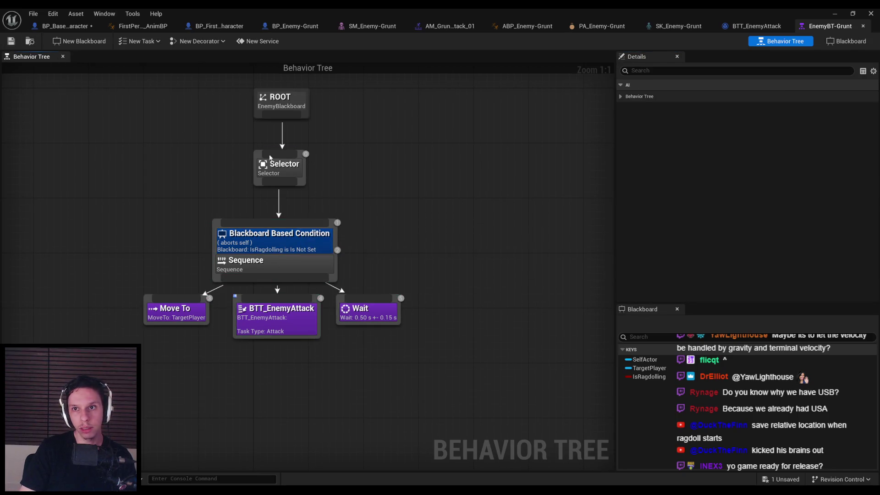
{"action": "left_click", "coordinate": [67, 30]}
{"action": "key", "text": "ctrl+s"}
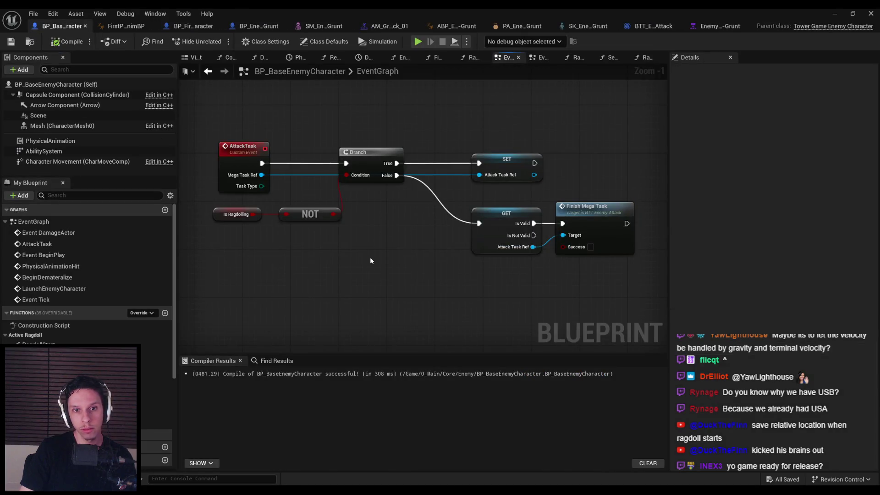
- Open the RagdollStart function and shift its node chain left to make room
{"action": "scroll", "coordinate": [370, 257], "scroll_direction": "down", "scroll_amount": 1}
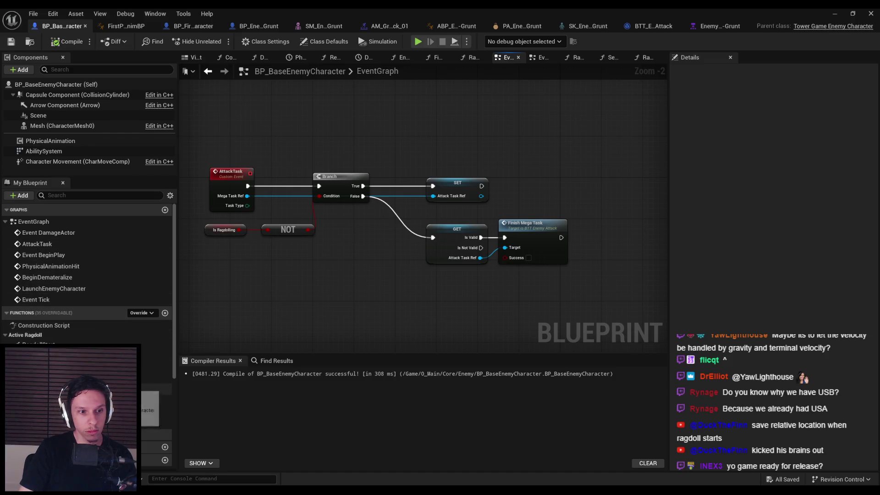
{"action": "double_click", "coordinate": [39, 345]}
{"action": "left_click_drag", "start_coordinate": [539, 250], "coordinate": [287, 179]}
{"action": "left_click_drag", "start_coordinate": [556, 200], "coordinate": [490, 208]}
{"action": "left_click", "coordinate": [442, 271]}
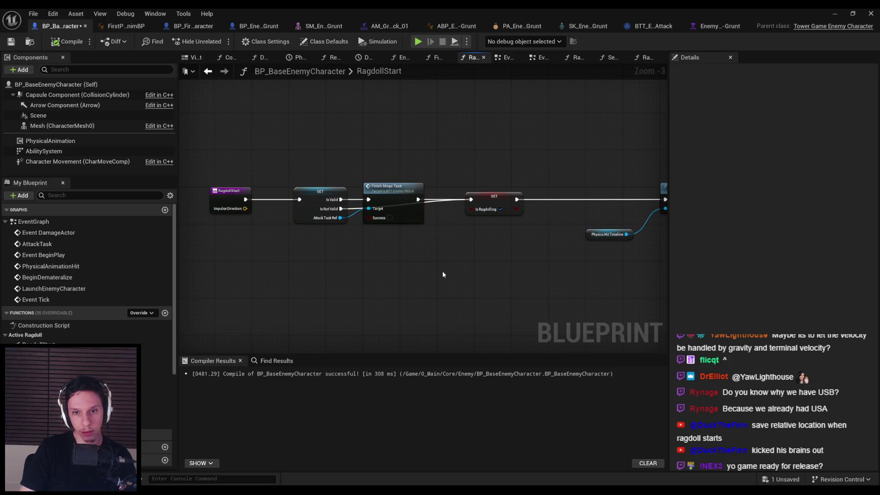
- Add a Set Value as Bool blackboard node to RagdollStart
{"action": "right_click", "coordinate": [442, 270]}
{"action": "type", "text": "set blackboard key"}
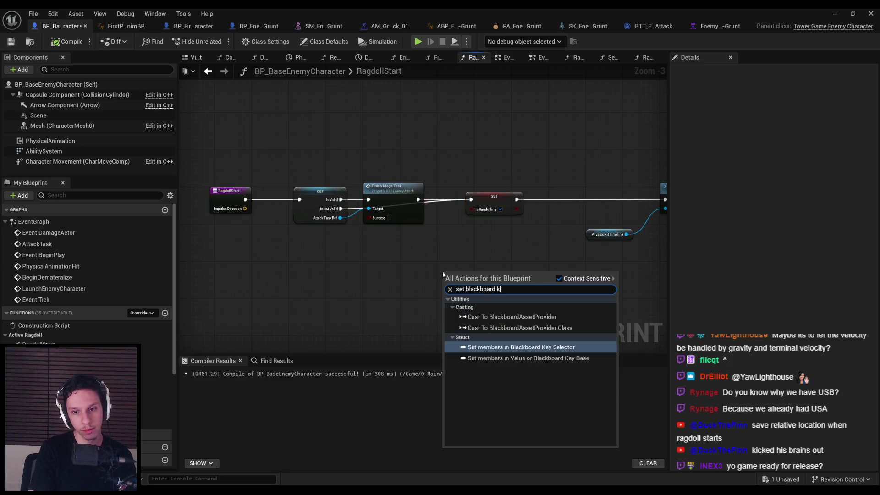
{"action": "left_click", "coordinate": [559, 278]}
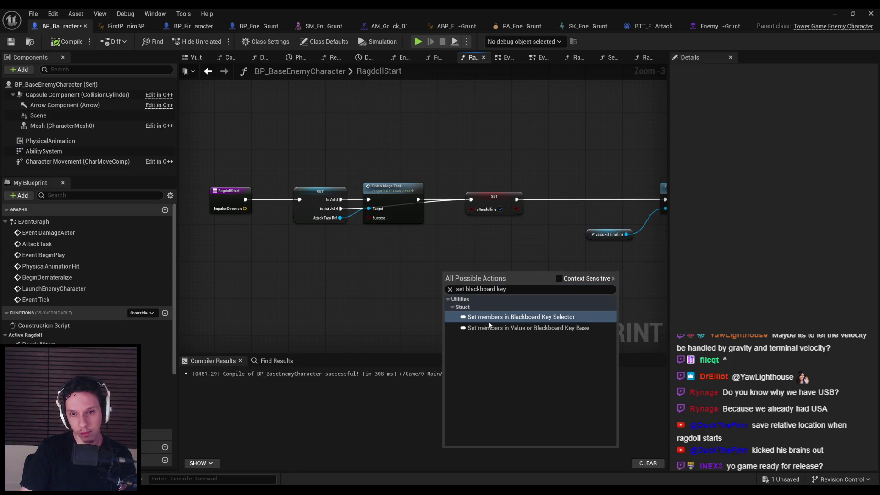
{"action": "key", "text": "BackSpace"}
{"action": "key", "text": "BackSpace"}
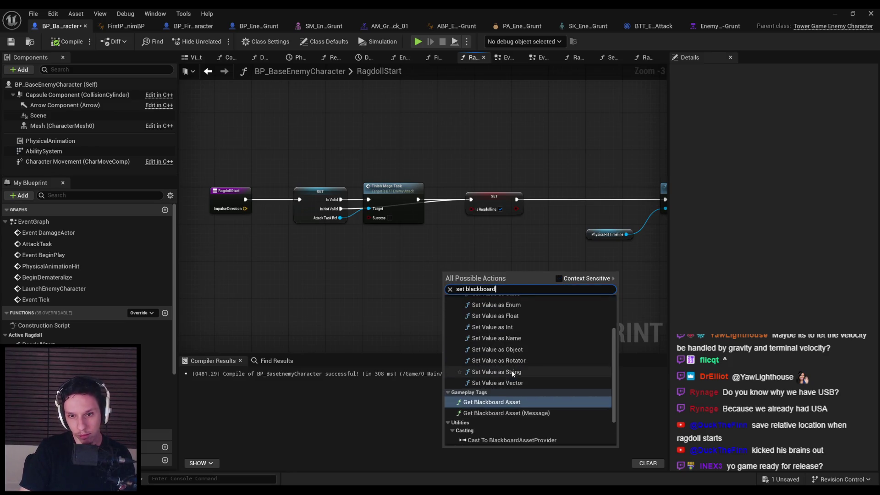
{"action": "left_click", "coordinate": [495, 336]}
{"action": "scroll", "coordinate": [464, 260], "scroll_direction": "up", "scroll_amount": 2}
- Feed the setter's target from Get Blackboard through Get AIController of Self
{"action": "mouse_move", "coordinate": [484, 282]}
{"action": "left_mouse_down"}
{"action": "mouse_move", "coordinate": [522, 245]}
{"action": "mouse_move", "coordinate": [397, 296]}
{"action": "mouse_move", "coordinate": [378, 295]}
{"action": "left_mouse_up"}
{"action": "type", "text": "get blackboard"}
{"action": "left_click", "coordinate": [456, 416]}
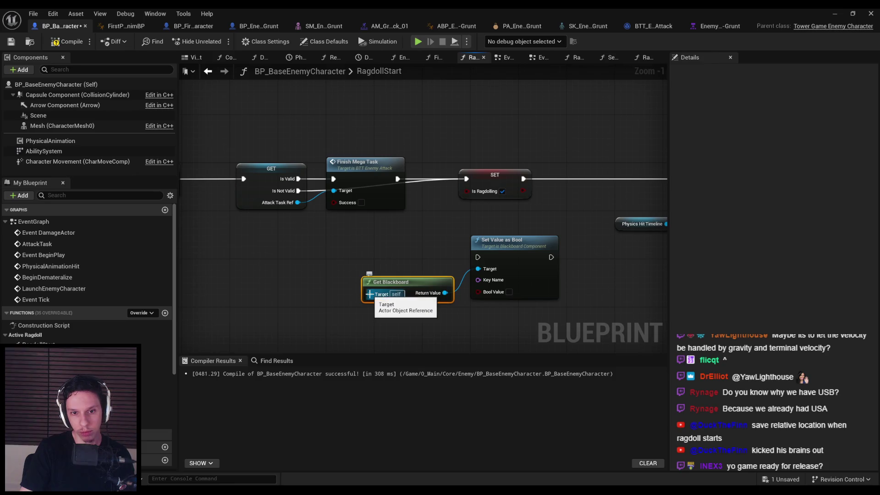
{"action": "left_click_drag", "start_coordinate": [370, 294], "coordinate": [328, 294]}
{"action": "type", "text": "get ai controller"}
{"action": "key", "text": "Return"}
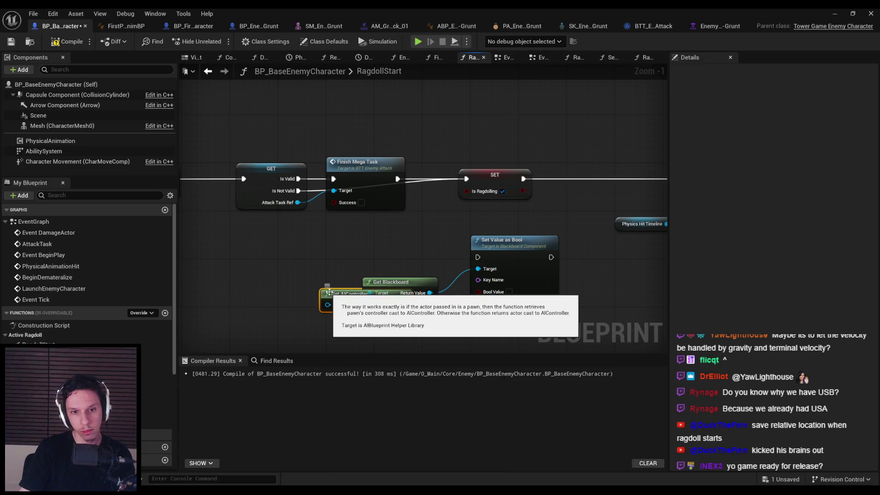
{"action": "left_click_drag", "start_coordinate": [267, 294], "coordinate": [246, 308]}
{"action": "type", "text": "self"}
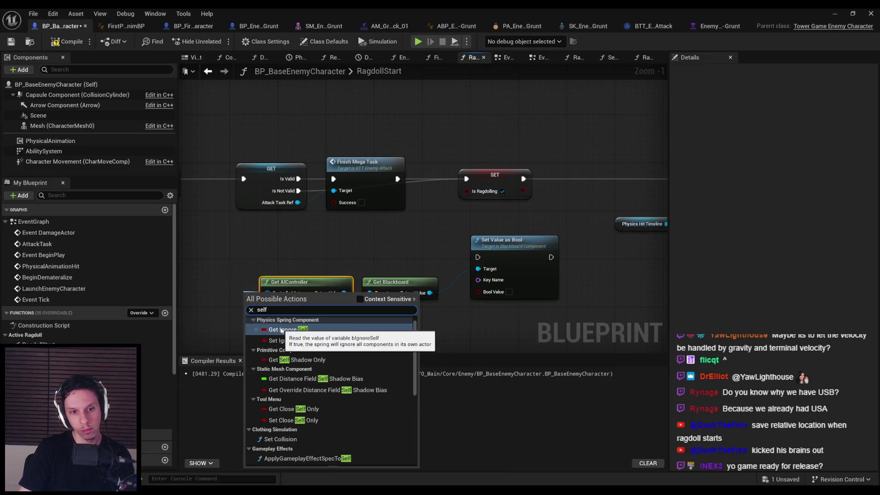
{"action": "left_click", "coordinate": [268, 338]}
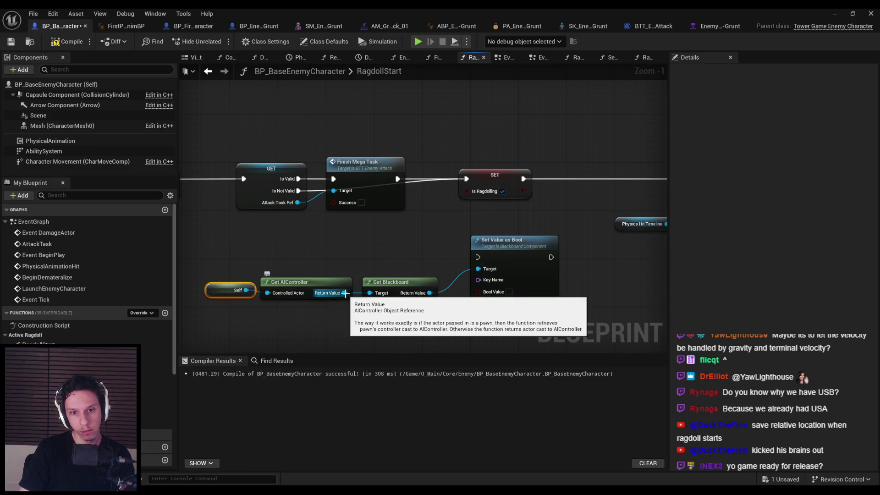
- Replace Get Blackboard with the AI controller's Blackboard variable and straighten the wires
{"action": "left_click_drag", "start_coordinate": [349, 298], "coordinate": [364, 326]}
{"action": "type", "text": "get blackbo"}
{"action": "key", "text": "Return"}
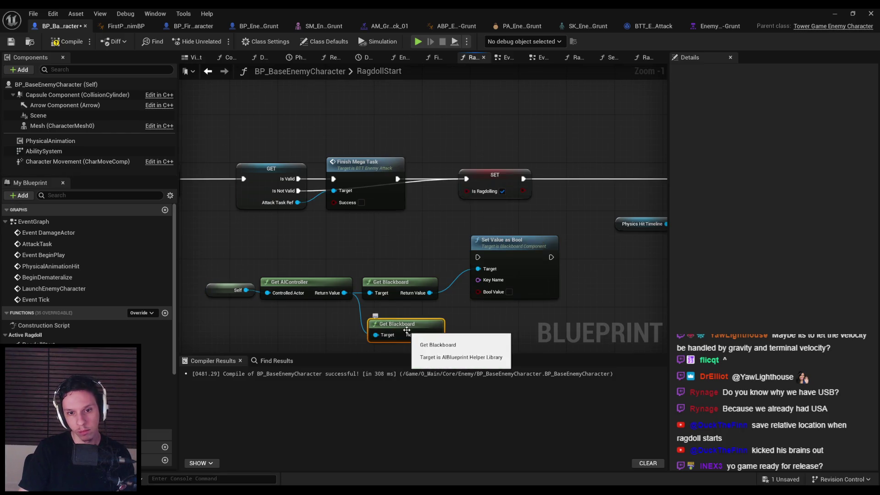
{"action": "key", "text": "Delete"}
{"action": "left_click_drag", "start_coordinate": [344, 293], "coordinate": [358, 315]}
{"action": "type", "text": "get blackbo"}
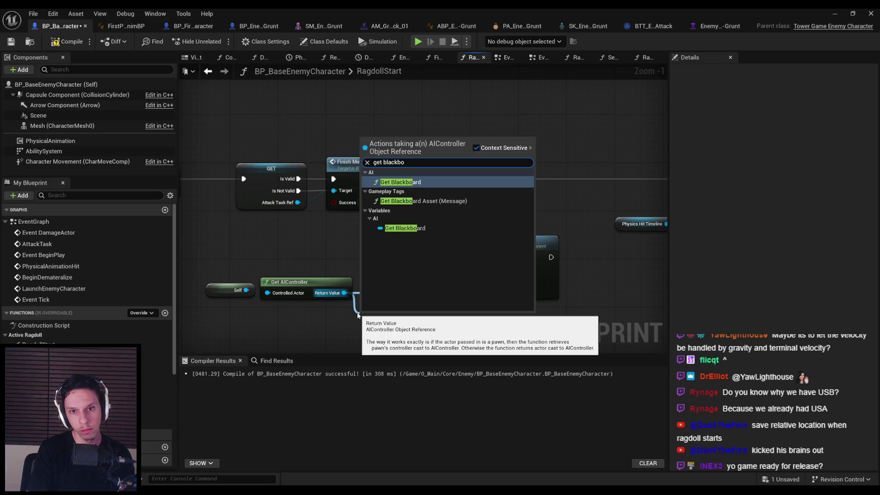
{"action": "left_click", "coordinate": [405, 228]}
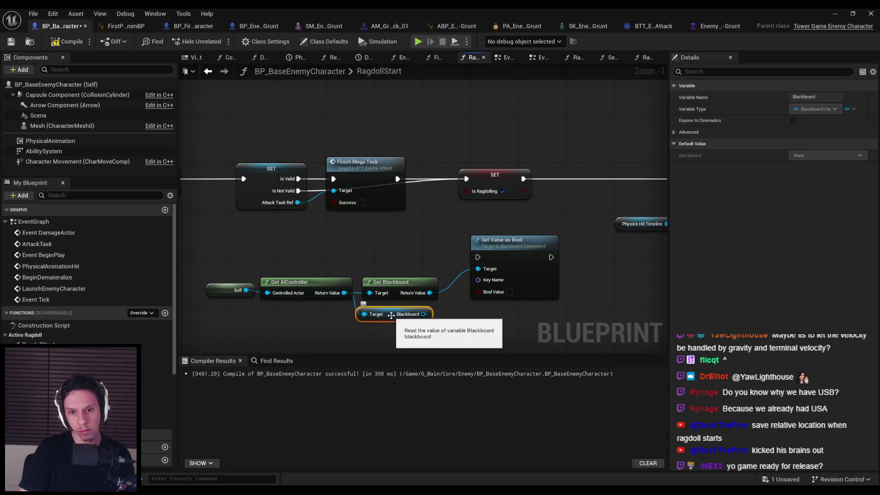
{"action": "left_click_drag", "start_coordinate": [391, 315], "coordinate": [478, 268]}
{"action": "left_click", "coordinate": [397, 283]}
{"action": "key", "text": "Delete"}
{"action": "left_click_drag", "start_coordinate": [396, 309], "coordinate": [398, 291]}
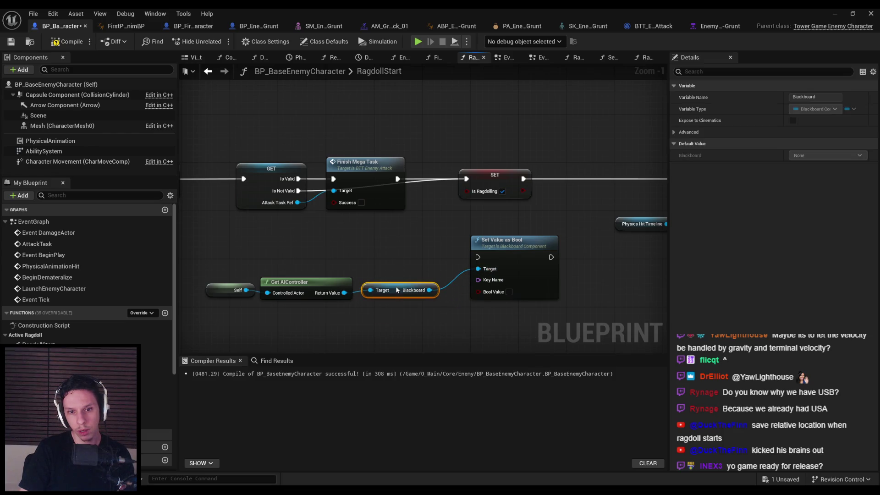
{"action": "left_click_drag", "start_coordinate": [430, 329], "coordinate": [210, 274]}
{"action": "key", "text": "q"}
{"action": "left_click", "coordinate": [444, 327]}
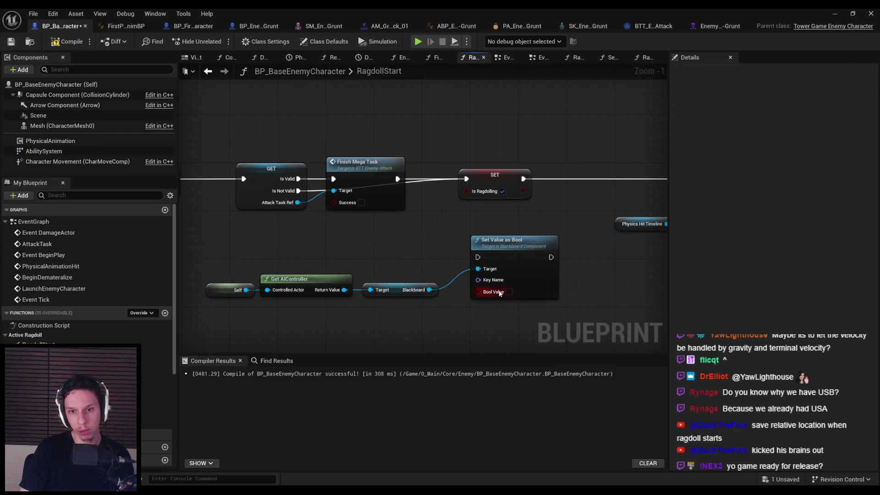
- Add a Make Literal Name for Key Name and chain SET → Set Value as Bool → Stop
{"action": "left_click_drag", "start_coordinate": [433, 312], "coordinate": [343, 305]}
{"action": "type", "text": "make literal name"}
{"action": "key", "text": "Return"}
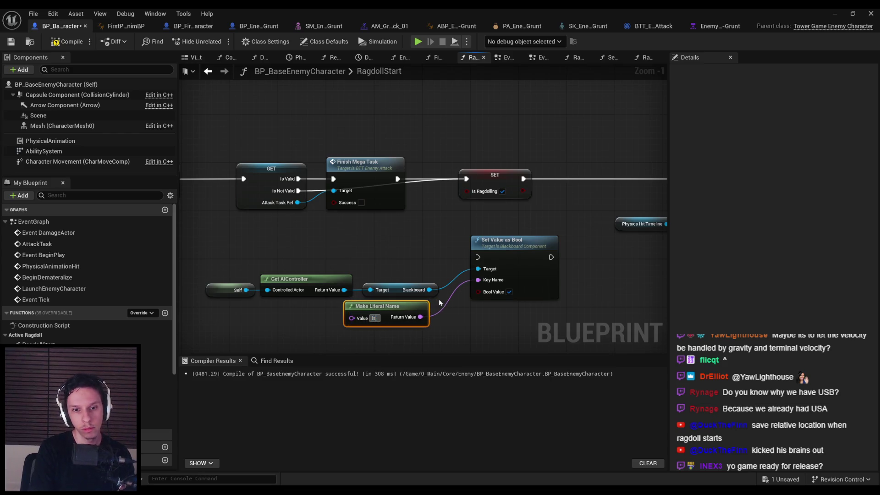
{"action": "left_click_drag", "start_coordinate": [478, 258], "coordinate": [524, 180]}
{"action": "mouse_move", "coordinate": [522, 263]}
{"action": "left_mouse_down"}
{"action": "mouse_move", "coordinate": [599, 176]}
{"action": "mouse_move", "coordinate": [559, 198]}
{"action": "mouse_move", "coordinate": [631, 193]}
{"action": "left_mouse_up"}
{"action": "left_click_drag", "start_coordinate": [553, 236], "coordinate": [553, 260]}
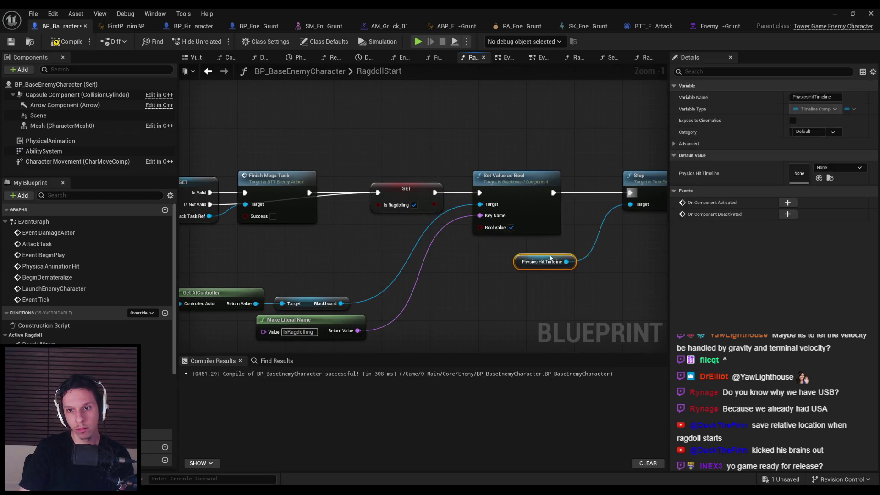
- Move the helper nodes beside Set Value as Bool and find references to IsRagdolling by name
{"action": "left_click", "coordinate": [532, 229]}
{"action": "scroll", "coordinate": [527, 238], "scroll_direction": "down", "scroll_amount": 1}
{"action": "left_click_drag", "start_coordinate": [481, 247], "coordinate": [454, 275]}
{"action": "left_click_drag", "start_coordinate": [403, 311], "coordinate": [275, 250]}
{"action": "left_click_drag", "start_coordinate": [456, 275], "coordinate": [523, 230]}
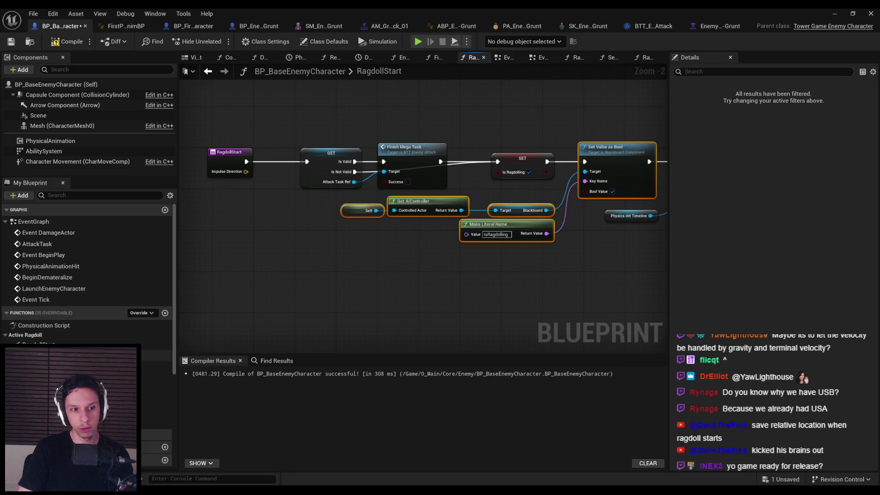
{"action": "right_click", "coordinate": [532, 162]}
{"action": "mouse_move", "coordinate": [573, 247]}
{"action": "left_click", "coordinate": [639, 251]}
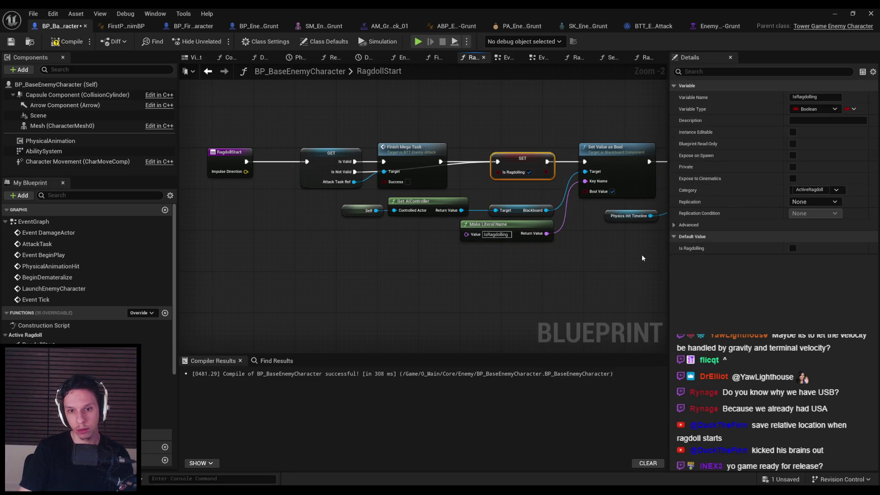
- Jump from the reference results to the IsRagdolling SET node in RagdollEnd
{"action": "scroll", "coordinate": [222, 418], "scroll_direction": "down", "scroll_amount": 5}
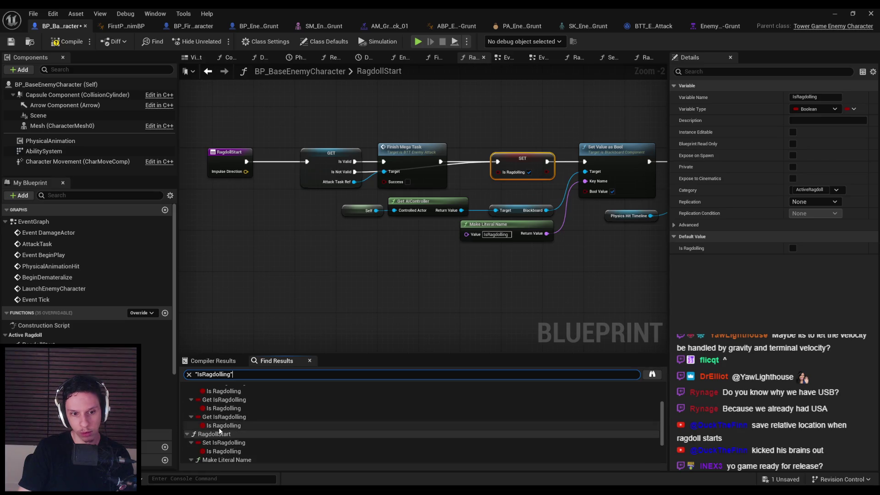
{"action": "scroll", "coordinate": [222, 431], "scroll_direction": "down", "scroll_amount": 2}
{"action": "left_click", "coordinate": [224, 450]}
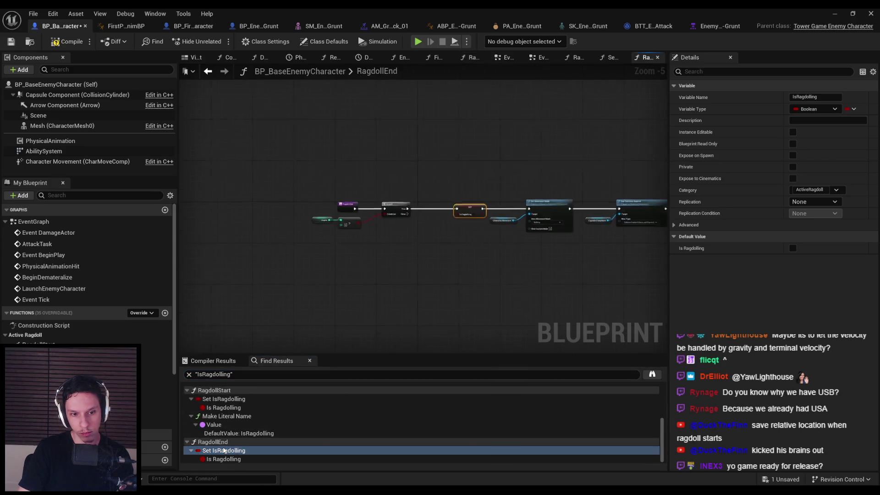
{"action": "scroll", "coordinate": [423, 211], "scroll_direction": "up", "scroll_amount": 3}
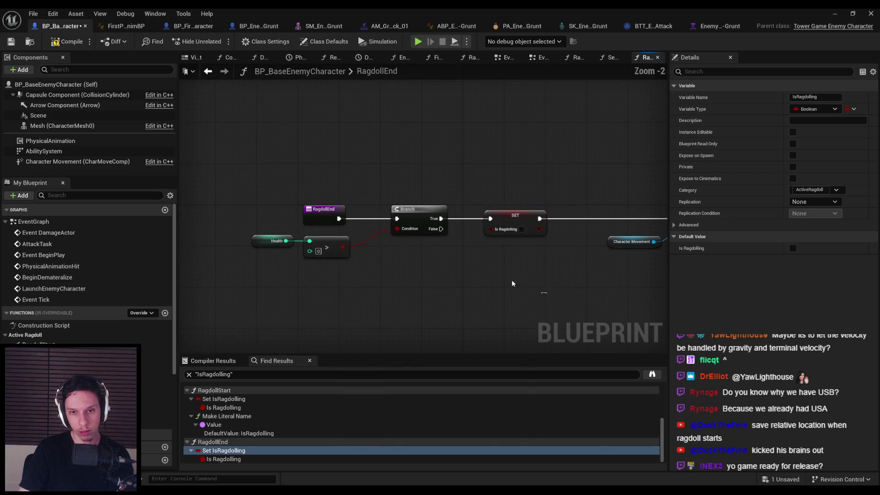
- Paste the blackboard-setting nodes under SET and chain Set Value as Bool into Set Movement Mode
{"action": "key", "text": "ctrl+a"}
{"action": "left_click_drag", "start_coordinate": [527, 214], "coordinate": [403, 213]}
{"action": "key", "text": "ctrl+v"}
{"action": "mouse_move", "coordinate": [502, 254]}
{"action": "left_mouse_down"}
{"action": "mouse_move", "coordinate": [512, 217]}
{"action": "mouse_move", "coordinate": [416, 219]}
{"action": "left_mouse_up"}
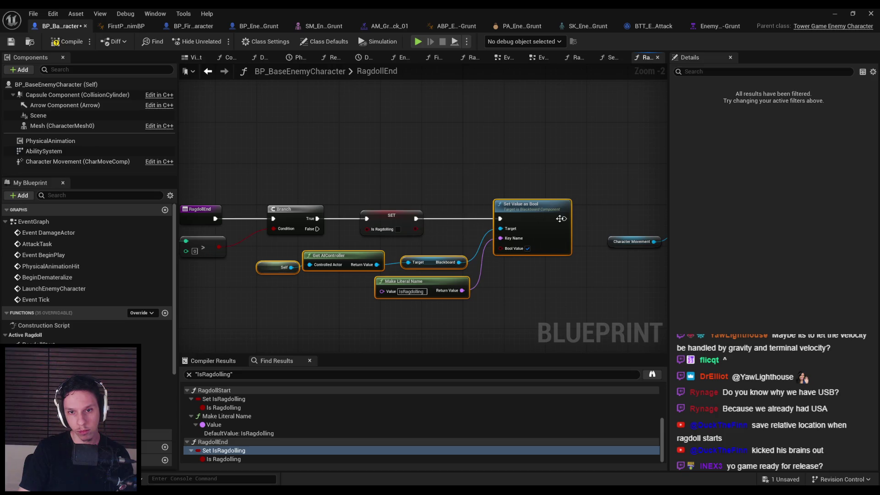
{"action": "left_click_drag", "start_coordinate": [693, 220], "coordinate": [610, 219]}
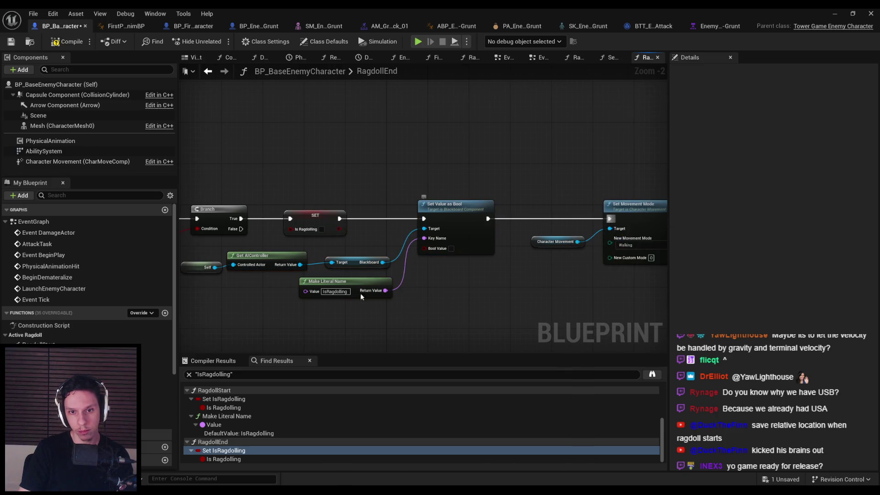
- Run a quick playtest, striking the enemy once with the sword
{"action": "left_click", "coordinate": [835, 14]}
{"action": "key", "text": "alt+p"}
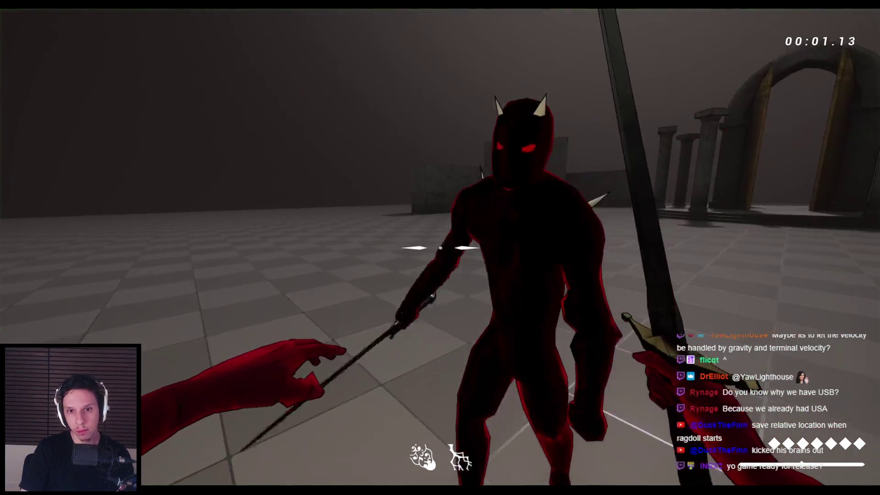
{"action": "left_click", "coordinate": [440, 247]}
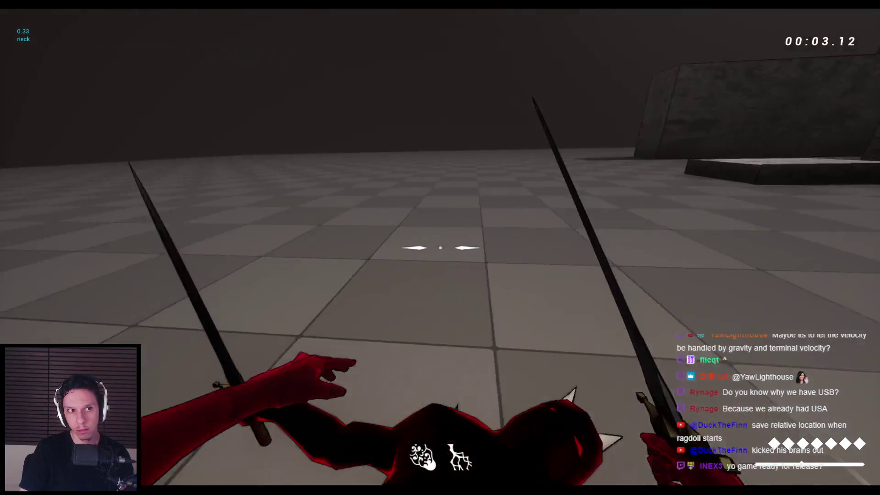
{"action": "key", "text": "Escape"}
- Reopen the Enemy Grunt behavior tree in a small window at the lower right
{"action": "left_click", "coordinate": [310, 473]}
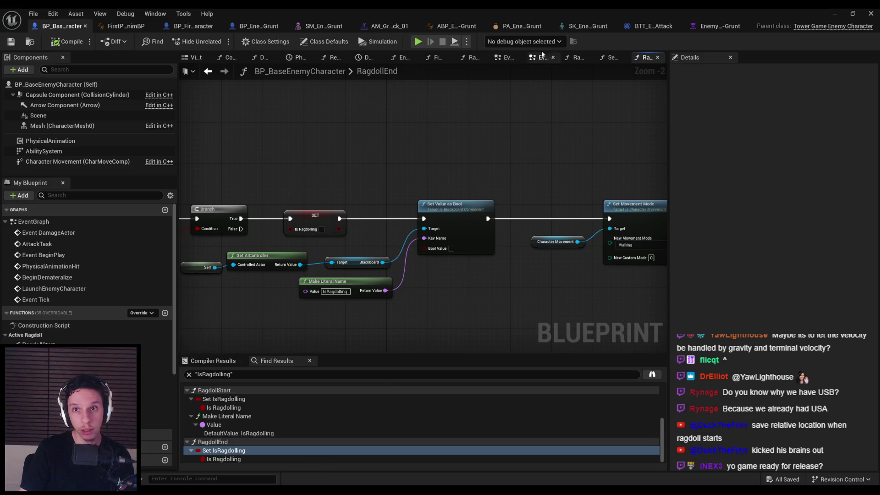
{"action": "left_click", "coordinate": [734, 28]}
{"action": "key", "text": "super+Down"}
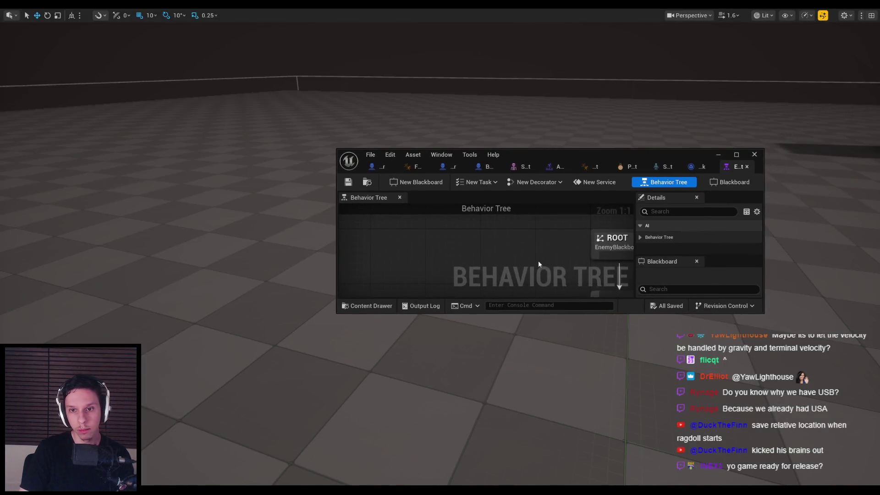
{"action": "left_click_drag", "start_coordinate": [513, 259], "coordinate": [480, 240]}
{"action": "mouse_move", "coordinate": [552, 158]}
{"action": "left_mouse_down"}
{"action": "mouse_move", "coordinate": [618, 244]}
{"action": "mouse_move", "coordinate": [639, 325]}
{"action": "left_mouse_up"}
{"action": "left_click_drag", "start_coordinate": [563, 239], "coordinate": [564, 202]}
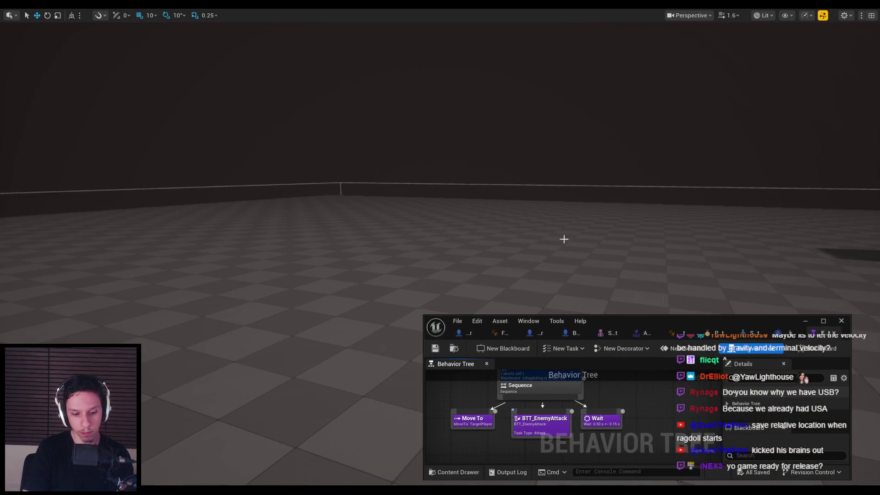
- Play with the tree debugger visible, repeatedly striking the enemy into ragdoll
{"action": "key", "text": "alt+p"}
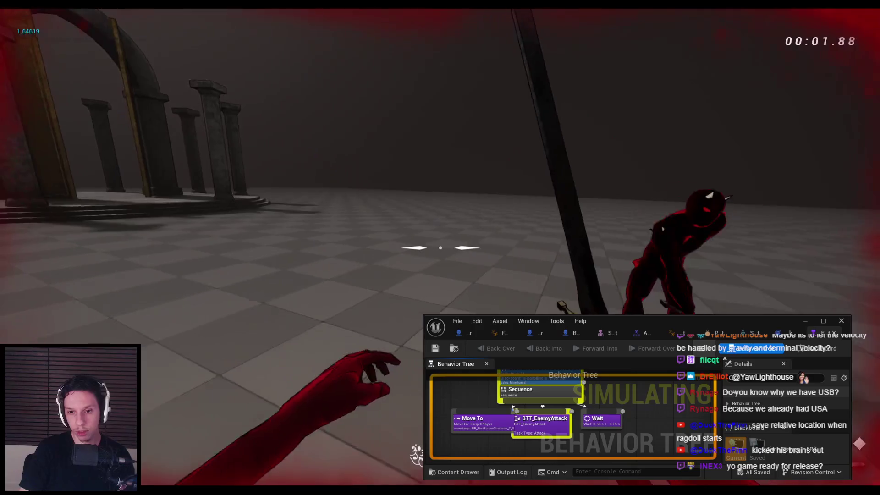
{"action": "left_click", "coordinate": [440, 247]}
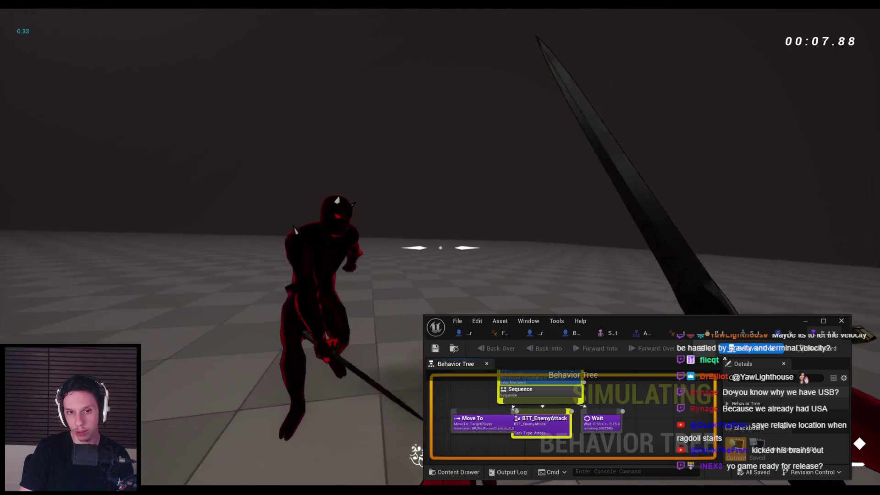
{"action": "left_click", "coordinate": [440, 247]}
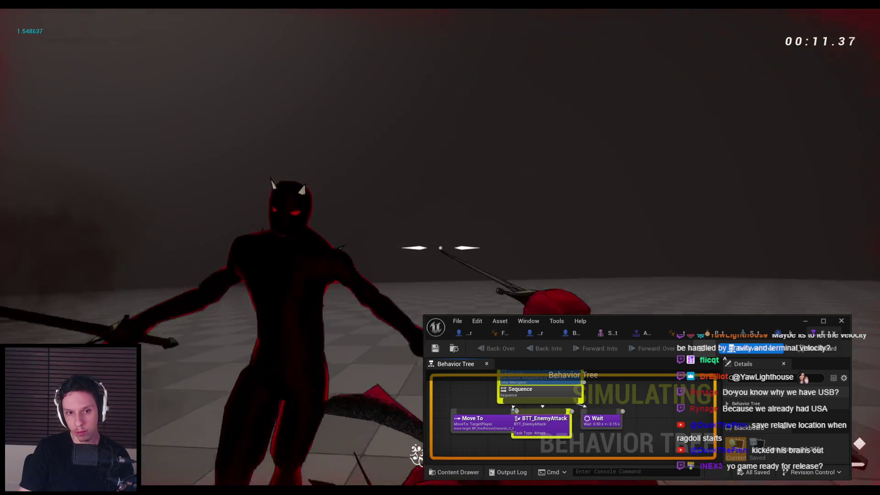
{"action": "left_click", "coordinate": [440, 248]}
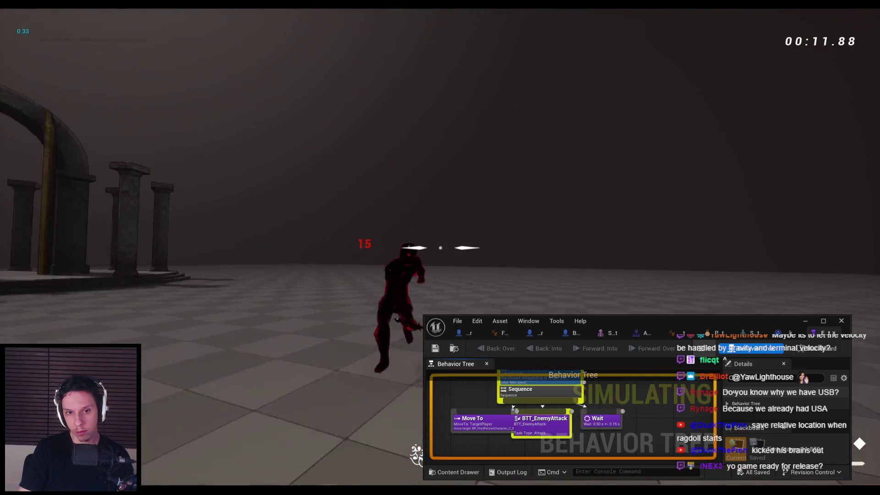
{"action": "left_click", "coordinate": [440, 248]}
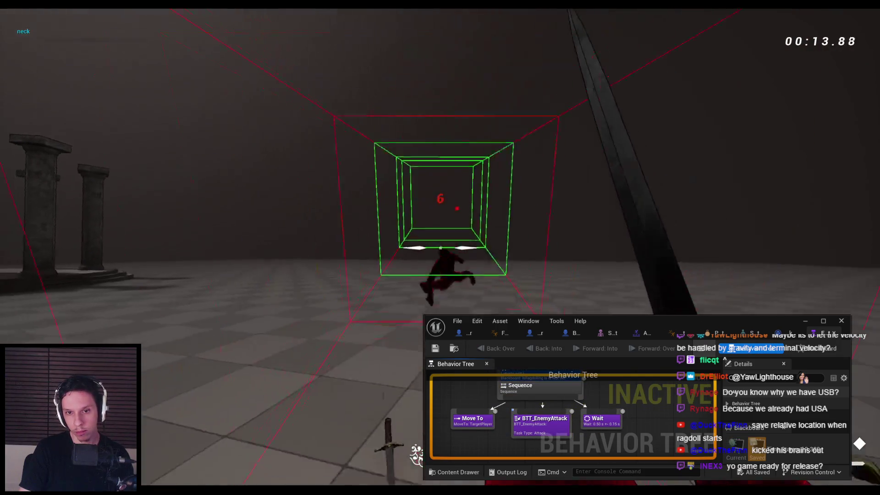
{"action": "key", "text": "w"}
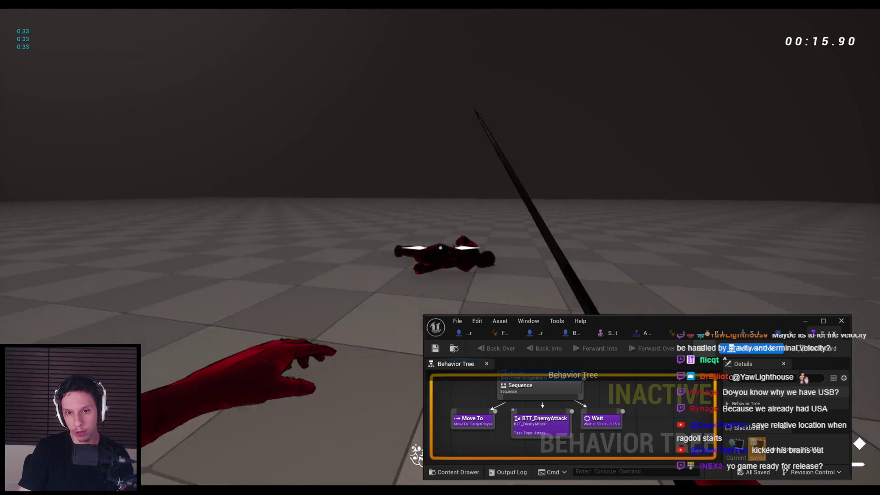
{"action": "left_click", "coordinate": [440, 248]}
{"action": "key", "text": "Escape"}
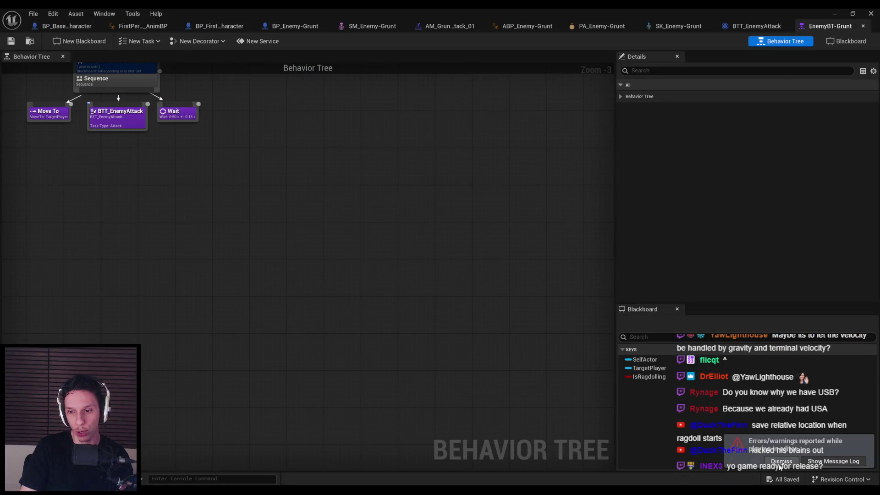
- Frame the whole tree, minimize its editor, and run two more play sessions
{"action": "left_click", "coordinate": [781, 462]}
{"action": "key", "text": "Home"}
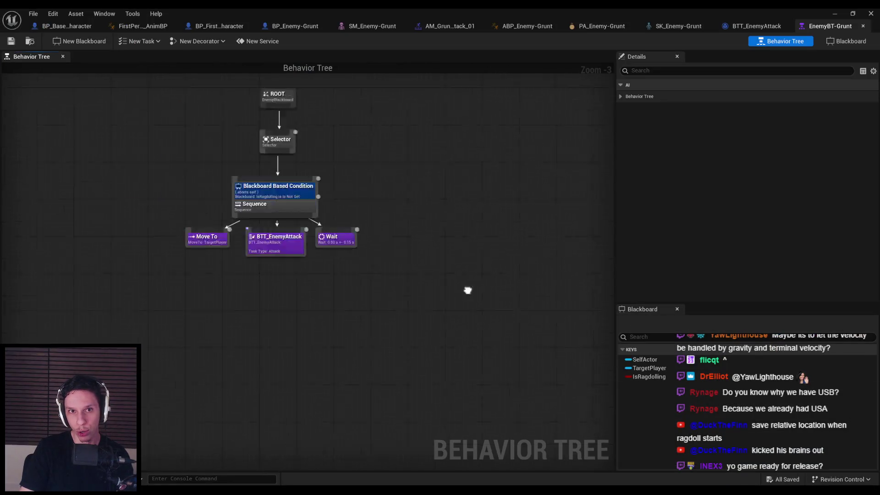
{"action": "left_click", "coordinate": [836, 16]}
{"action": "key", "text": "alt+p"}
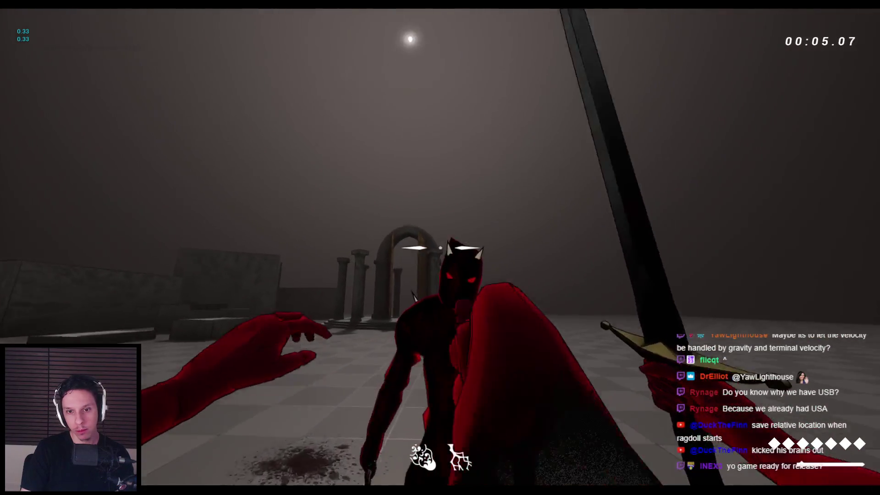
{"action": "key", "text": "Escape"}
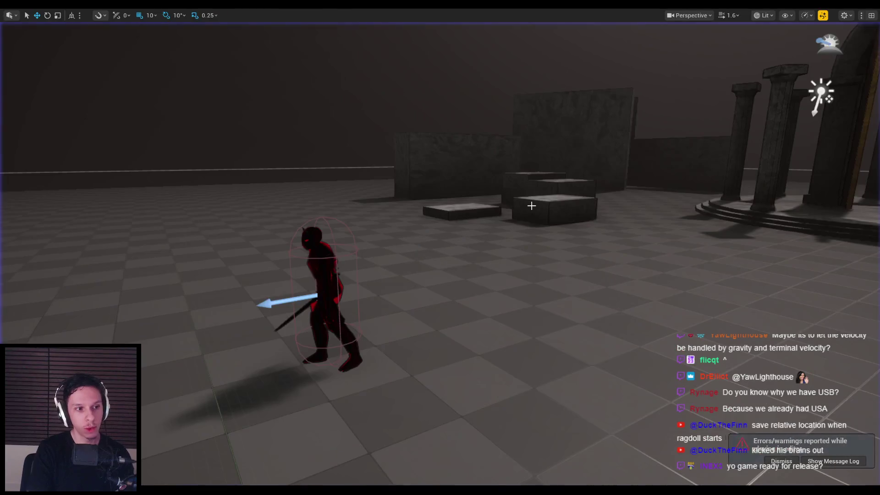
{"action": "key", "text": "alt+p"}
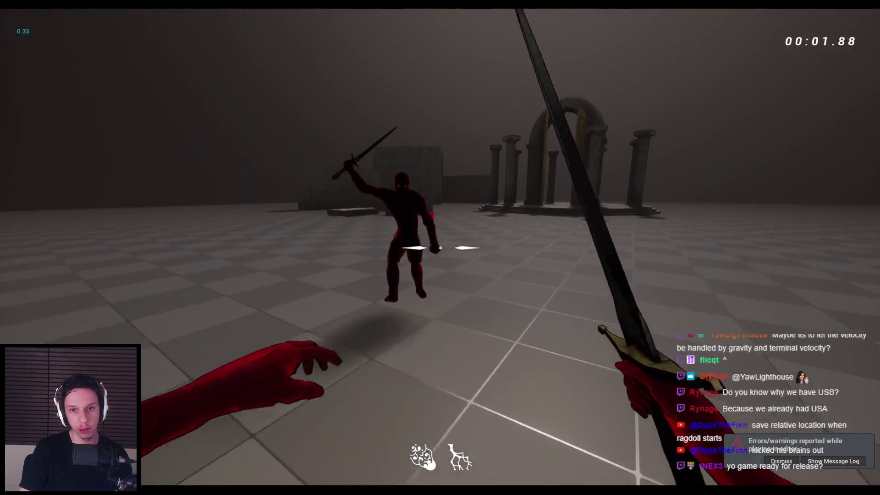
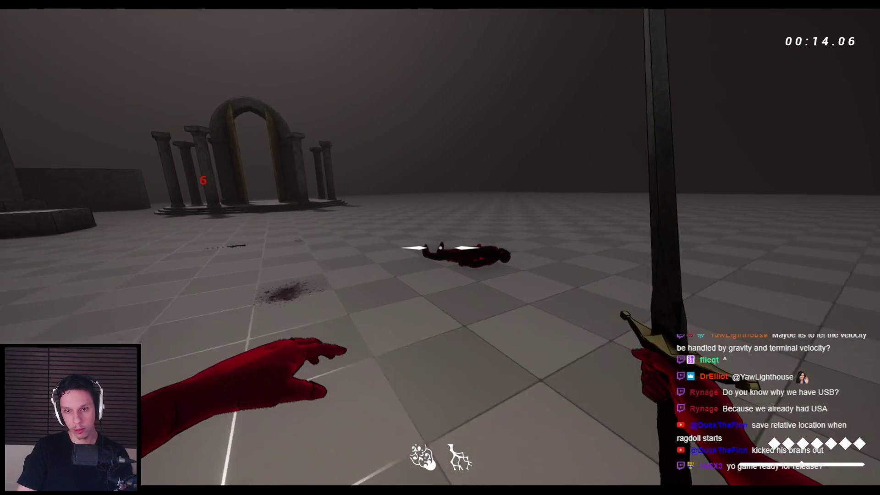
- Restart the ragdoll playtest once, then stop it and return to the level editor
{"action": "key", "text": "Escape"}
{"action": "key", "text": "alt+p"}
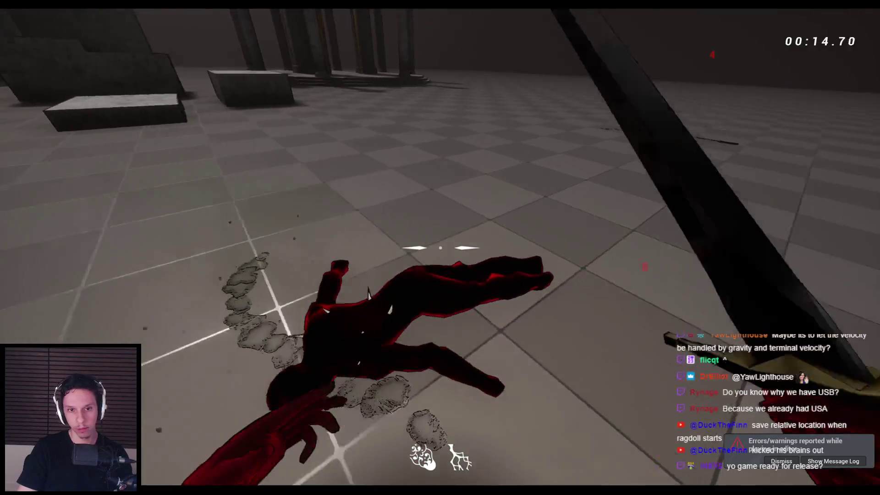
{"action": "key", "text": "Escape"}
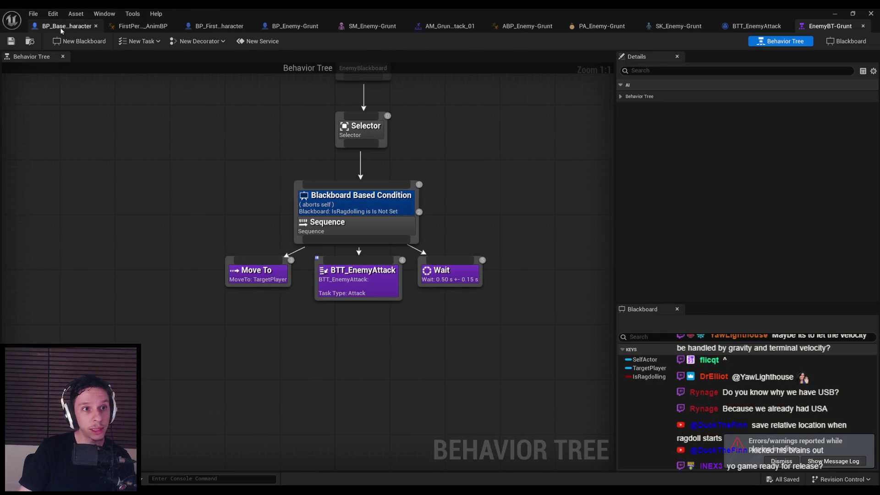
- In the player character's Kick graph, shift Ragdoll Start and the impulse nodes right to make room
{"action": "left_click", "coordinate": [61, 28]}
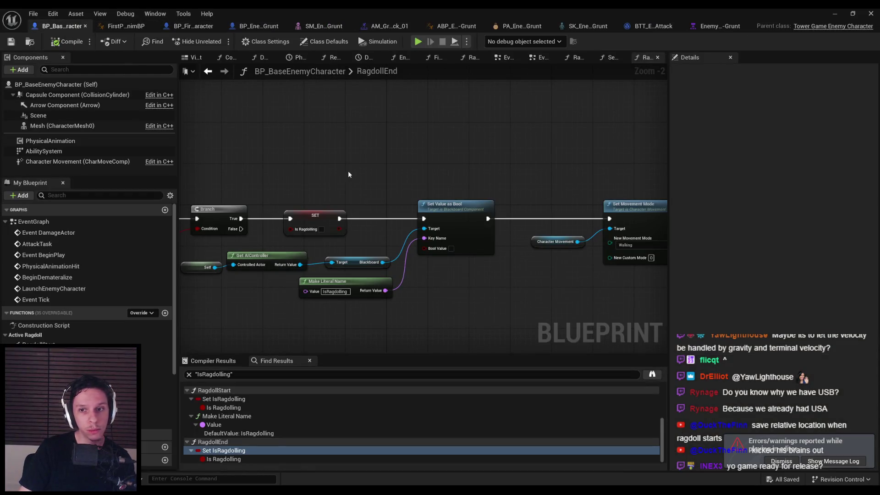
{"action": "left_click", "coordinate": [194, 26]}
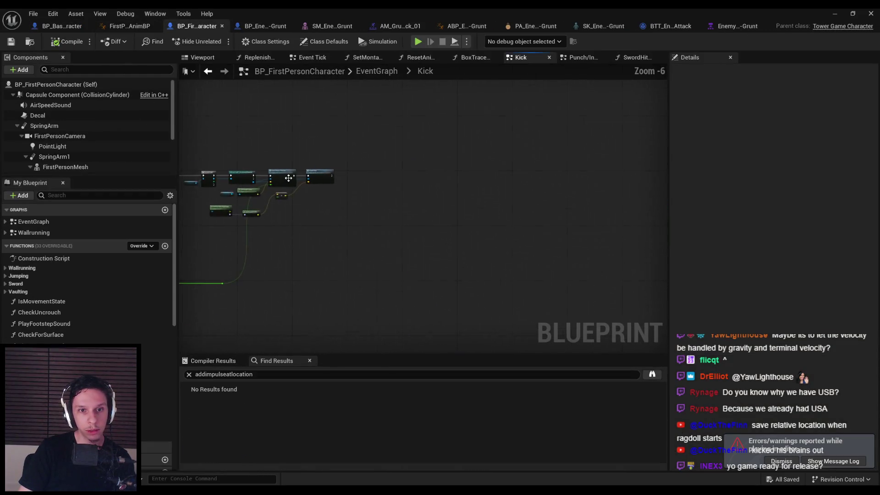
{"action": "scroll", "coordinate": [479, 274], "scroll_direction": "down", "scroll_amount": 1}
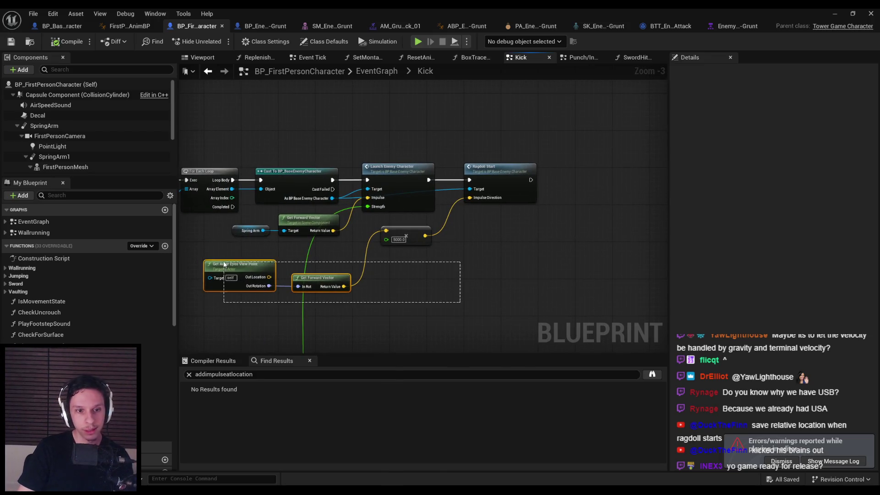
{"action": "mouse_move", "coordinate": [471, 162]}
{"action": "left_mouse_down"}
{"action": "mouse_move", "coordinate": [342, 161]}
{"action": "mouse_move", "coordinate": [521, 165]}
{"action": "left_mouse_up"}
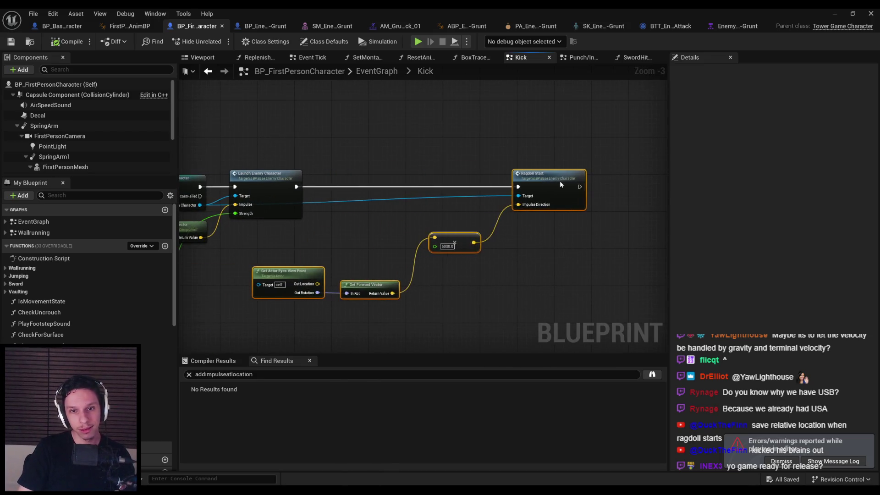
{"action": "scroll", "coordinate": [449, 195], "scroll_direction": "down", "scroll_amount": 1}
{"action": "left_click_drag", "start_coordinate": [449, 195], "coordinate": [312, 241]}
{"action": "left_click_drag", "start_coordinate": [425, 190], "coordinate": [453, 206]}
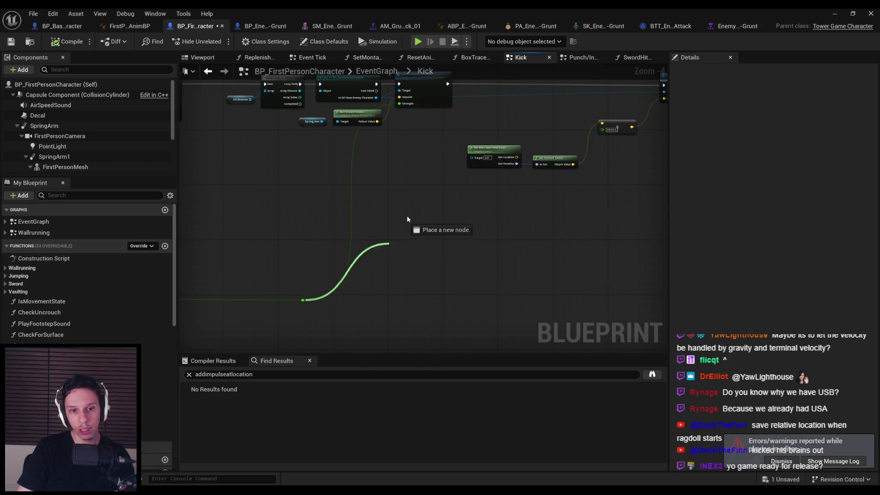
- Add a float greater-than (>) comparison node to the Kick graph
{"action": "left_click_drag", "start_coordinate": [406, 221], "coordinate": [407, 221]}
{"action": "type", "text": ">"}
{"action": "key", "text": "Return"}
{"action": "scroll", "coordinate": [432, 231], "scroll_direction": "up", "scroll_amount": 3}
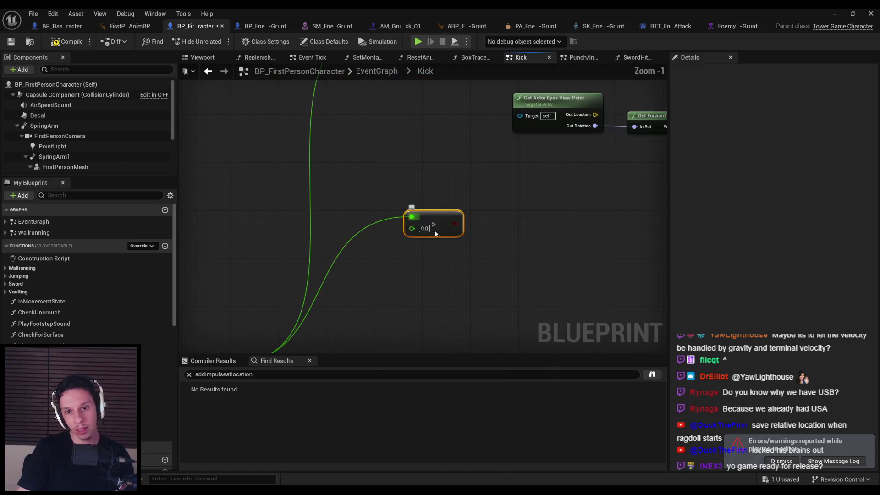
{"action": "scroll", "coordinate": [448, 254], "scroll_direction": "down", "scroll_amount": 3}
- Add a Branch driven by the comparison, from Launch Enemy Character, with True going to Ragdoll Start
{"action": "mouse_move", "coordinate": [337, 303]}
{"action": "left_mouse_down"}
{"action": "mouse_move", "coordinate": [377, 190]}
{"action": "mouse_move", "coordinate": [400, 165]}
{"action": "left_mouse_up"}
{"action": "type", "text": "bran"}
{"action": "left_click", "coordinate": [437, 211]}
{"action": "scroll", "coordinate": [391, 171], "scroll_direction": "up", "scroll_amount": 3}
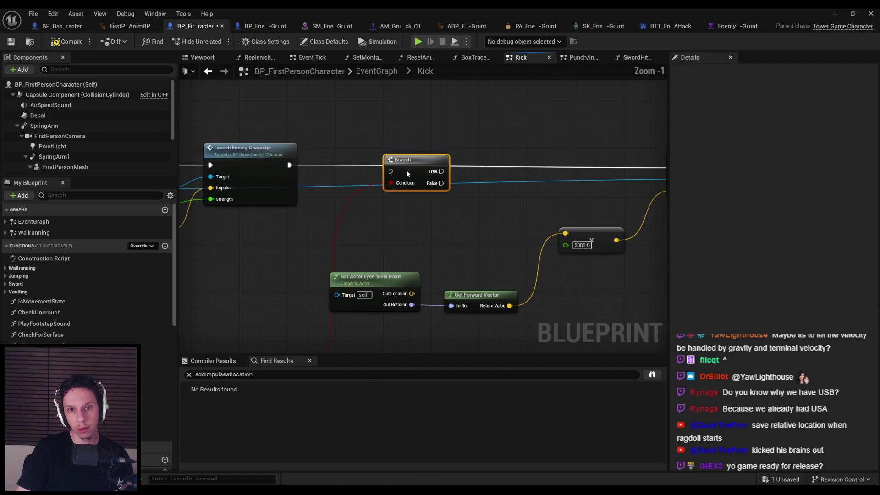
{"action": "left_click_drag", "start_coordinate": [292, 168], "coordinate": [293, 168]}
{"action": "scroll", "coordinate": [304, 175], "scroll_direction": "down", "scroll_amount": 2}
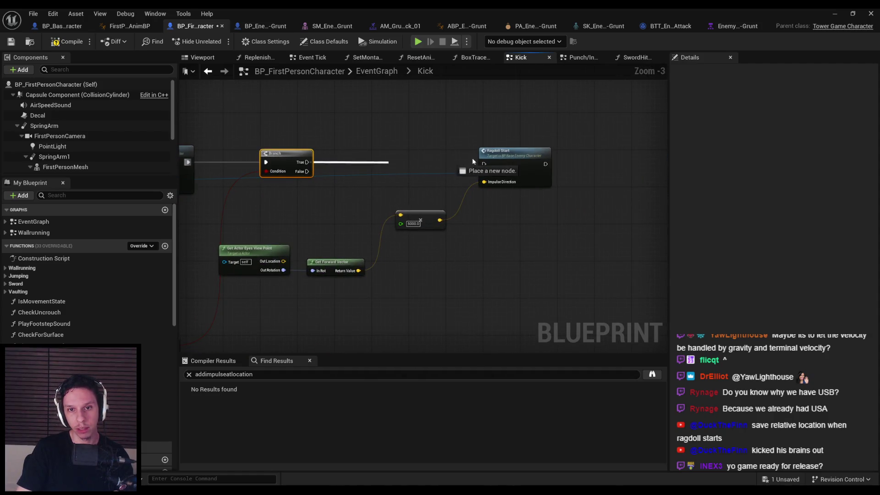
{"action": "left_click_drag", "start_coordinate": [491, 169], "coordinate": [490, 168]}
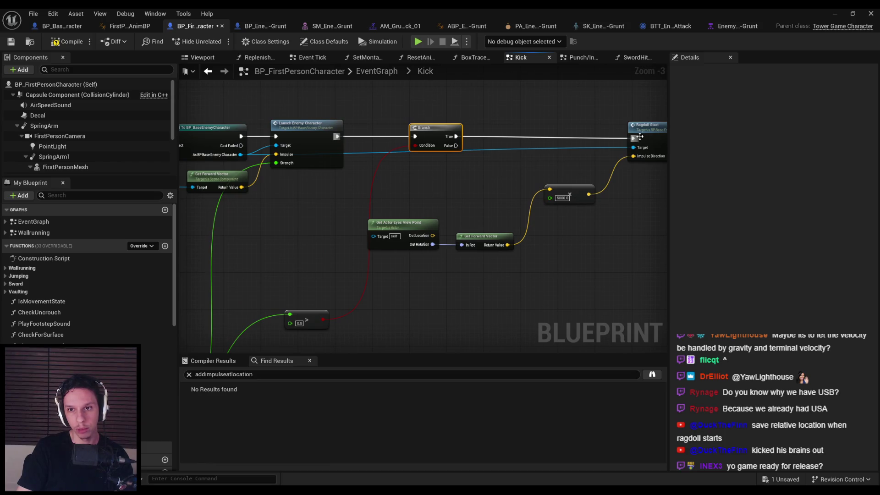
{"action": "left_click_drag", "start_coordinate": [314, 237], "coordinate": [319, 199]}
- Save the player character Blueprint, minimize its editor and stop the play session
{"action": "left_click", "coordinate": [14, 43]}
{"action": "left_click", "coordinate": [851, 15]}
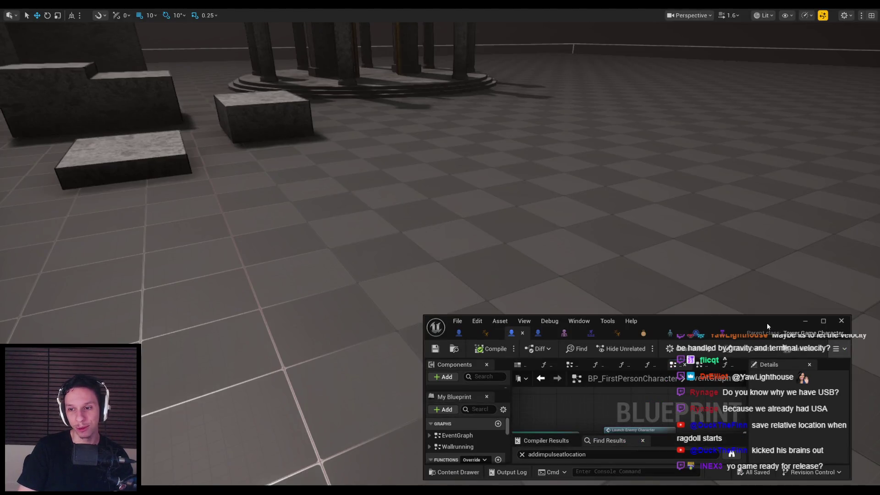
{"action": "left_click", "coordinate": [823, 321]}
{"action": "left_click", "coordinate": [835, 14]}
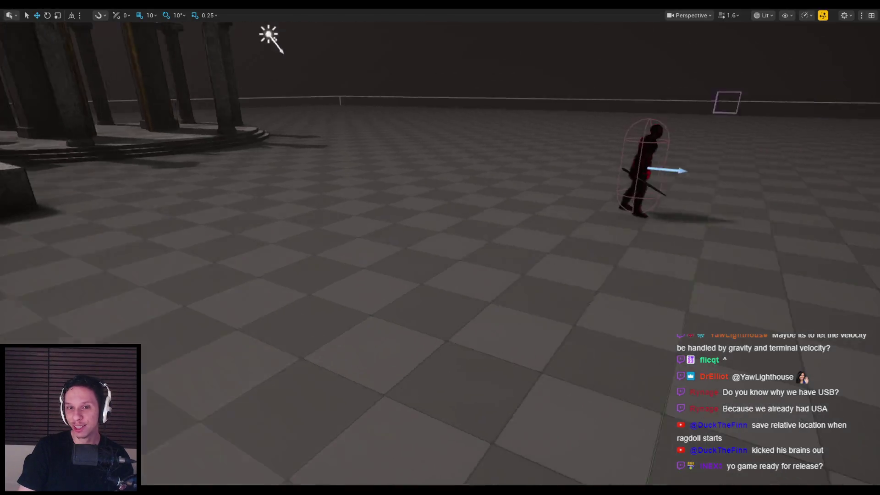
{"action": "key", "text": "Escape"}
{"action": "left_click_drag", "start_coordinate": [182, 277], "coordinate": [183, 276]}
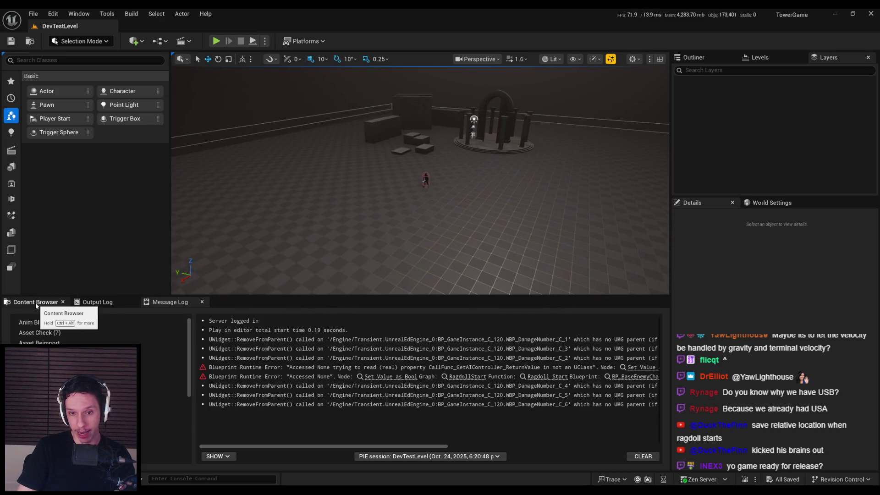
- Show the Enemy content folder and select the BP_Enemy-Grunt asset
{"action": "left_click", "coordinate": [36, 303]}
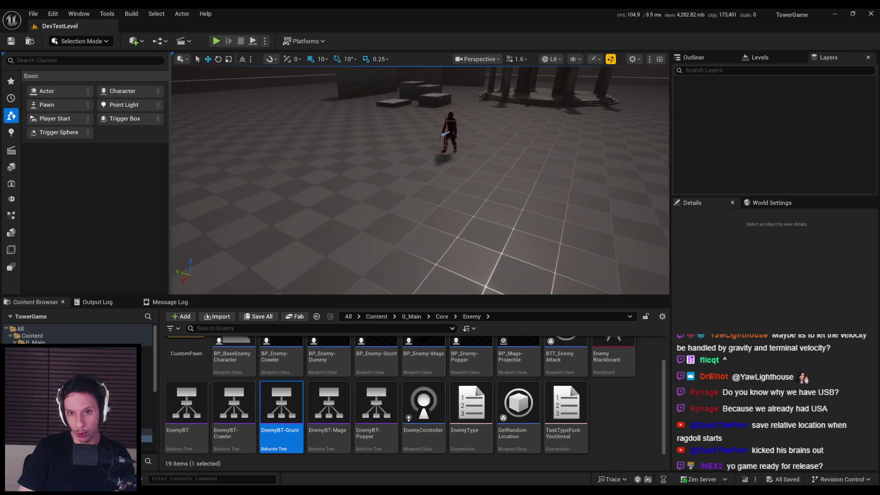
{"action": "left_click", "coordinate": [442, 156]}
{"action": "scroll", "coordinate": [393, 375], "scroll_direction": "up", "scroll_amount": 1}
{"action": "left_click", "coordinate": [393, 375]}
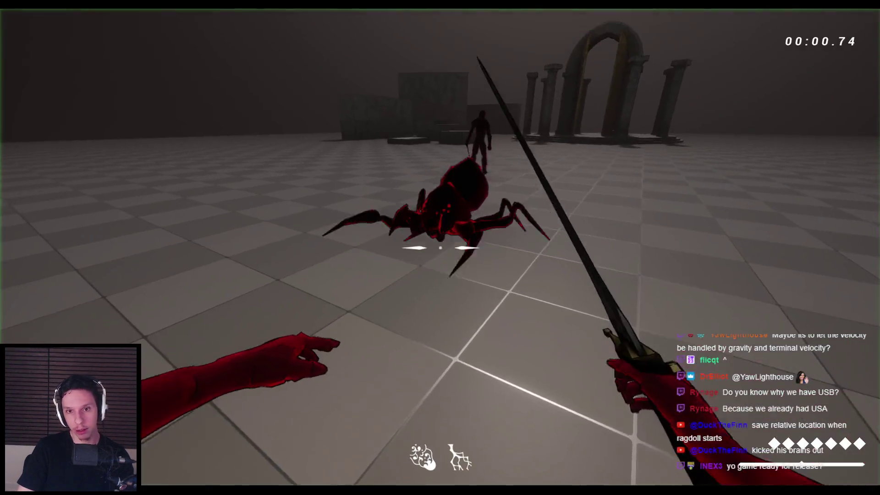
- Kick the spider away, slash and tether the demon, then switch to the bow
{"action": "key", "text": "f"}
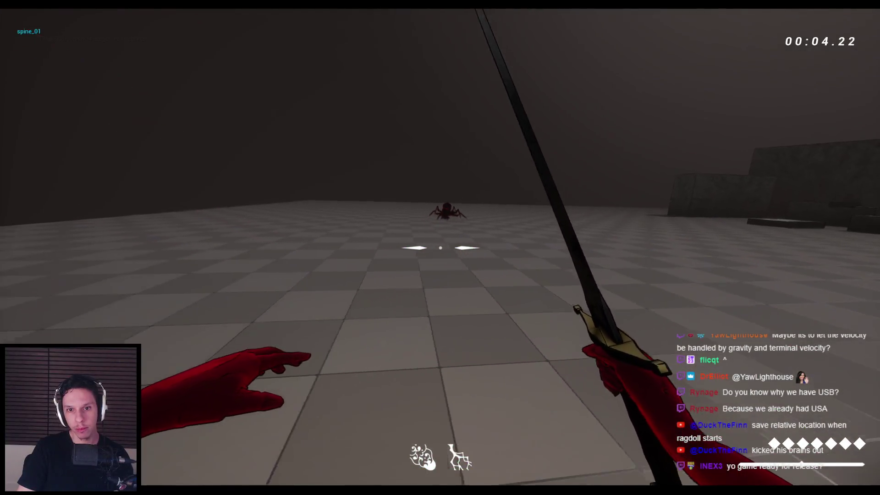
{"action": "left_click", "coordinate": [440, 247]}
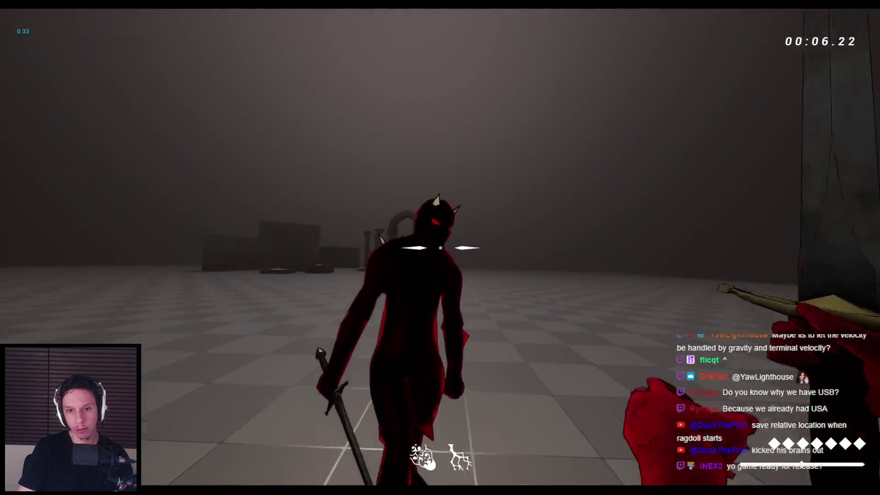
{"action": "left_click", "coordinate": [440, 248]}
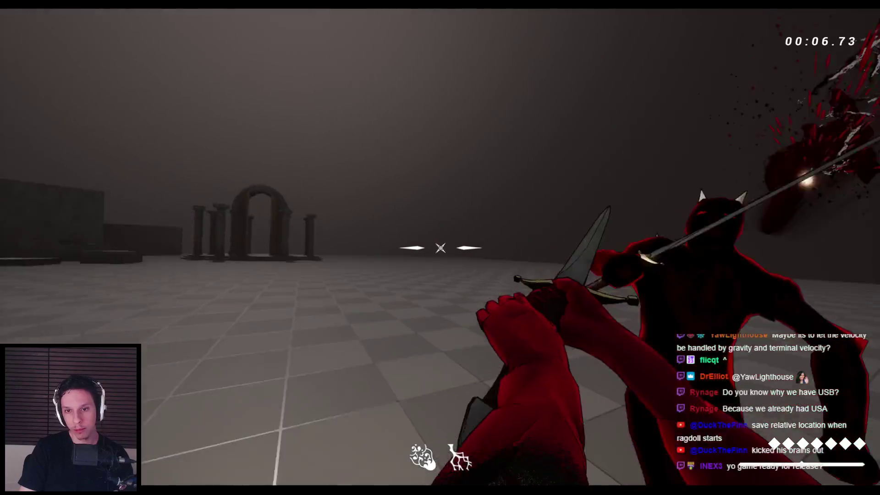
{"action": "right_click", "coordinate": [440, 247]}
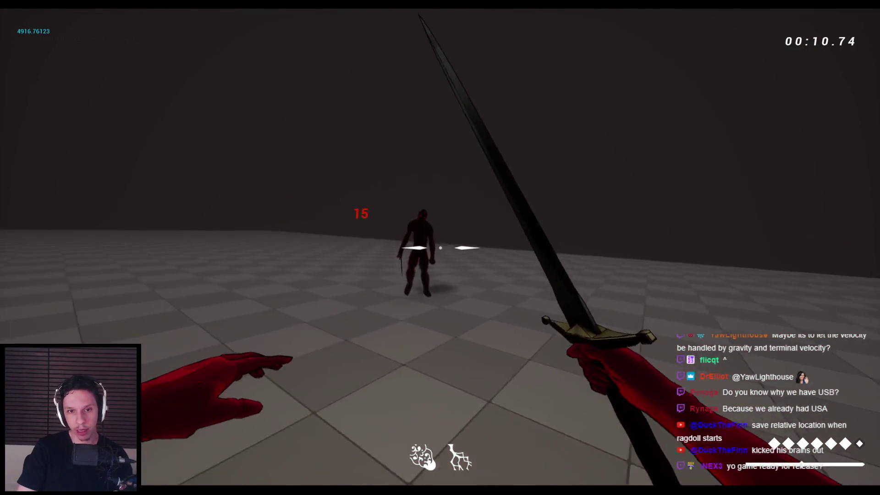
{"action": "left_click", "coordinate": [440, 248]}
{"action": "key", "text": "2"}
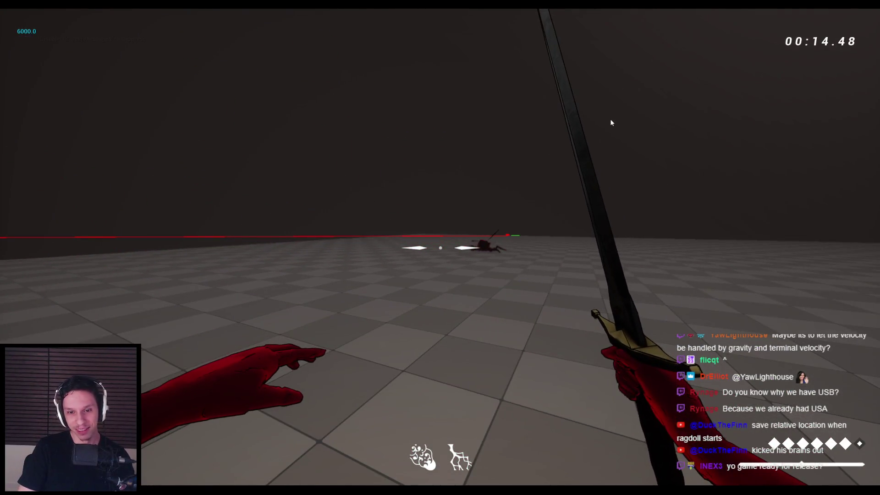
- Restart the playtest, sword-attack the demon and spider again, then stop playing
{"action": "key", "text": "Escape"}
{"action": "key", "text": "alt+p"}
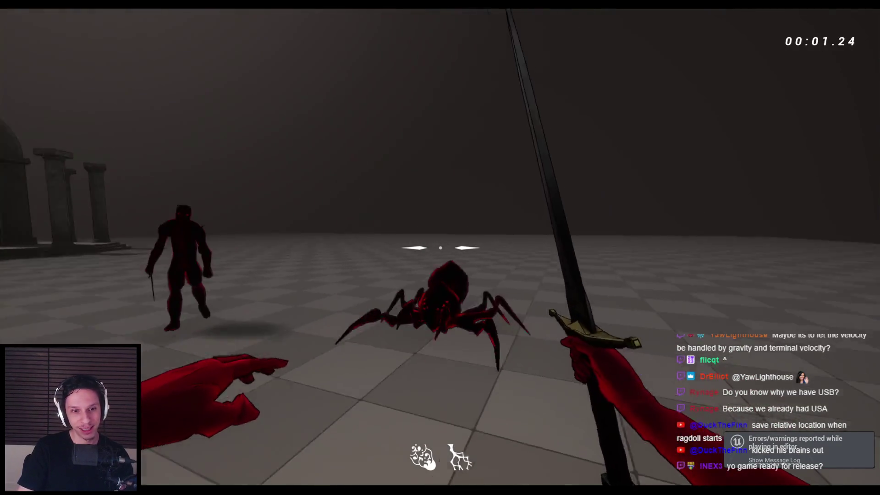
{"action": "left_click", "coordinate": [440, 247]}
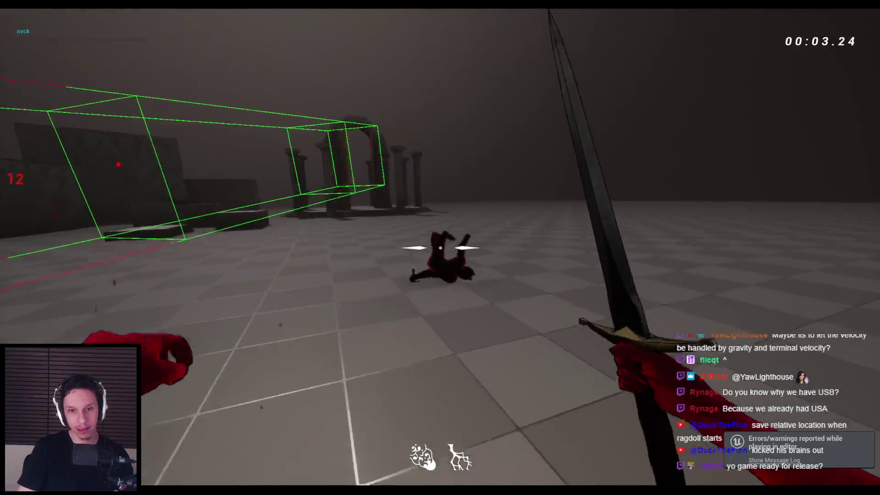
{"action": "left_click", "coordinate": [440, 247]}
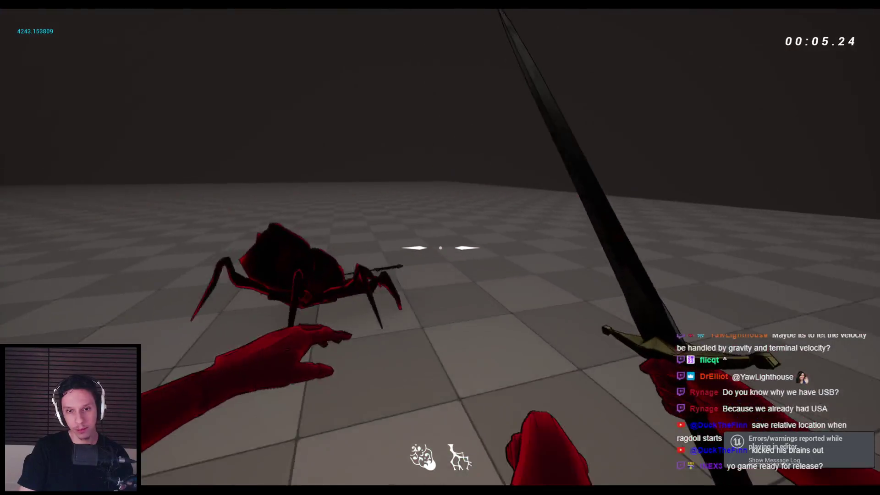
{"action": "left_click", "coordinate": [440, 248]}
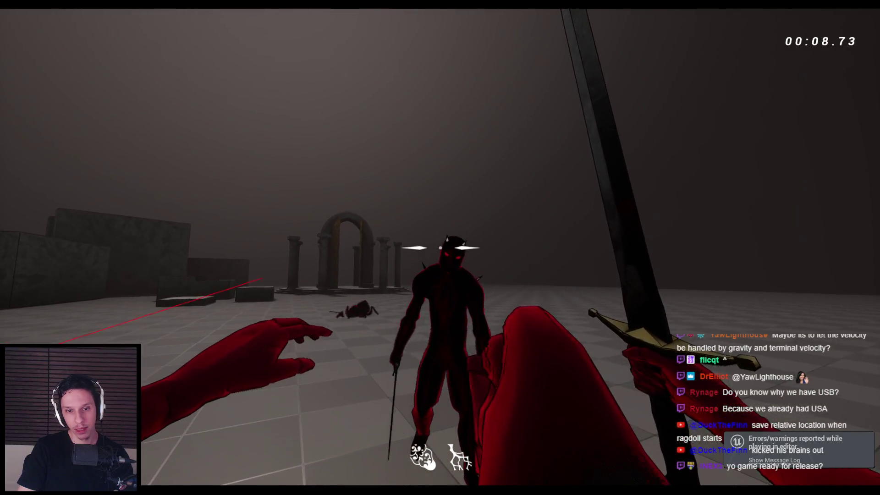
{"action": "left_click", "coordinate": [440, 247]}
{"action": "key", "text": "Escape"}
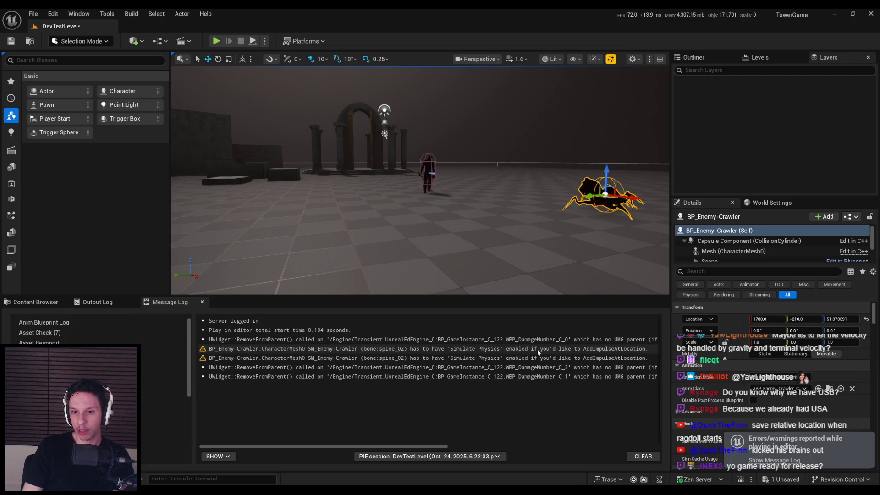
- Open the Crawler's skeletal mesh and inspect its spine_01, spine_02 and fang bones
{"action": "left_click", "coordinate": [745, 252]}
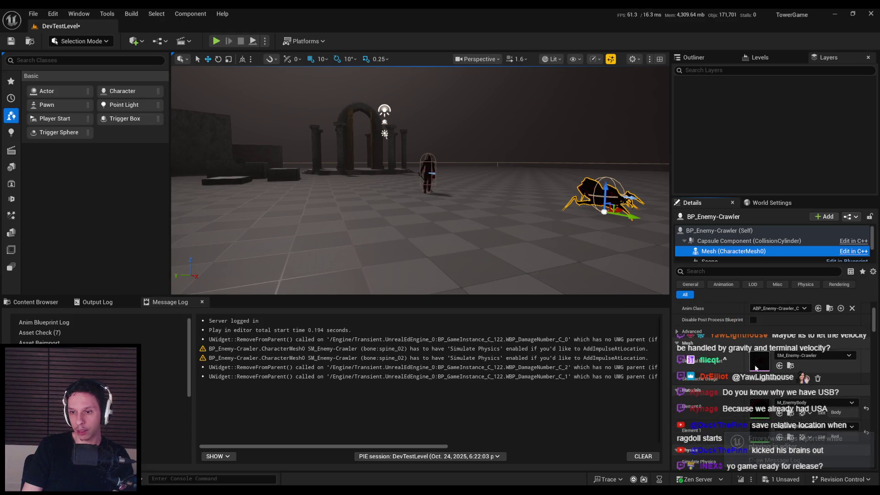
{"action": "double_click", "coordinate": [736, 196]}
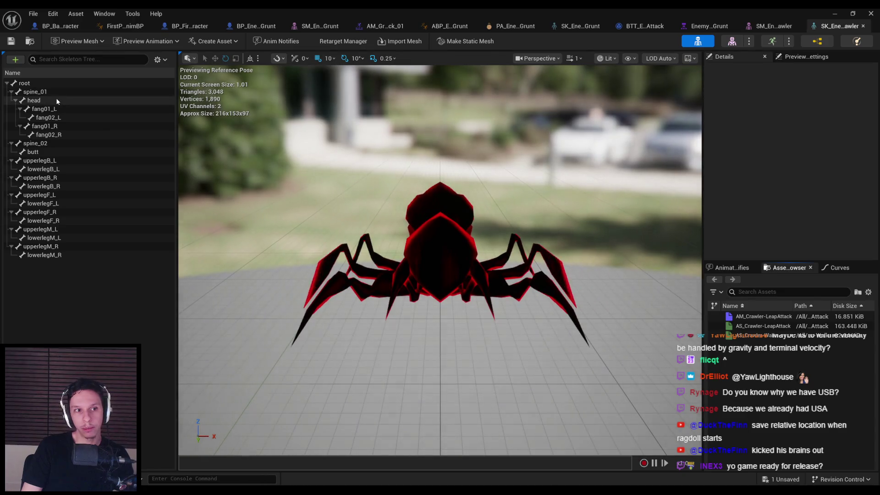
{"action": "left_click", "coordinate": [14, 144]}
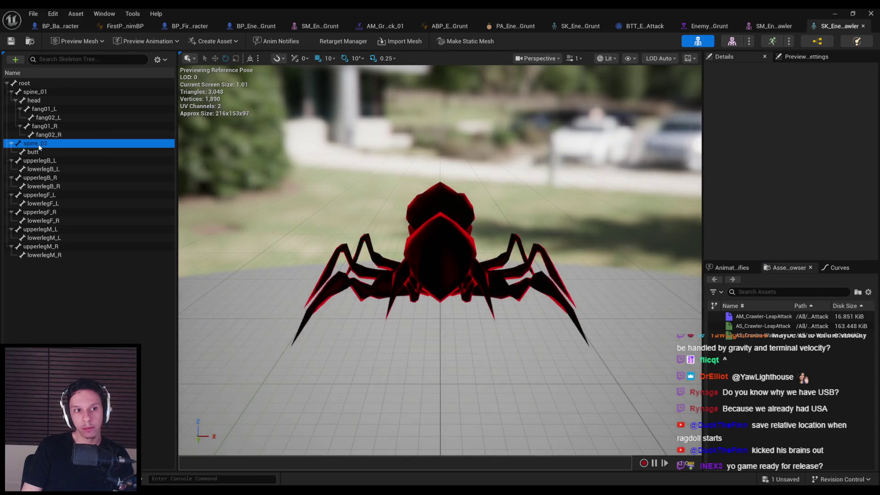
{"action": "left_click", "coordinate": [27, 93]}
{"action": "left_click", "coordinate": [11, 92]}
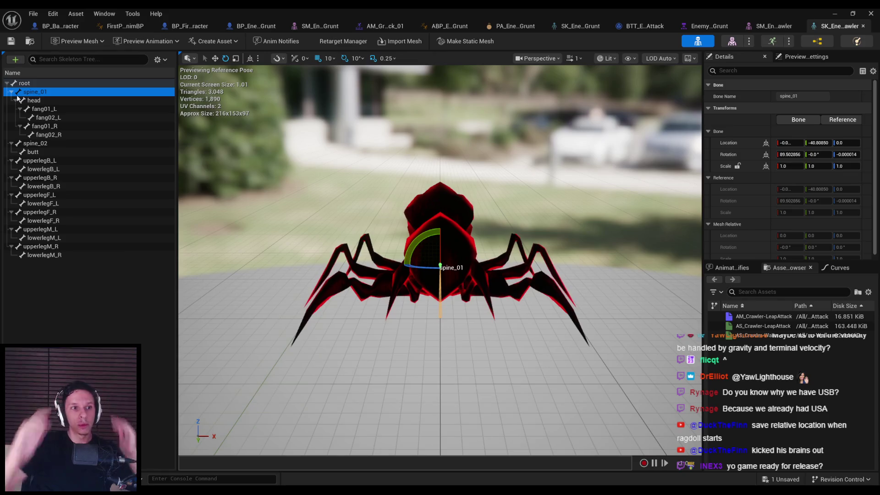
{"action": "left_click", "coordinate": [54, 144]}
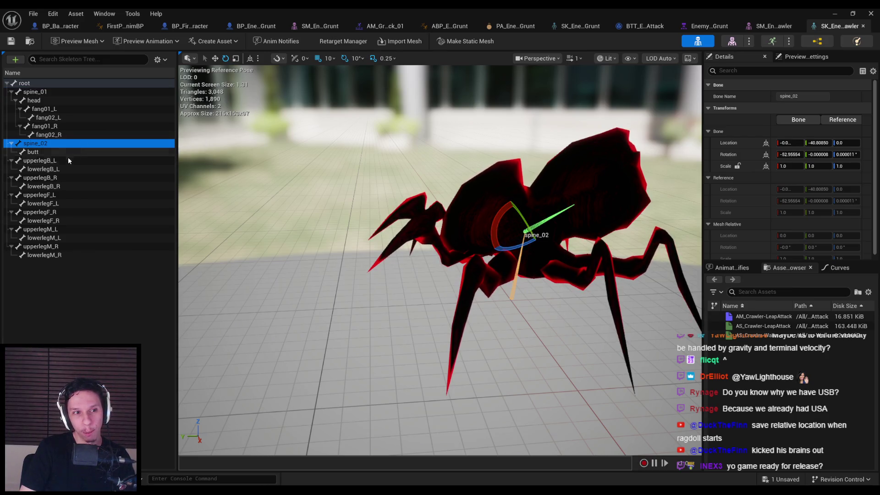
- Collapse the spine_02 branch, move closer to the spider, and save all unsaved assets
{"action": "left_click", "coordinate": [11, 144]}
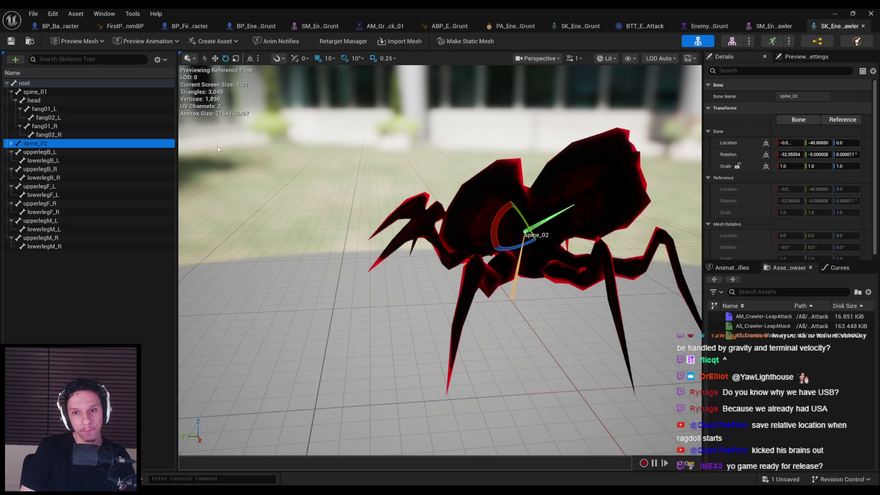
{"action": "scroll", "coordinate": [399, 172], "scroll_direction": "down", "scroll_amount": 3}
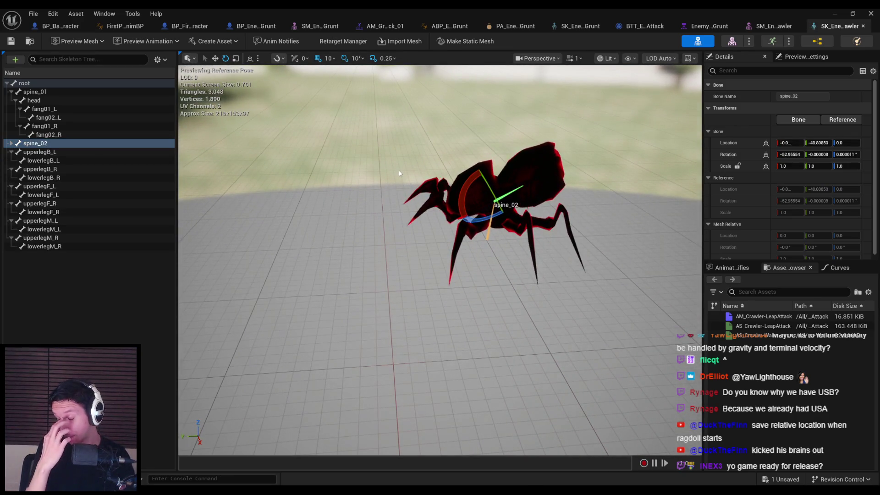
{"action": "mouse_move", "coordinate": [399, 170]}
{"action": "left_mouse_down"}
{"action": "mouse_move", "coordinate": [405, 159]}
{"action": "mouse_move", "coordinate": [405, 184]}
{"action": "mouse_move", "coordinate": [405, 175]}
{"action": "left_mouse_up"}
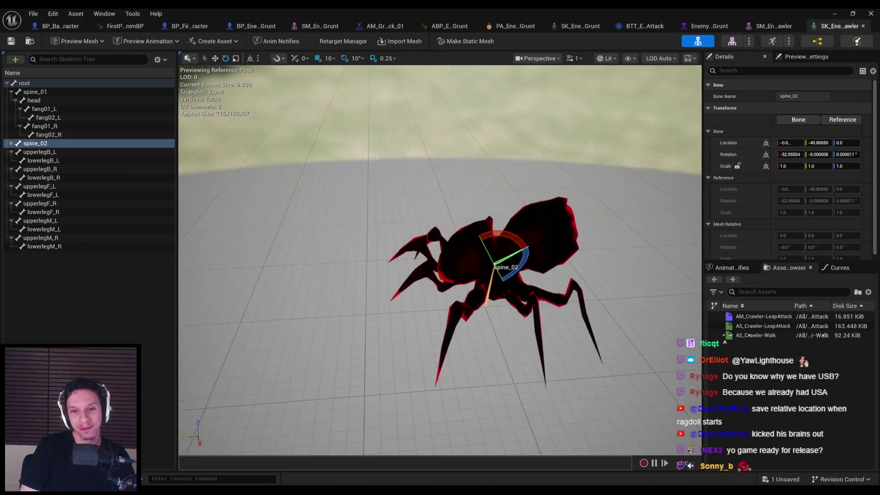
{"action": "key", "text": "ctrl+s"}
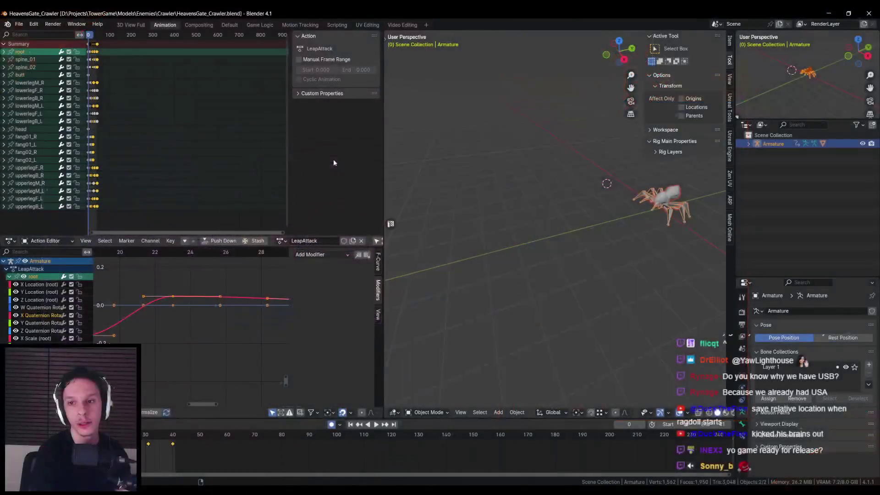
- Clear the armature selection and save the Blender file
{"action": "left_click", "coordinate": [599, 234]}
{"action": "scroll", "coordinate": [614, 222], "scroll_direction": "up", "scroll_amount": 3}
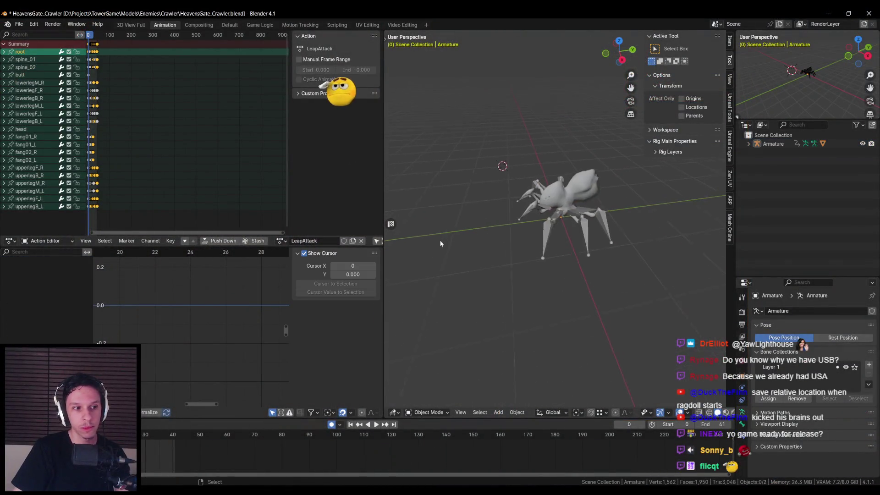
{"action": "key", "text": "ctrl+s"}
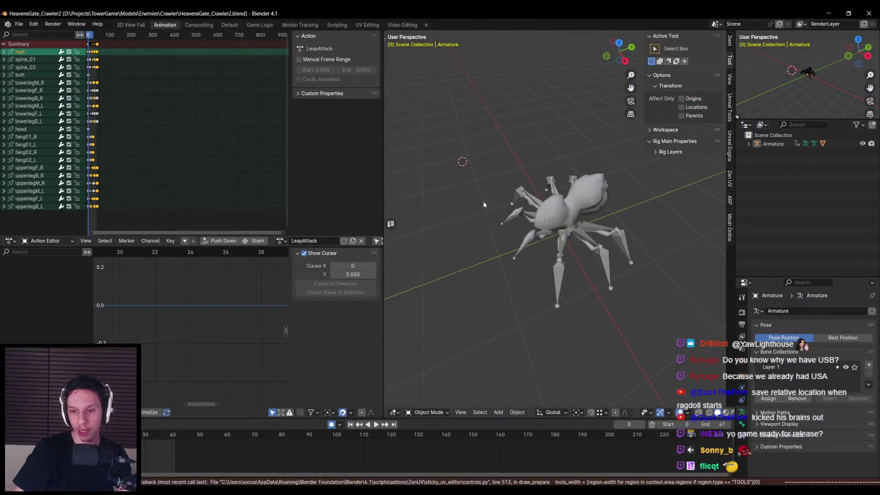
- Put the spider armature in Edit Mode with x-ray on and show the bone's Relations settings
{"action": "left_click", "coordinate": [559, 211]}
{"action": "scroll", "coordinate": [564, 220], "scroll_direction": "up", "scroll_amount": 4}
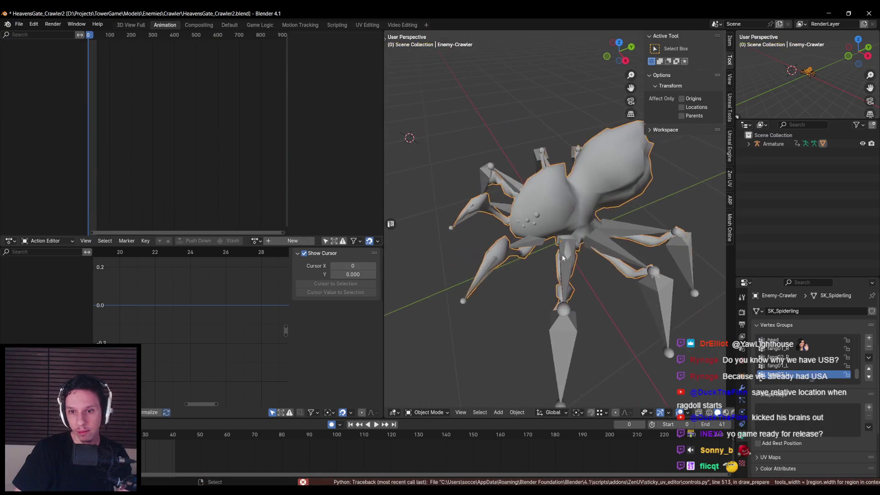
{"action": "left_click", "coordinate": [490, 293]}
{"action": "left_click", "coordinate": [426, 413]}
{"action": "left_click", "coordinate": [424, 394]}
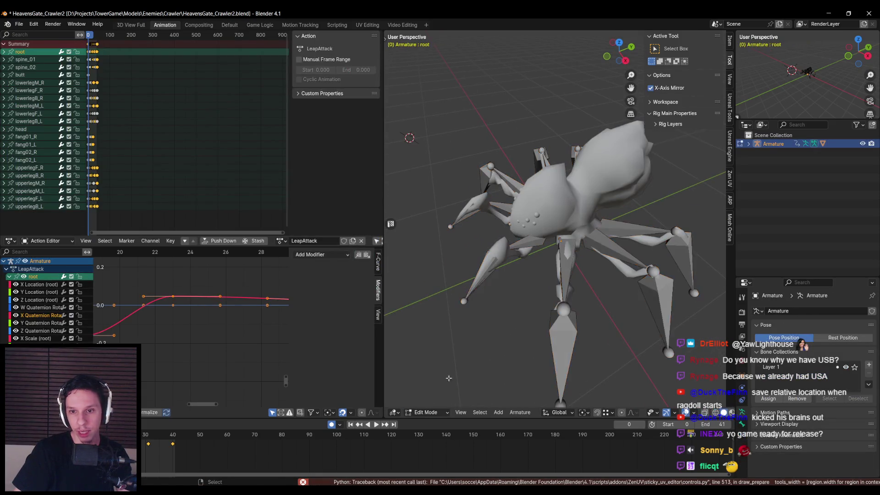
{"action": "scroll", "coordinate": [550, 229], "scroll_direction": "down", "scroll_amount": 3}
{"action": "key", "text": "shift+z"}
{"action": "left_click", "coordinate": [588, 256]}
{"action": "scroll", "coordinate": [588, 255], "scroll_direction": "up", "scroll_amount": 2}
{"action": "left_click", "coordinate": [569, 260]}
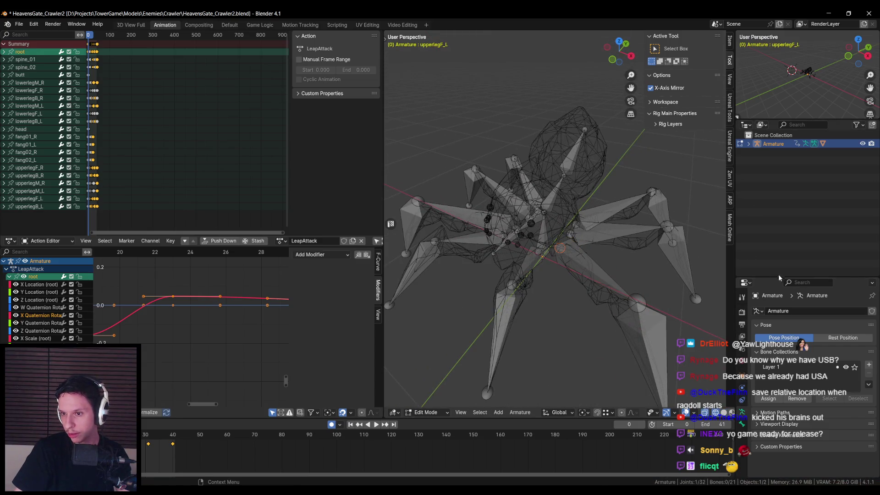
{"action": "left_click", "coordinate": [743, 412]}
{"action": "left_click_drag", "start_coordinate": [770, 277], "coordinate": [765, 193]}
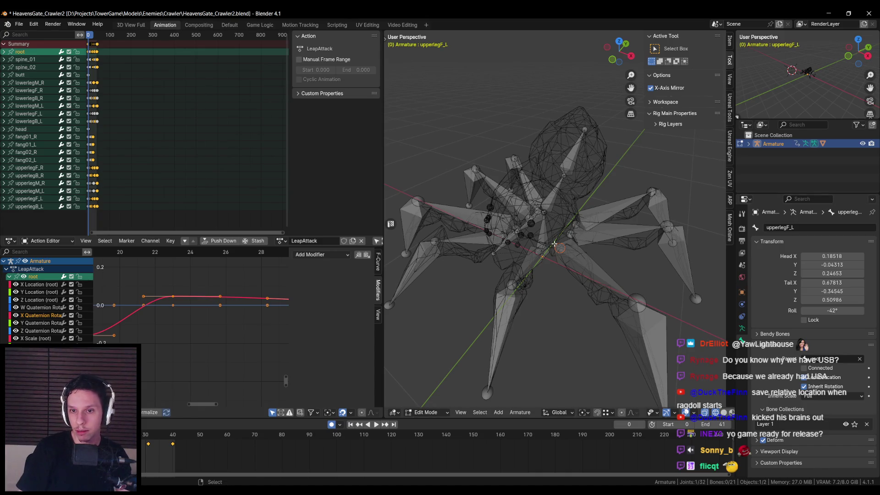
- Make spine_01 the parent of spine_02 in the bone hierarchy
{"action": "left_click", "coordinate": [589, 215]}
{"action": "left_click", "coordinate": [589, 215]}
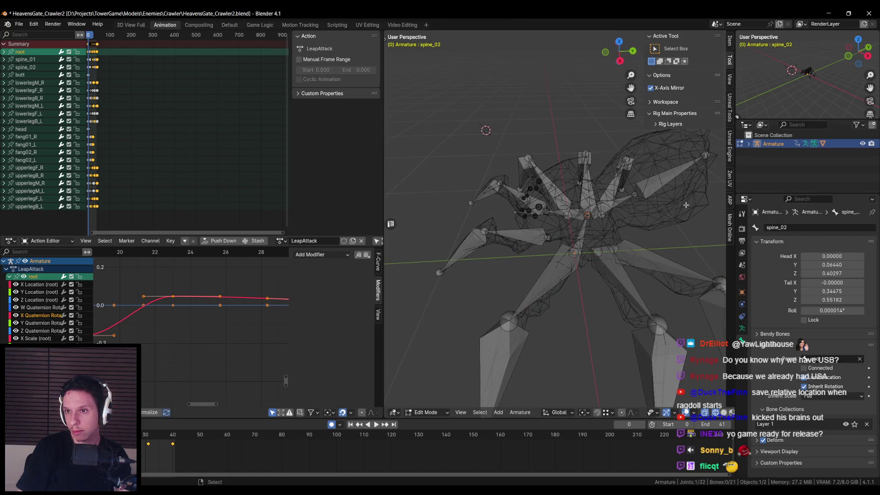
{"action": "left_click", "coordinate": [758, 170]}
{"action": "scroll", "coordinate": [766, 173], "scroll_direction": "down", "scroll_amount": 1}
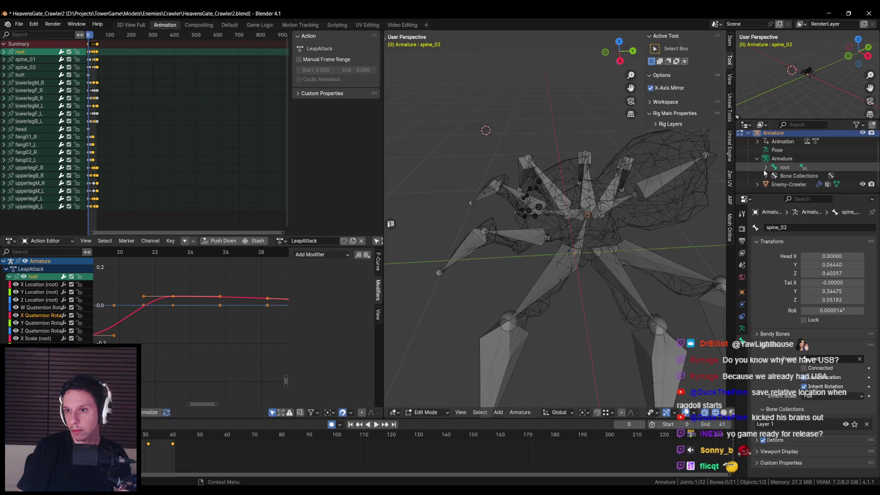
{"action": "left_click", "coordinate": [766, 168]}
{"action": "left_click_drag", "start_coordinate": [782, 196], "coordinate": [782, 294]}
{"action": "left_click", "coordinate": [799, 187]}
{"action": "scroll", "coordinate": [599, 278], "scroll_direction": "up", "scroll_amount": 2}
{"action": "scroll", "coordinate": [796, 401], "scroll_direction": "down", "scroll_amount": 1}
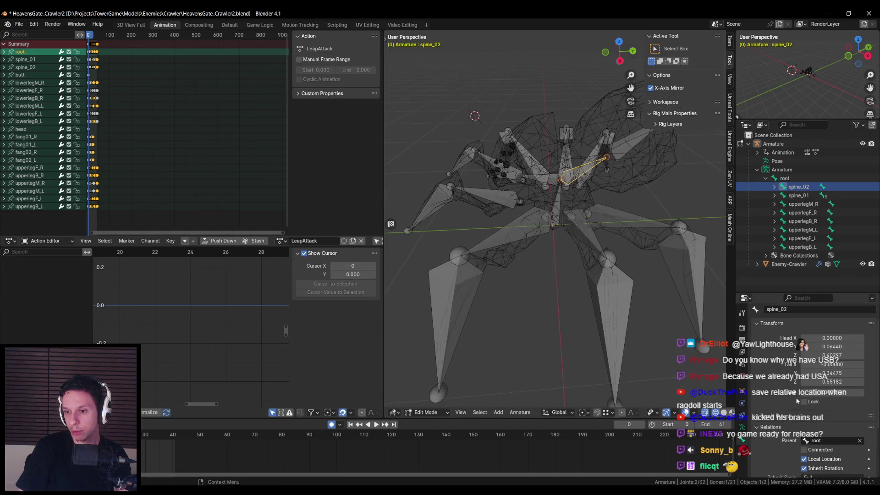
{"action": "left_click", "coordinate": [836, 441]}
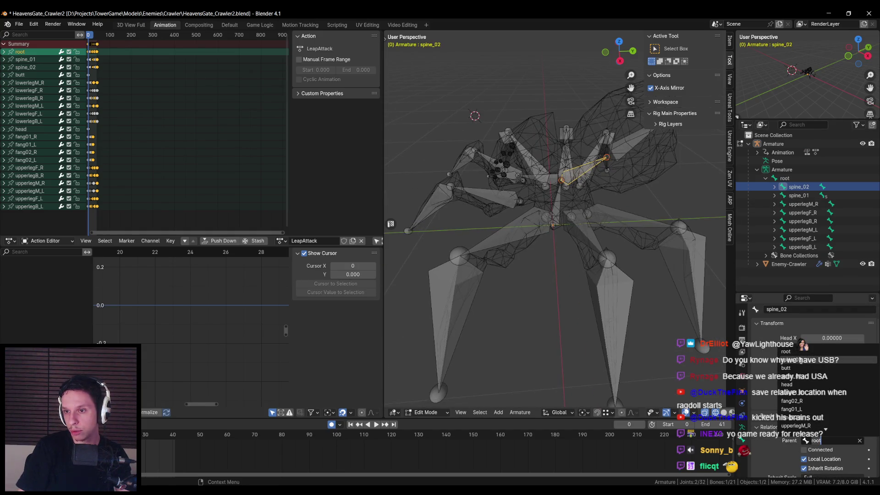
{"action": "left_click", "coordinate": [801, 361]}
- Select upperlegM_R and other upper-leg bones and parent them to spine_02
{"action": "left_click", "coordinate": [799, 191]}
{"action": "left_click", "coordinate": [775, 188]}
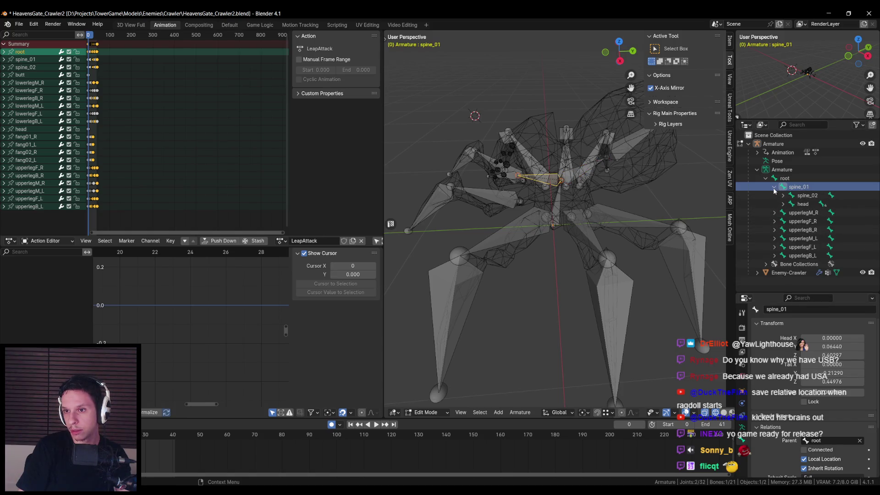
{"action": "left_click", "coordinate": [774, 188]}
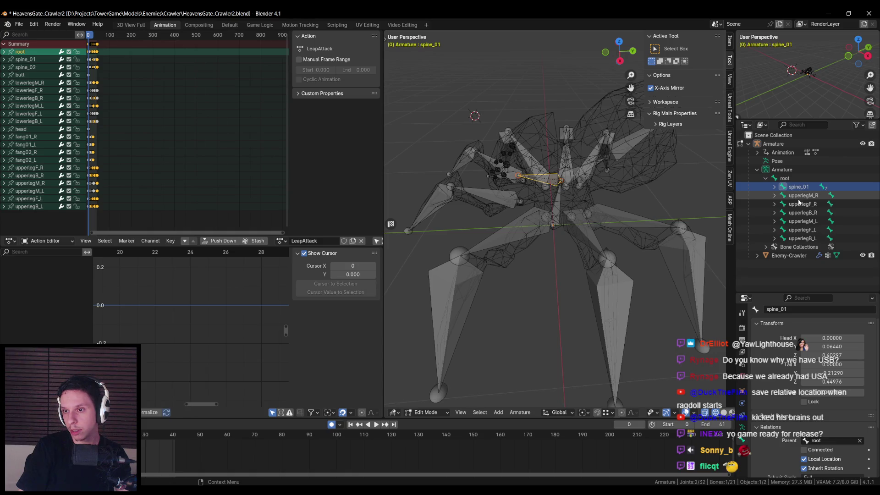
{"action": "left_click", "coordinate": [775, 188]}
{"action": "left_click", "coordinate": [804, 213]}
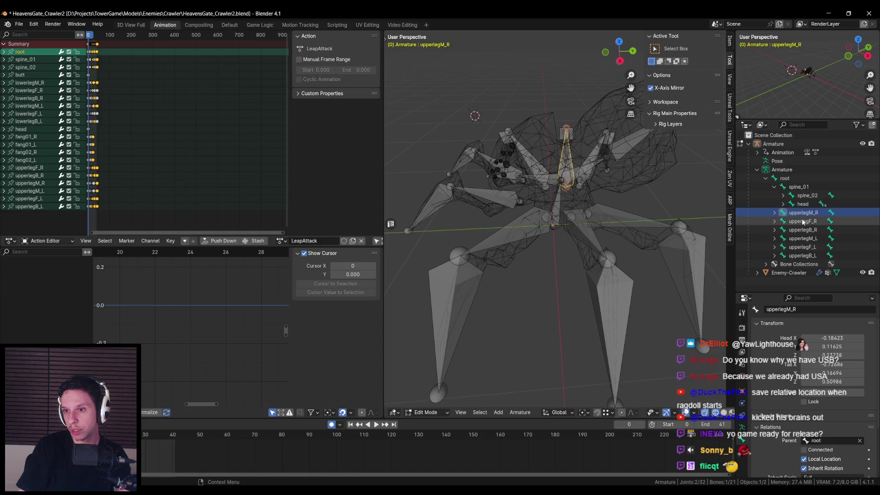
{"action": "left_click", "coordinate": [802, 255], "text": "shift"}
{"action": "scroll", "coordinate": [806, 414], "scroll_direction": "down", "scroll_amount": 2}
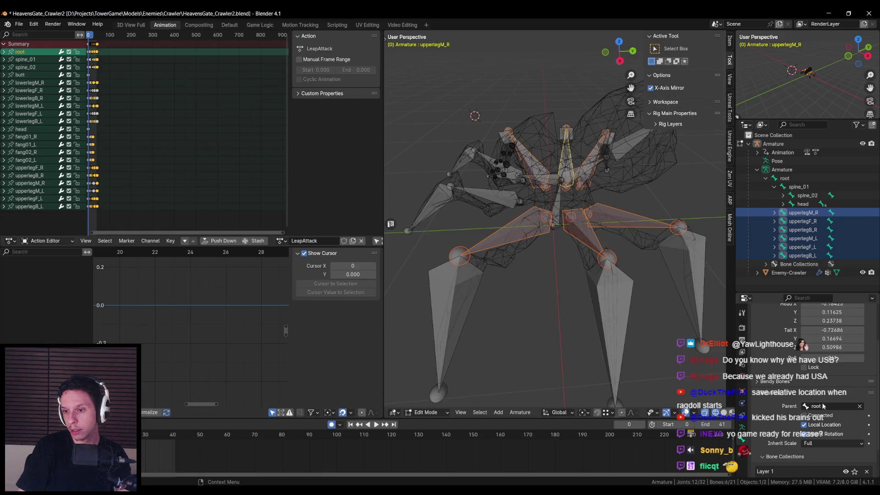
{"action": "left_click", "coordinate": [823, 406]}
{"action": "left_click", "coordinate": [794, 328]}
- Select upperlegF_R through upperlegB_L and set upperlegF_R's parent to spine_02
{"action": "left_click", "coordinate": [803, 204]}
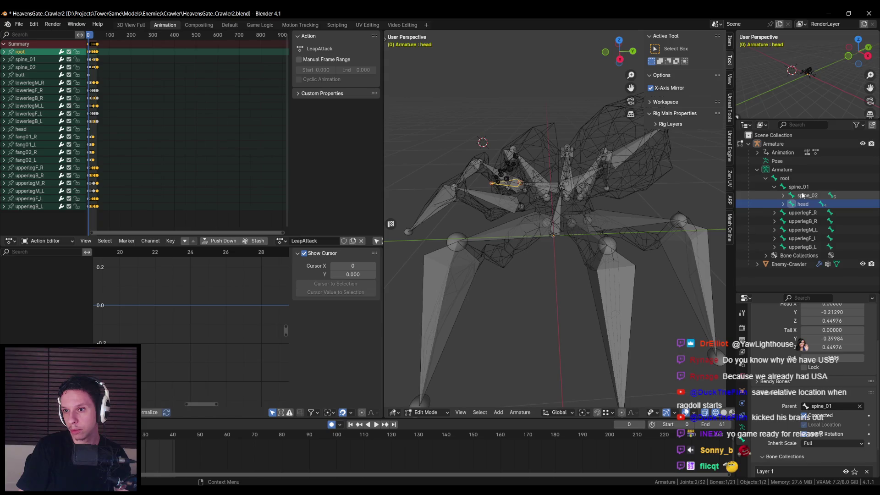
{"action": "left_click", "coordinate": [803, 195]}
{"action": "left_click", "coordinate": [799, 186]}
{"action": "left_click", "coordinate": [774, 187]}
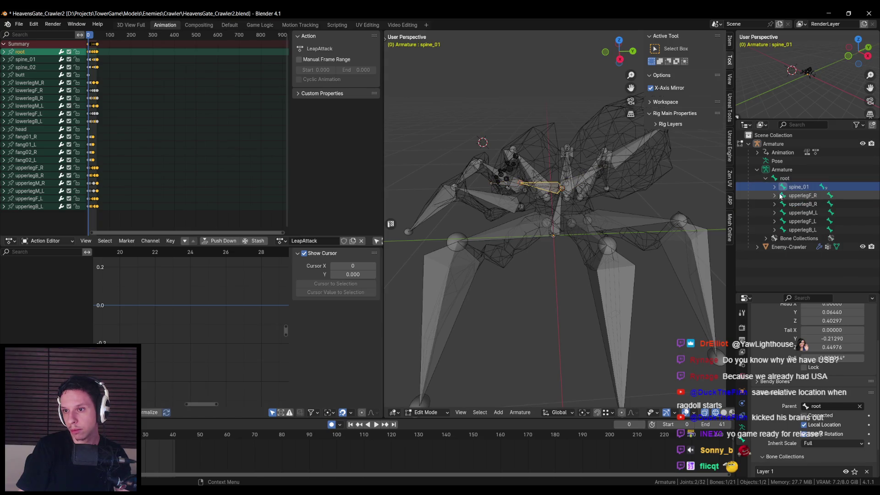
{"action": "left_click", "coordinate": [800, 196]}
{"action": "left_click", "coordinate": [802, 230], "text": "shift"}
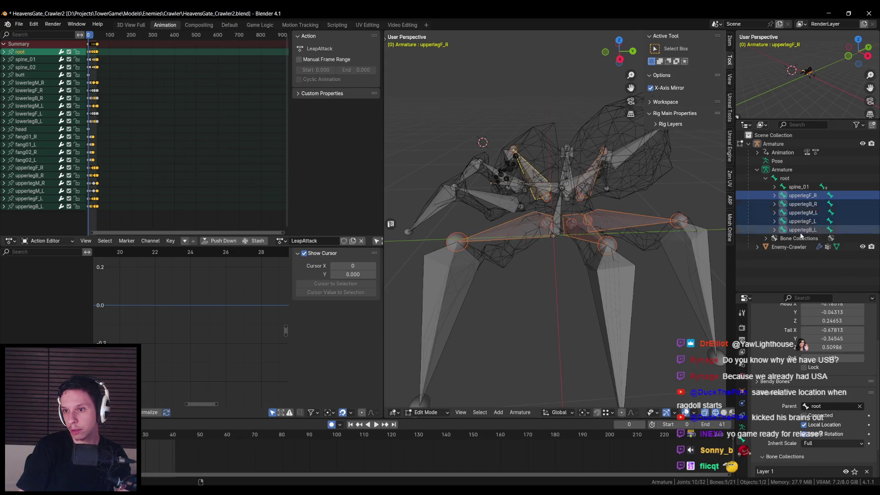
{"action": "left_click", "coordinate": [828, 407]}
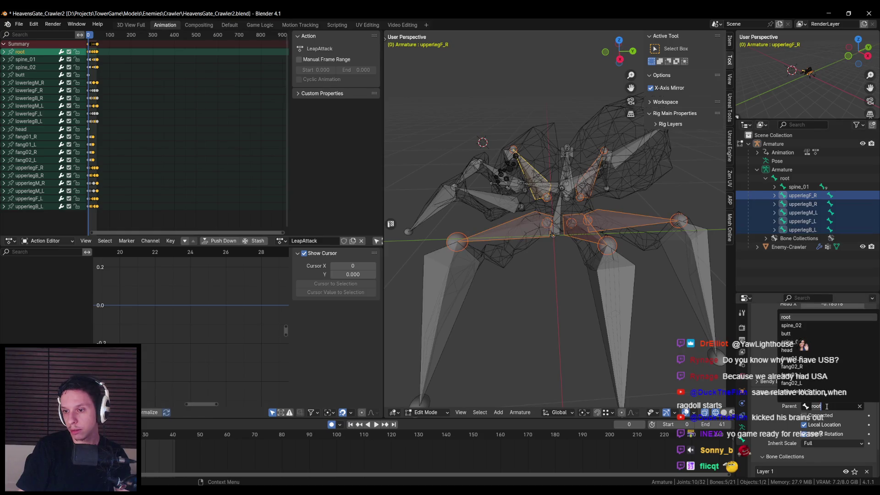
{"action": "left_click", "coordinate": [792, 325]}
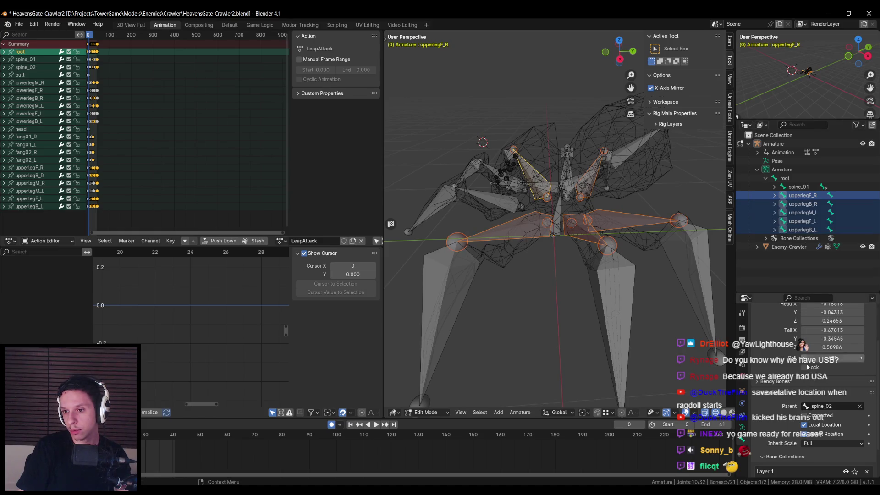
- Apply the spine_02 parent to all selected leg bones with Copy to Selected, then play LeapAttack
{"action": "left_click", "coordinate": [825, 407]}
{"action": "right_click", "coordinate": [826, 408]}
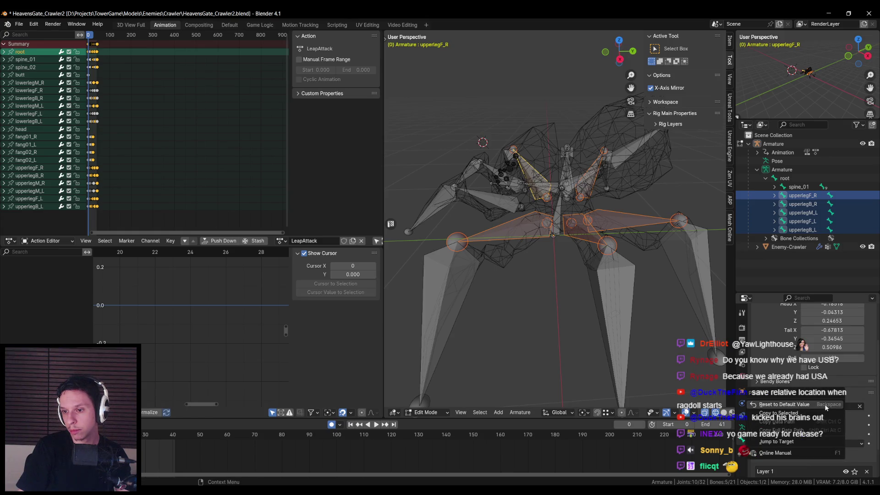
{"action": "left_click", "coordinate": [816, 414]}
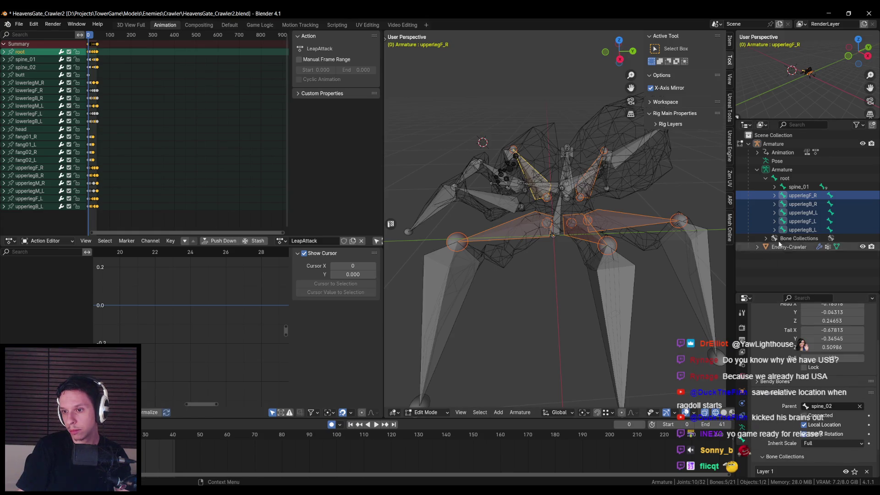
{"action": "left_click", "coordinate": [798, 187]}
{"action": "left_click", "coordinate": [775, 187]}
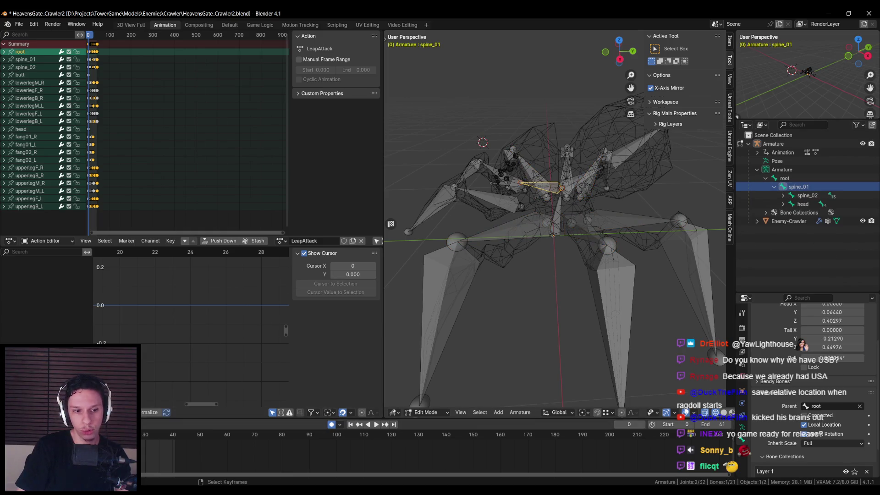
{"action": "left_click", "coordinate": [375, 425]}
- Switch the spider's action to Walk and play it back
{"action": "left_click", "coordinate": [375, 426]}
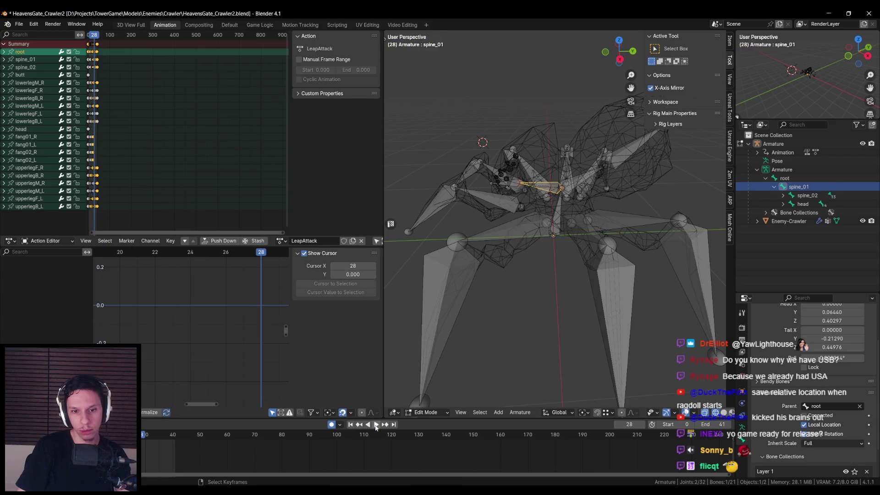
{"action": "left_click", "coordinate": [280, 241]}
{"action": "scroll", "coordinate": [186, 340], "scroll_direction": "down", "scroll_amount": 3}
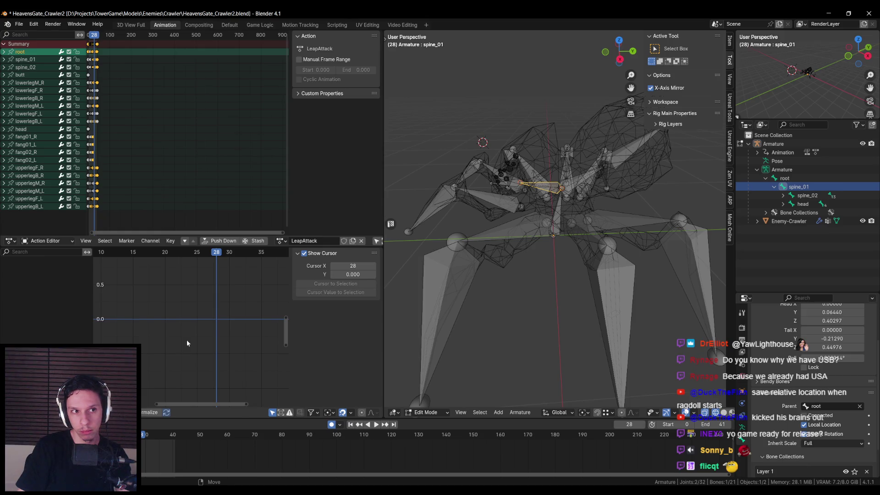
{"action": "left_click", "coordinate": [375, 424]}
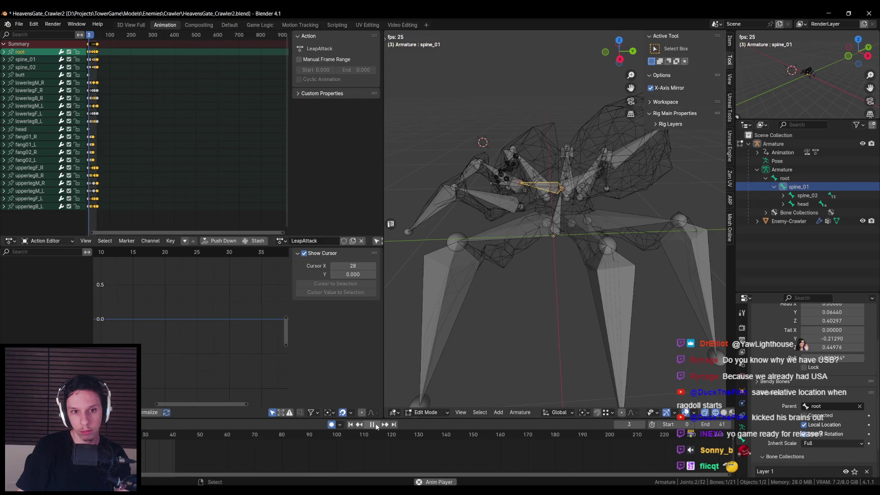
{"action": "left_click", "coordinate": [375, 424]}
{"action": "left_click", "coordinate": [280, 242]}
{"action": "left_click", "coordinate": [287, 264]}
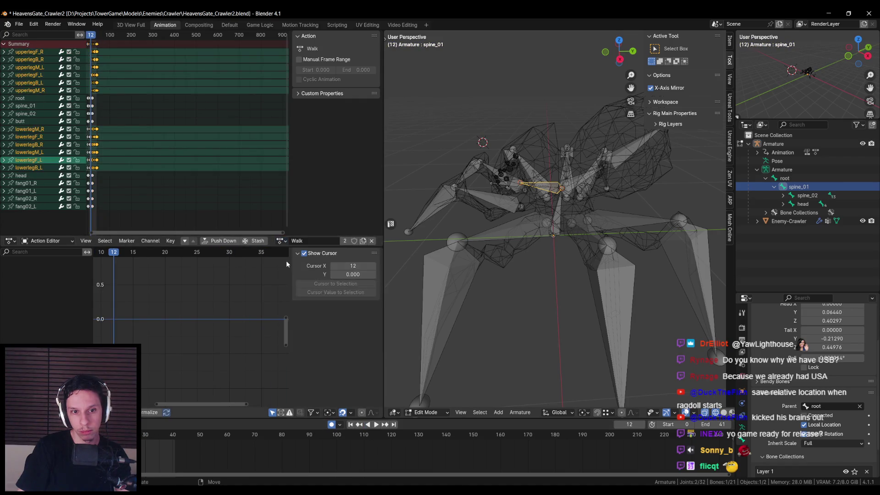
{"action": "left_click", "coordinate": [376, 425]}
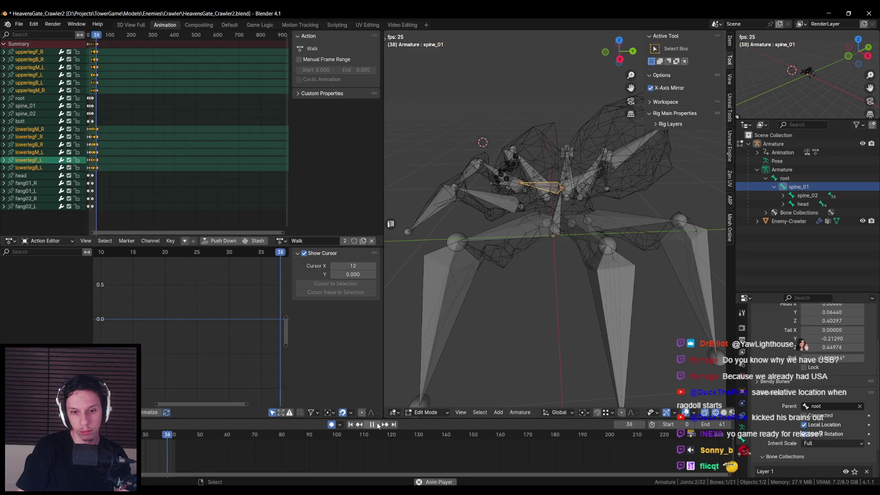
{"action": "left_click", "coordinate": [377, 425]}
- Play Walk in Pose Mode with x-ray off, then return the armature to Object Mode
{"action": "left_click", "coordinate": [426, 412]}
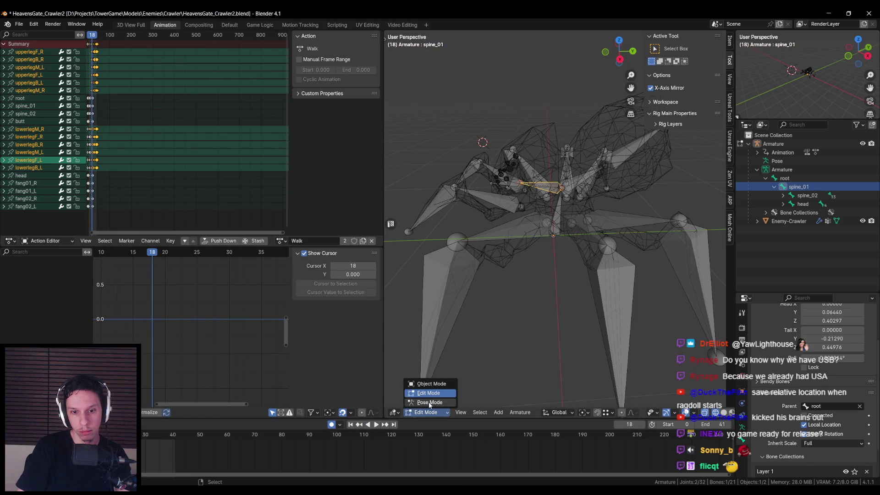
{"action": "left_click", "coordinate": [429, 405]}
{"action": "left_click", "coordinate": [377, 424]}
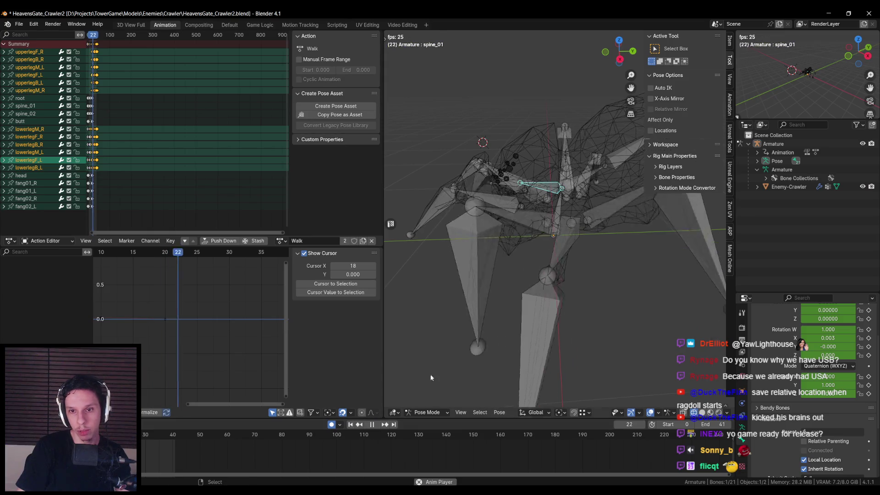
{"action": "scroll", "coordinate": [466, 357], "scroll_direction": "down", "scroll_amount": 4}
{"action": "key", "text": "alt+z"}
{"action": "left_click", "coordinate": [426, 412]}
{"action": "left_click", "coordinate": [429, 387]}
{"action": "scroll", "coordinate": [544, 304], "scroll_direction": "up", "scroll_amount": 2}
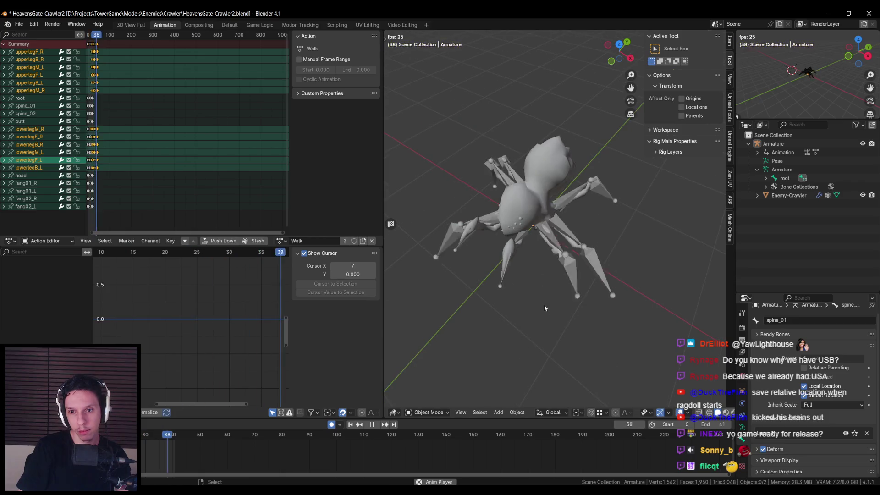
{"action": "key", "text": "Escape"}
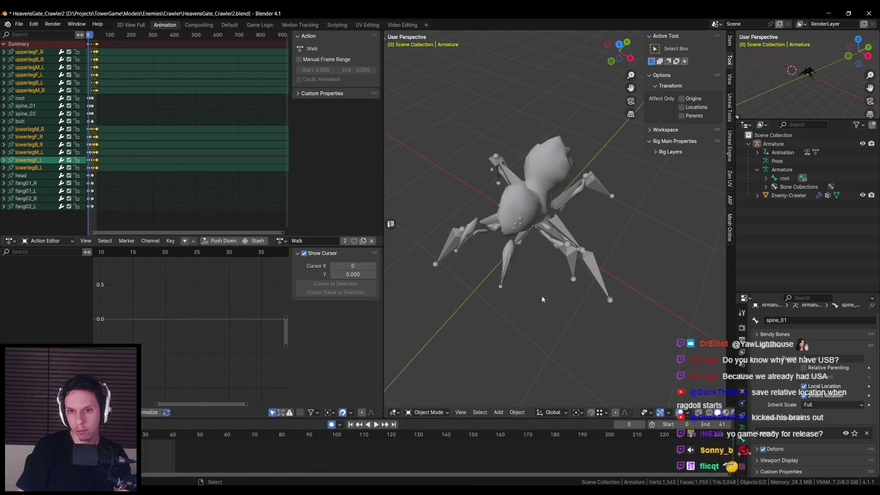
- Watch the Walk action from a low side view, then save HeavensGate_Crawler2.blend
{"action": "left_click", "coordinate": [527, 303]}
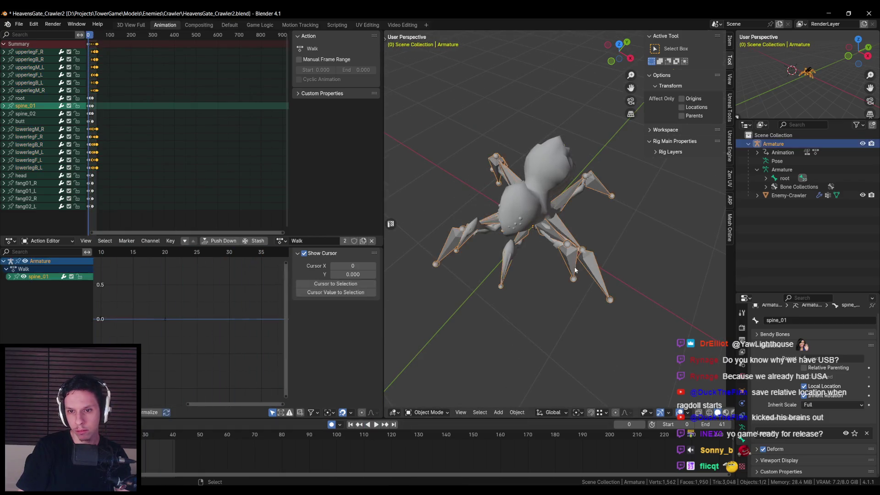
{"action": "left_click", "coordinate": [377, 424]}
{"action": "mouse_move", "coordinate": [573, 330]}
{"action": "left_mouse_down"}
{"action": "mouse_move", "coordinate": [519, 281]}
{"action": "mouse_move", "coordinate": [644, 303]}
{"action": "mouse_move", "coordinate": [516, 288]}
{"action": "mouse_move", "coordinate": [527, 271]}
{"action": "mouse_move", "coordinate": [442, 328]}
{"action": "mouse_move", "coordinate": [477, 352]}
{"action": "left_mouse_up"}
{"action": "key", "text": "space"}
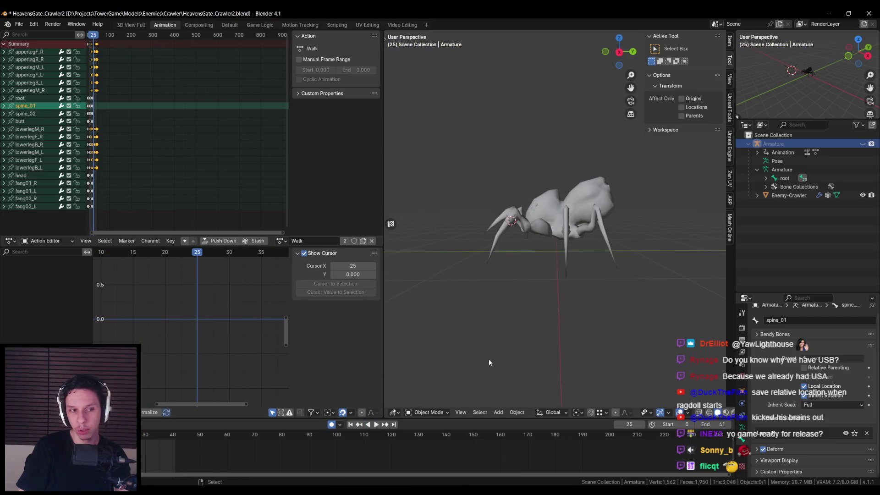
{"action": "key", "text": "ctrl+s"}
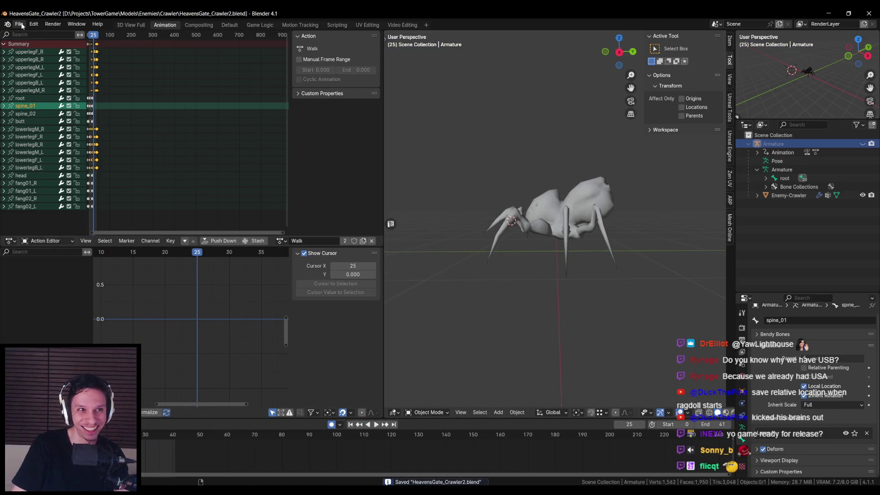
- Open the older HeavensGate_Crawler.blend from the recent files list
{"action": "left_click", "coordinate": [21, 26]}
{"action": "left_click", "coordinate": [20, 25]}
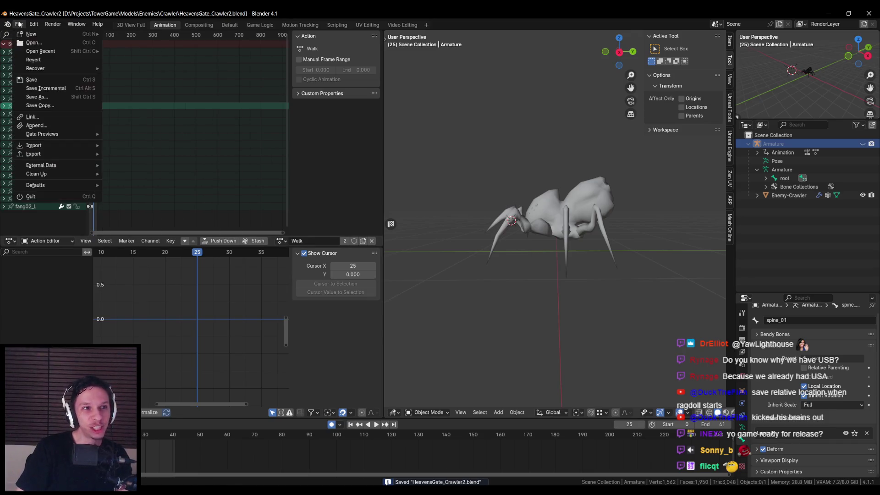
{"action": "mouse_move", "coordinate": [41, 51]}
{"action": "left_click", "coordinate": [146, 59]}
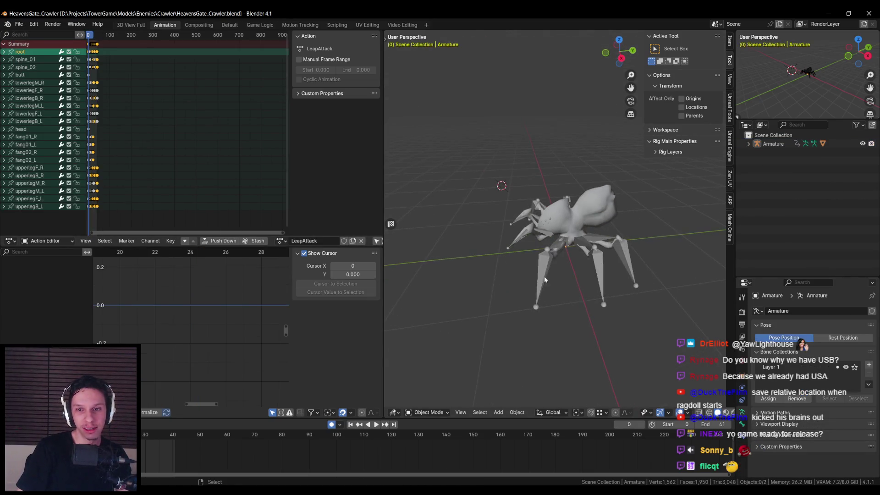
- Play back the LeapAttack and Walk actions on the spider, ending back on LeapAttack
{"action": "left_click", "coordinate": [373, 425]}
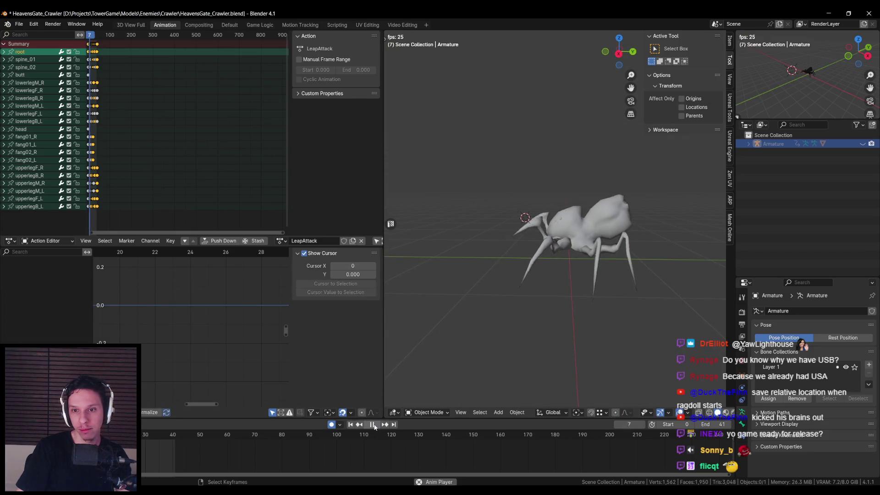
{"action": "key", "text": "space"}
{"action": "left_click", "coordinate": [283, 241]}
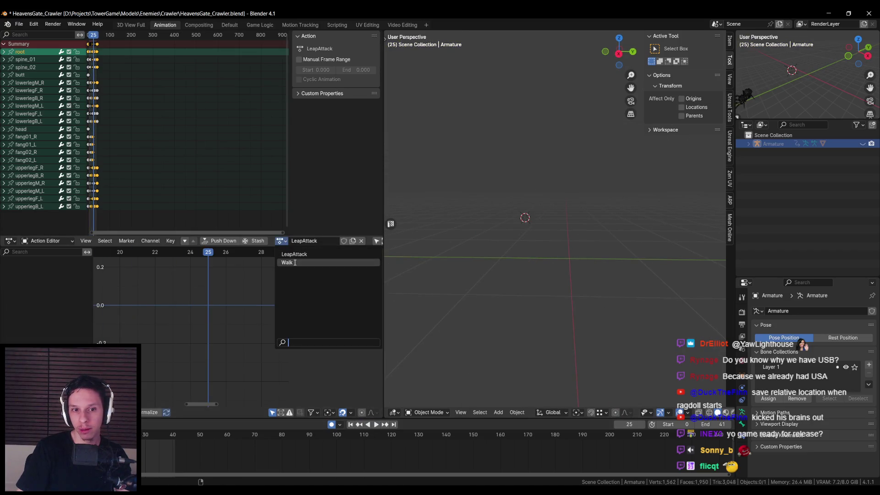
{"action": "left_click", "coordinate": [295, 265]}
{"action": "left_click", "coordinate": [376, 426]}
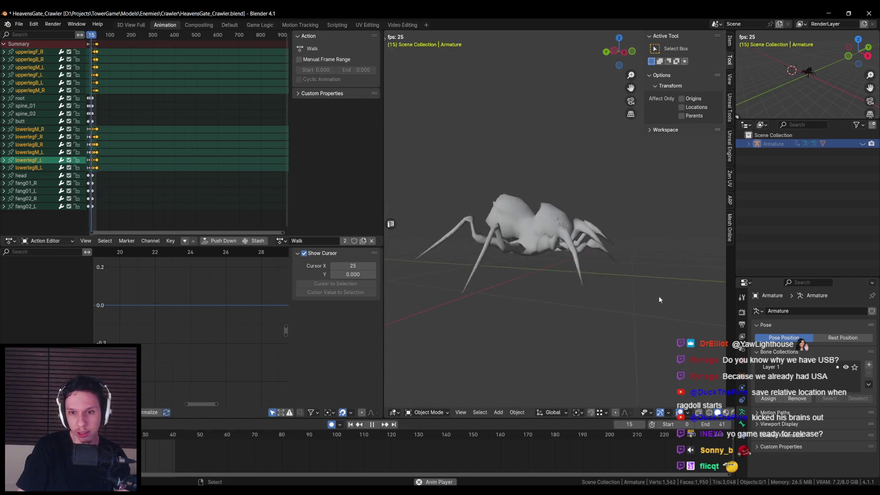
{"action": "left_click_drag", "start_coordinate": [606, 296], "coordinate": [489, 297]}
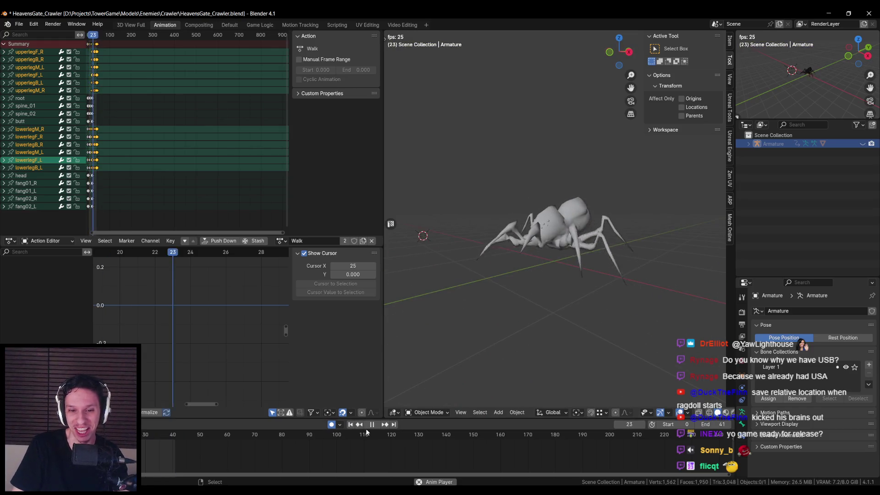
{"action": "key", "text": "space"}
{"action": "left_click", "coordinate": [280, 241]}
{"action": "left_click", "coordinate": [294, 254]}
{"action": "left_click_drag", "start_coordinate": [557, 276], "coordinate": [500, 301]}
- Save HeavensGate_Crawler.blend and reopen HeavensGate_Crawler2.blend from recent files
{"action": "key", "text": "ctrl+s"}
{"action": "left_click", "coordinate": [20, 25]}
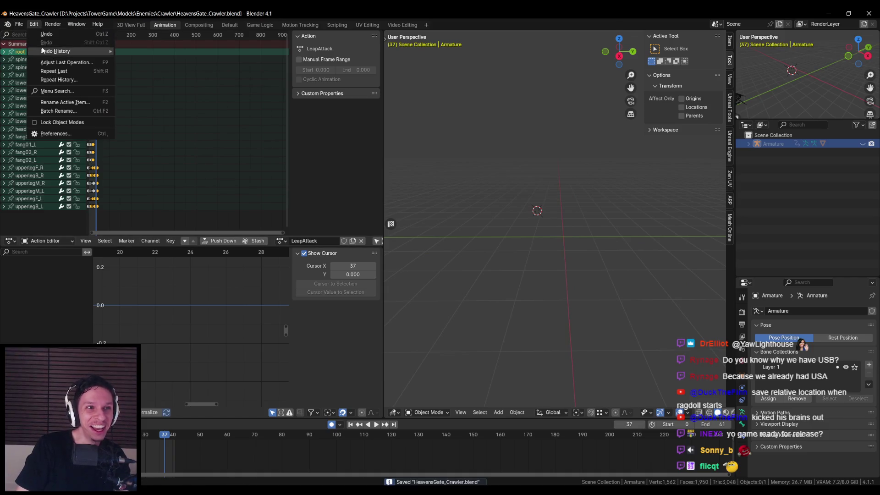
{"action": "left_click", "coordinate": [20, 27]}
{"action": "left_click", "coordinate": [20, 27]}
{"action": "mouse_move", "coordinate": [46, 51]}
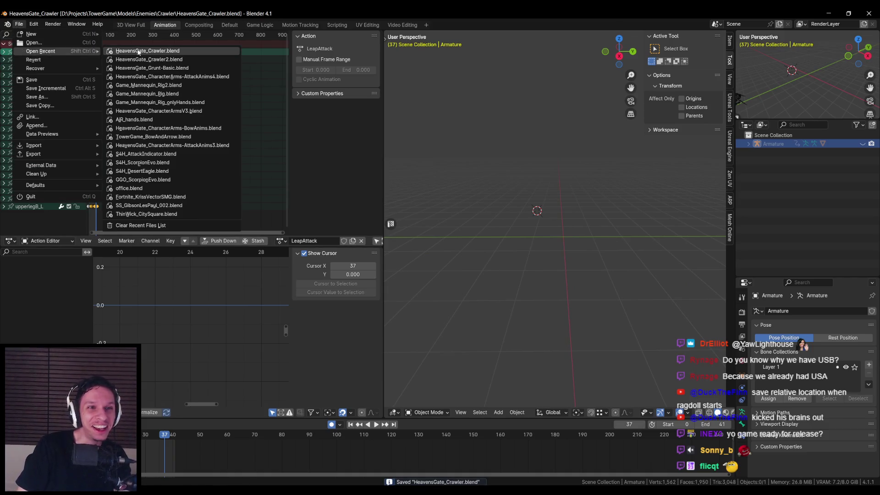
{"action": "left_click", "coordinate": [137, 59]}
- Check the action list of HeavensGate_Crawler2, confirming it holds only the Walk action
{"action": "left_click", "coordinate": [279, 241]}
{"action": "left_click", "coordinate": [279, 242]}
{"action": "left_click", "coordinate": [280, 241]}
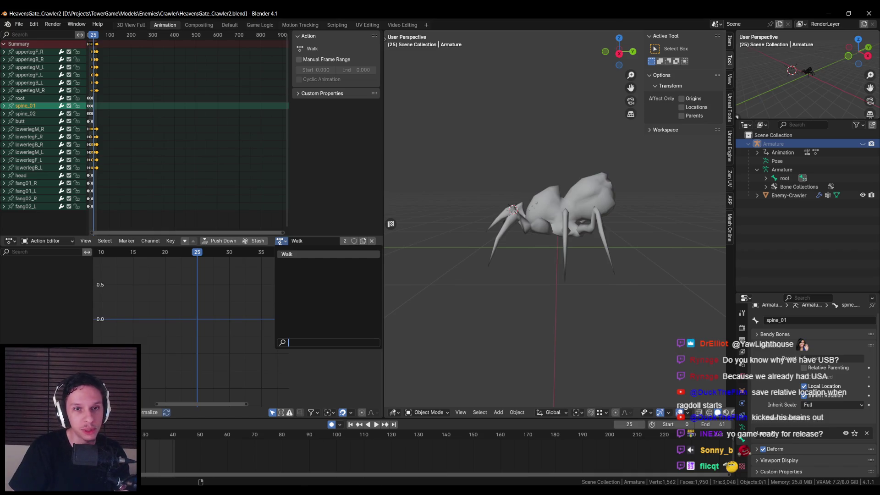
{"action": "left_click", "coordinate": [280, 241]}
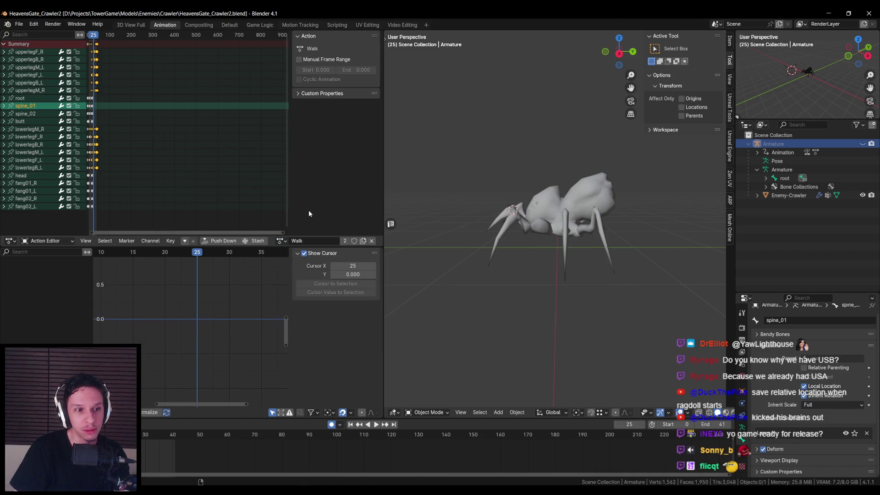
{"action": "left_click_drag", "start_coordinate": [504, 257], "coordinate": [504, 273]}
{"action": "left_click", "coordinate": [280, 241]}
{"action": "left_click", "coordinate": [281, 241]}
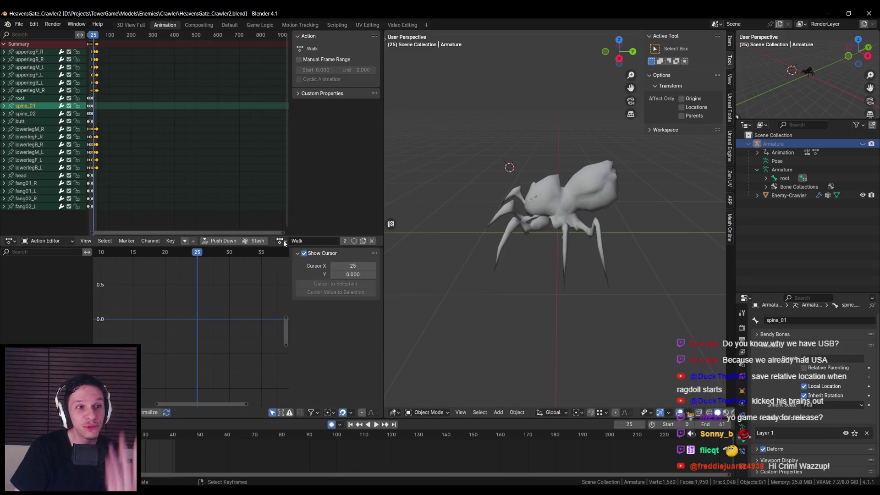
{"action": "left_click", "coordinate": [285, 243]}
{"action": "left_click", "coordinate": [291, 242]}
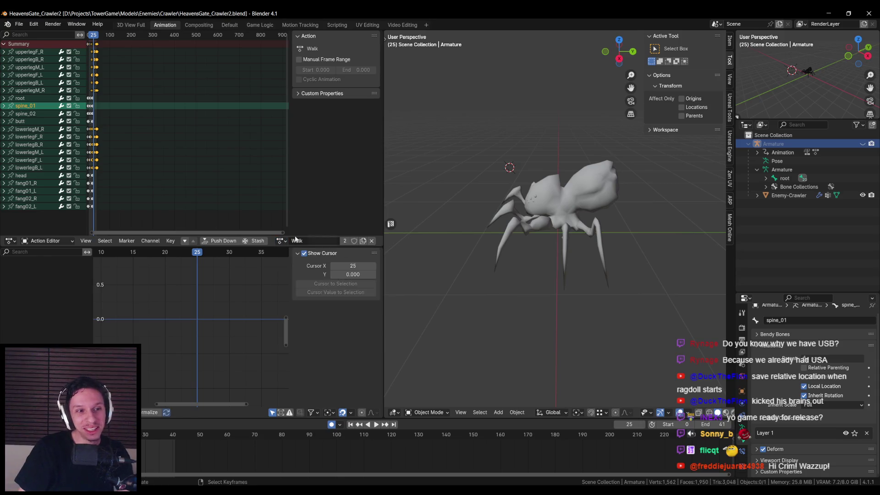
{"action": "left_click", "coordinate": [280, 241]}
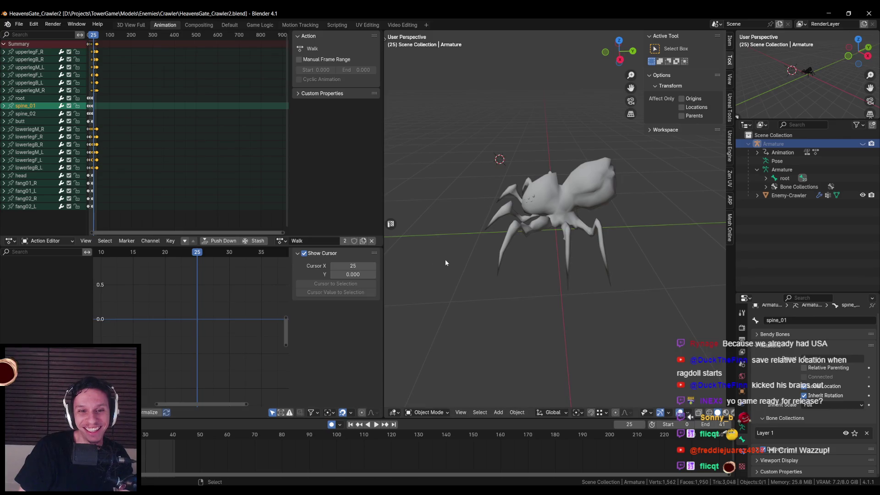
{"action": "left_click_drag", "start_coordinate": [446, 262], "coordinate": [438, 262]}
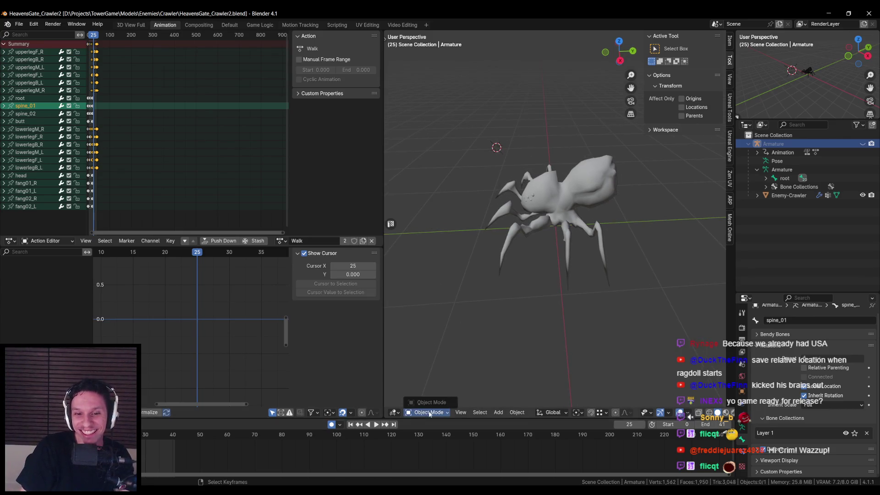
- Inspect the Enemy-Crawler mesh and armature, toggling the rig into Pose Mode and back to Object Mode
{"action": "left_click", "coordinate": [514, 239]}
{"action": "key", "text": "Tab"}
{"action": "key", "text": "Tab"}
{"action": "key", "text": "ctrl+h"}
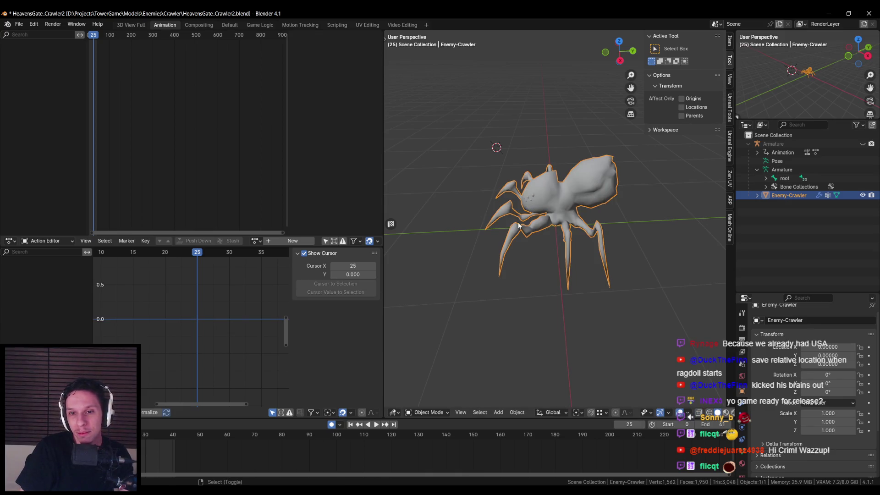
{"action": "left_click", "coordinate": [507, 248]}
{"action": "left_click", "coordinate": [281, 241]}
{"action": "left_click", "coordinate": [437, 412]}
{"action": "left_click", "coordinate": [435, 399]}
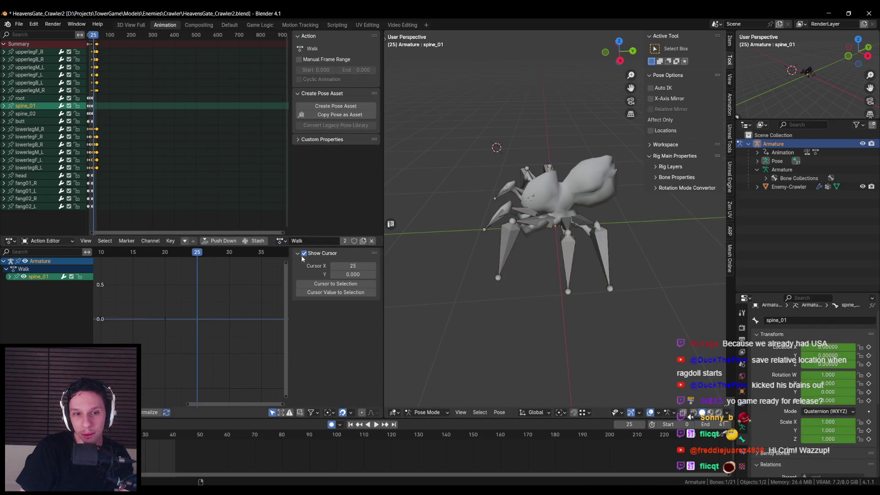
{"action": "left_click_drag", "start_coordinate": [497, 274], "coordinate": [487, 281]}
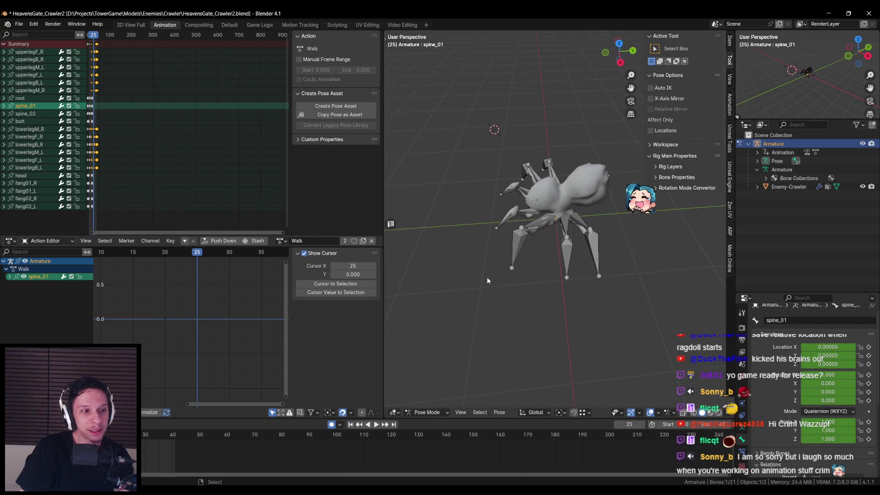
{"action": "left_click", "coordinate": [417, 413]}
{"action": "left_click", "coordinate": [426, 385]}
- Save HeavensGate_Crawler2.blend and bring up the File menu
{"action": "left_click", "coordinate": [280, 241]}
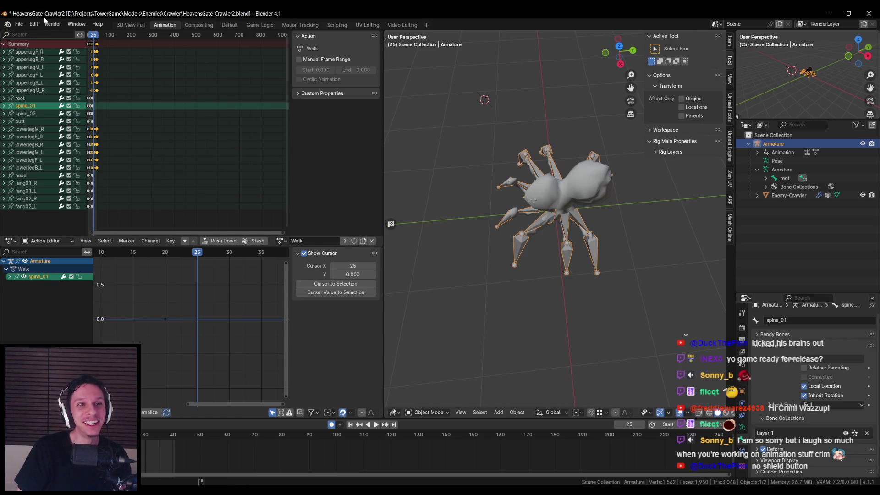
{"action": "left_click_drag", "start_coordinate": [482, 122], "coordinate": [512, 120]}
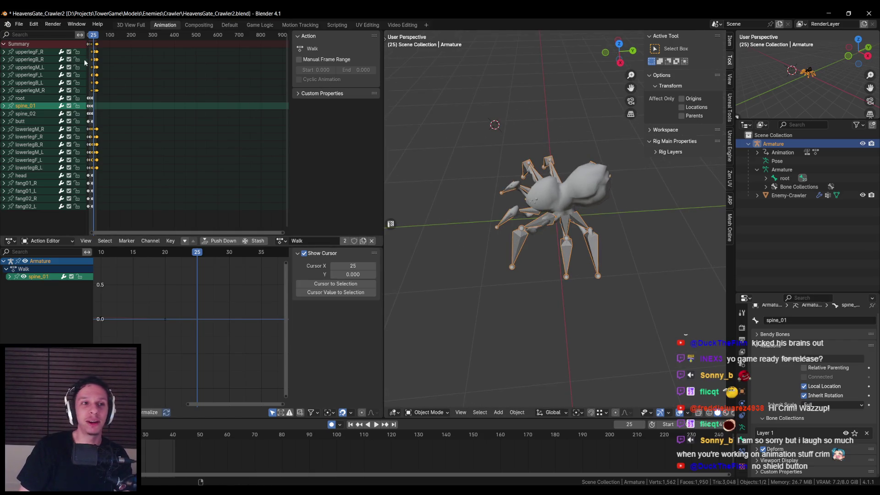
{"action": "key", "text": "ctrl+s"}
{"action": "left_click", "coordinate": [19, 24]}
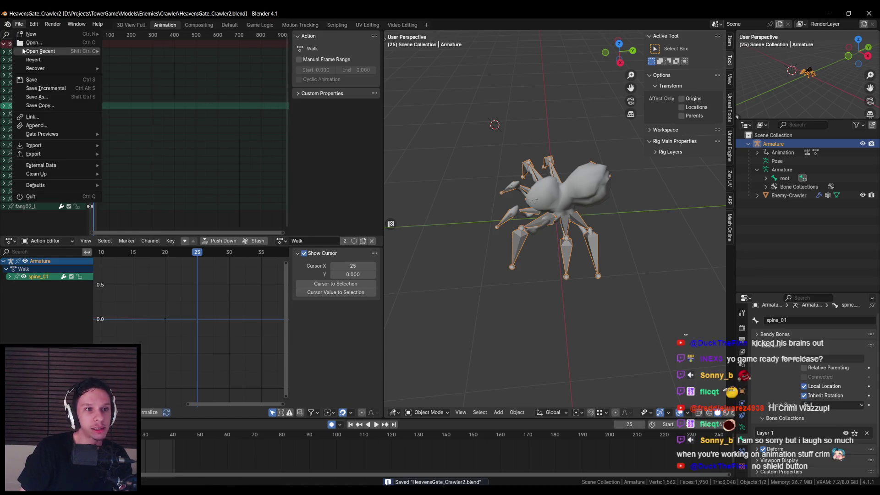
- Reopen the crawler file, give LeapAttack a fake user, switch to Walk, and save
{"action": "mouse_move", "coordinate": [40, 51]}
{"action": "left_click", "coordinate": [156, 59]}
{"action": "left_click", "coordinate": [280, 240]}
{"action": "left_click", "coordinate": [344, 240]}
{"action": "left_click", "coordinate": [280, 241]}
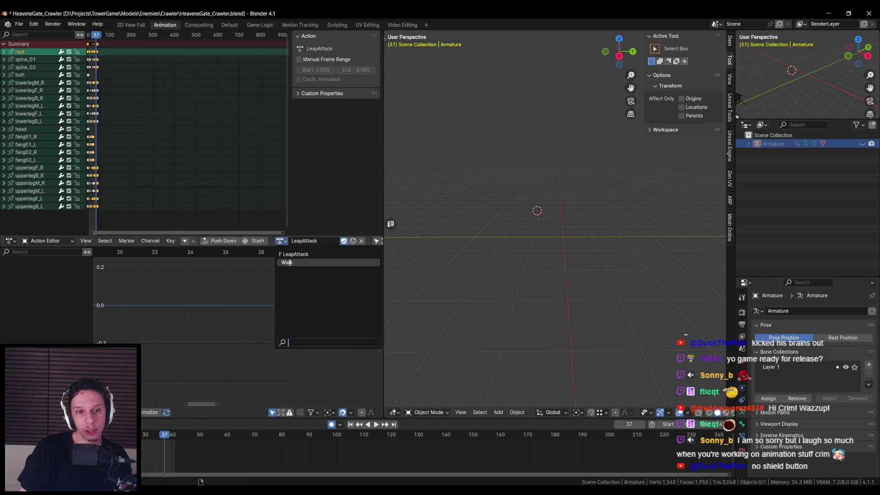
{"action": "left_click", "coordinate": [289, 263]}
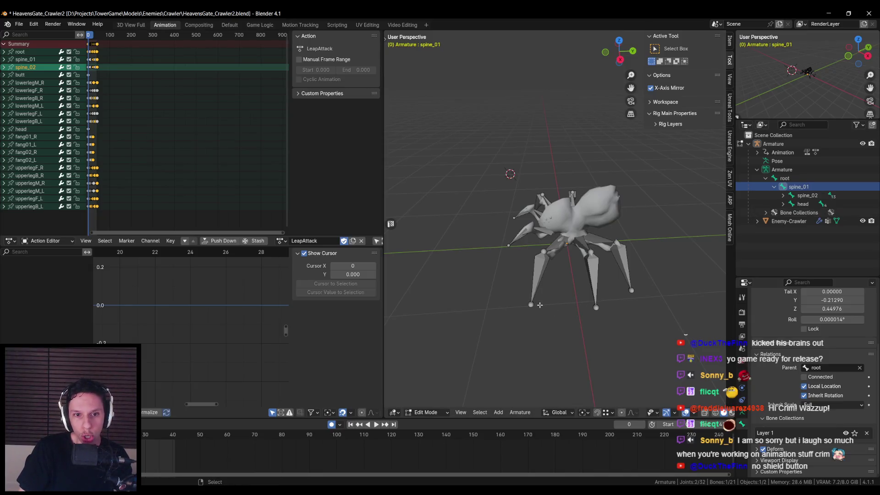
{"action": "left_click", "coordinate": [280, 241]}
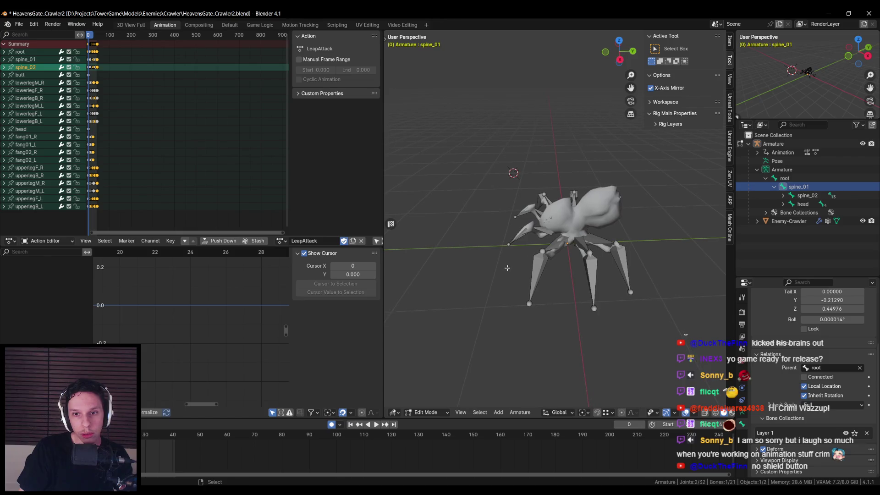
{"action": "key", "text": "ctrl+s"}
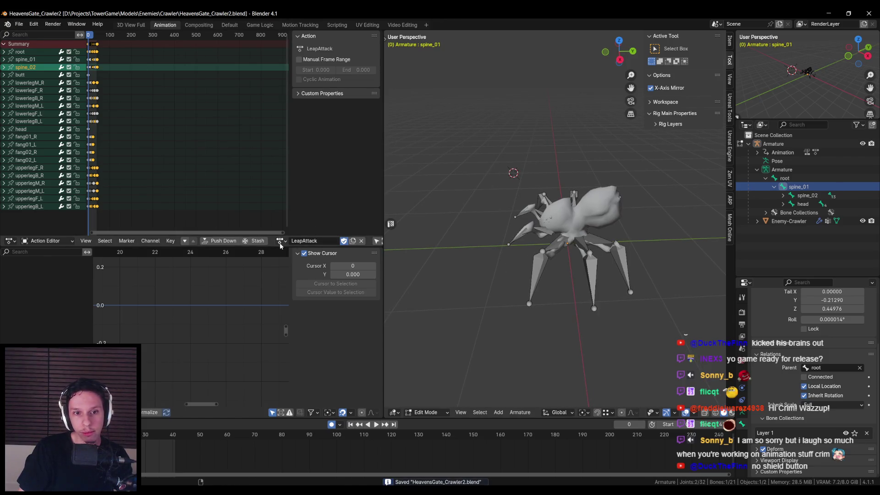
- Return to Object Mode, select the Enemy-Crawler mesh and armature, and save again
{"action": "left_click", "coordinate": [426, 412]}
{"action": "left_click", "coordinate": [429, 384]}
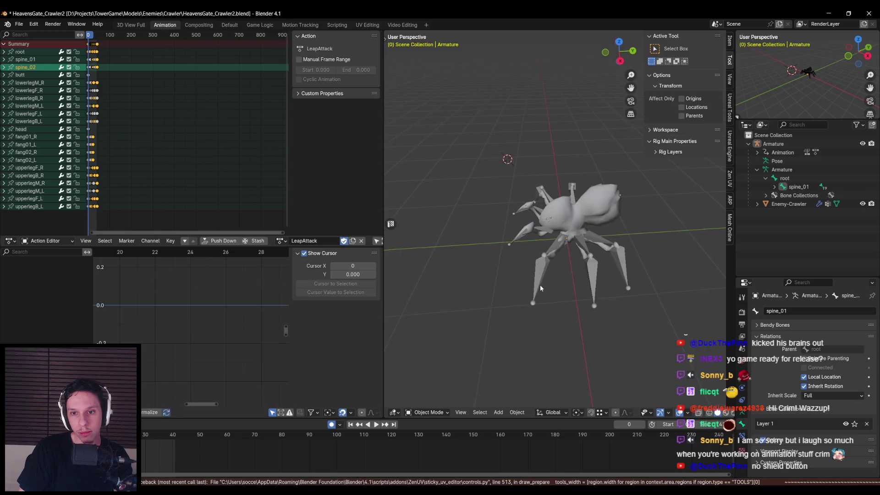
{"action": "left_click", "coordinate": [540, 275]}
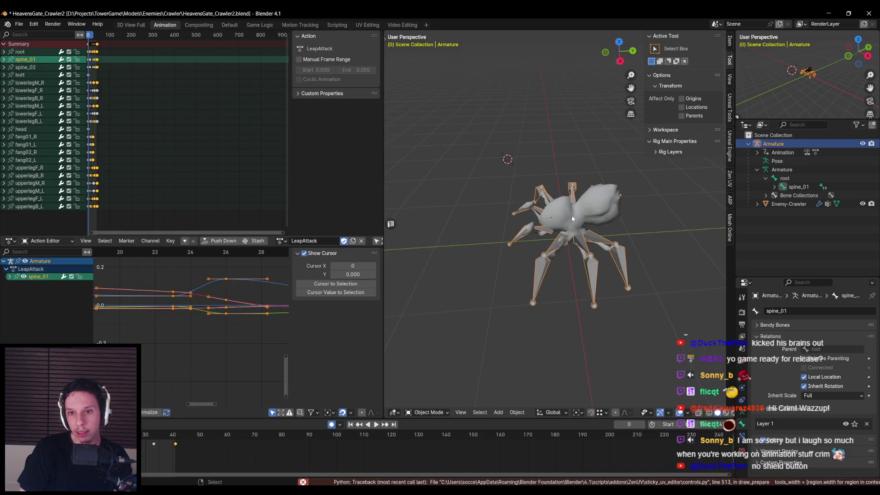
{"action": "left_click", "coordinate": [571, 219]}
{"action": "key", "text": "ctrl+s"}
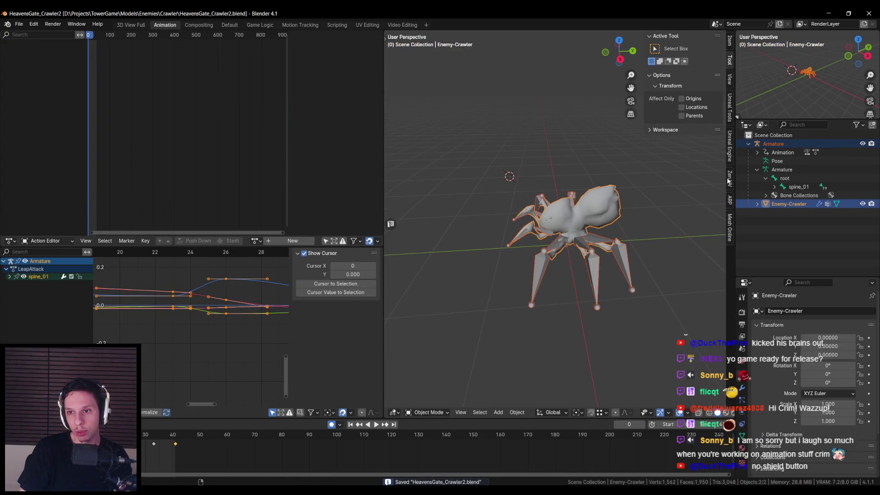
{"action": "left_click", "coordinate": [539, 274]}
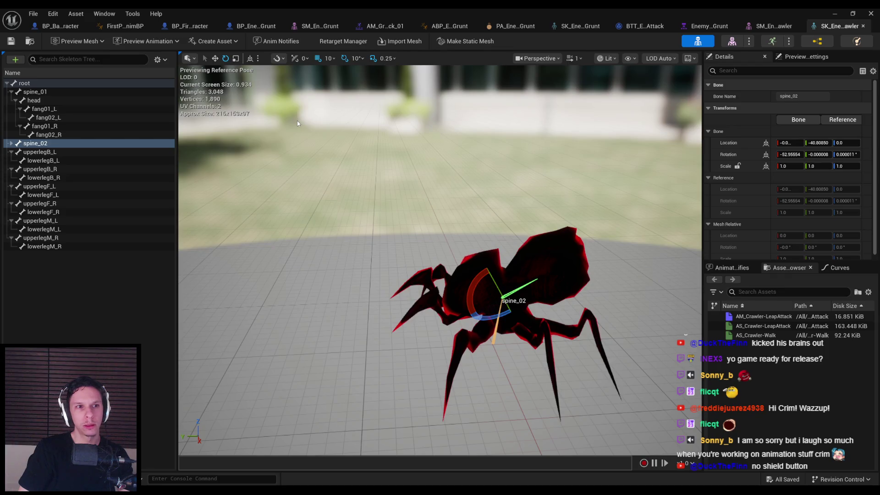
- Minimize the crawler skeleton editor and show the Enemy folder in the level's Content Browser
{"action": "left_click", "coordinate": [76, 13]}
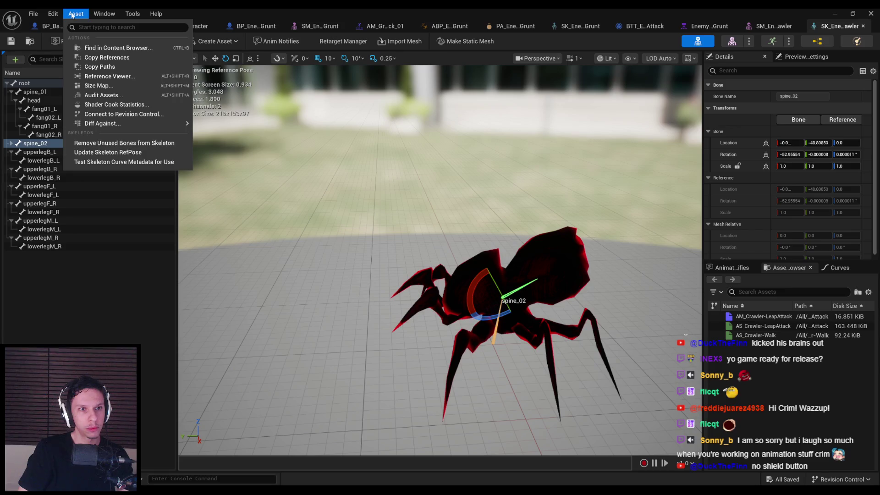
{"action": "left_click", "coordinate": [72, 15]}
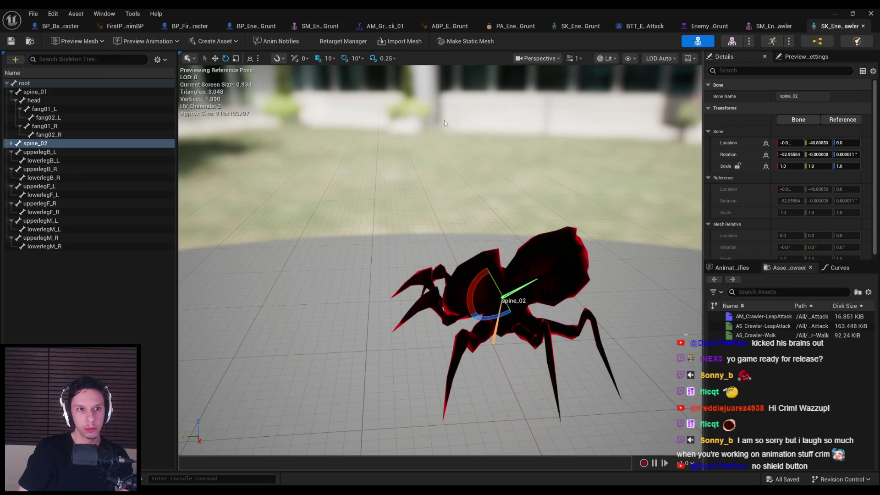
{"action": "left_click", "coordinate": [836, 12]}
{"action": "left_click", "coordinate": [36, 301]}
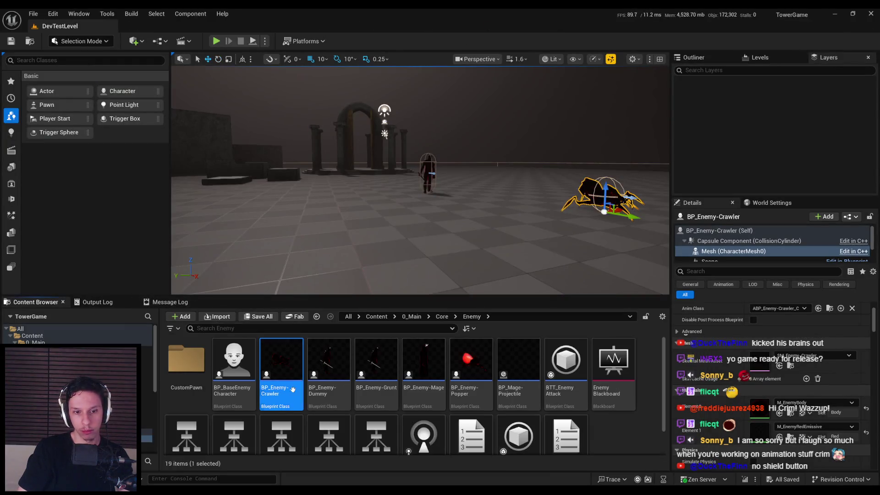
- Select the SK_Enemy-Crawler skeleton asset and look over its context actions
{"action": "left_click", "coordinate": [321, 452]}
{"action": "left_click", "coordinate": [30, 41]}
{"action": "right_click", "coordinate": [425, 382]}
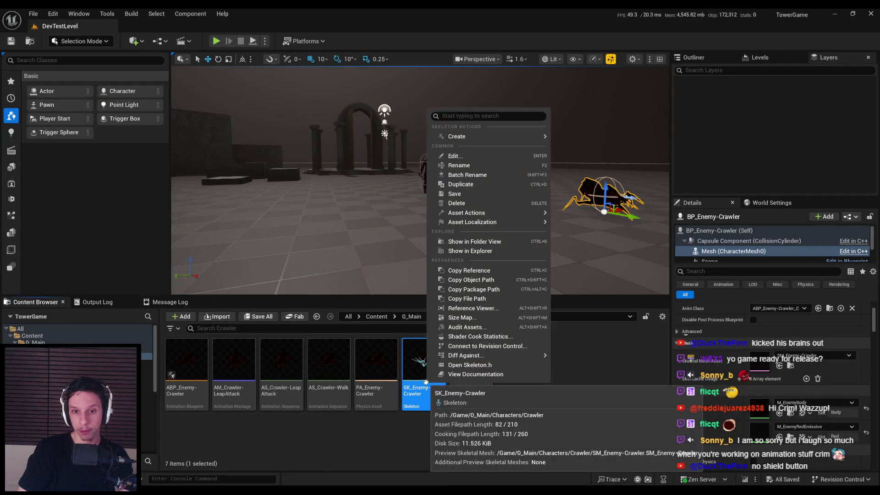
{"action": "mouse_move", "coordinate": [476, 214]}
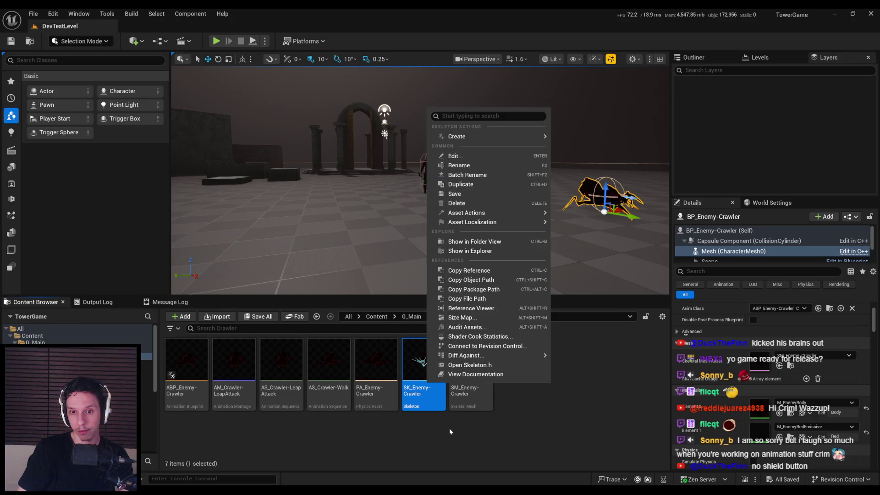
{"action": "key", "text": "Escape"}
{"action": "key", "text": "Return"}
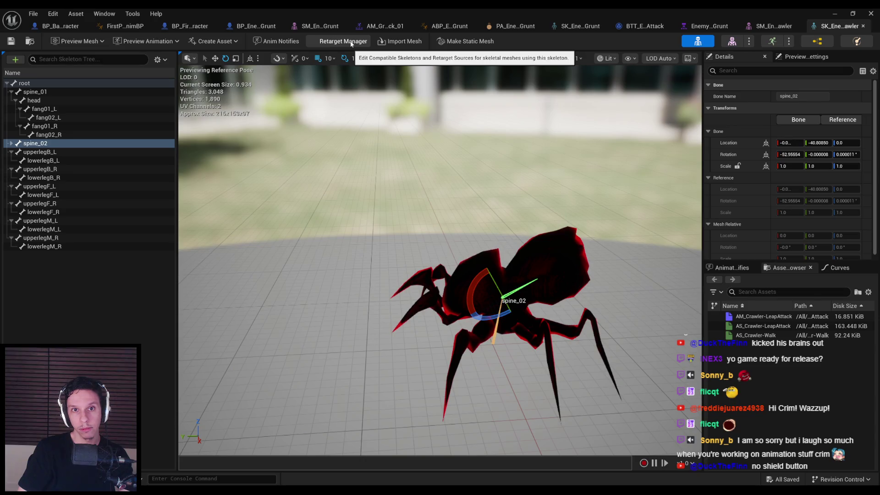
- Check the skeleton's preview mesh, then switch to the SM_Enemy-Crawler mesh editor tab
{"action": "left_click", "coordinate": [73, 41]}
{"action": "left_click", "coordinate": [71, 42]}
{"action": "left_click", "coordinate": [58, 15]}
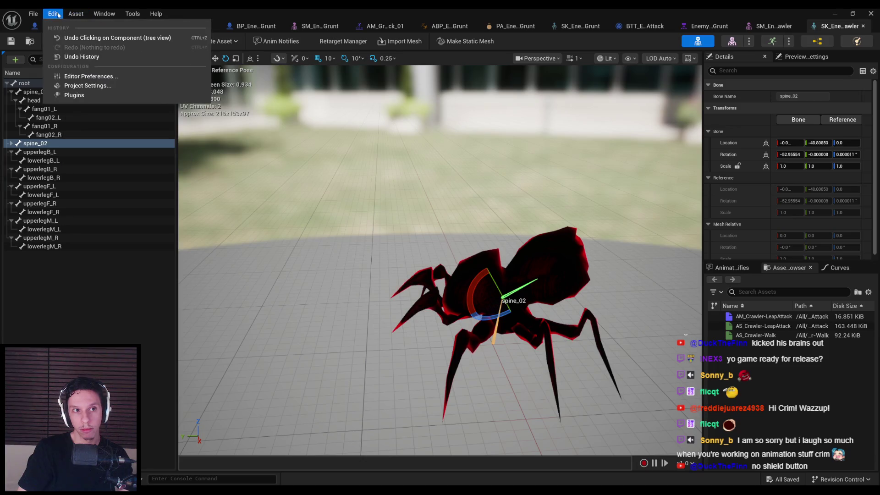
{"action": "mouse_move", "coordinate": [72, 17]}
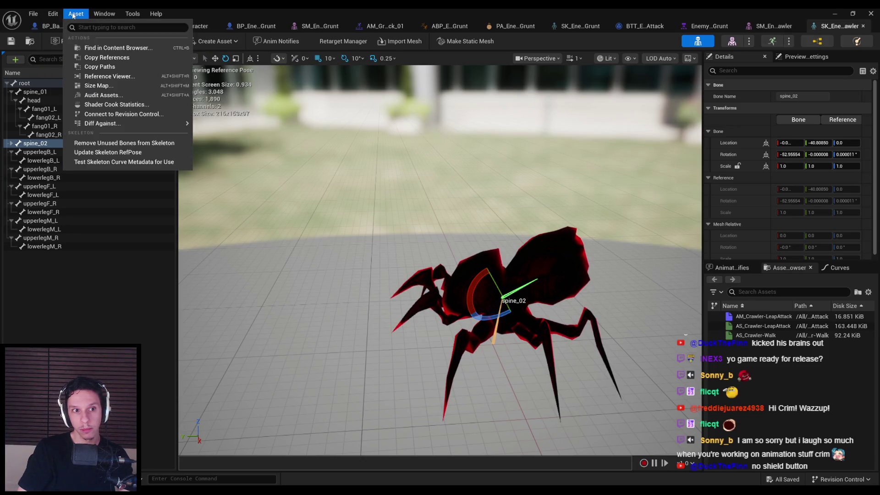
{"action": "left_click", "coordinate": [73, 15]}
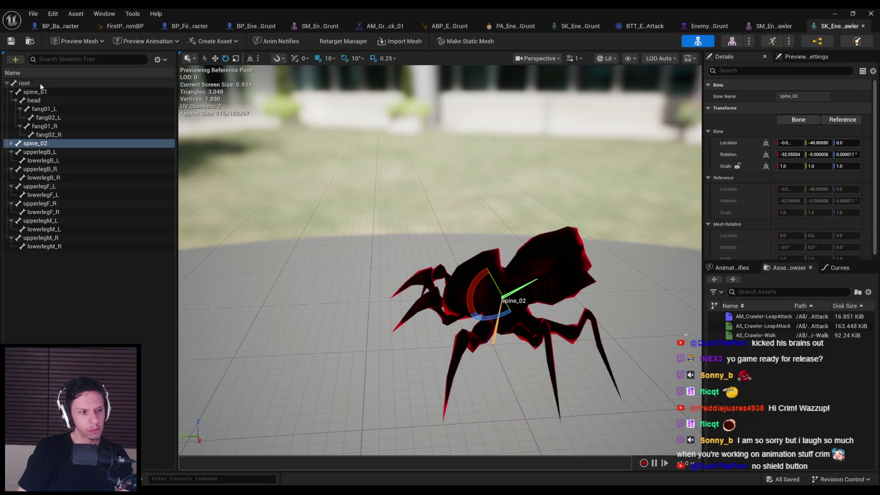
{"action": "left_click", "coordinate": [732, 40]}
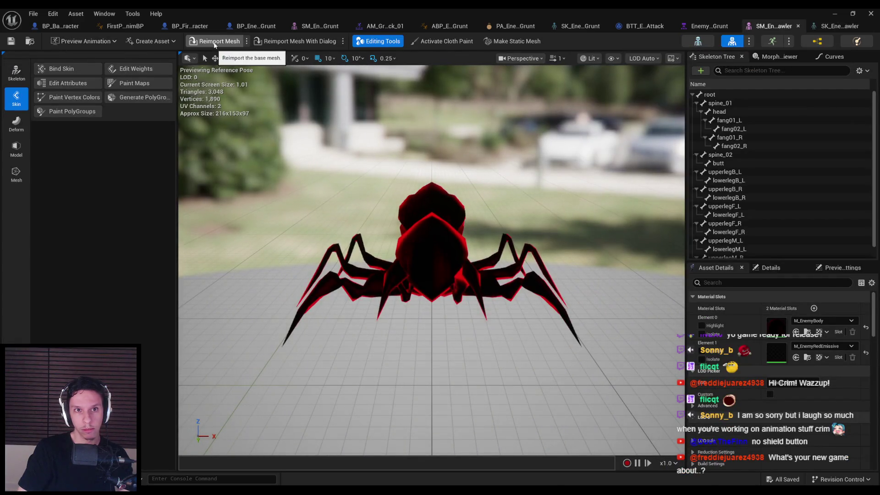
- Reimport SM_Enemy-Crawler with a new FBX from TowerGame/Models/Enemies/Crawler
{"action": "left_click", "coordinate": [246, 41]}
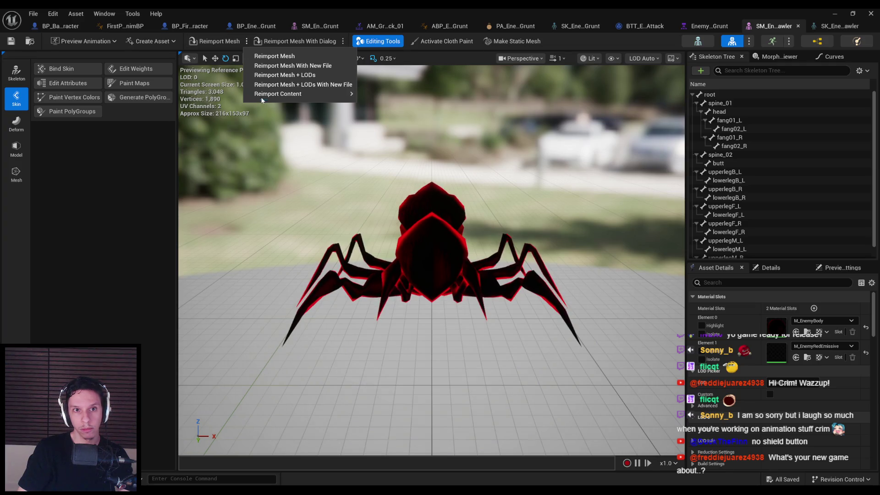
{"action": "left_click", "coordinate": [222, 42]}
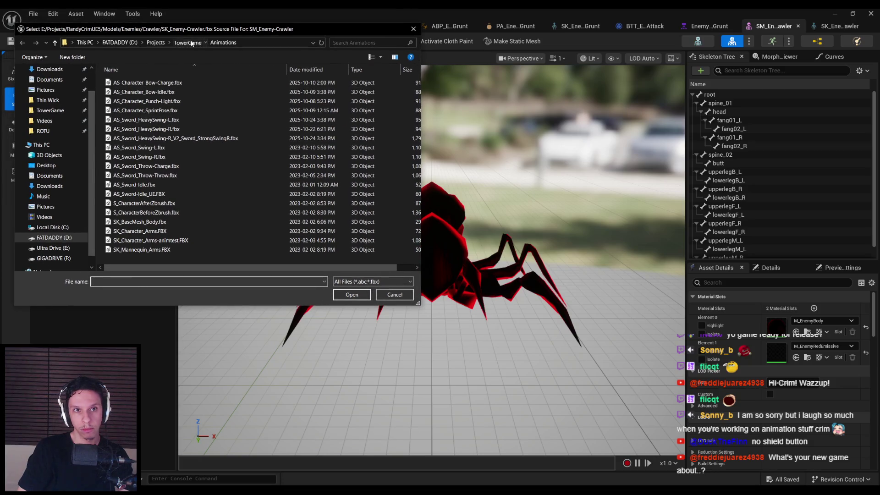
{"action": "left_click", "coordinate": [191, 43]}
{"action": "double_click", "coordinate": [129, 110]}
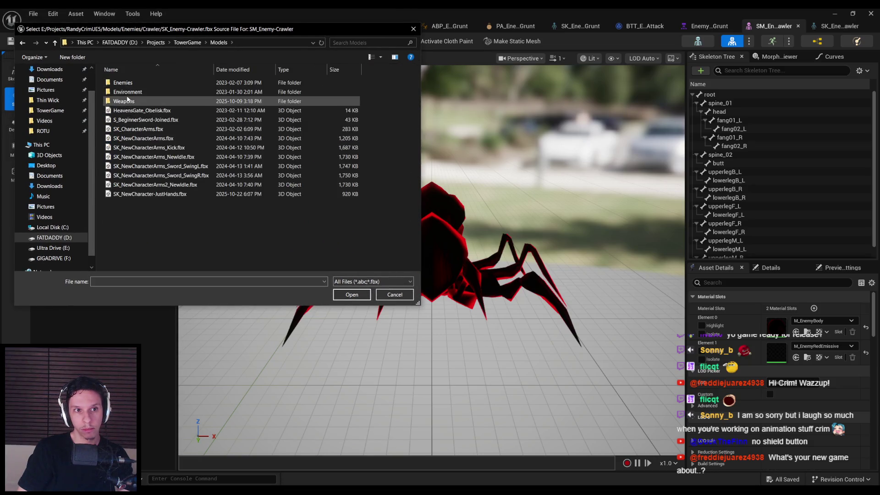
{"action": "double_click", "coordinate": [129, 84]}
{"action": "double_click", "coordinate": [126, 91]}
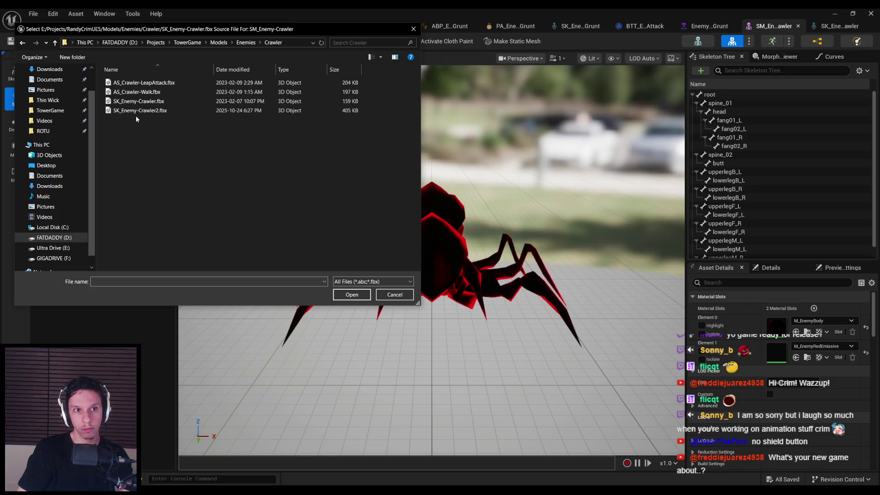
{"action": "double_click", "coordinate": [133, 108]}
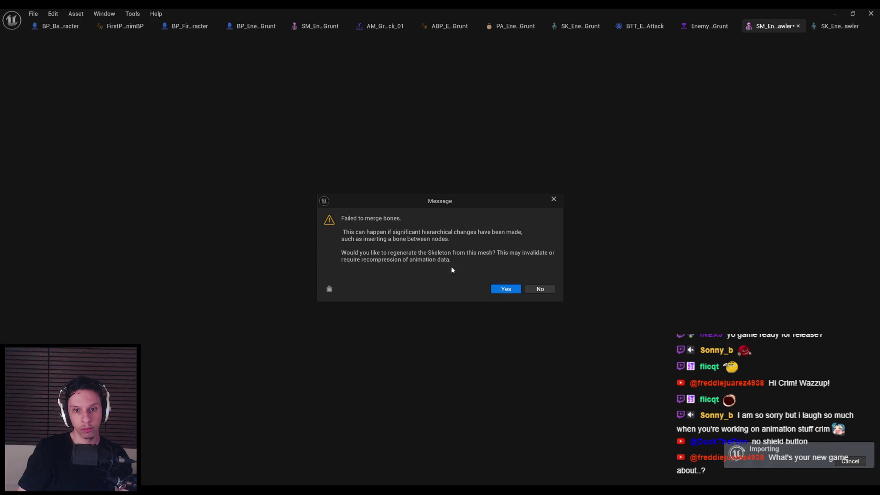
- Regenerate the skeleton, decline merging bones into other meshes, and save all assets
{"action": "left_click", "coordinate": [505, 290]}
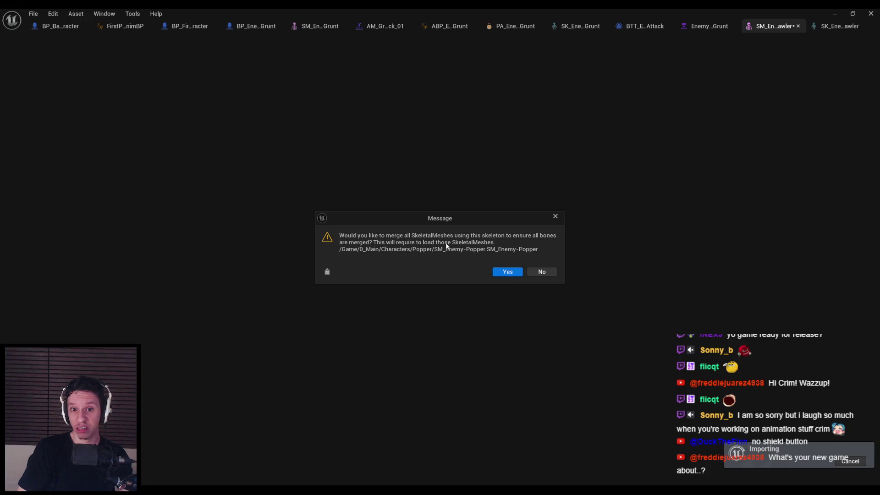
{"action": "left_click", "coordinate": [540, 273]}
{"action": "left_click_drag", "start_coordinate": [423, 218], "coordinate": [527, 215]}
{"action": "key", "text": "ctrl+shift+s"}
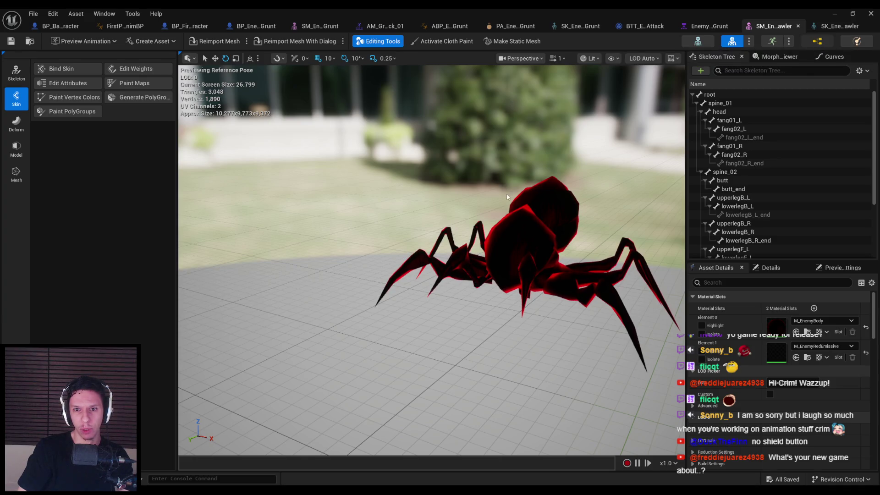
- Preview AM_Crawler-LeapAttack on the updated mesh, pause it, then select the armature in Blender
{"action": "left_click", "coordinate": [817, 41]}
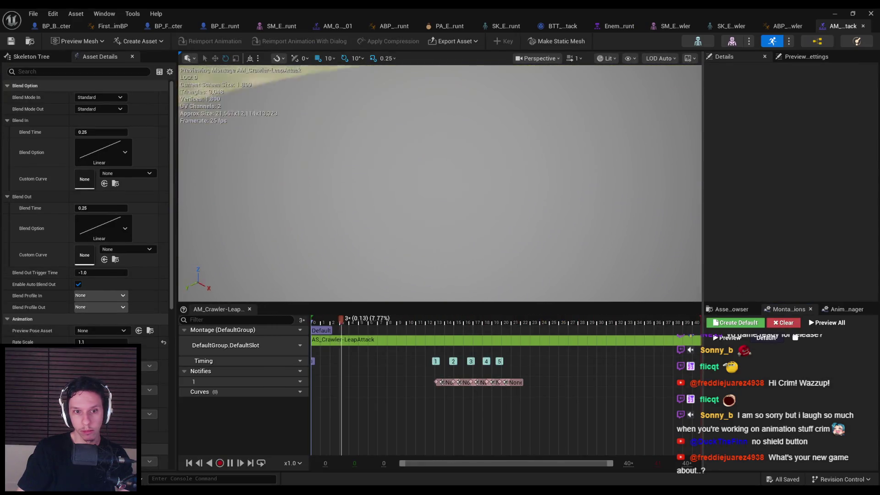
{"action": "left_click", "coordinate": [732, 309]}
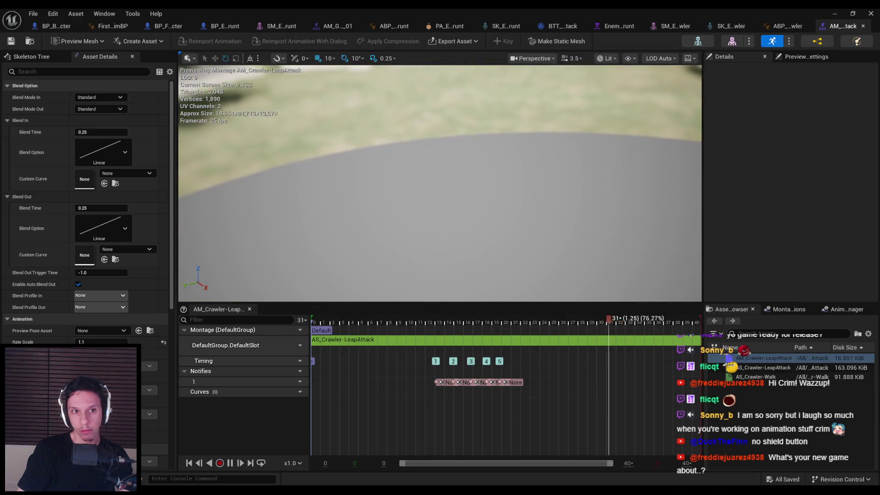
{"action": "left_click", "coordinate": [231, 463]}
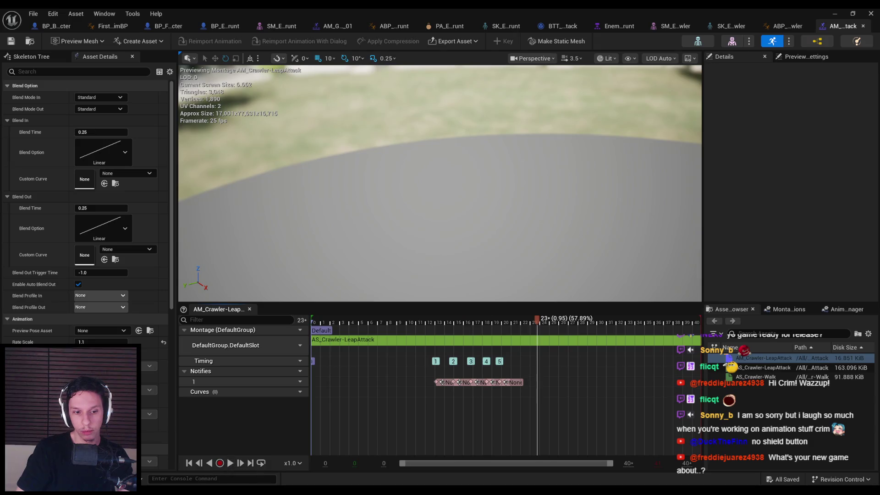
{"action": "key", "text": "alt+Tab"}
{"action": "left_click", "coordinate": [511, 245]}
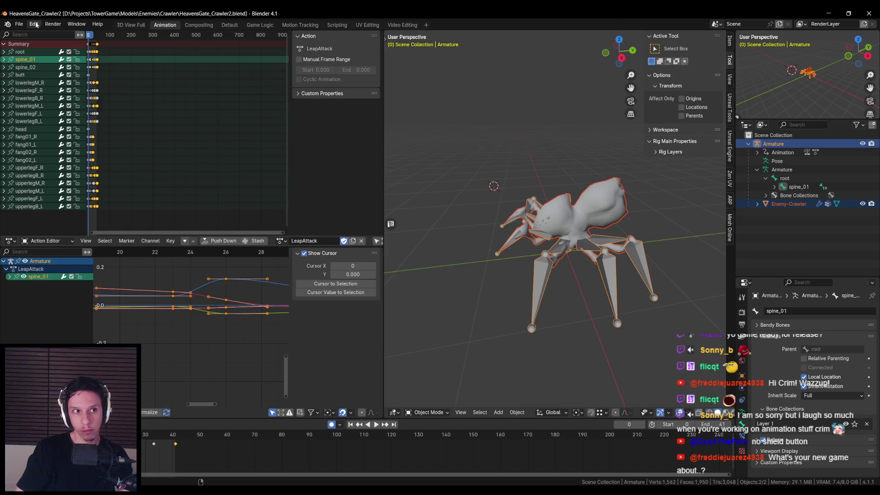
- Export the baked animation over AS_Crawler-LeapAttack.fbx, after reviewing the armature and geometry settings
{"action": "left_click", "coordinate": [19, 23]}
{"action": "mouse_move", "coordinate": [37, 156]}
{"action": "left_click", "coordinate": [126, 240]}
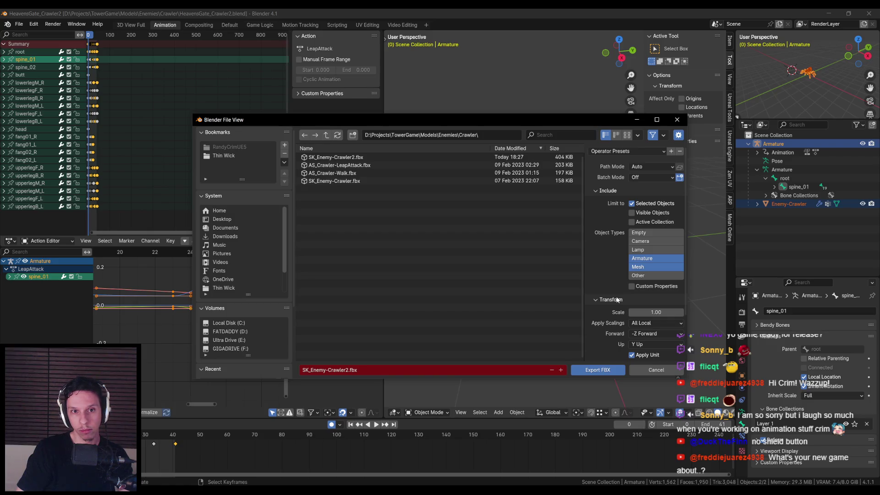
{"action": "mouse_move", "coordinate": [375, 122]}
{"action": "left_mouse_down"}
{"action": "mouse_move", "coordinate": [729, 290]}
{"action": "mouse_move", "coordinate": [357, 109]}
{"action": "left_mouse_up"}
{"action": "left_click", "coordinate": [341, 156]}
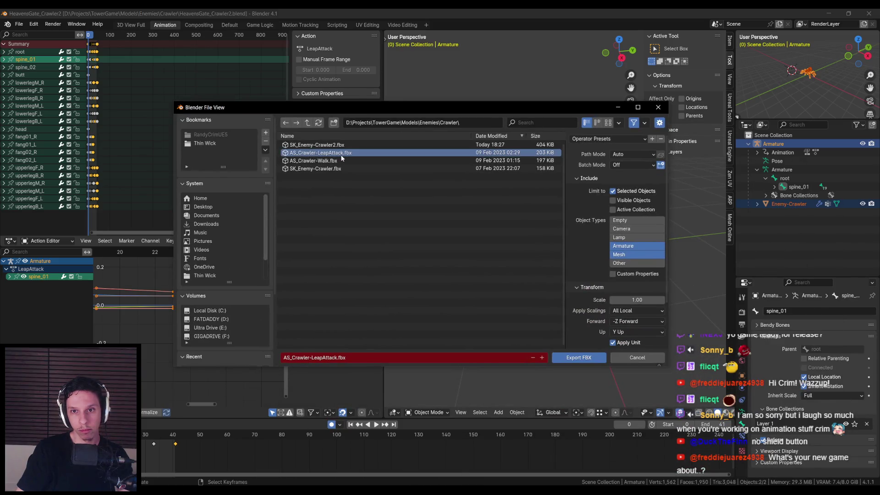
{"action": "scroll", "coordinate": [589, 271], "scroll_direction": "down", "scroll_amount": 5}
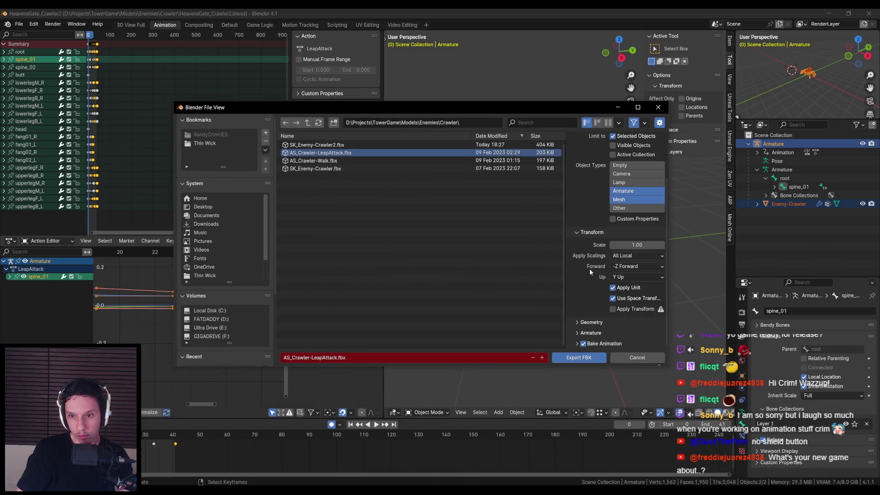
{"action": "scroll", "coordinate": [577, 339], "scroll_direction": "down", "scroll_amount": 3}
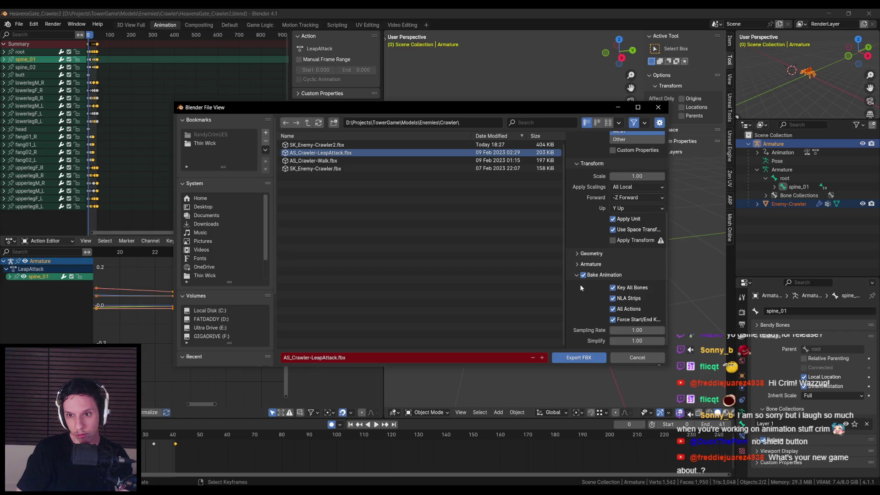
{"action": "left_click", "coordinate": [578, 265]}
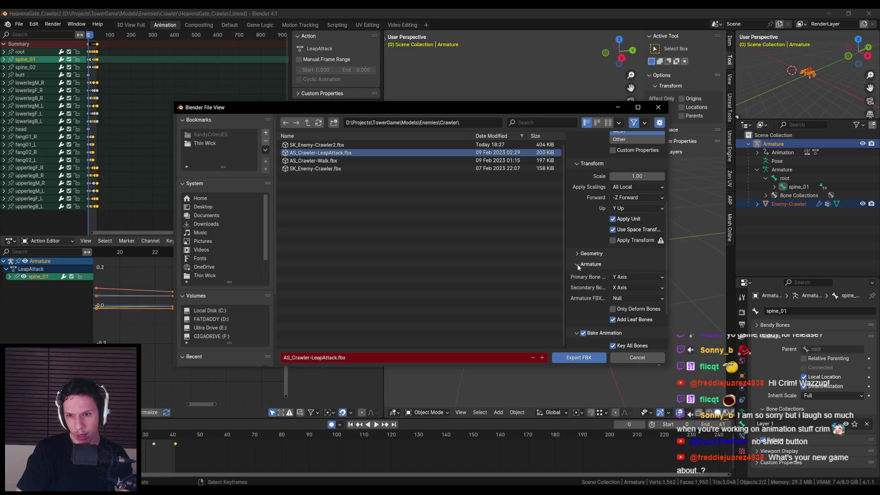
{"action": "left_click", "coordinate": [578, 265]}
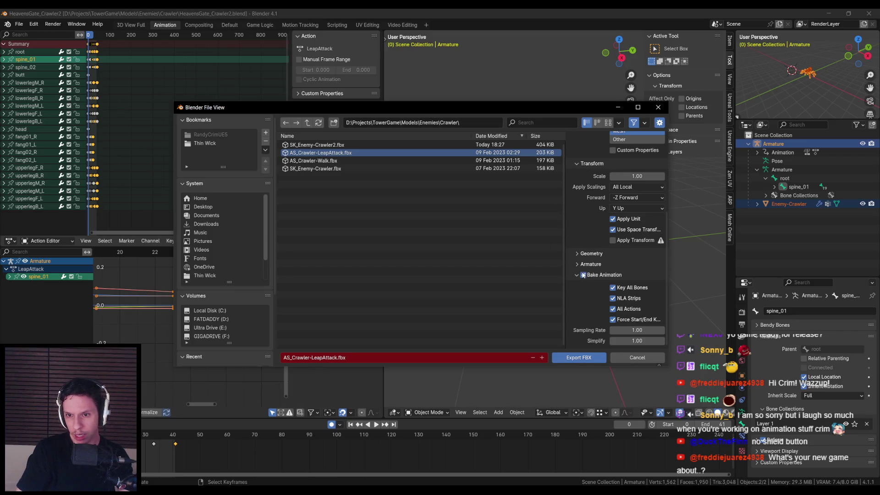
{"action": "left_click", "coordinate": [577, 253]}
{"action": "left_click", "coordinate": [576, 253]}
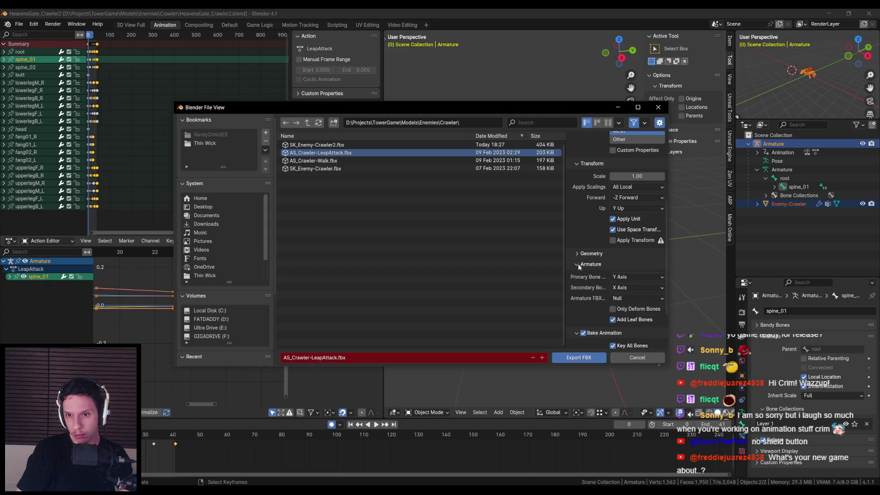
{"action": "left_click", "coordinate": [578, 357]}
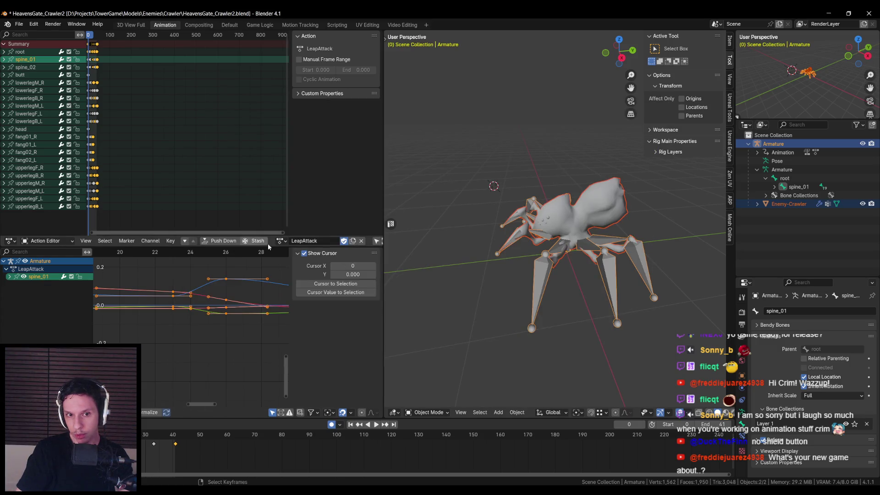
- Switch the armature to the Walk action and save the Blender file
{"action": "left_click", "coordinate": [281, 241]}
{"action": "left_click", "coordinate": [289, 262]}
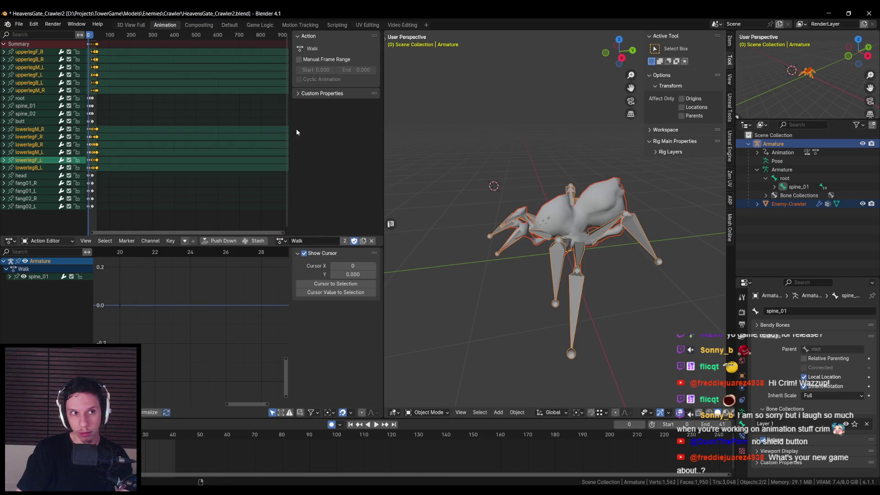
{"action": "key", "text": "ctrl+s"}
- Export the Walk action as FBX, overwriting AS_Crawler-Walk.fbx in the Crawler folder
{"action": "left_click", "coordinate": [18, 24]}
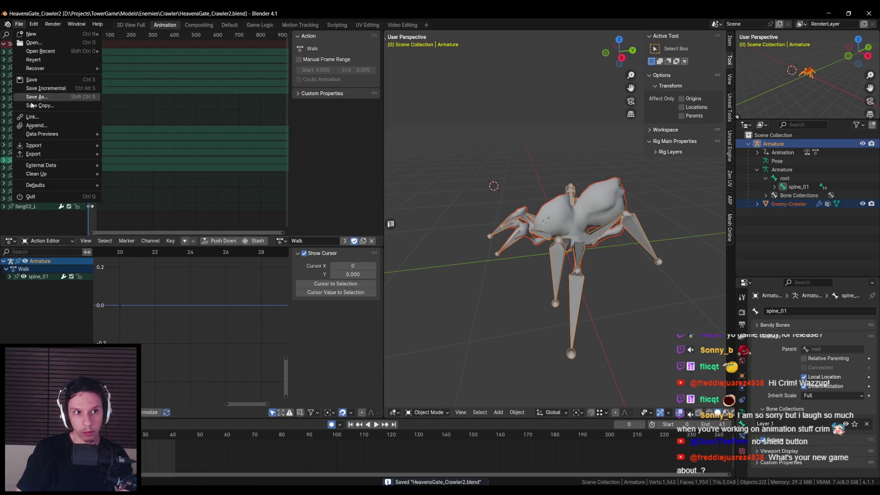
{"action": "mouse_move", "coordinate": [39, 158]}
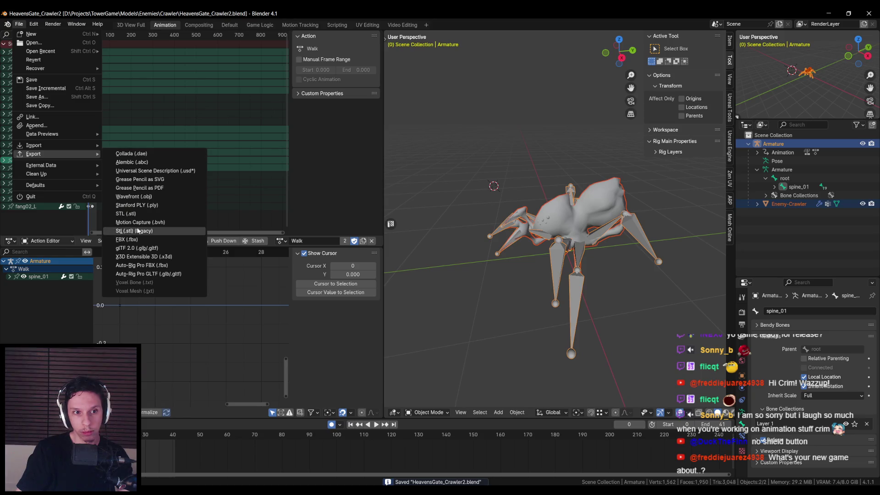
{"action": "left_click", "coordinate": [136, 239]}
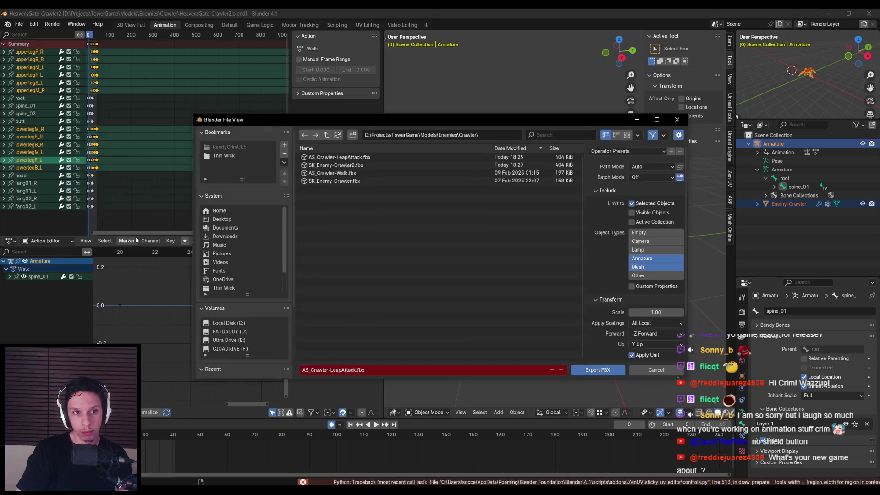
{"action": "double_click", "coordinate": [358, 176]}
{"action": "key", "text": "ctrl+s"}
{"action": "key", "text": "alt+Tab"}
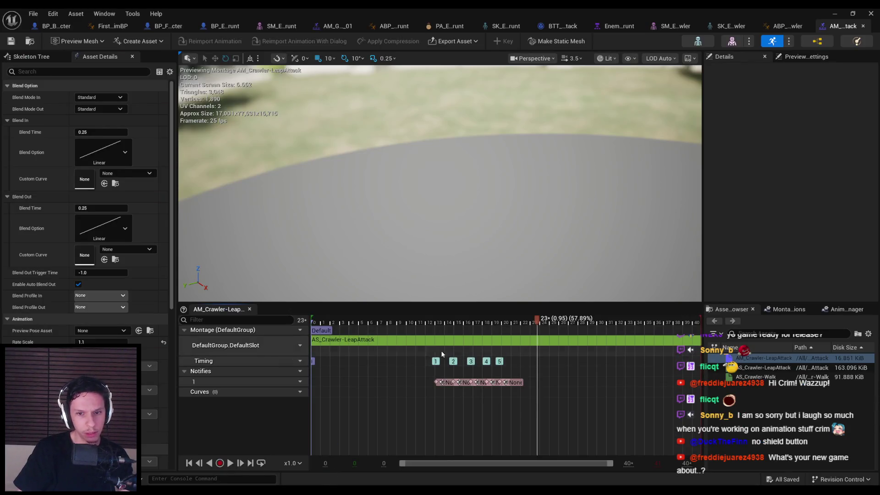
- Reimport AS_Crawler-LeapAttack from its FBX and review the import warnings in the Message Log
{"action": "left_click", "coordinate": [362, 342]}
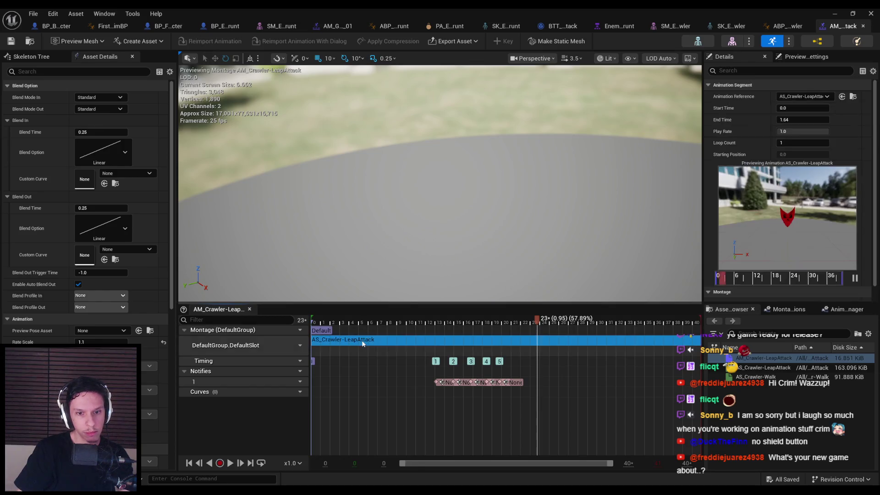
{"action": "double_click", "coordinate": [362, 341]}
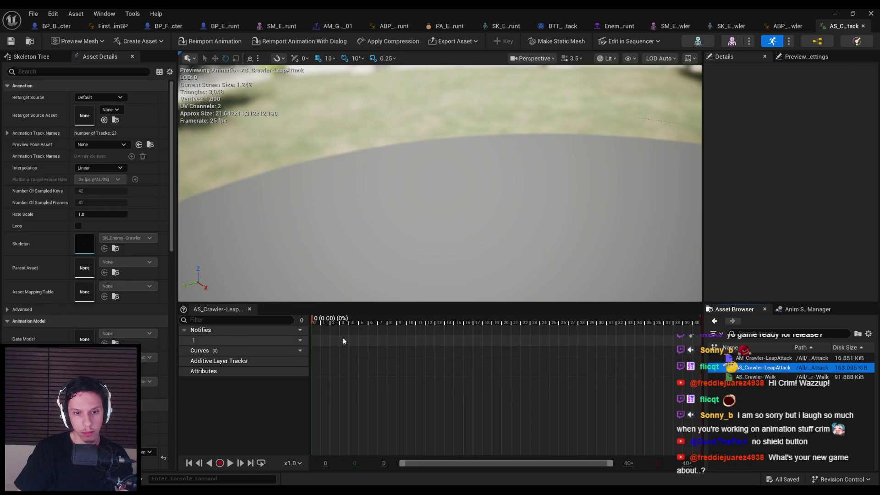
{"action": "left_click", "coordinate": [203, 46]}
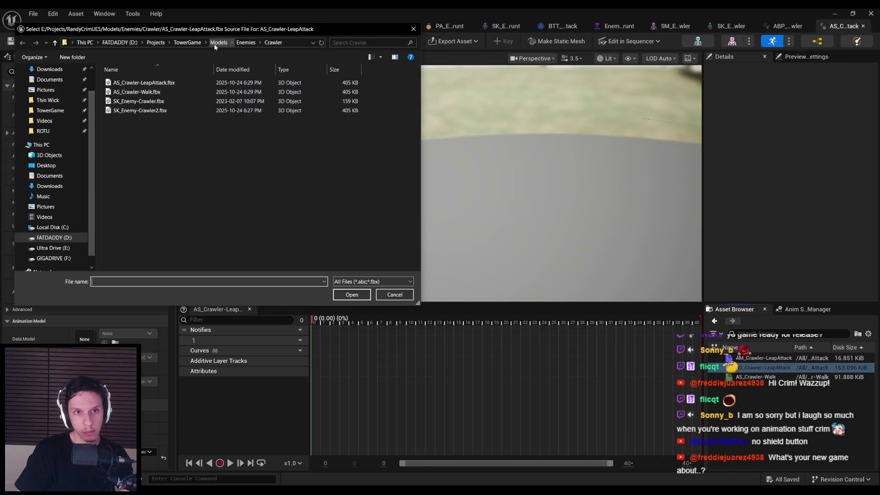
{"action": "double_click", "coordinate": [198, 90]}
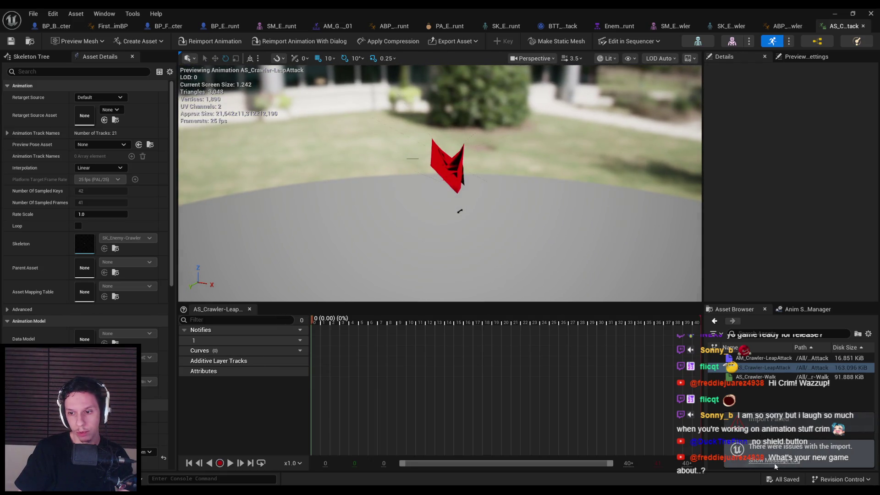
{"action": "left_click", "coordinate": [774, 460]}
{"action": "left_click_drag", "start_coordinate": [375, 445], "coordinate": [603, 448]}
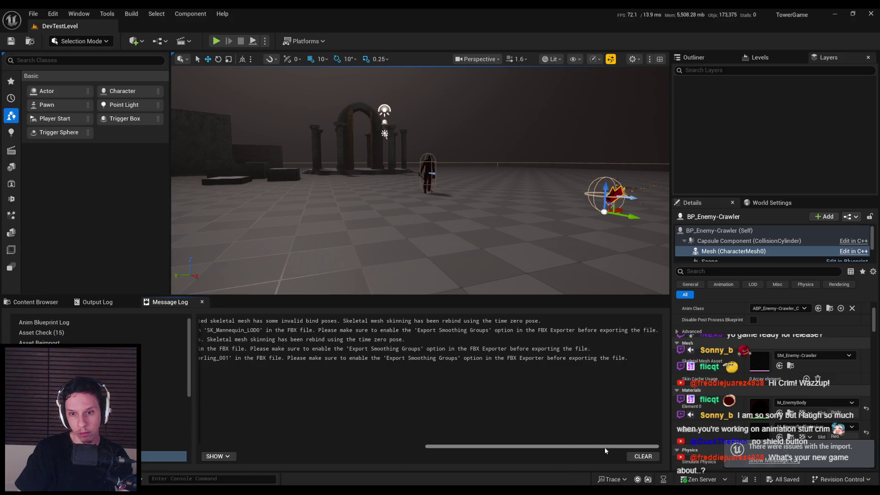
{"action": "mouse_move", "coordinate": [268, 493]}
{"action": "left_click", "coordinate": [309, 468]}
- Back in Blender, make LeapAttack the active action and save the blend file
{"action": "key", "text": "alt+Tab"}
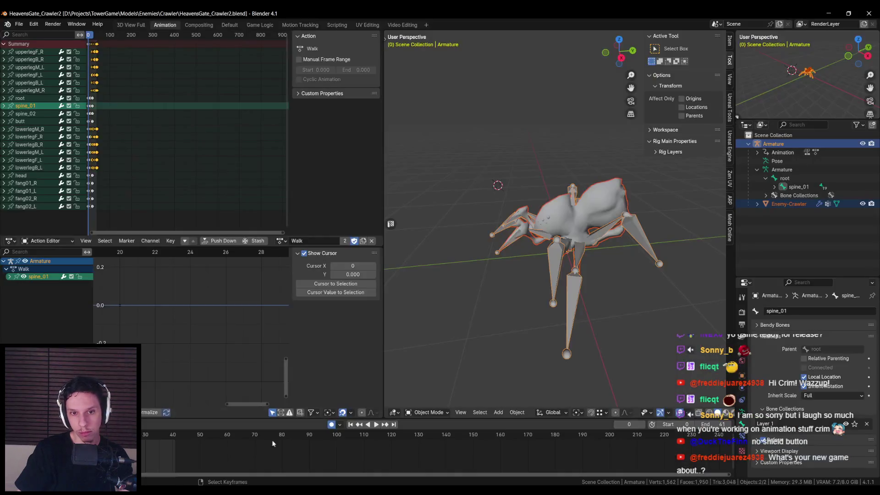
{"action": "left_click", "coordinate": [279, 240]}
{"action": "left_click", "coordinate": [303, 261]}
{"action": "key", "text": "ctrl+s"}
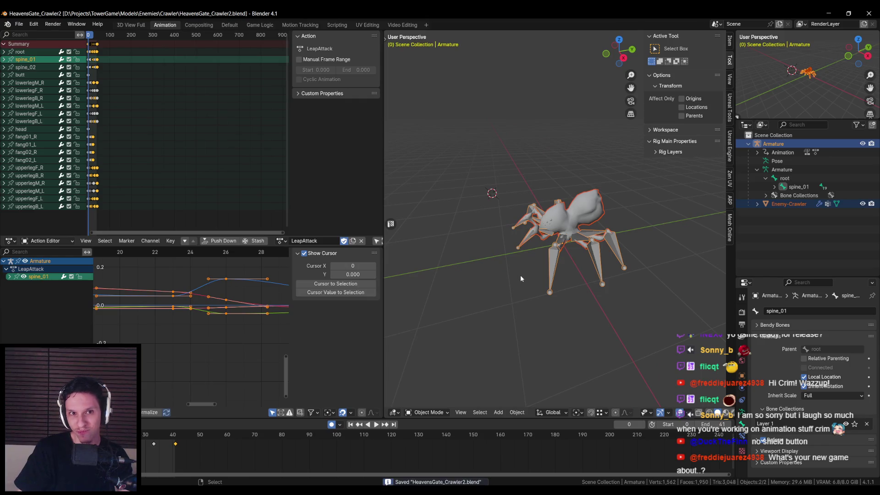
- Start an FBX export over AS_Crawler-LeapAttack.fbx with Other object types included
{"action": "left_click", "coordinate": [19, 24]}
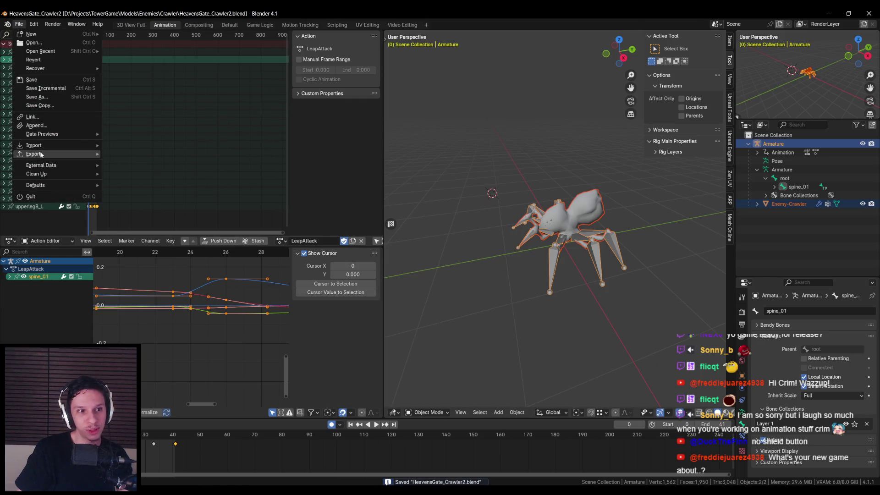
{"action": "mouse_move", "coordinate": [33, 154]}
{"action": "left_click", "coordinate": [132, 240]}
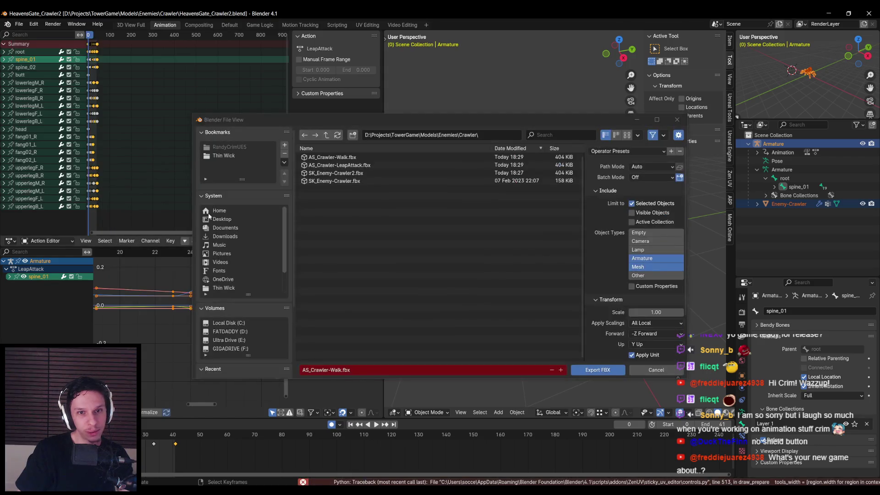
{"action": "left_click", "coordinate": [357, 166]}
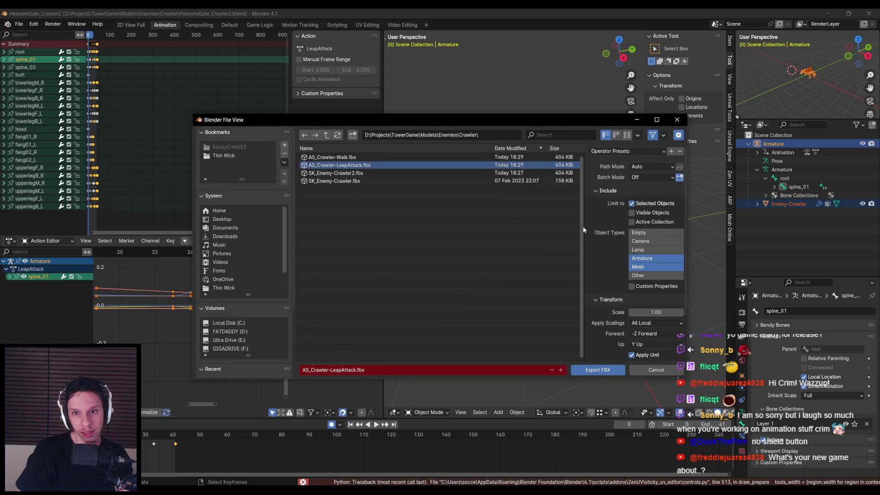
{"action": "left_click_drag", "start_coordinate": [584, 231], "coordinate": [504, 243]}
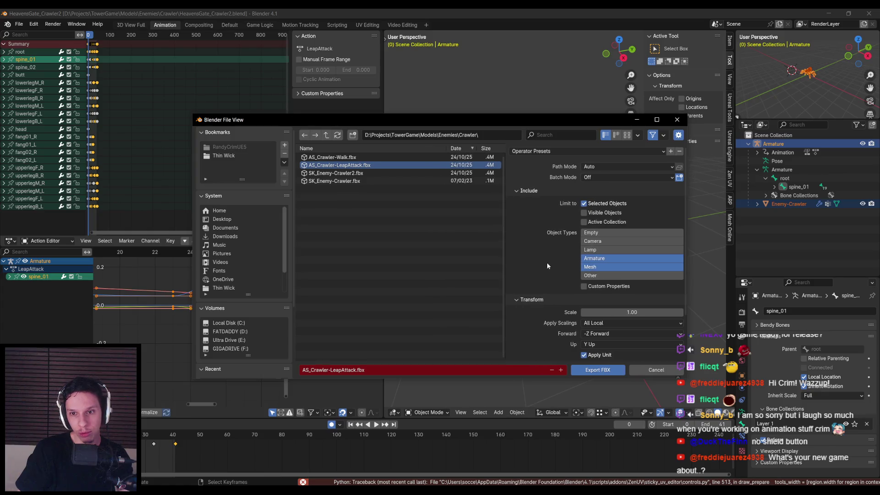
{"action": "scroll", "coordinate": [548, 276], "scroll_direction": "down", "scroll_amount": 1}
{"action": "left_click", "coordinate": [591, 258], "text": "shift"}
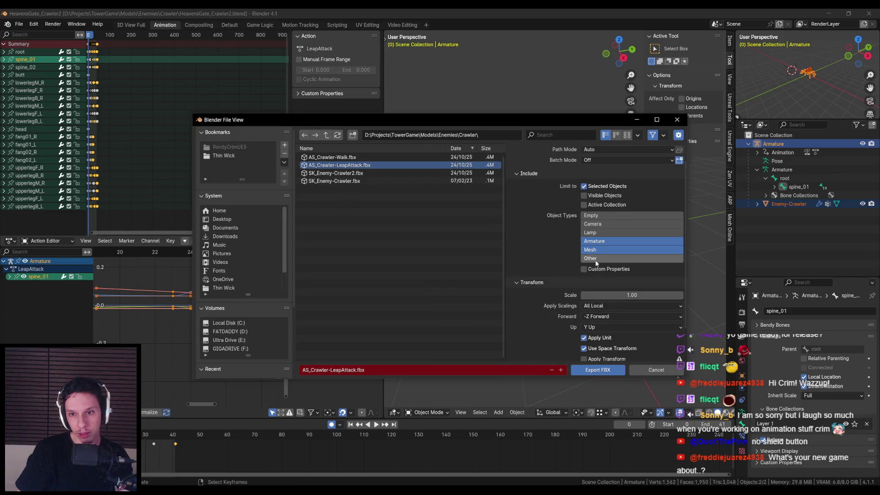
- Turn off Bake Animation's All Actions and export the LeapAttack FBX
{"action": "scroll", "coordinate": [548, 272], "scroll_direction": "down", "scroll_amount": 2}
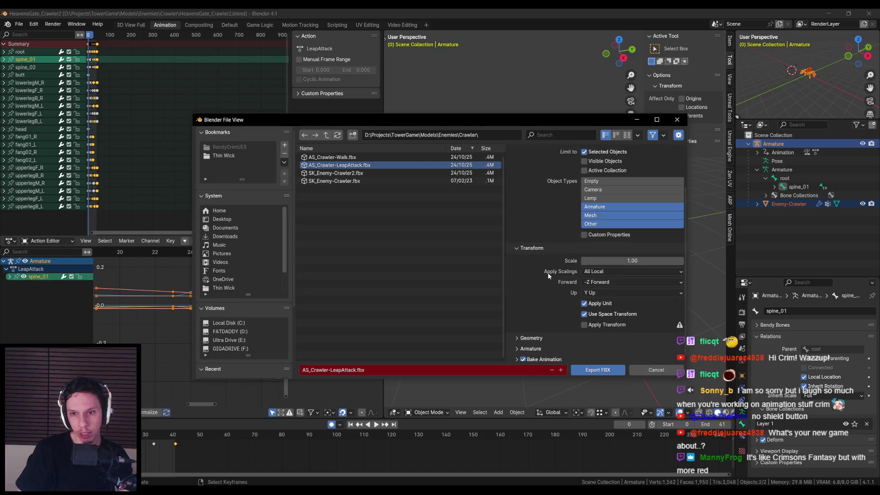
{"action": "left_click", "coordinate": [517, 357]}
{"action": "scroll", "coordinate": [554, 305], "scroll_direction": "down", "scroll_amount": 4}
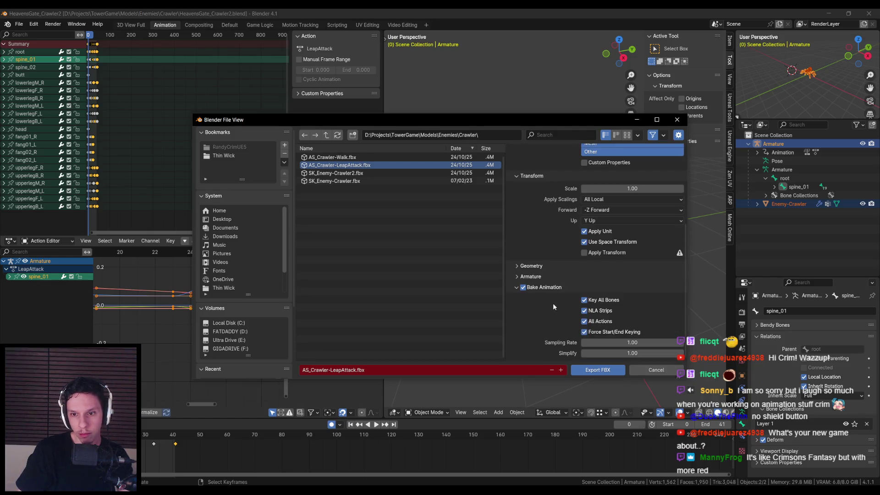
{"action": "left_click", "coordinate": [586, 322]}
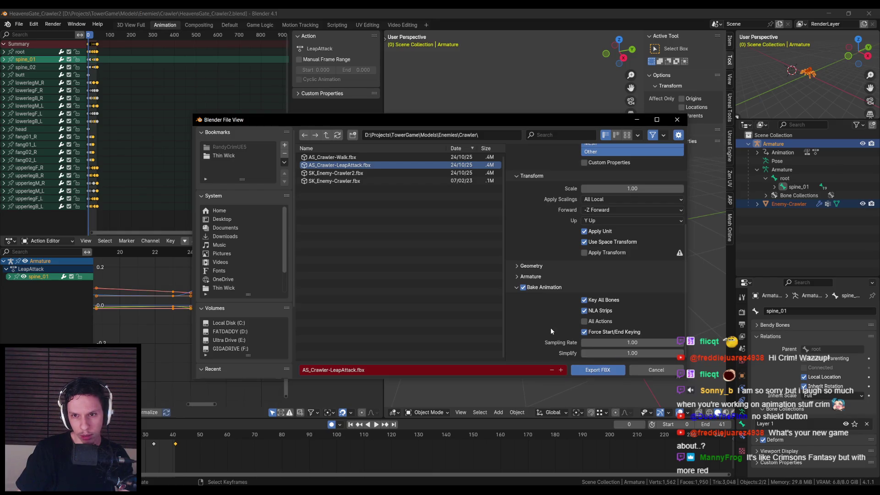
{"action": "scroll", "coordinate": [551, 327], "scroll_direction": "up", "scroll_amount": 6}
{"action": "scroll", "coordinate": [548, 326], "scroll_direction": "down", "scroll_amount": 6}
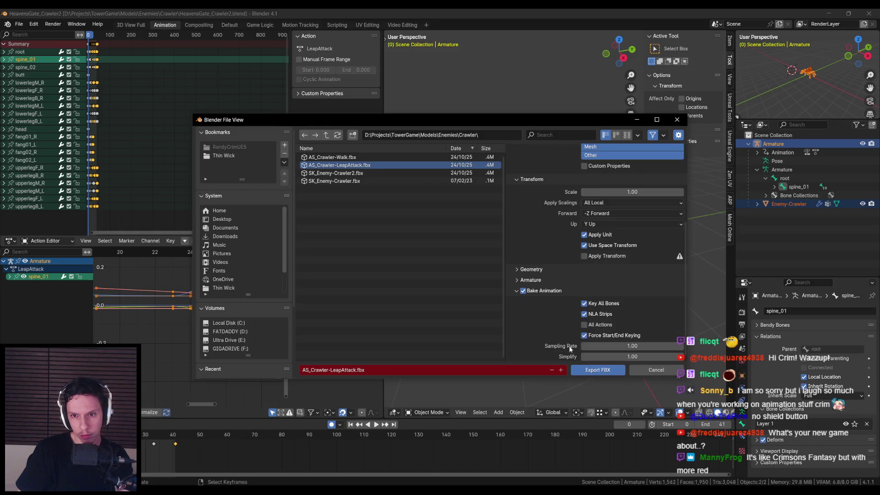
{"action": "left_click", "coordinate": [518, 281]}
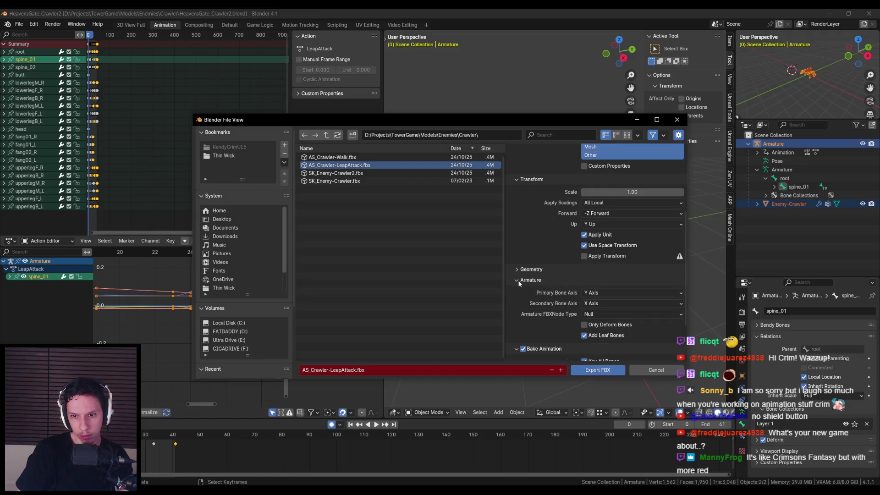
{"action": "left_click", "coordinate": [519, 281]}
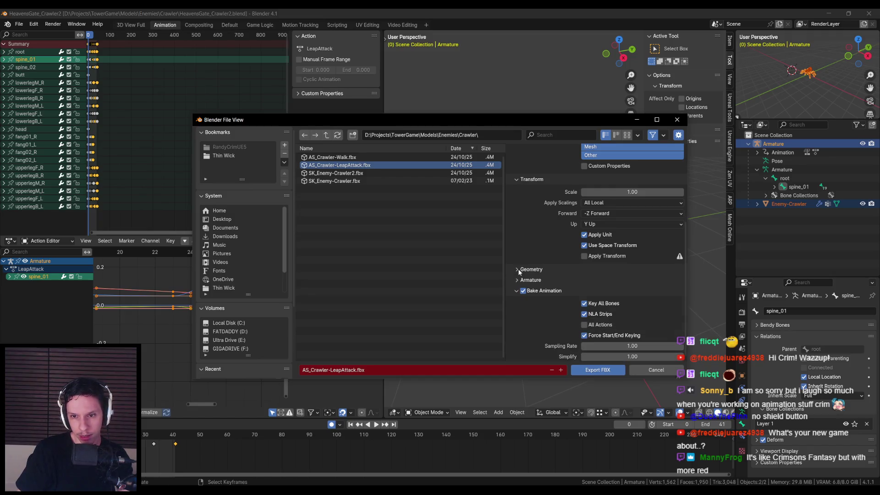
{"action": "left_click", "coordinate": [584, 370]}
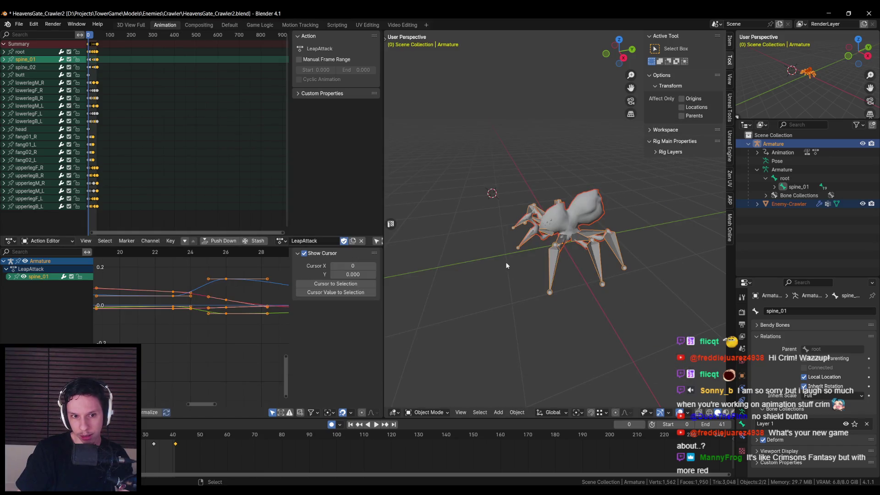
- Reimport AS_Crawler-LeapAttack in Unreal from the chosen FBX file and save the animation
{"action": "mouse_move", "coordinate": [271, 490]}
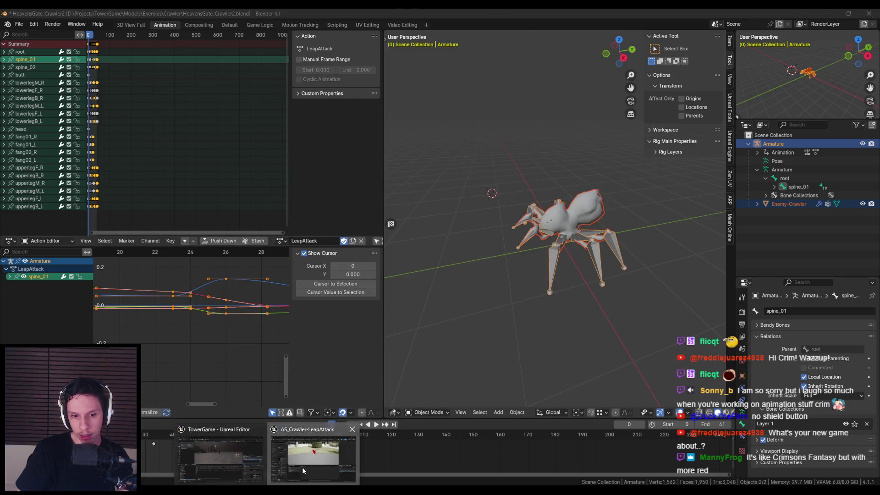
{"action": "left_click", "coordinate": [317, 452]}
{"action": "left_click", "coordinate": [214, 43]}
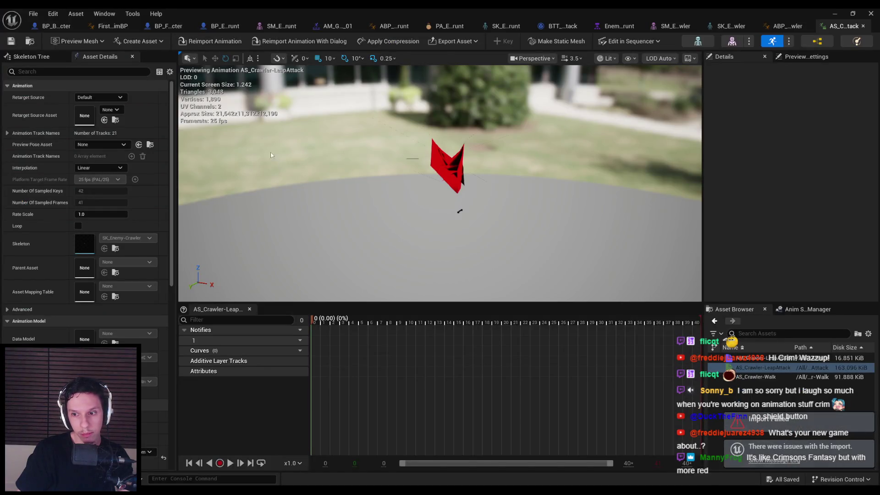
{"action": "left_click_drag", "start_coordinate": [168, 259], "coordinate": [174, 415]}
{"action": "left_click", "coordinate": [300, 41]}
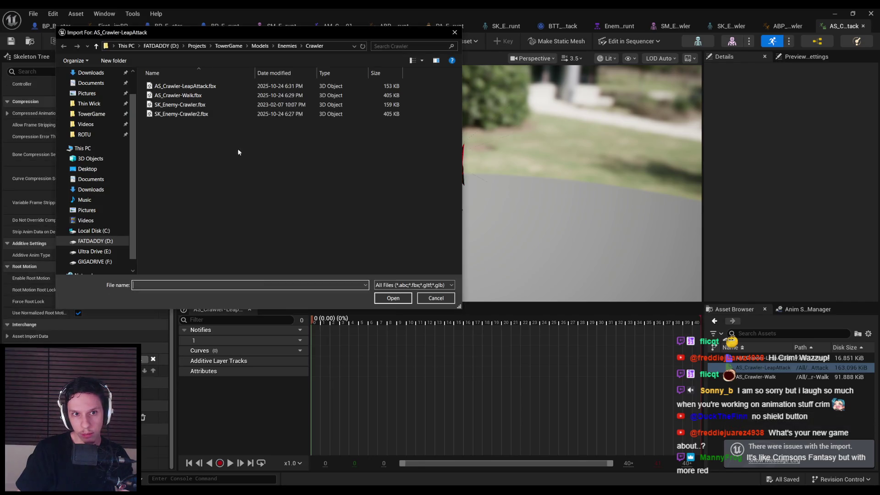
{"action": "double_click", "coordinate": [199, 94]}
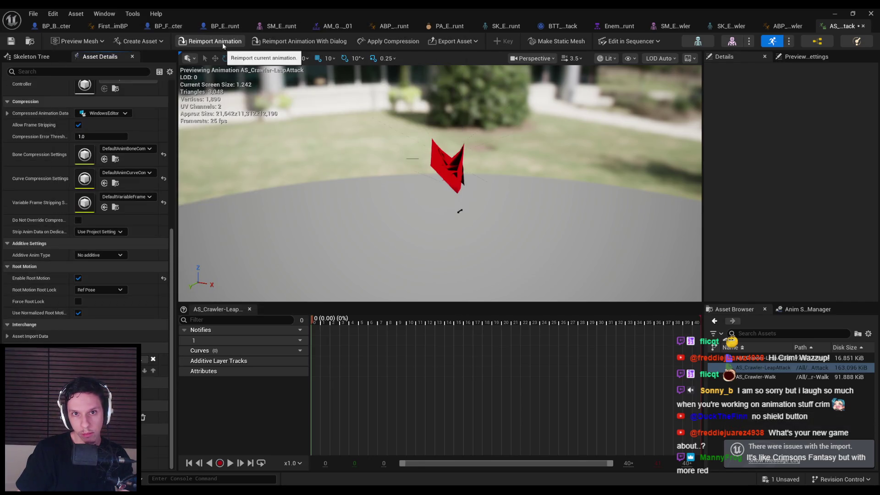
{"action": "key", "text": "ctrl+s"}
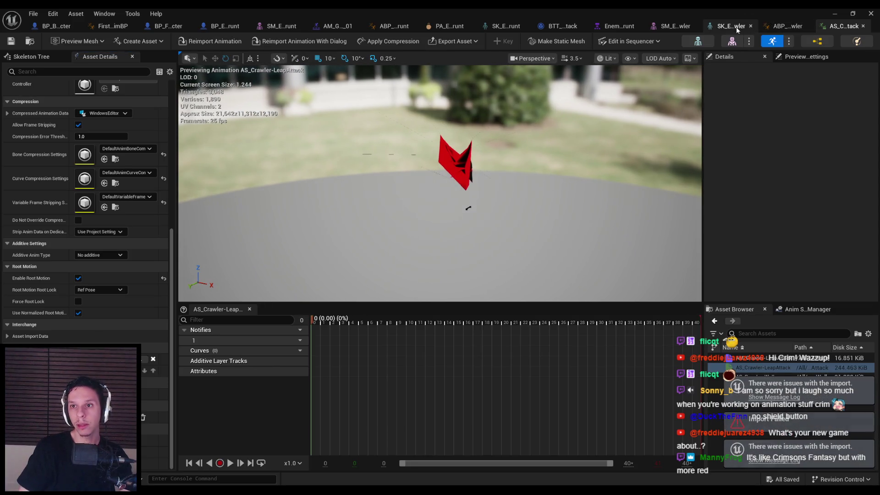
{"action": "left_click", "coordinate": [787, 26]}
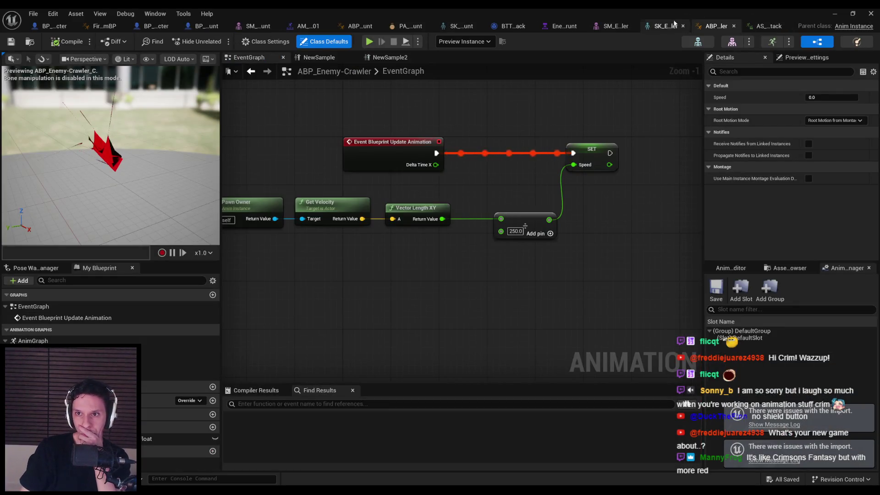
- Open the SK_Enemy-Crawler skeleton and collapse spine_02 and spine_01 in the skeleton tree
{"action": "left_click", "coordinate": [666, 27]}
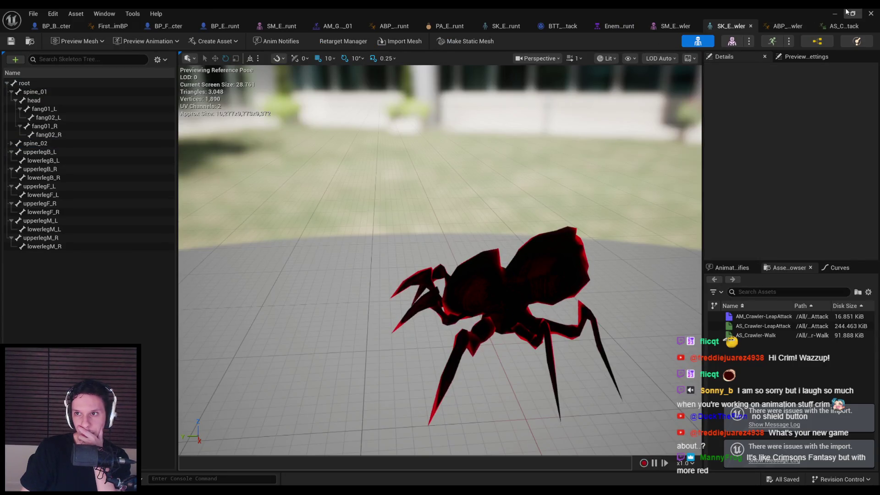
{"action": "left_click", "coordinate": [268, 490]}
{"action": "left_click", "coordinate": [306, 472]}
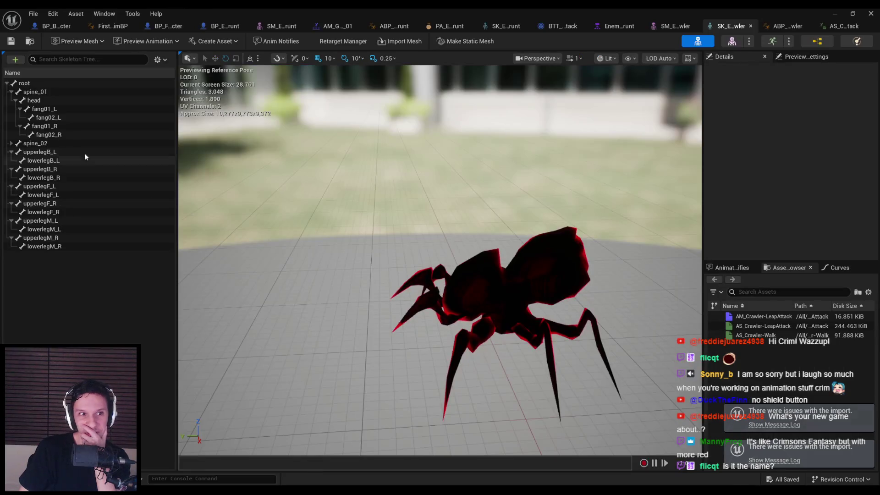
{"action": "left_click", "coordinate": [11, 143]}
{"action": "left_click", "coordinate": [11, 92]}
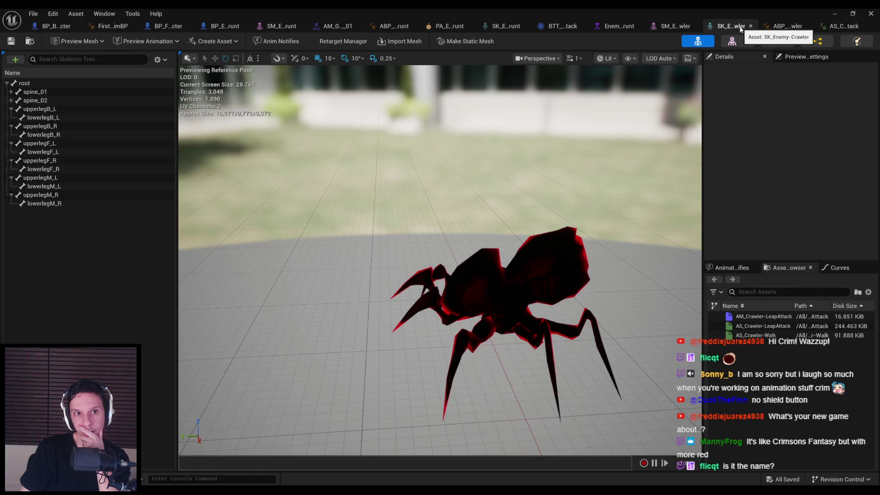
- Look through the Tools and Asset menus, then open the SM_Enemy-Crawler mesh editor
{"action": "left_click", "coordinate": [104, 14]}
{"action": "mouse_move", "coordinate": [128, 17]}
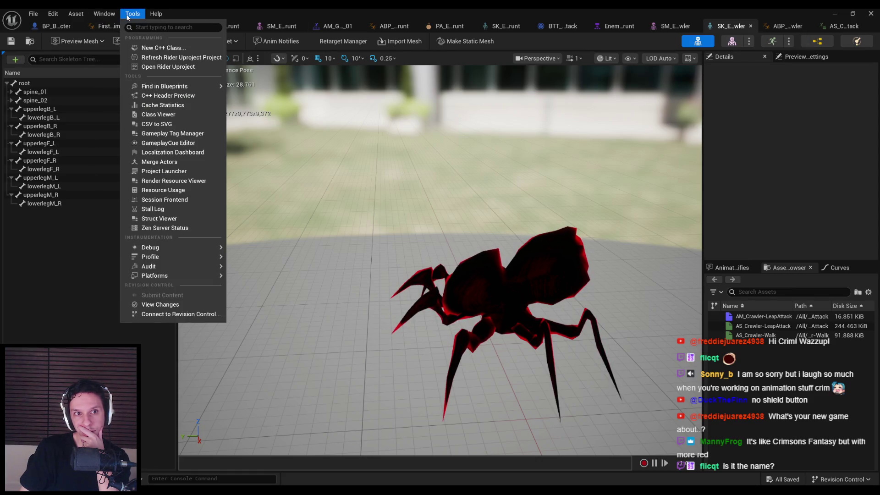
{"action": "mouse_move", "coordinate": [71, 20]}
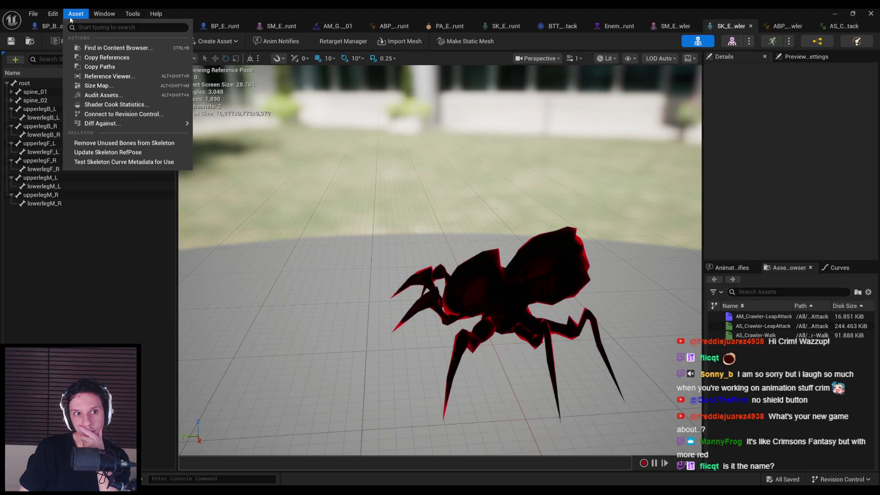
{"action": "left_click", "coordinate": [60, 18]}
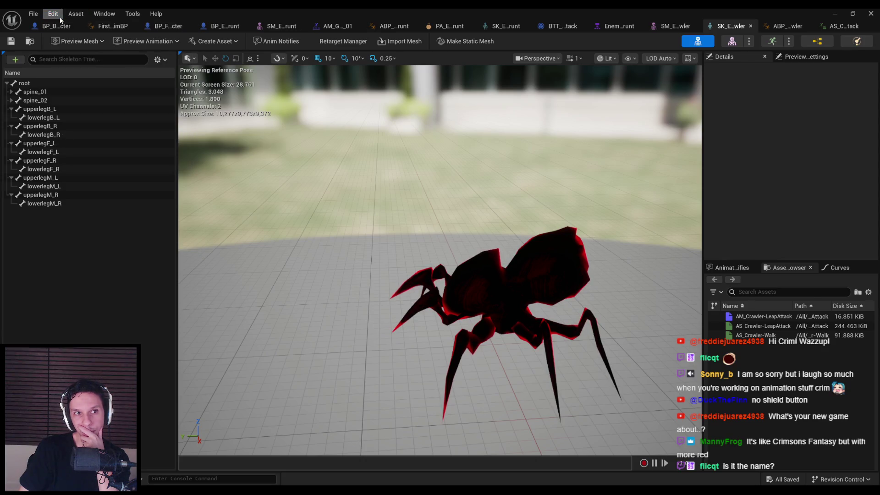
{"action": "left_click", "coordinate": [39, 15]}
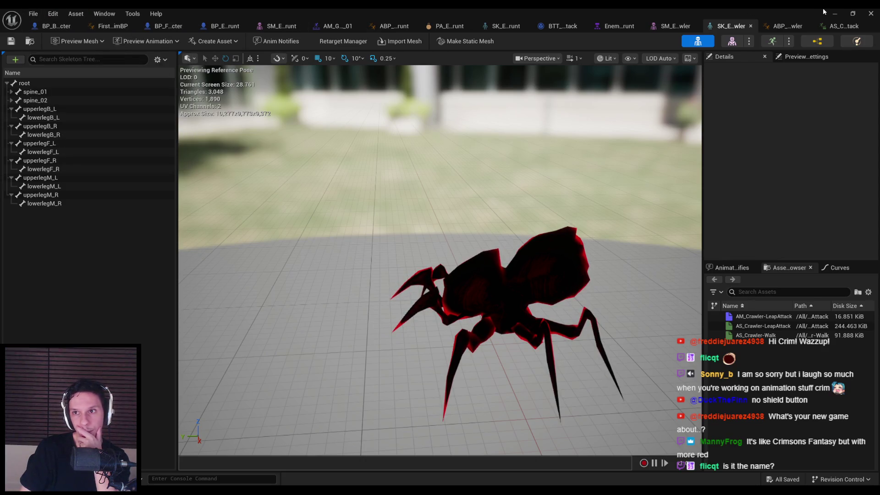
{"action": "left_click", "coordinate": [732, 42]}
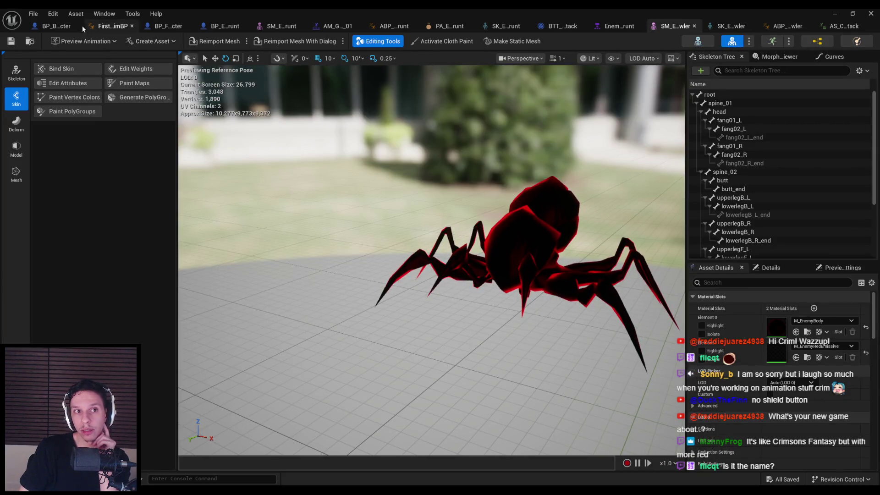
- Reimport SM_Enemy-Crawler from source via the Asset menu, then minimize the editor
{"action": "left_click", "coordinate": [53, 13]}
{"action": "mouse_move", "coordinate": [74, 14]}
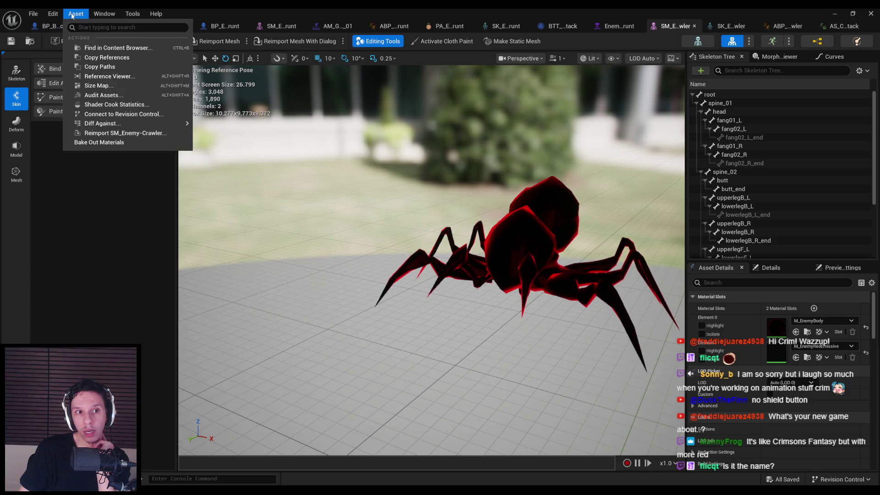
{"action": "left_click", "coordinate": [120, 133]}
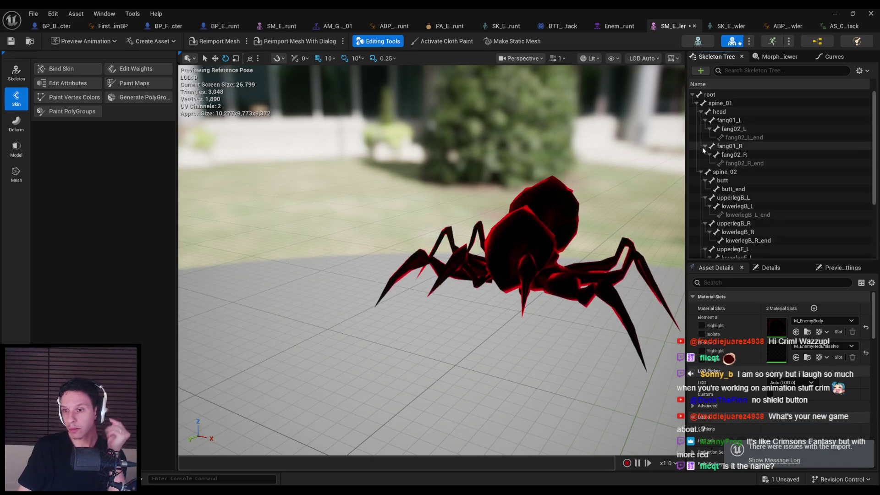
{"action": "left_click", "coordinate": [834, 15]}
- In the Crawler folder, open PA_Enemy-Crawler and look closer at its capsules
{"action": "key", "text": "ctrl+space"}
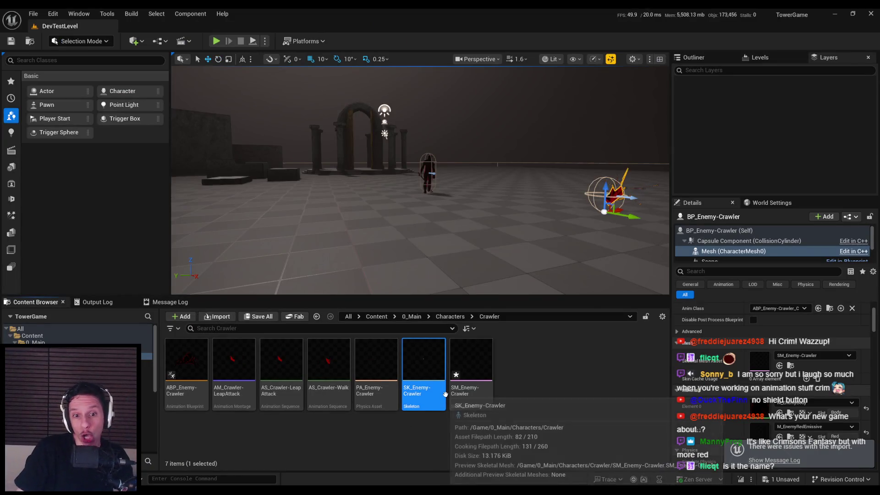
{"action": "left_click", "coordinate": [227, 404]}
{"action": "right_click", "coordinate": [228, 403]}
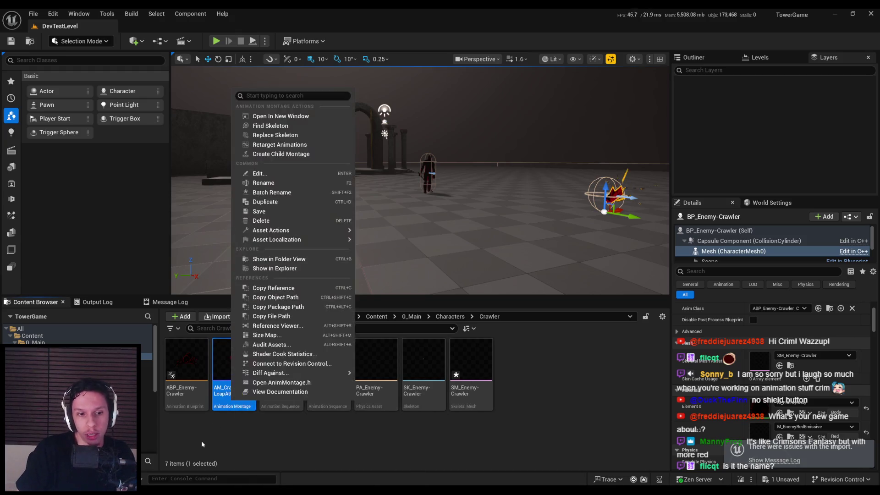
{"action": "right_click", "coordinate": [178, 389]}
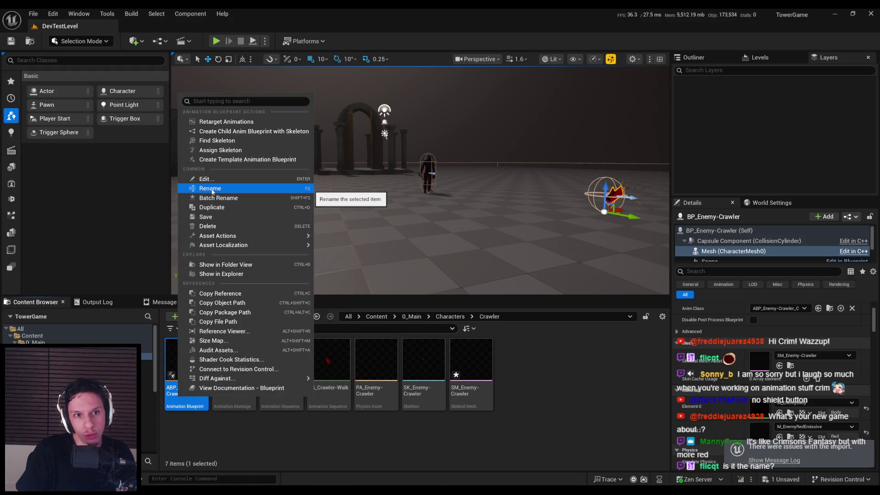
{"action": "left_click", "coordinate": [422, 367]}
{"action": "left_click", "coordinate": [470, 395], "text": "ctrl"}
{"action": "left_click", "coordinate": [373, 395]}
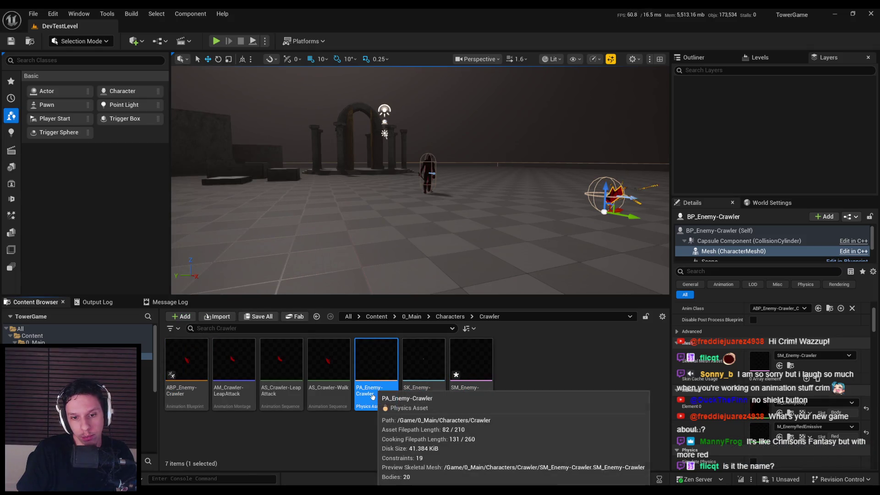
{"action": "double_click", "coordinate": [373, 397]}
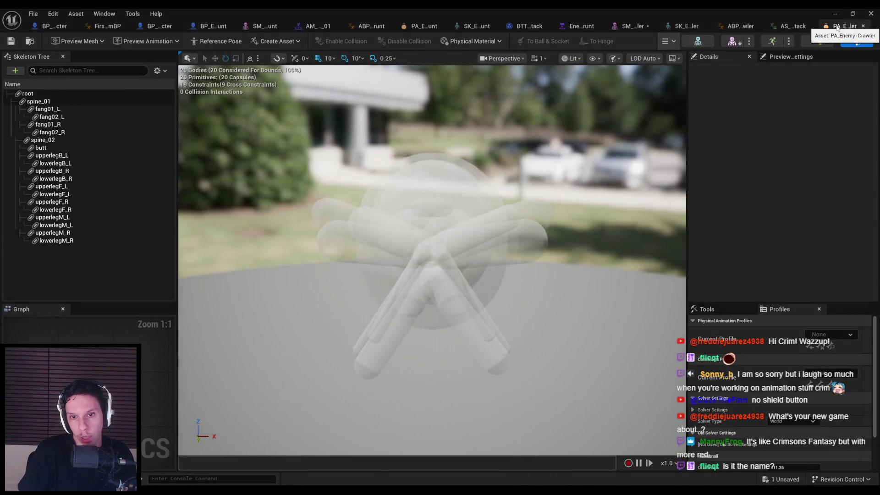
{"action": "mouse_move", "coordinate": [431, 229]}
{"action": "left_mouse_down"}
{"action": "mouse_move", "coordinate": [404, 193]}
{"action": "mouse_move", "coordinate": [418, 206]}
{"action": "left_mouse_up"}
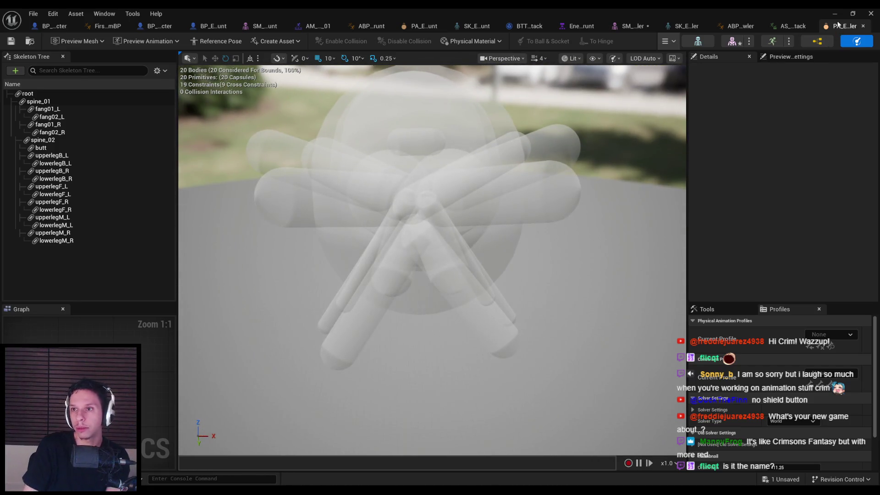
- Close the physics asset editor and delete PA_, SK_ and SM_Enemy-Crawler
{"action": "left_click", "coordinate": [863, 26]}
{"action": "left_click", "coordinate": [835, 13]}
{"action": "left_click", "coordinate": [429, 395], "text": "ctrl"}
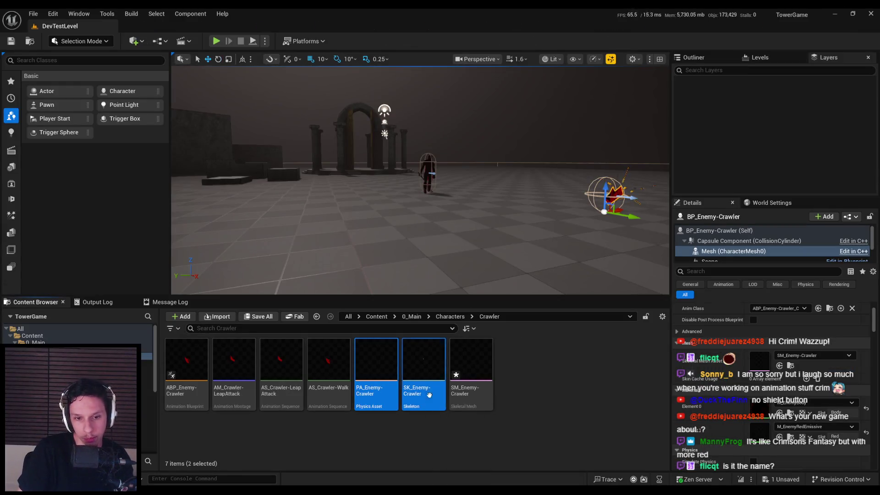
{"action": "left_click", "coordinate": [471, 390], "text": "ctrl"}
{"action": "key", "text": "Delete"}
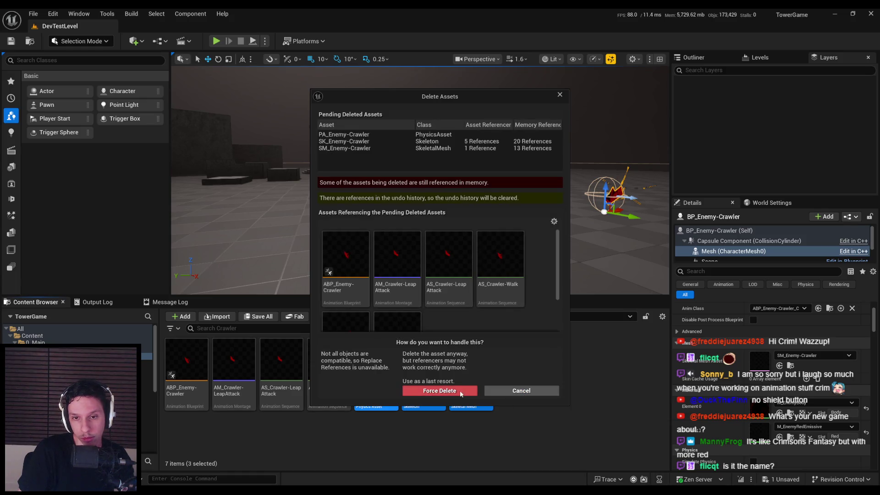
- Force-delete the old crawler assets, then drop SK_Enemy-Crawler2.fbx into the Crawler folder
{"action": "left_click", "coordinate": [457, 392]}
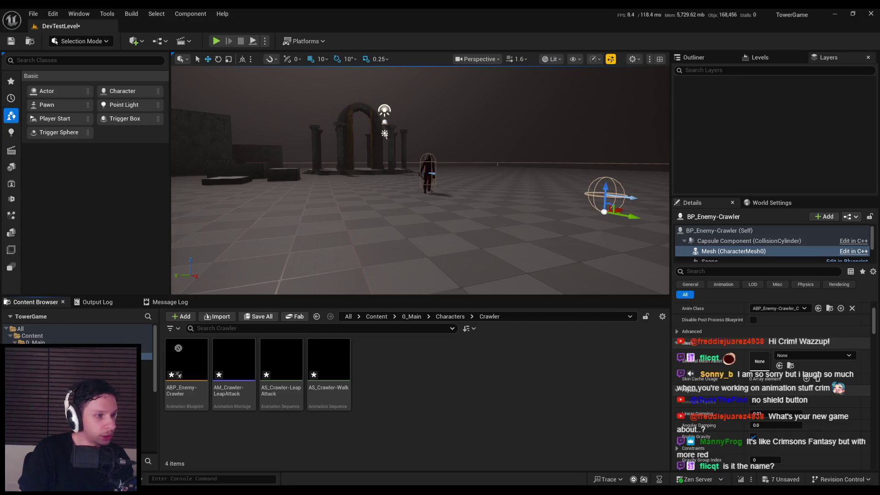
{"action": "left_click_drag", "start_coordinate": [412, 383], "coordinate": [412, 383]}
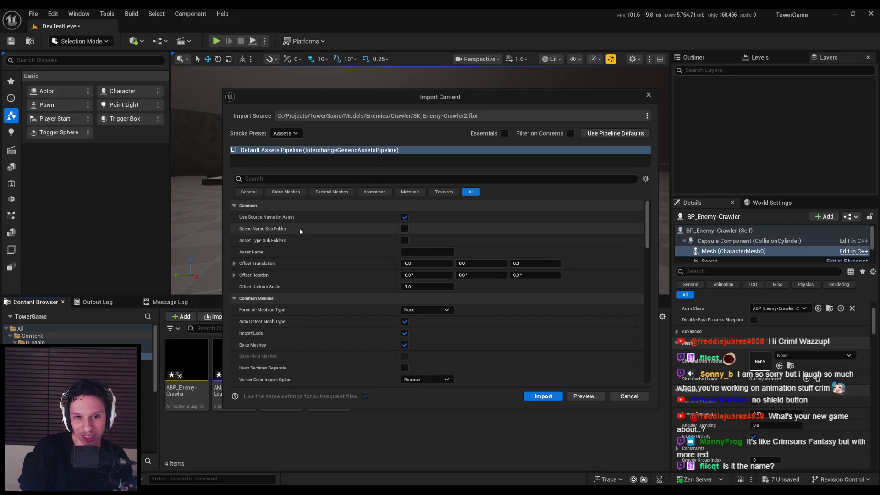
- Cancel the Interchange import and rerun the console command disabling Interchange FBX import
{"action": "left_click_drag", "start_coordinate": [319, 91], "coordinate": [309, 92]}
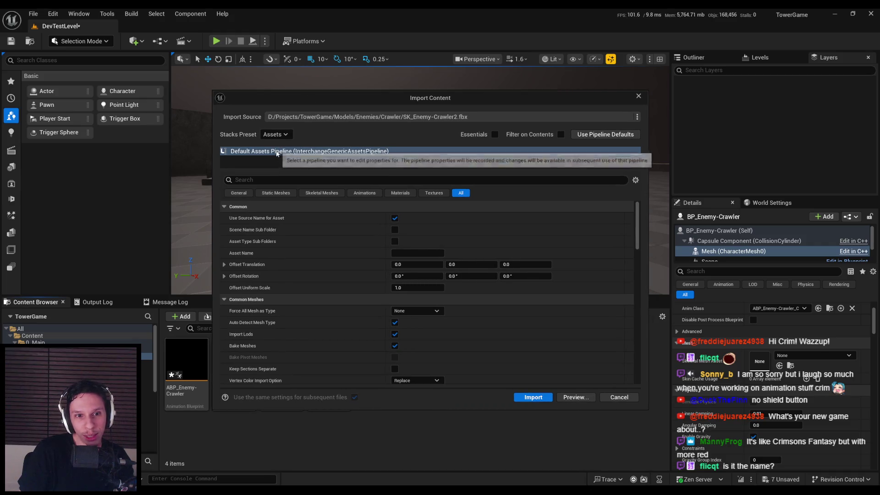
{"action": "left_click", "coordinate": [638, 95]}
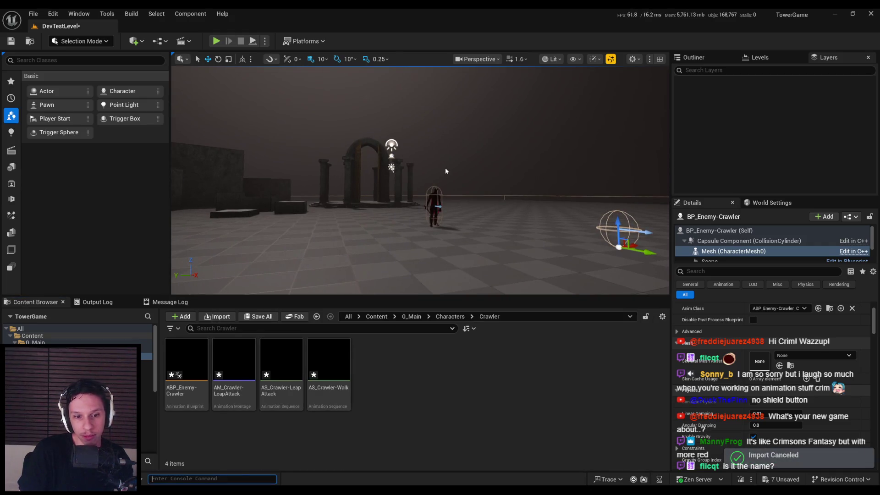
{"action": "key", "text": "grave"}
{"action": "key", "text": "Up"}
{"action": "key", "text": "Return"}
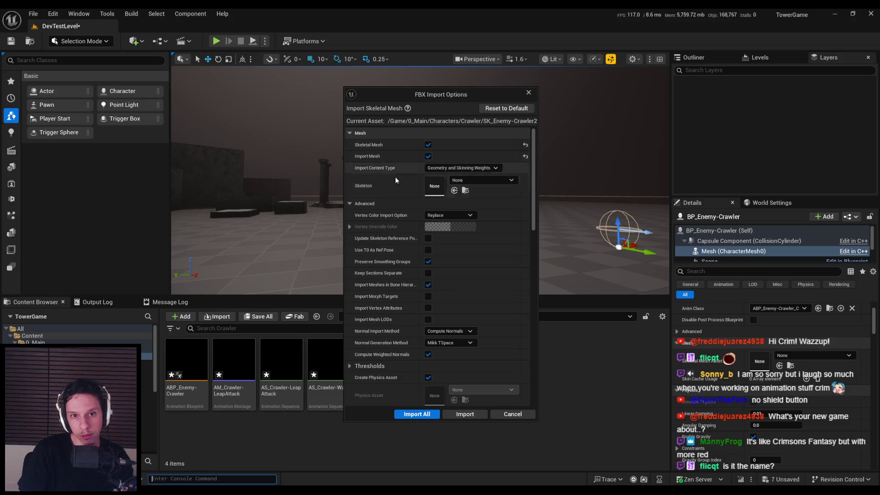
- Uncheck Import Textures and import the SK_Enemy-Crawler2 mesh
{"action": "scroll", "coordinate": [402, 269], "scroll_direction": "down", "scroll_amount": 10}
{"action": "scroll", "coordinate": [403, 269], "scroll_direction": "up", "scroll_amount": 2}
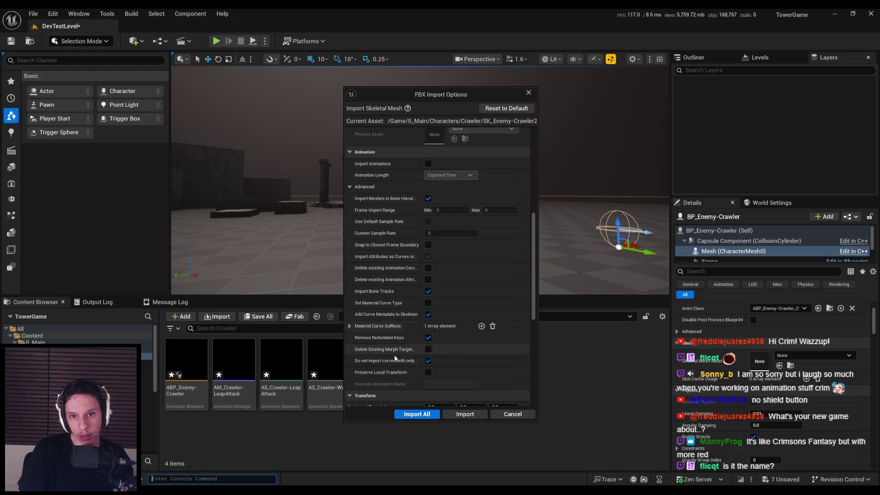
{"action": "scroll", "coordinate": [406, 343], "scroll_direction": "down", "scroll_amount": 10}
{"action": "left_click", "coordinate": [428, 284]}
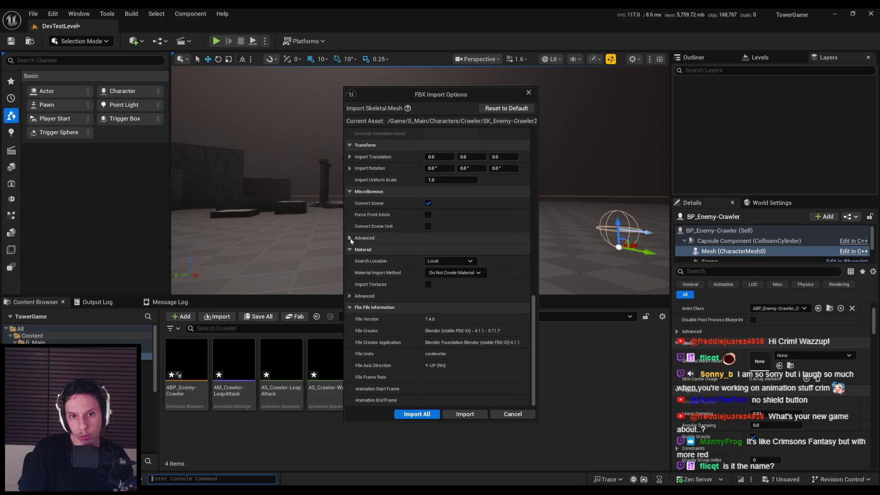
{"action": "scroll", "coordinate": [352, 297], "scroll_direction": "up", "scroll_amount": 5}
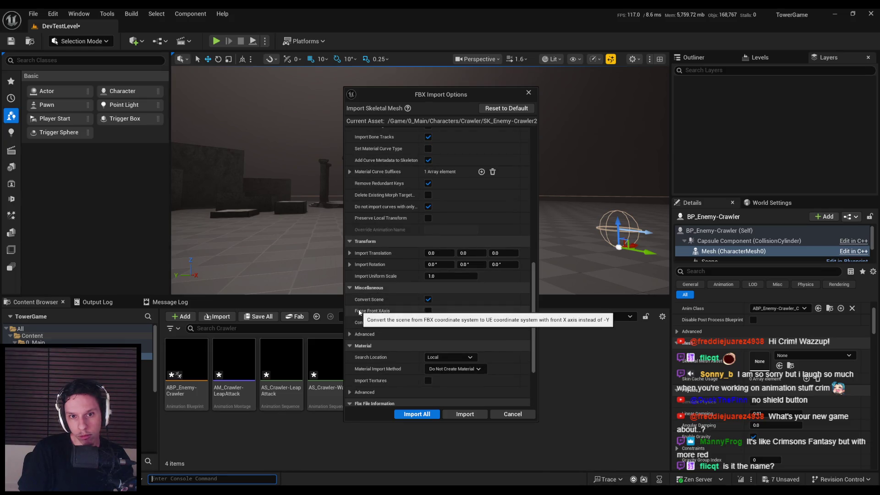
{"action": "left_click", "coordinate": [454, 414]}
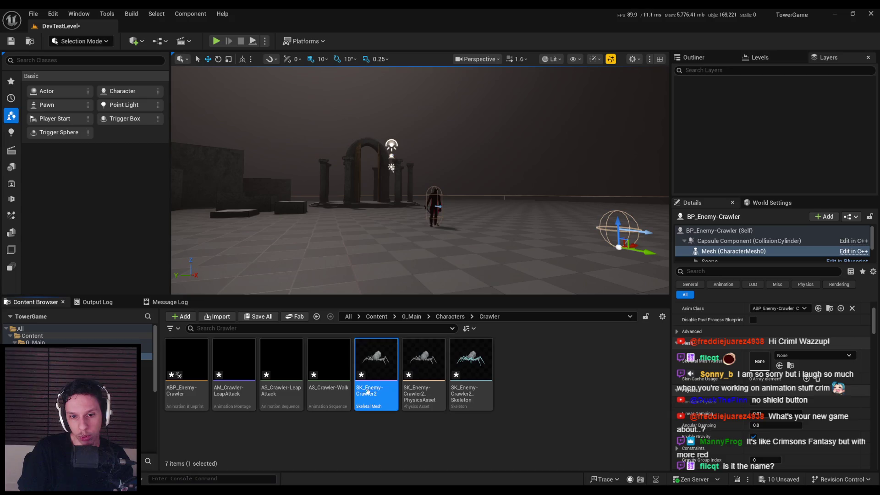
- Open SK_Enemy-Crawler2, orbit to a three-quarter view, and save all assets
{"action": "double_click", "coordinate": [374, 422]}
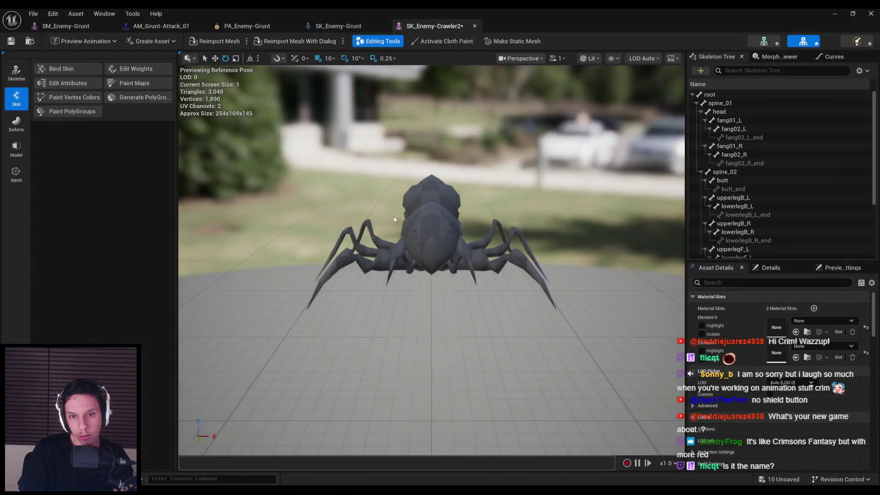
{"action": "mouse_move", "coordinate": [387, 218]}
{"action": "left_mouse_down"}
{"action": "mouse_move", "coordinate": [357, 206]}
{"action": "mouse_move", "coordinate": [387, 218]}
{"action": "left_mouse_up"}
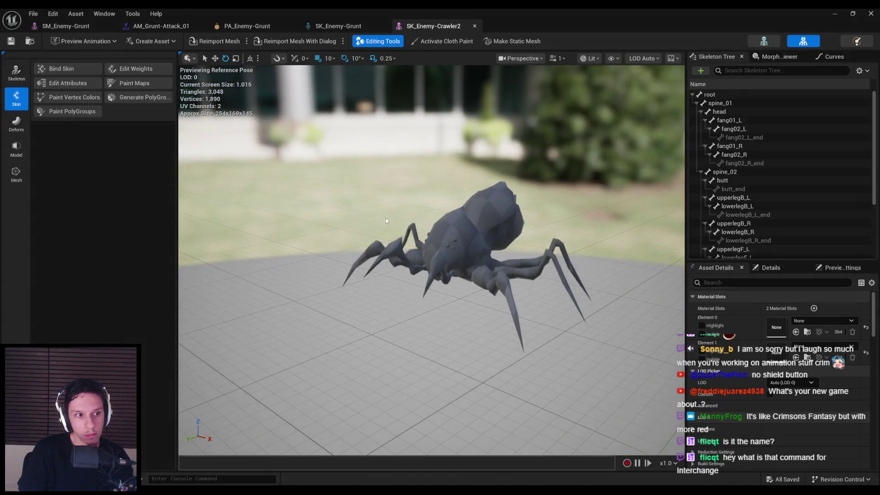
{"action": "key", "text": "ctrl+shift+s"}
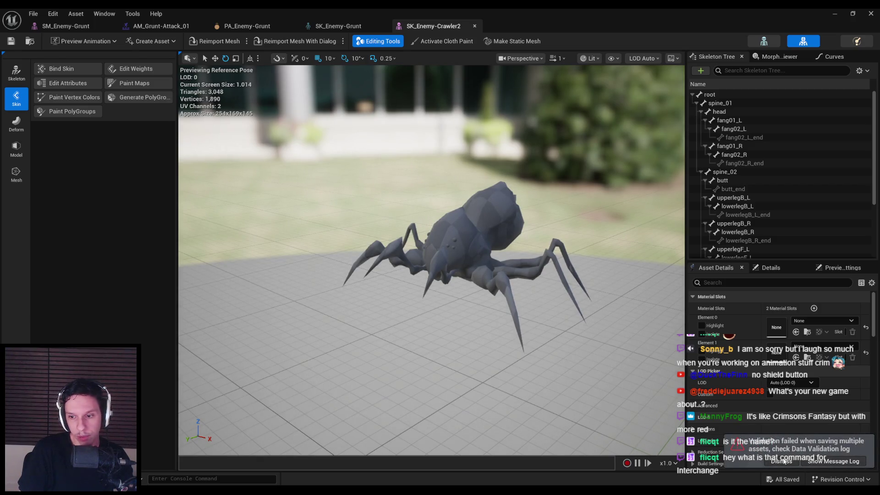
{"action": "left_click", "coordinate": [783, 461]}
{"action": "left_click", "coordinate": [835, 14]}
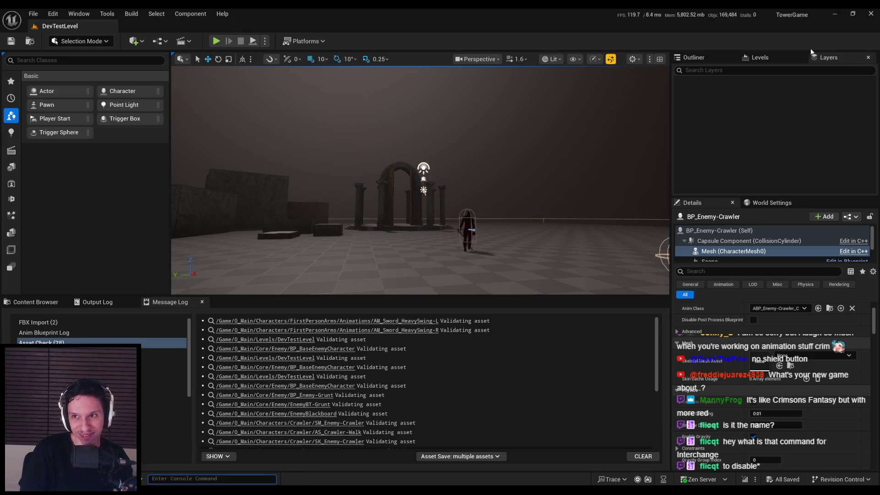
- Compare against the SK_Enemy-Grunt skeleton, then return to SK_Enemy-Crawler2 and minimize the editor
{"action": "key", "text": "alt+Tab"}
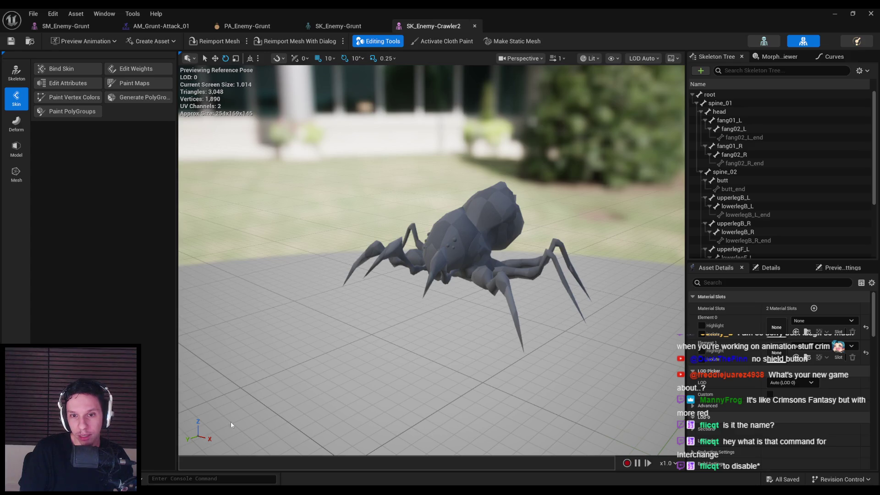
{"action": "key", "text": "ctrl+Tab"}
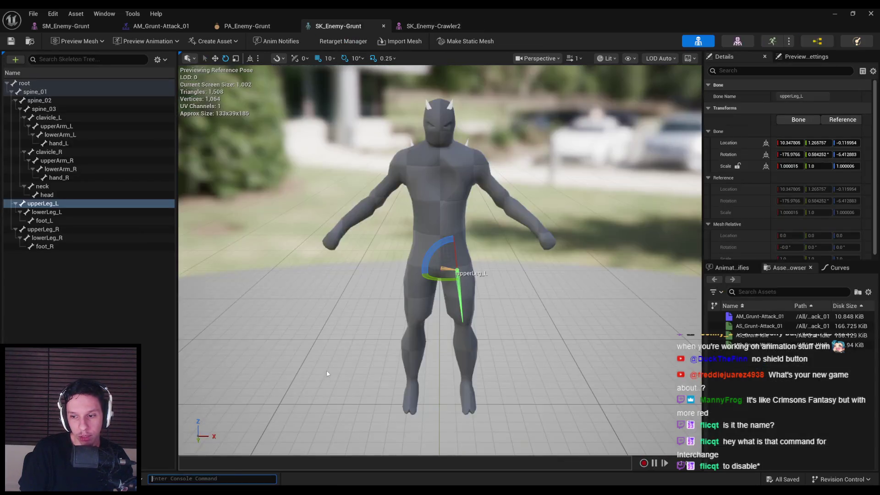
{"action": "left_click", "coordinate": [448, 29]}
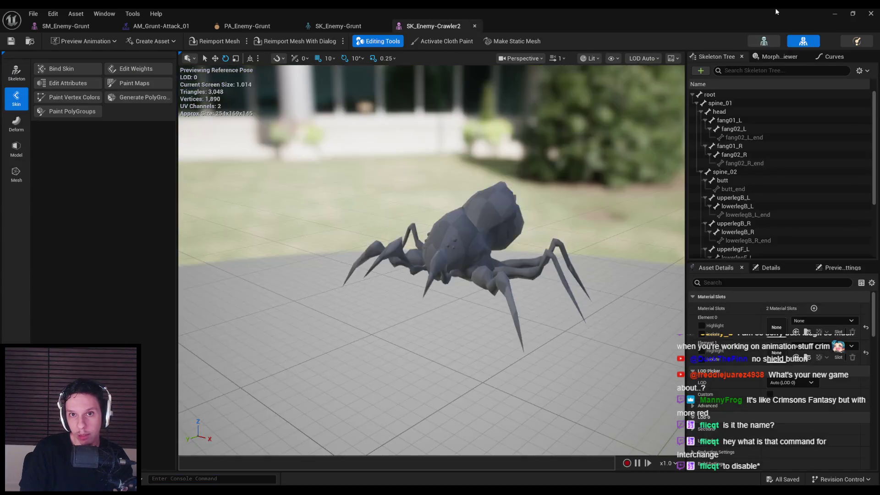
{"action": "left_click", "coordinate": [831, 14]}
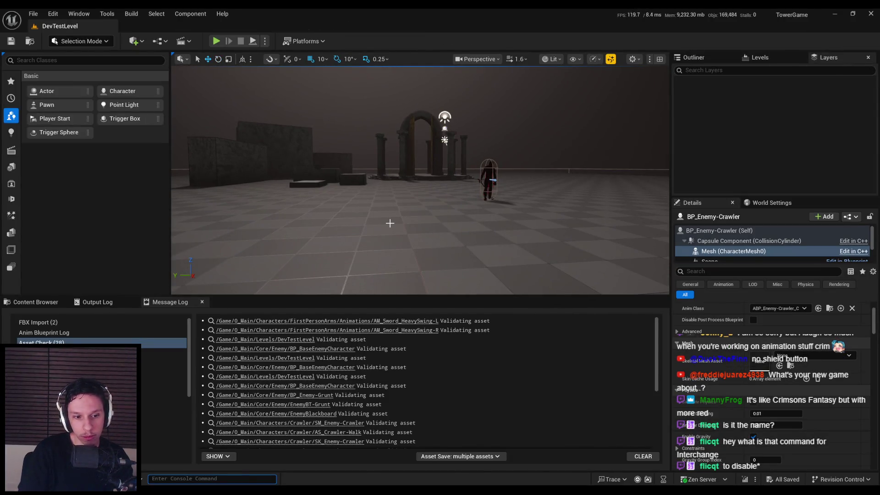
- Reopen the SK_Enemy-Crawler2 editor, check spine_01's child bones, and view the three capsule bodies
{"action": "key", "text": "Up"}
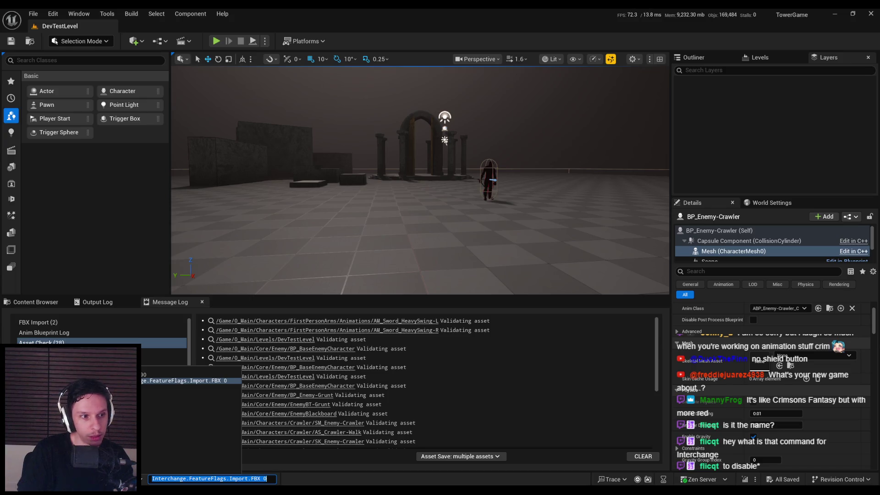
{"action": "key", "text": "Escape"}
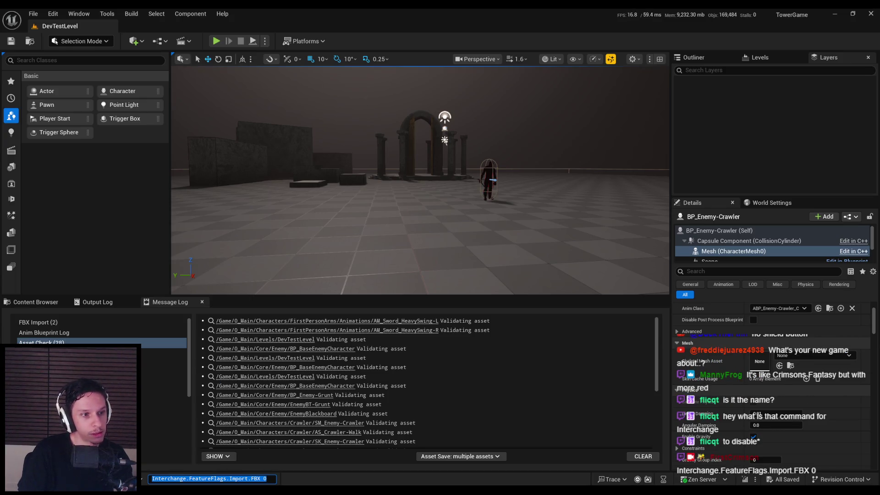
{"action": "mouse_move", "coordinate": [420, 183]}
{"action": "left_mouse_down"}
{"action": "mouse_move", "coordinate": [398, 165]}
{"action": "mouse_move", "coordinate": [410, 177]}
{"action": "left_mouse_up"}
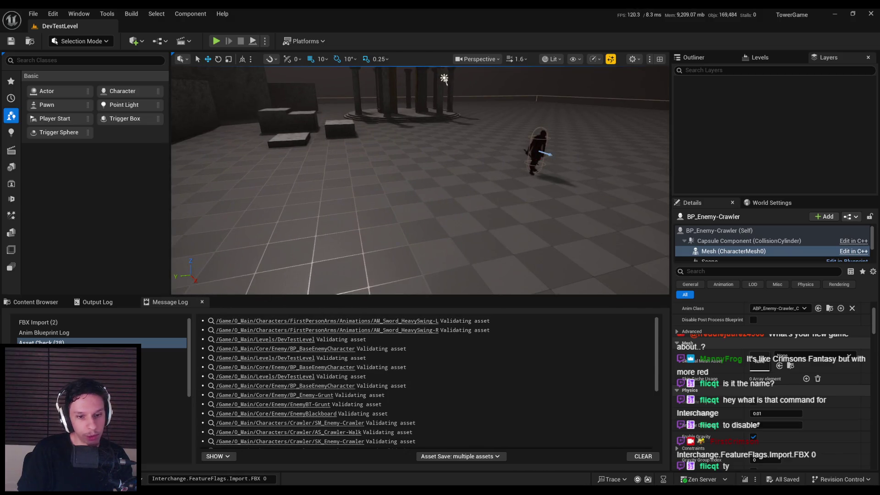
{"action": "left_click", "coordinate": [335, 456]}
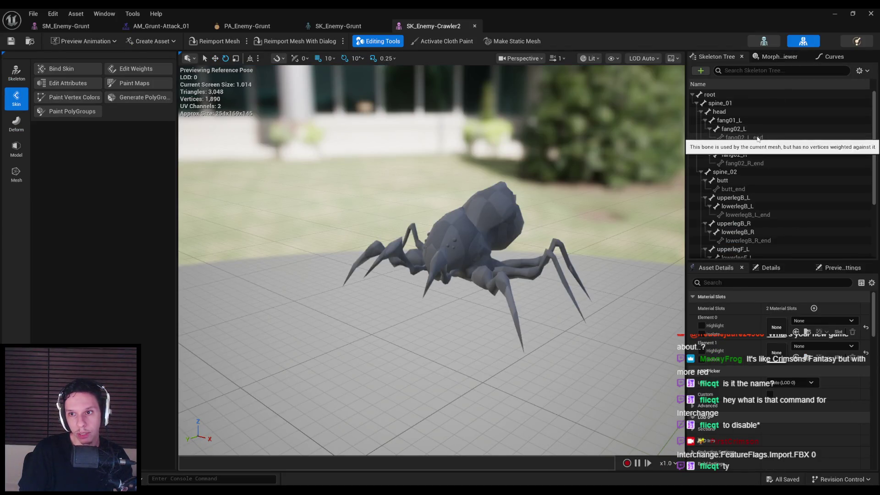
{"action": "left_click", "coordinate": [697, 104]}
{"action": "left_click", "coordinate": [697, 103]}
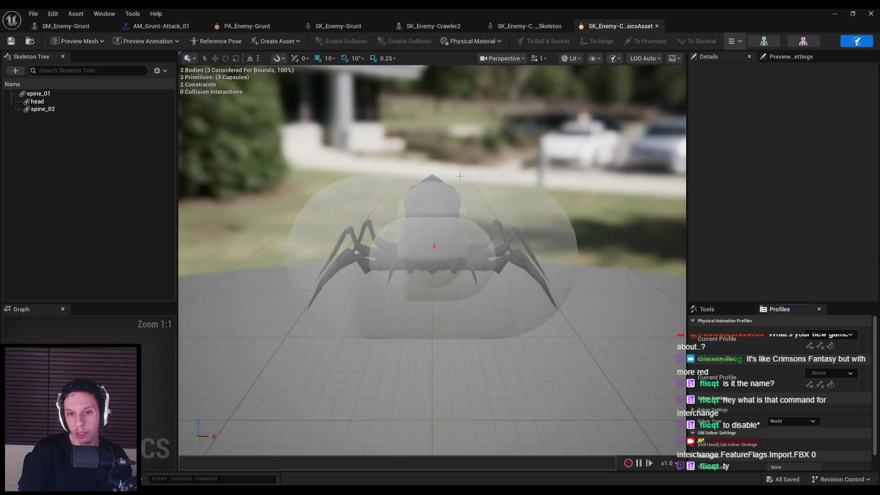
{"action": "mouse_move", "coordinate": [484, 165]}
{"action": "left_mouse_down"}
{"action": "mouse_move", "coordinate": [417, 147]}
{"action": "mouse_move", "coordinate": [344, 156]}
{"action": "mouse_move", "coordinate": [455, 174]}
{"action": "left_mouse_up"}
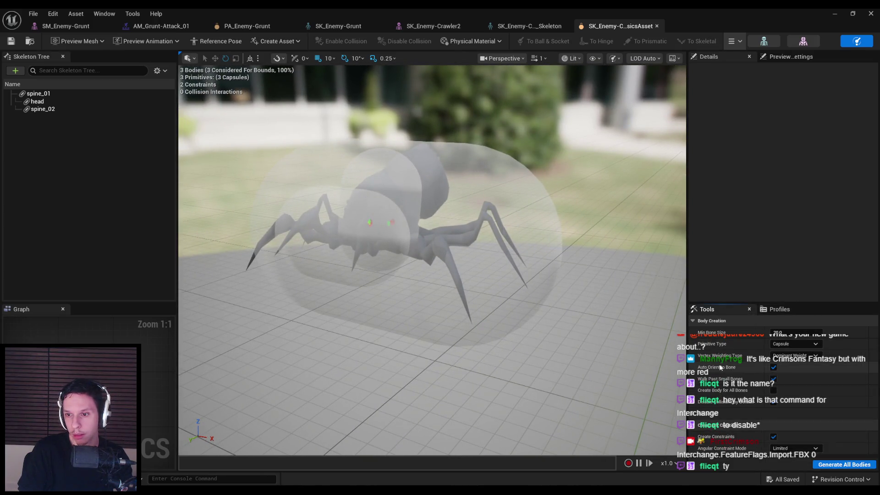
- Delete all three physics bodies, regenerate capsules, then clear them again
{"action": "left_click", "coordinate": [44, 109]}
{"action": "left_click", "coordinate": [45, 95], "text": "shift"}
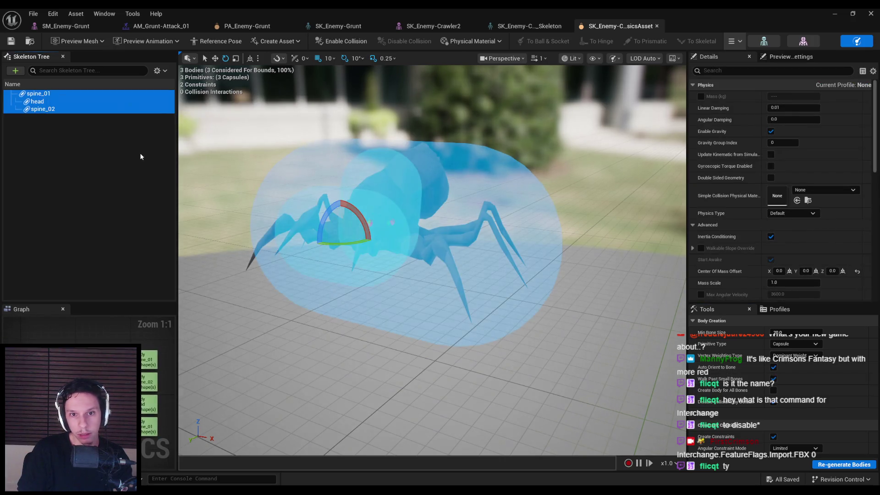
{"action": "key", "text": "Delete"}
{"action": "left_click", "coordinate": [825, 466]}
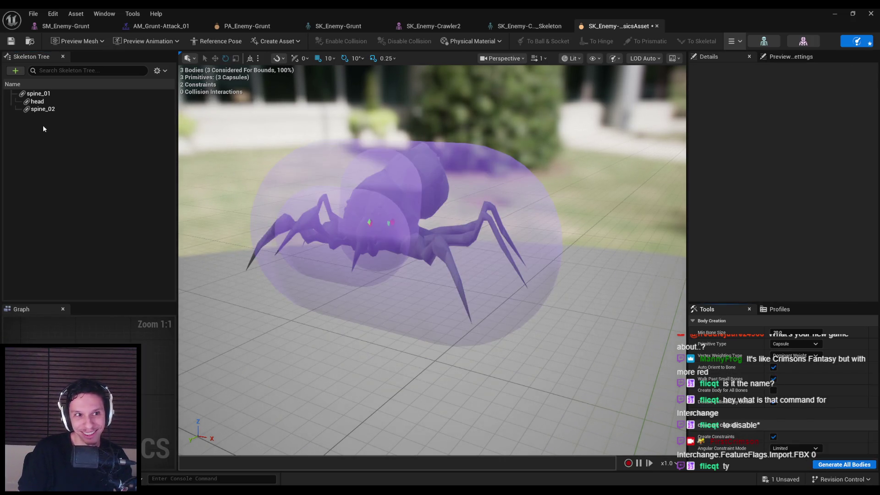
{"action": "left_click", "coordinate": [46, 109]}
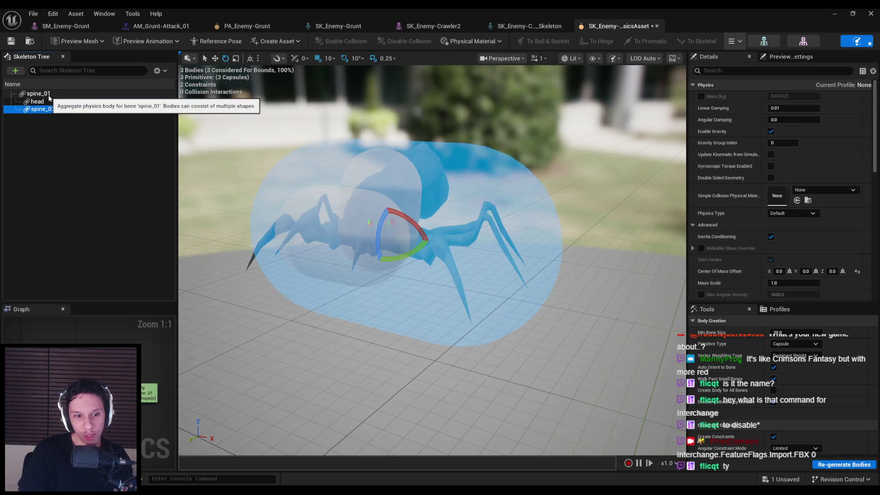
{"action": "left_click", "coordinate": [49, 95], "text": "shift"}
{"action": "key", "text": "Delete"}
- Try Min Bone Size 90 and 1, then generate a body for all 30 bones
{"action": "left_click", "coordinate": [788, 331]}
{"action": "left_click", "coordinate": [828, 463]}
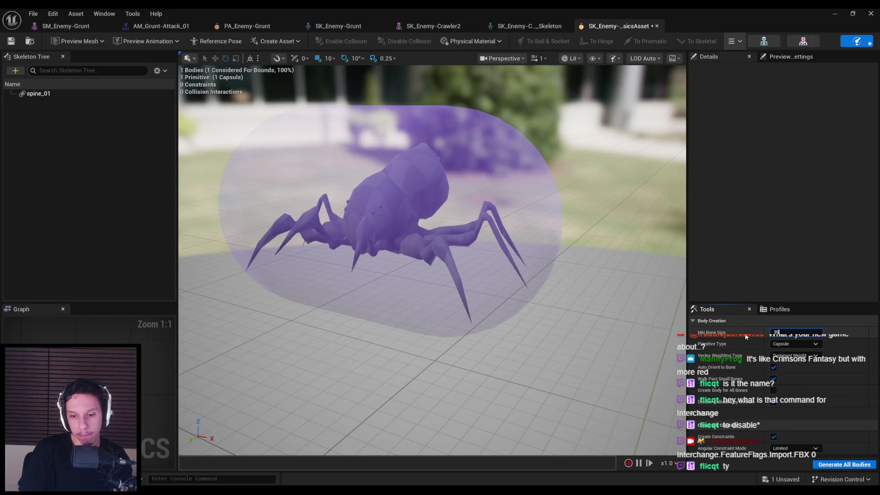
{"action": "left_click", "coordinate": [822, 466]}
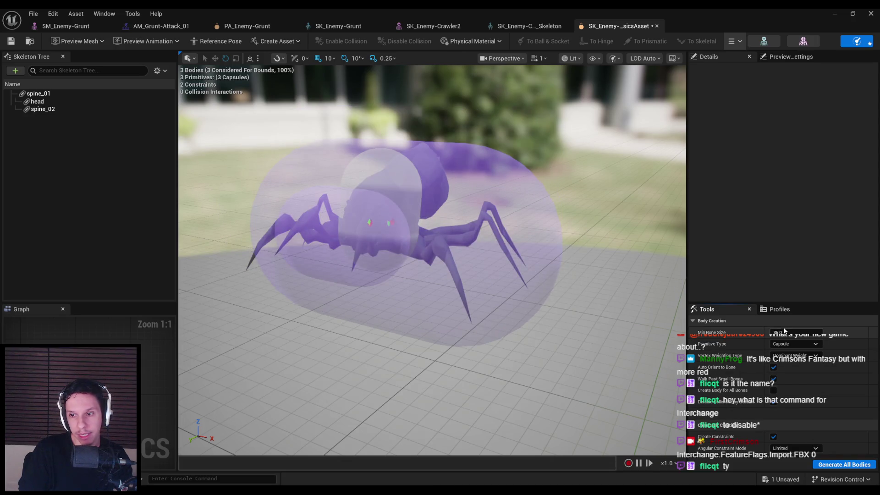
{"action": "type", "text": "90"}
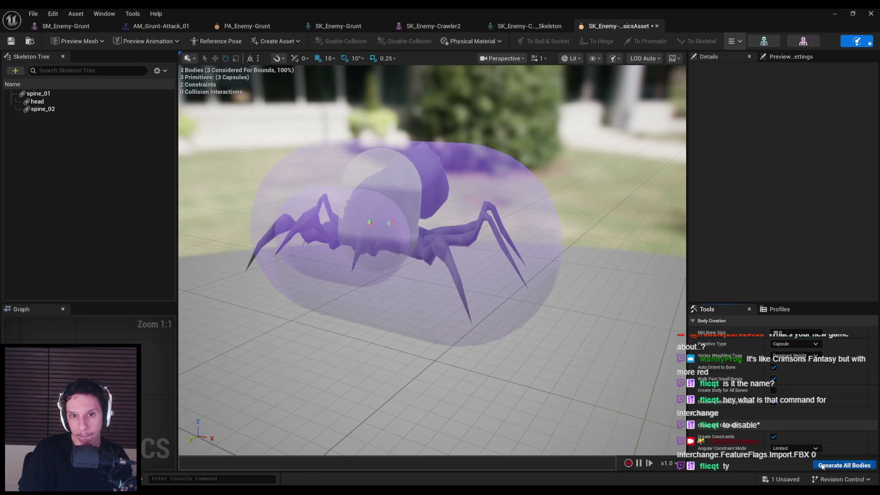
{"action": "left_click", "coordinate": [823, 467]}
{"action": "left_click", "coordinate": [823, 466]}
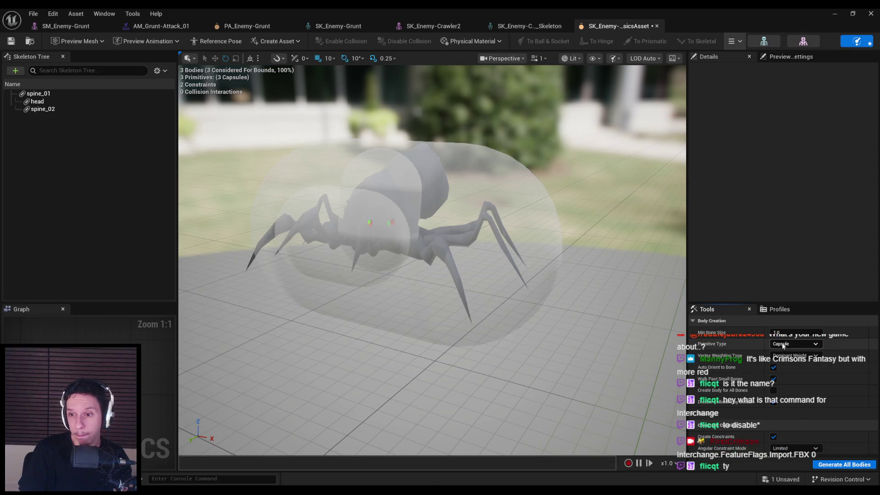
{"action": "left_click", "coordinate": [693, 417]}
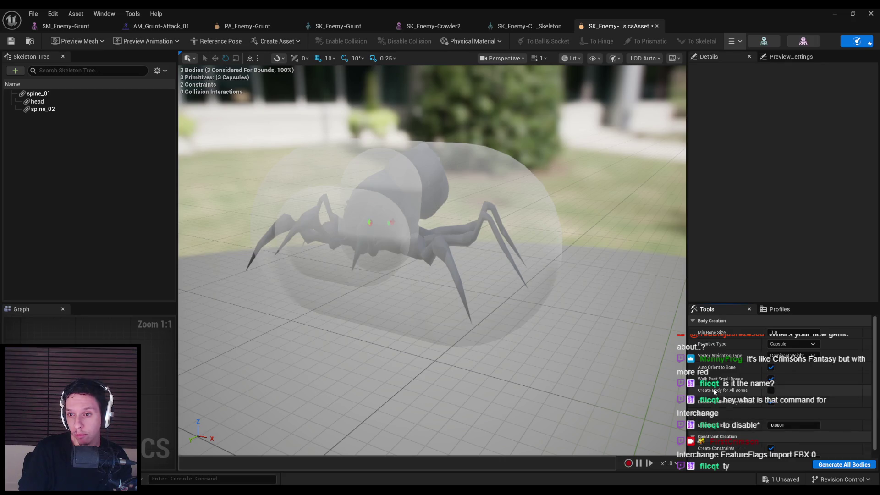
{"action": "left_click", "coordinate": [771, 391]}
{"action": "left_click", "coordinate": [845, 464]}
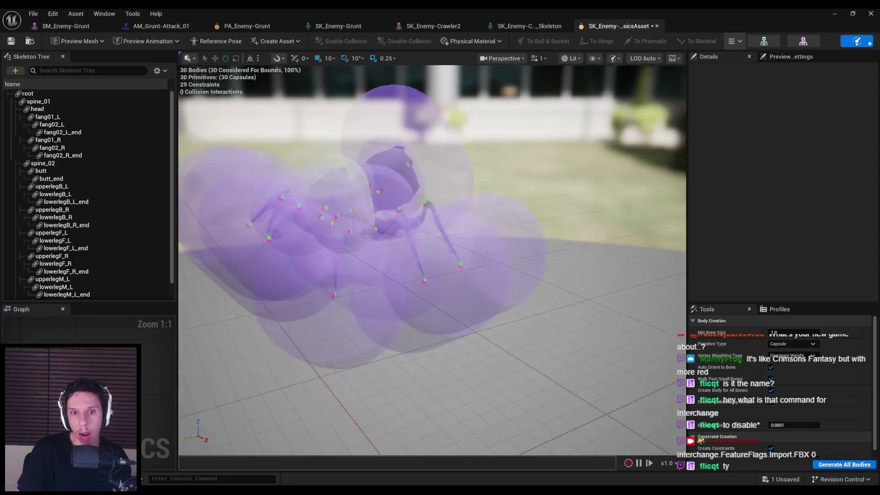
- Delete the fang, leg and butt_end bodies, then frame the spider
{"action": "scroll", "coordinate": [128, 219], "scroll_direction": "down", "scroll_amount": 1}
{"action": "scroll", "coordinate": [128, 219], "scroll_direction": "up", "scroll_amount": 1}
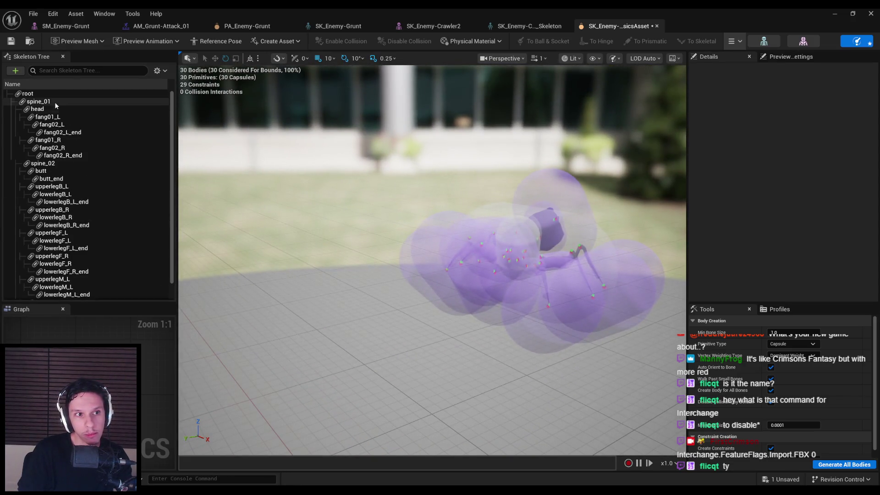
{"action": "left_click", "coordinate": [49, 117]}
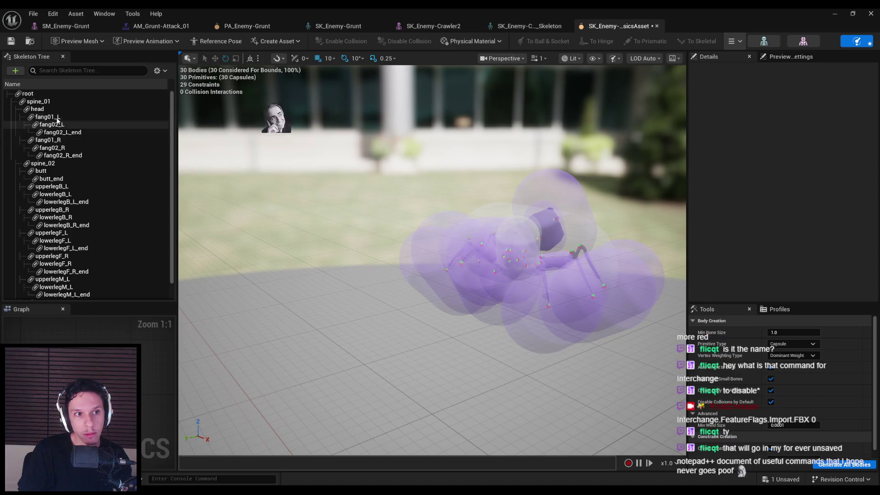
{"action": "left_click", "coordinate": [59, 156], "text": "shift"}
{"action": "key", "text": "Delete"}
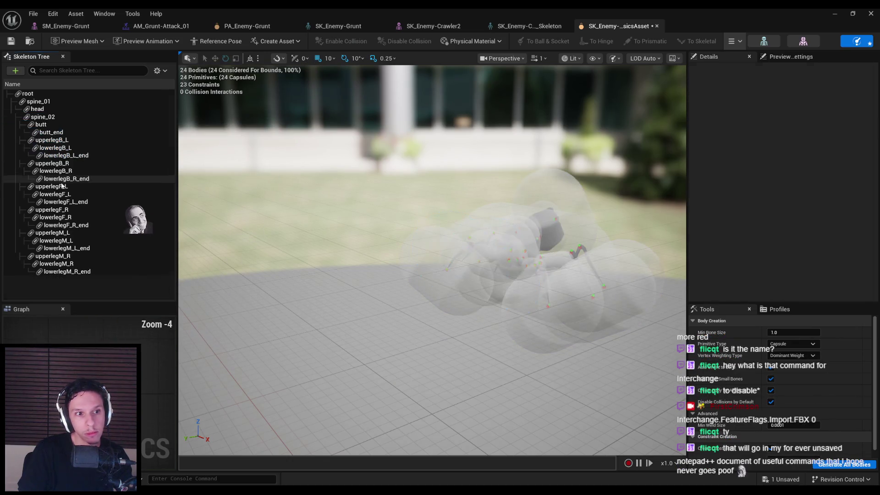
{"action": "left_click", "coordinate": [49, 140]}
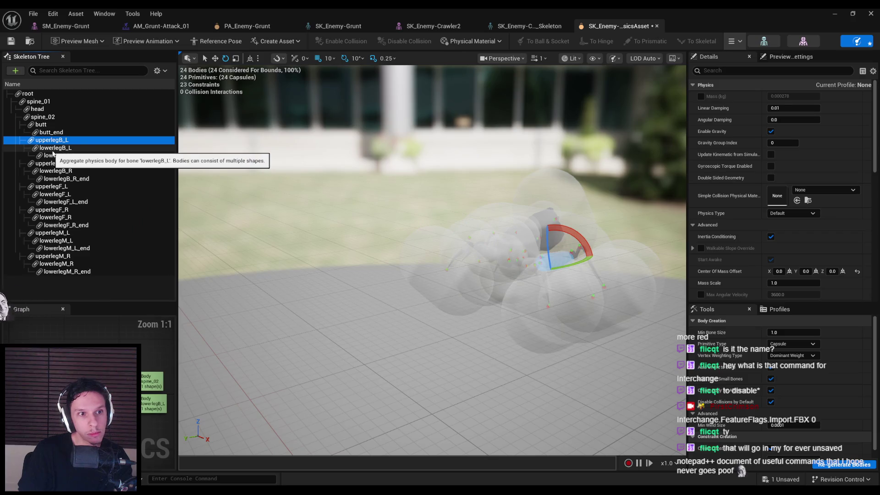
{"action": "left_click", "coordinate": [65, 272], "text": "shift"}
{"action": "key", "text": "Delete"}
{"action": "left_click", "coordinate": [52, 132]}
{"action": "key", "text": "Delete"}
{"action": "key", "text": "f"}
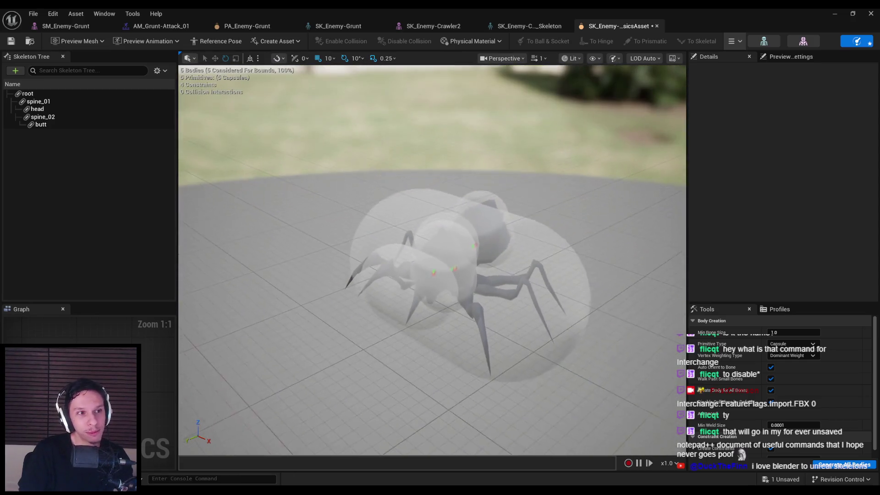
- Regenerate the spine_02 and butt bodies with small-bone skipping turned off
{"action": "left_click", "coordinate": [44, 117]}
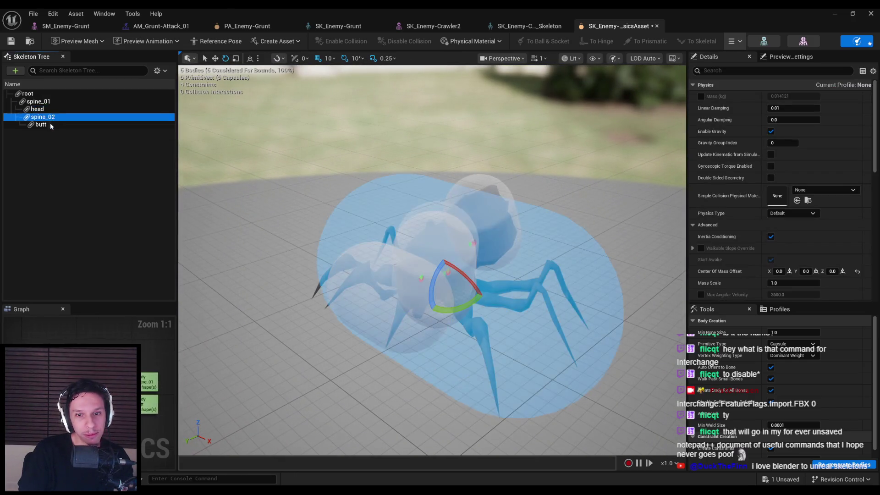
{"action": "left_click", "coordinate": [50, 125]}
{"action": "scroll", "coordinate": [727, 367], "scroll_direction": "down", "scroll_amount": 1}
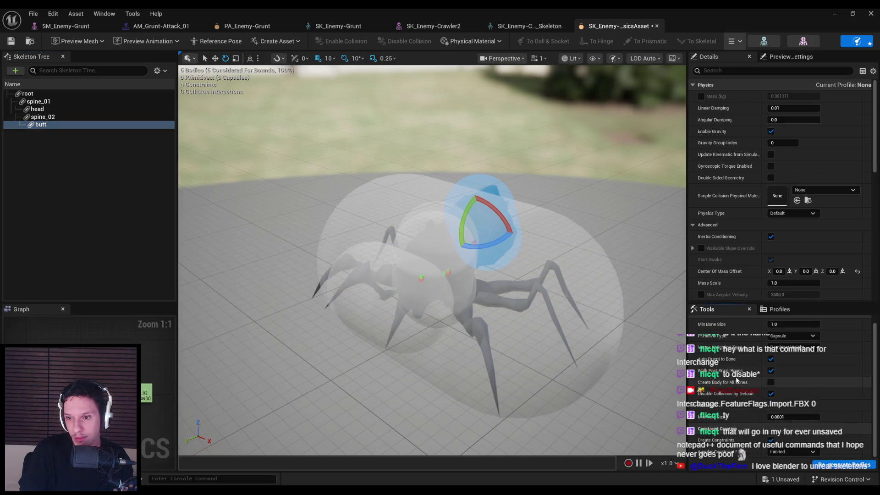
{"action": "left_click", "coordinate": [771, 371]}
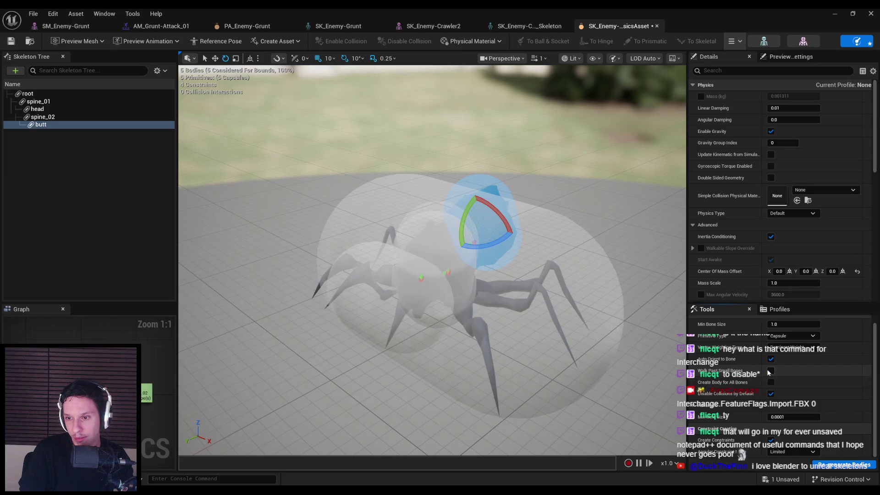
{"action": "left_click", "coordinate": [825, 467]}
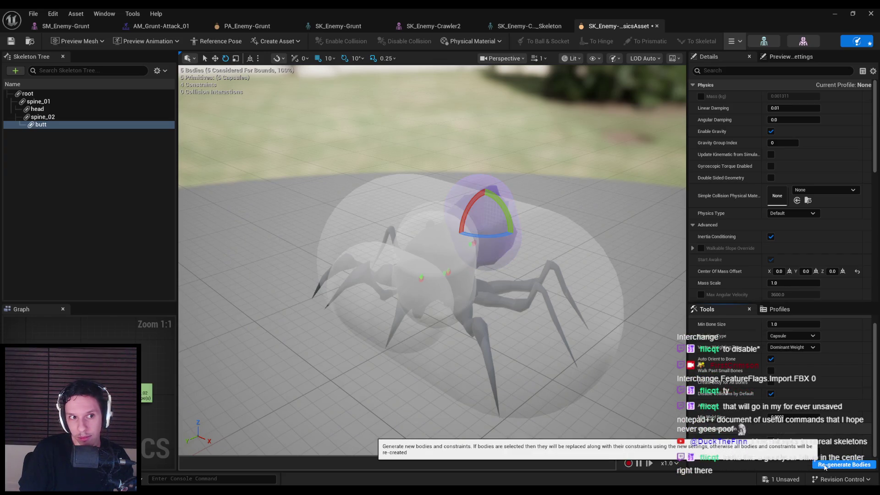
- Clear all bodies, set Min Bone Size to 35, regenerate, and choose Any Weight
{"action": "left_click", "coordinate": [37, 110]}
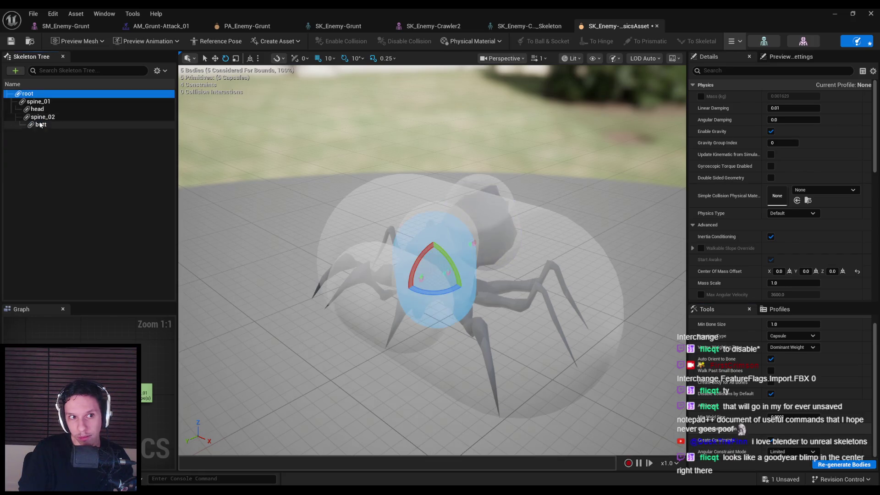
{"action": "key", "text": "ctrl+a"}
{"action": "key", "text": "Delete"}
{"action": "left_click", "coordinate": [778, 325]}
{"action": "type", "text": "35"}
{"action": "key", "text": "Return"}
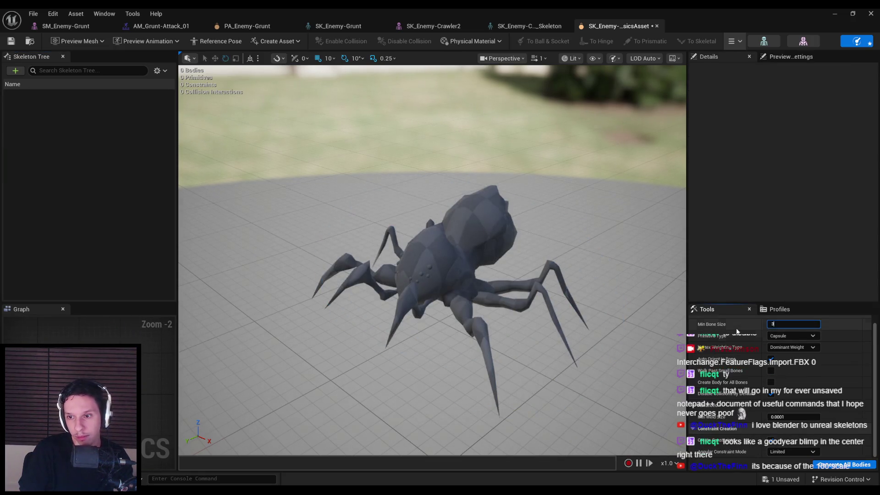
{"action": "left_click", "coordinate": [831, 465]}
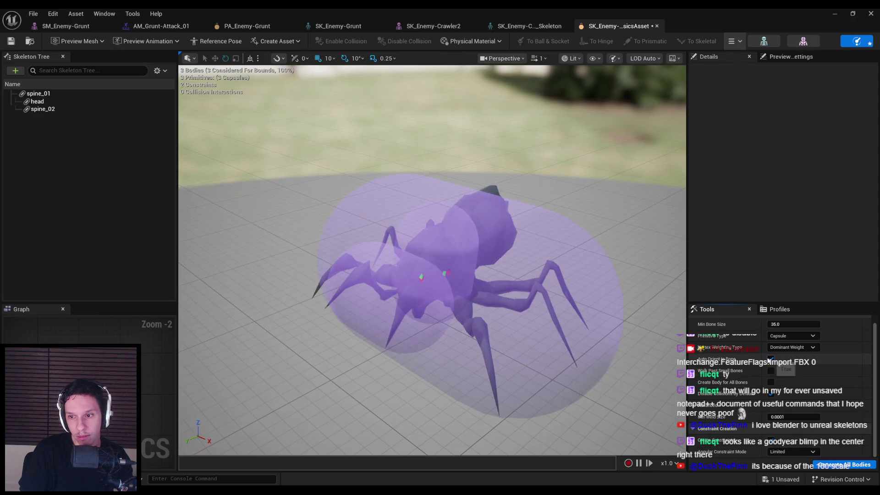
{"action": "left_click", "coordinate": [787, 356]}
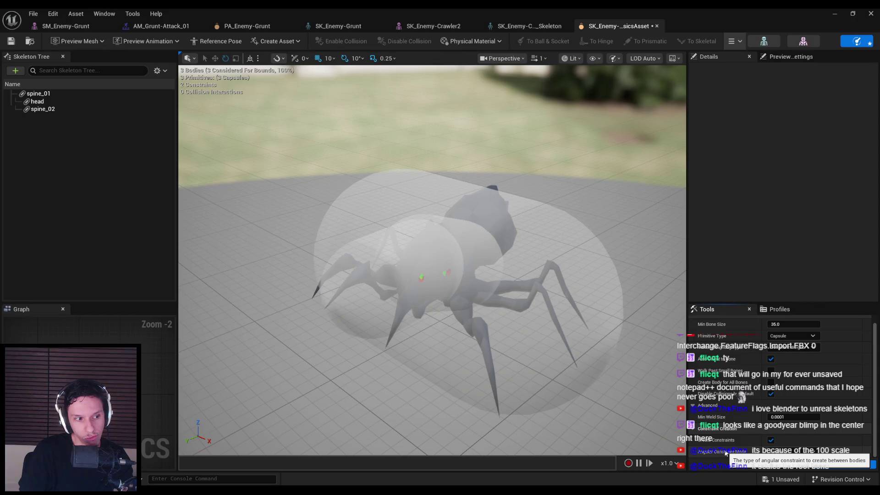
- Test-place the SK_Enemy-Crawler2 mesh in the level, delete it, then save all
{"action": "left_click", "coordinate": [533, 27]}
{"action": "left_click_drag", "start_coordinate": [427, 235], "coordinate": [526, 204]}
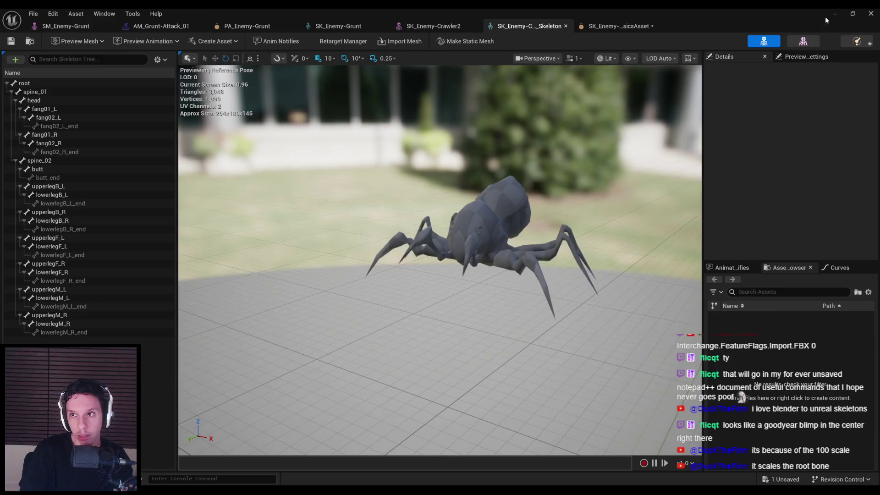
{"action": "left_click", "coordinate": [46, 306]}
{"action": "mouse_move", "coordinate": [375, 362]}
{"action": "left_mouse_down"}
{"action": "mouse_move", "coordinate": [421, 261]}
{"action": "mouse_move", "coordinate": [403, 257]}
{"action": "left_mouse_up"}
{"action": "key", "text": "Delete"}
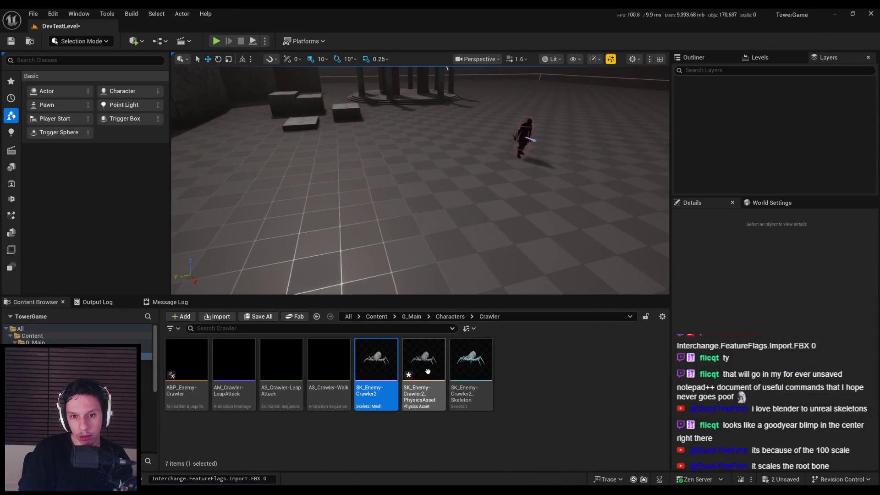
{"action": "key", "text": "ctrl+shift+s"}
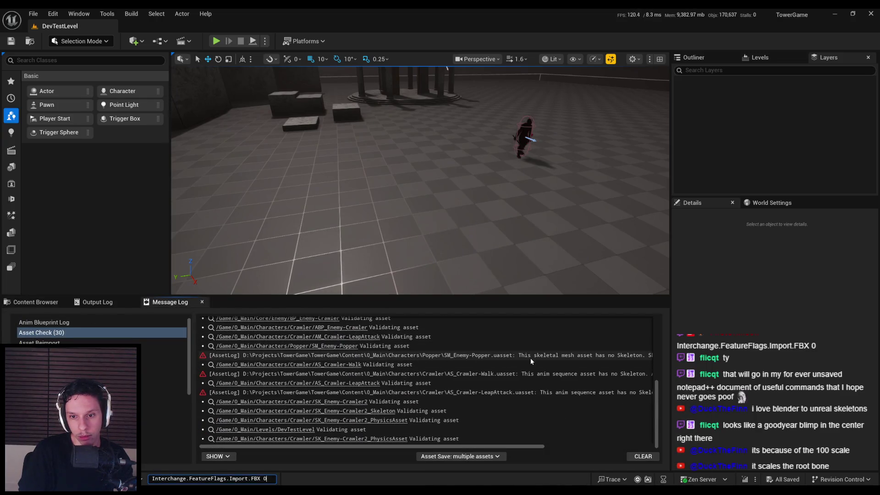
{"action": "mouse_move", "coordinate": [500, 447]}
{"action": "left_mouse_down"}
{"action": "mouse_move", "coordinate": [594, 447]}
{"action": "mouse_move", "coordinate": [371, 438]}
{"action": "left_mouse_up"}
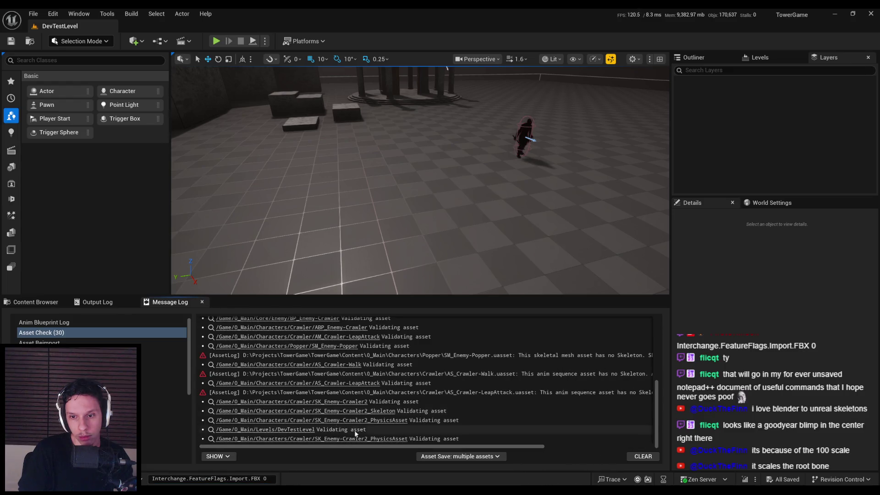
- Reimport AS_Crawler-Walk from AS_Crawler-Walk.fbx
{"action": "left_click", "coordinate": [36, 301]}
{"action": "left_click", "coordinate": [330, 385]}
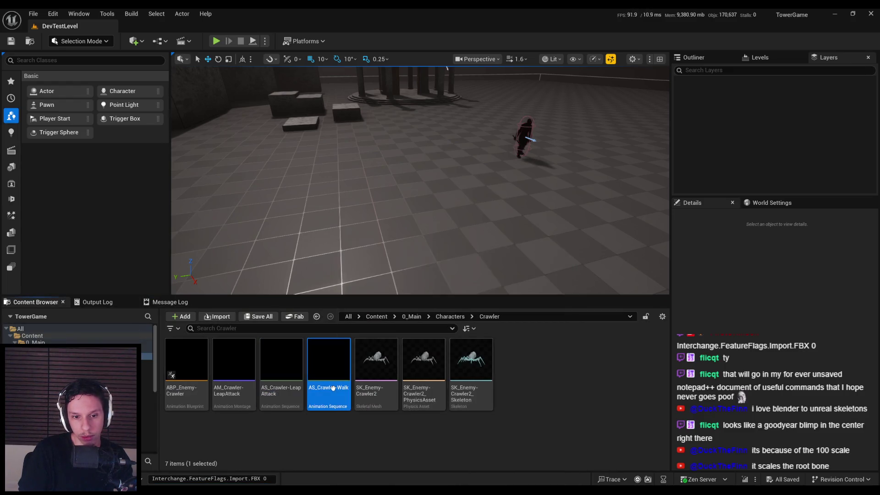
{"action": "right_click", "coordinate": [333, 387]}
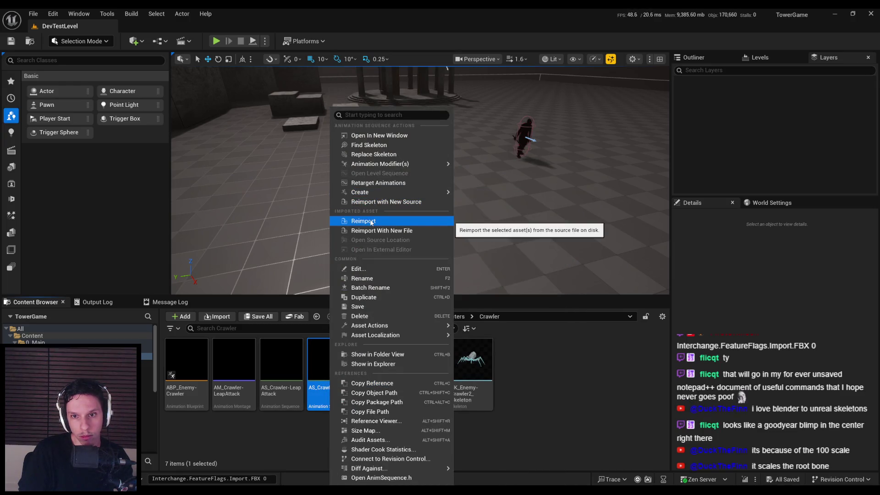
{"action": "left_click", "coordinate": [371, 220]}
{"action": "double_click", "coordinate": [196, 95]}
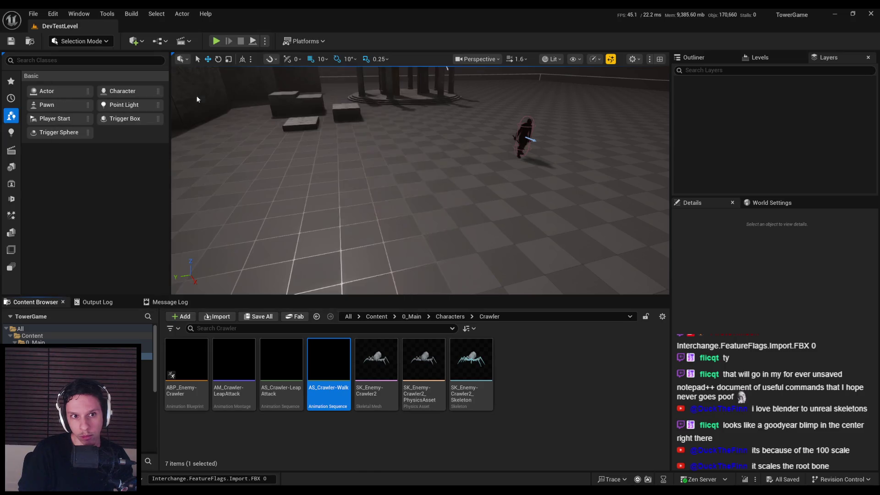
{"action": "left_click", "coordinate": [526, 379]}
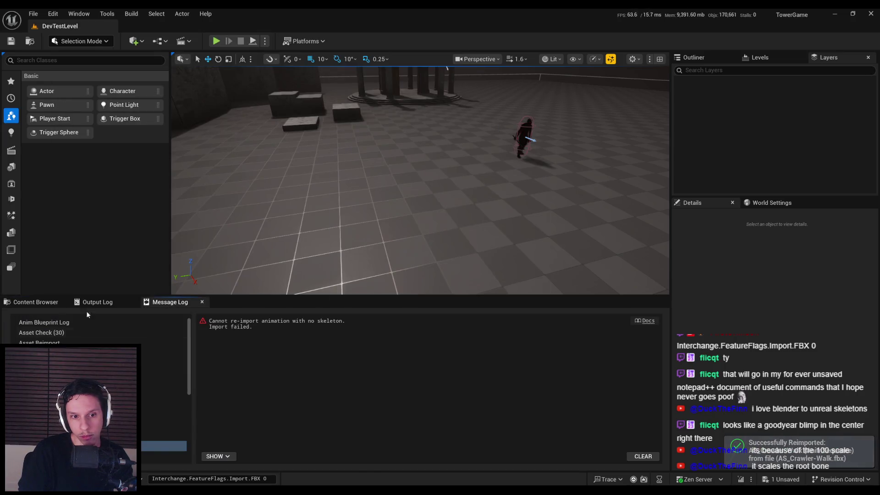
- Replace AS_Crawler-LeapAttack's skeleton with SK_Enemy-Crawler2_Skeleton and open the animation
{"action": "left_click", "coordinate": [35, 302]}
{"action": "left_click", "coordinate": [271, 368]}
{"action": "right_click", "coordinate": [271, 368]}
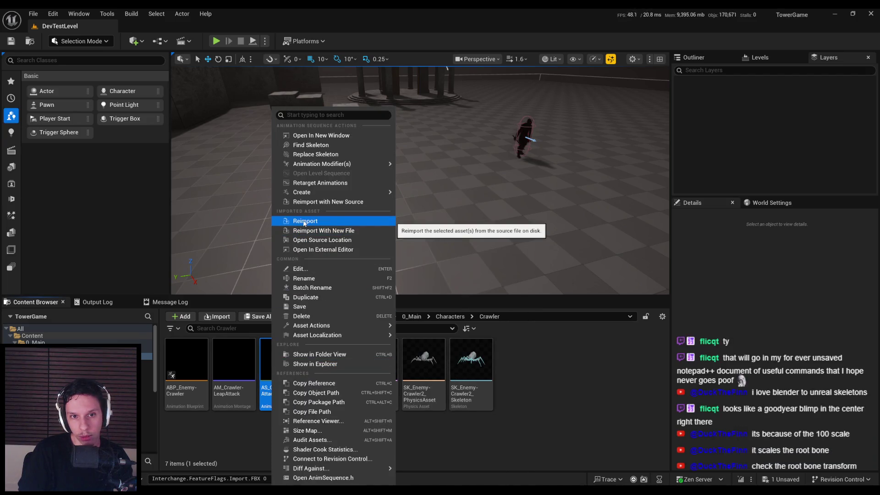
{"action": "left_click", "coordinate": [307, 156]}
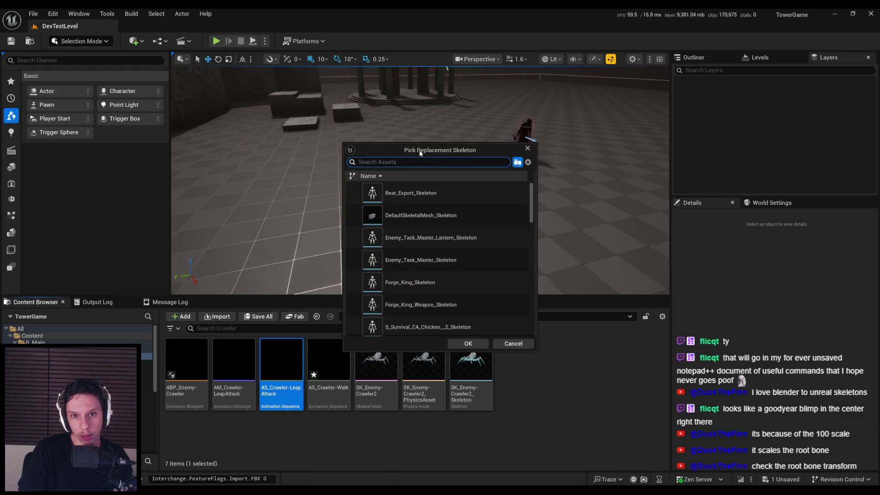
{"action": "left_click_drag", "start_coordinate": [419, 151], "coordinate": [527, 118]}
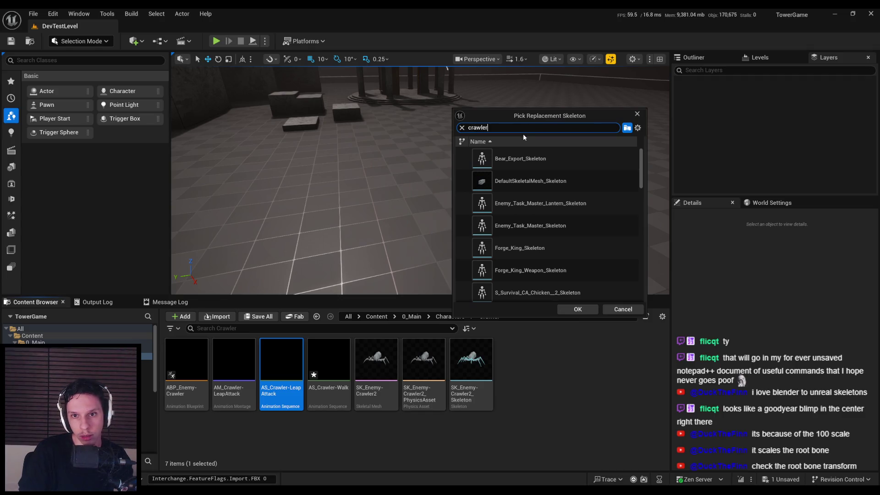
{"action": "left_click", "coordinate": [526, 156]}
{"action": "left_click", "coordinate": [573, 309]}
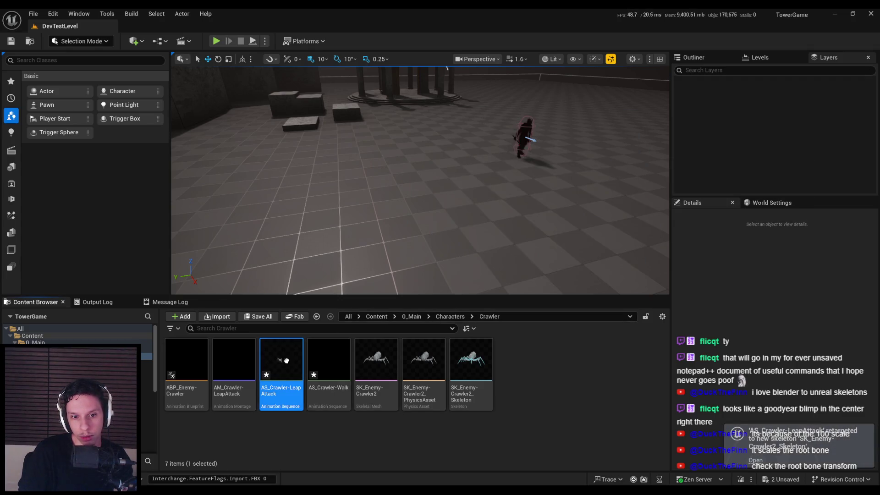
{"action": "double_click", "coordinate": [286, 361]}
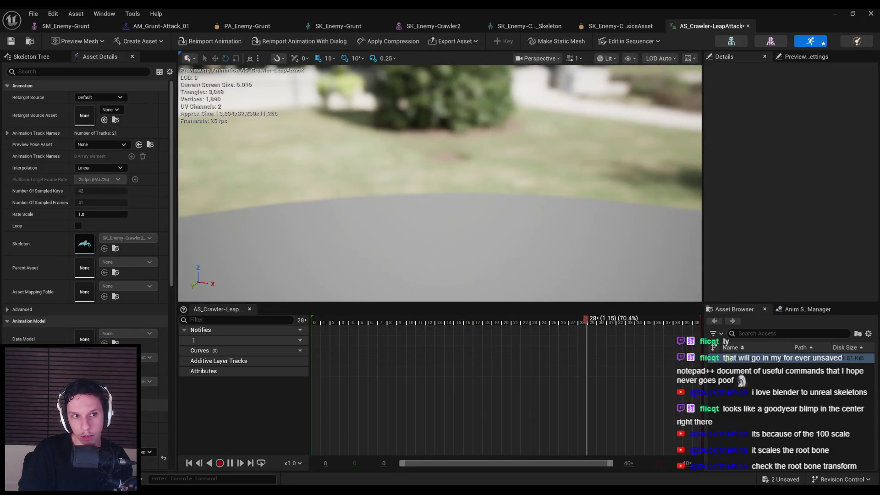
- Inspect the LeapAttack animation's Skeleton Tree, then return to the spider rig in Blender
{"action": "scroll", "coordinate": [466, 96], "scroll_direction": "up", "scroll_amount": 1}
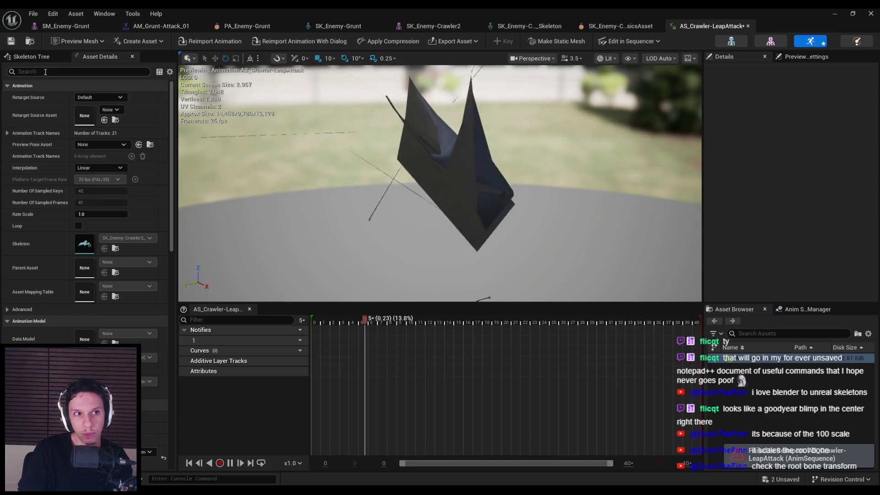
{"action": "left_click", "coordinate": [31, 56]}
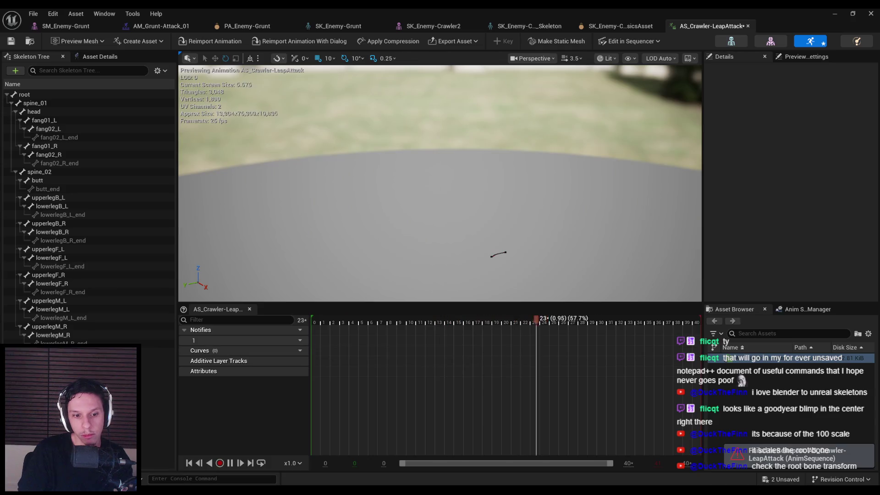
{"action": "key", "text": "alt+Tab"}
{"action": "left_click_drag", "start_coordinate": [474, 302], "coordinate": [507, 295]}
{"action": "left_click", "coordinate": [281, 240]}
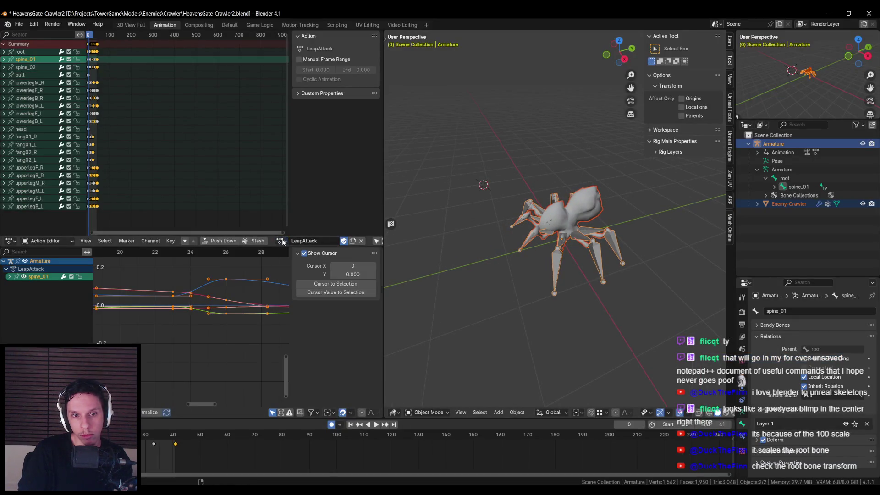
- Save the Blender file and export AS_Crawler-LeapAttack.fbx, checking the Geometry settings
{"action": "left_click_drag", "start_coordinate": [458, 257], "coordinate": [488, 266]}
{"action": "key", "text": "ctrl+s"}
{"action": "left_click", "coordinate": [19, 24]}
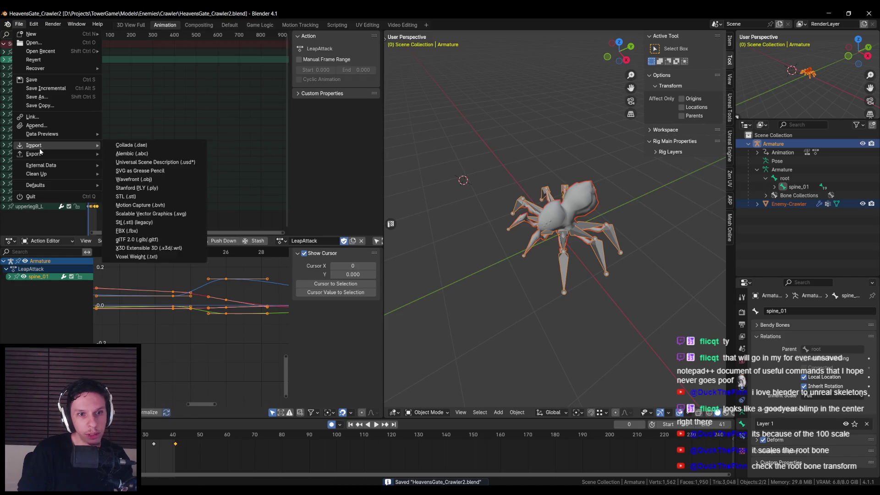
{"action": "mouse_move", "coordinate": [41, 155]}
{"action": "left_click", "coordinate": [127, 239]}
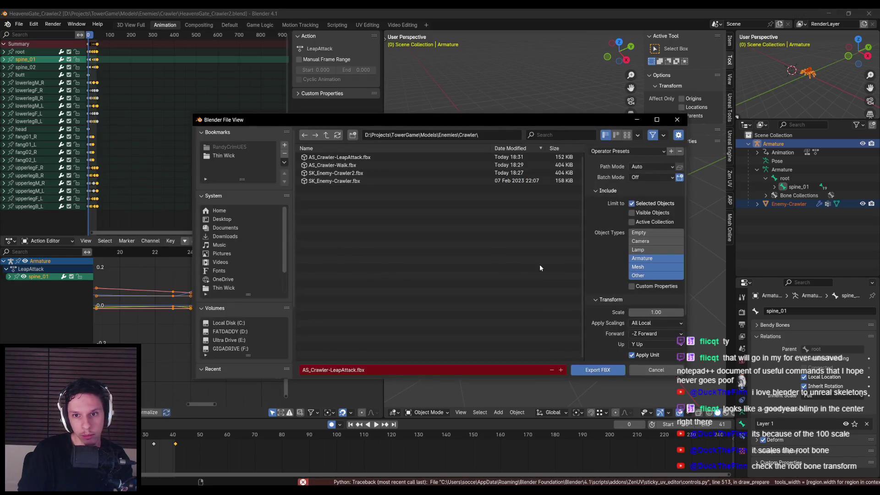
{"action": "scroll", "coordinate": [634, 296], "scroll_direction": "down", "scroll_amount": 3}
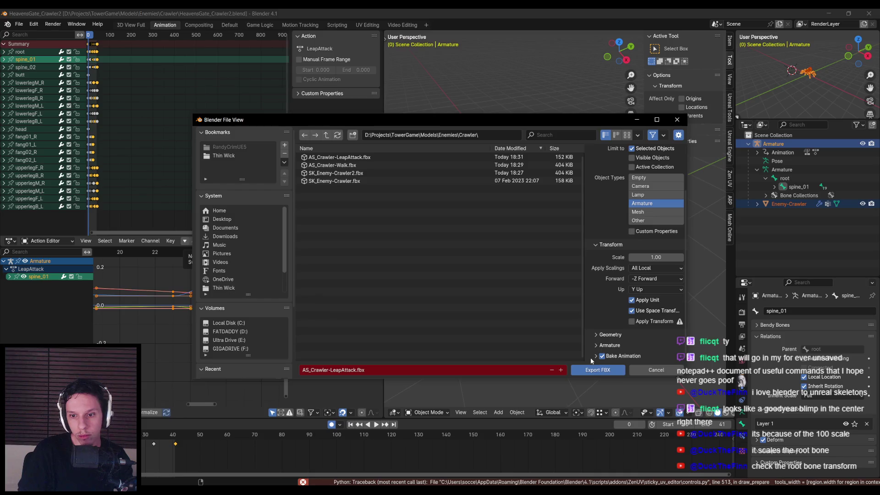
{"action": "scroll", "coordinate": [594, 351], "scroll_direction": "down", "scroll_amount": 4}
{"action": "left_click", "coordinate": [595, 268]}
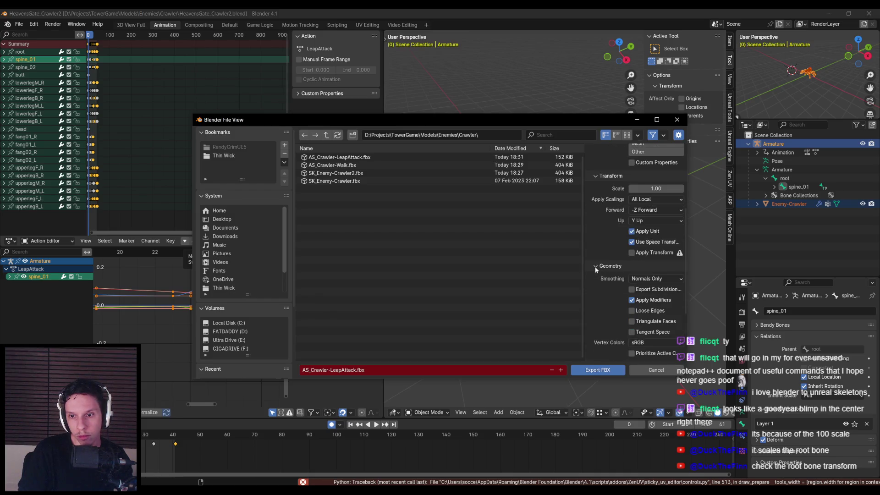
{"action": "scroll", "coordinate": [596, 268], "scroll_direction": "down", "scroll_amount": 5}
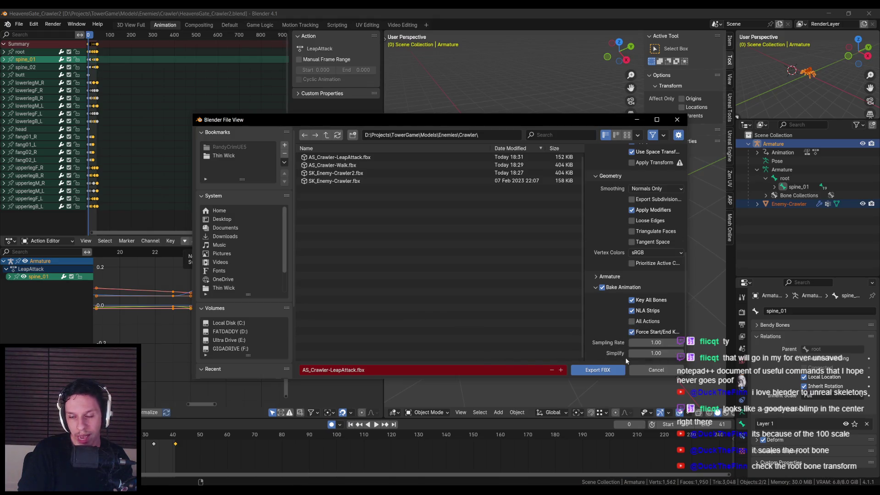
{"action": "left_click", "coordinate": [607, 372]}
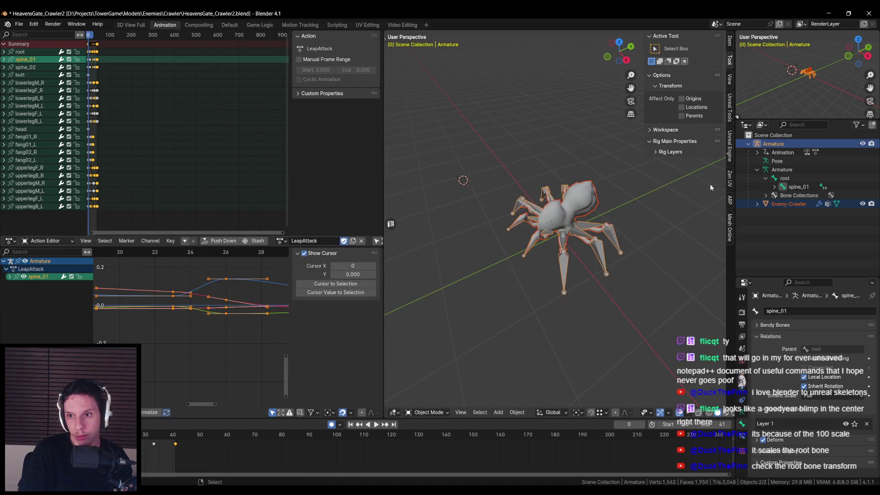
- Review the Auto-Rig Pro settings and armature transforms, then reimport LeapAttack in Unreal
{"action": "left_click", "coordinate": [731, 202]}
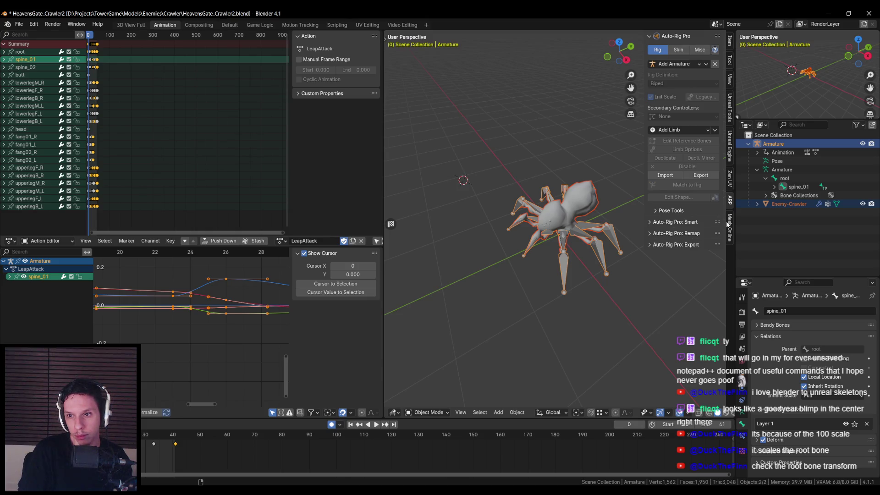
{"action": "left_click", "coordinate": [729, 44]}
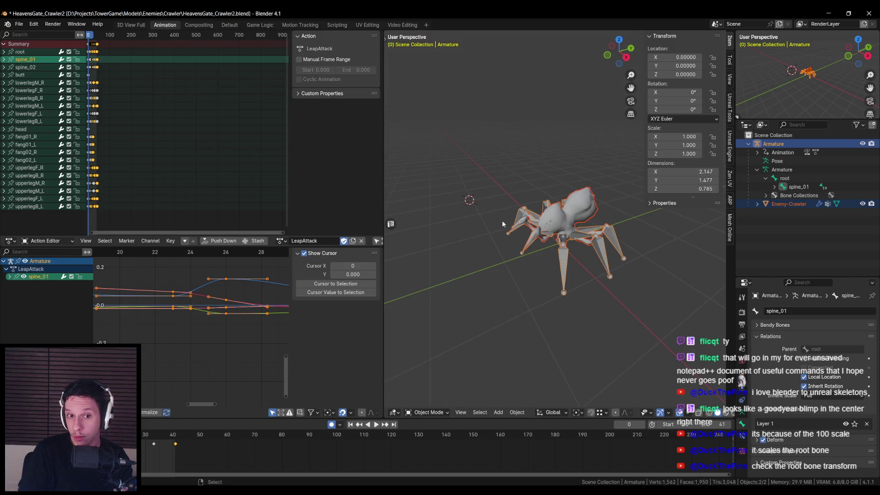
{"action": "mouse_move", "coordinate": [237, 477]}
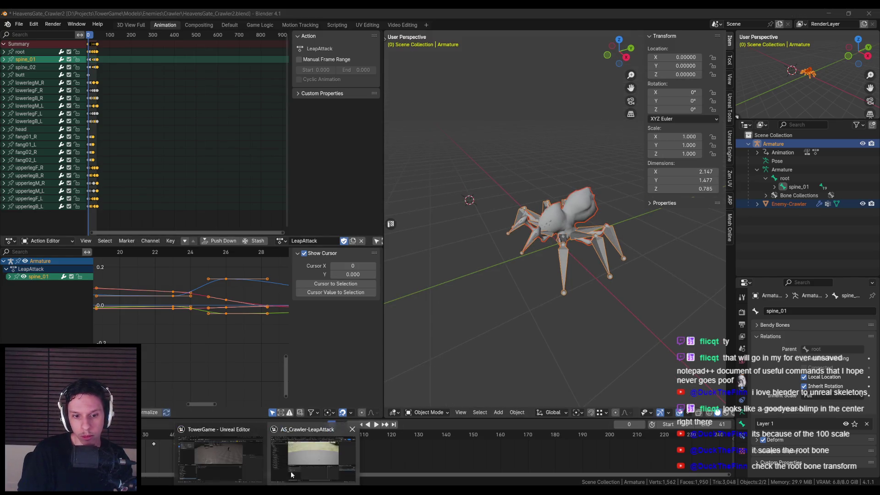
{"action": "left_click", "coordinate": [316, 452]}
{"action": "left_click", "coordinate": [198, 42]}
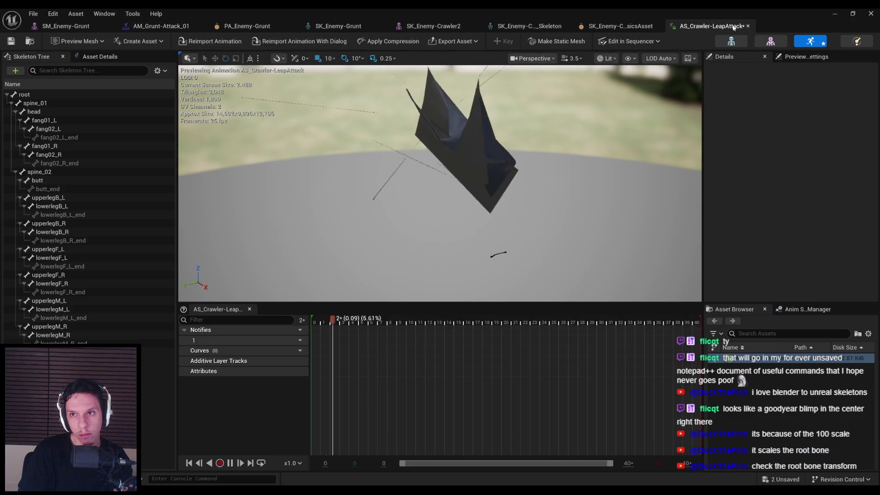
- Close the LeapAttack animation and physics asset editors and return to the Crawler folder
{"action": "left_click", "coordinate": [749, 25]}
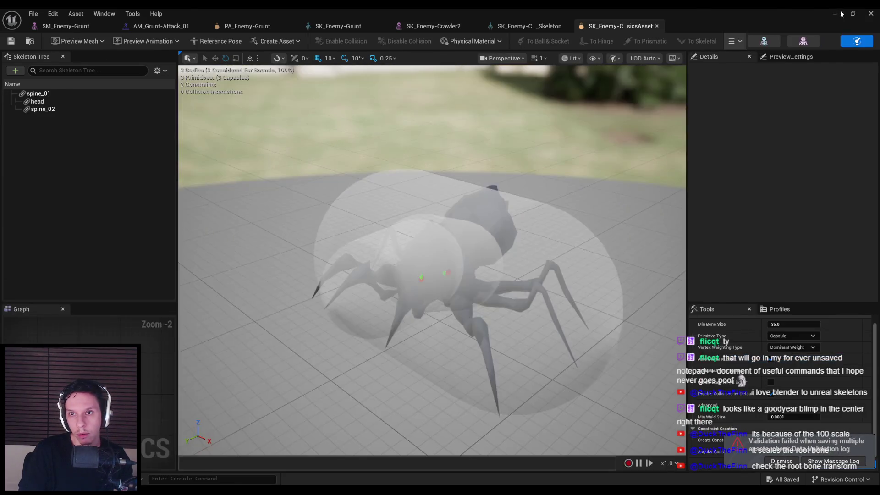
{"action": "left_click", "coordinate": [835, 13]}
{"action": "left_click", "coordinate": [24, 305]}
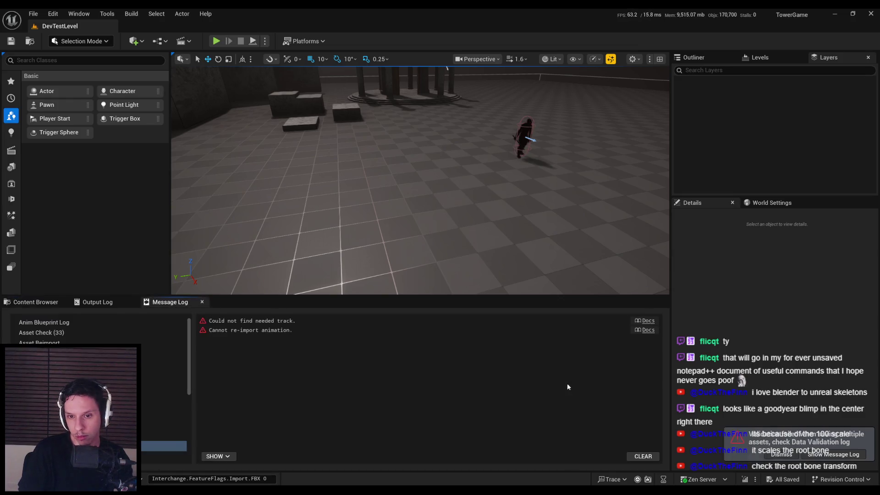
{"action": "left_click", "coordinate": [29, 303]}
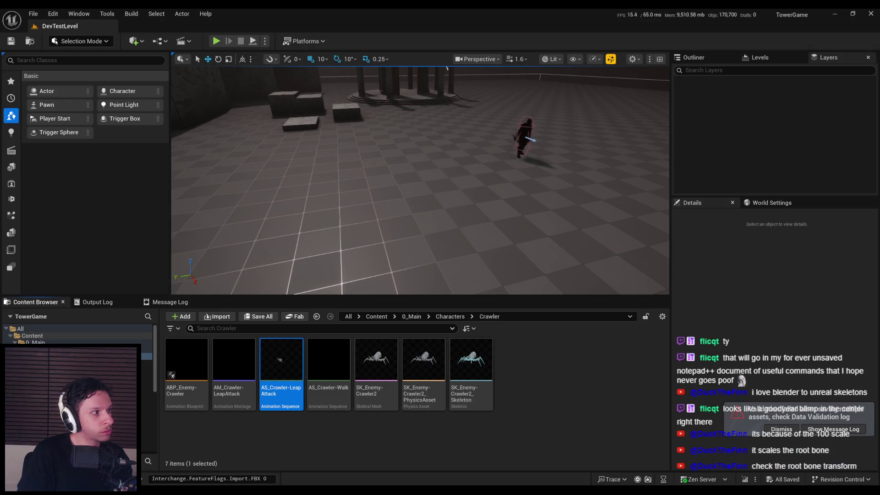
{"action": "left_click", "coordinate": [21, 303]}
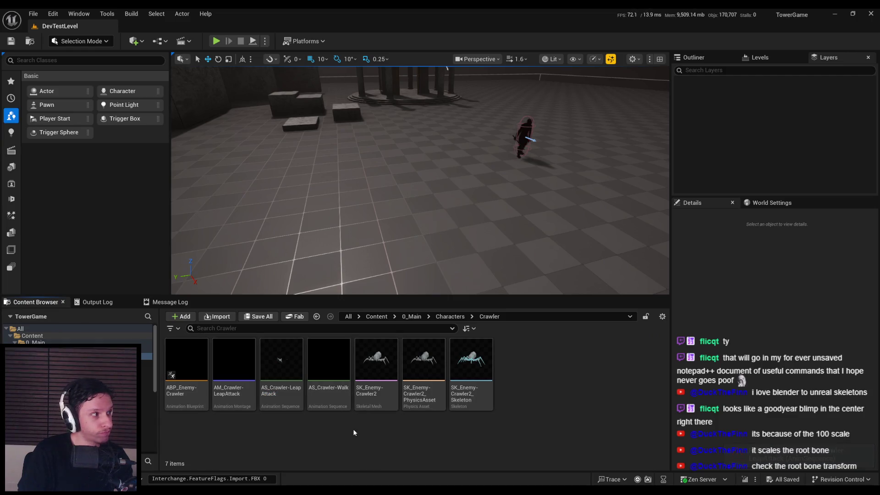
- Try to force-delete the AS_Crawler-LeapAttack animation
{"action": "left_click", "coordinate": [282, 395]}
{"action": "key", "text": "Delete"}
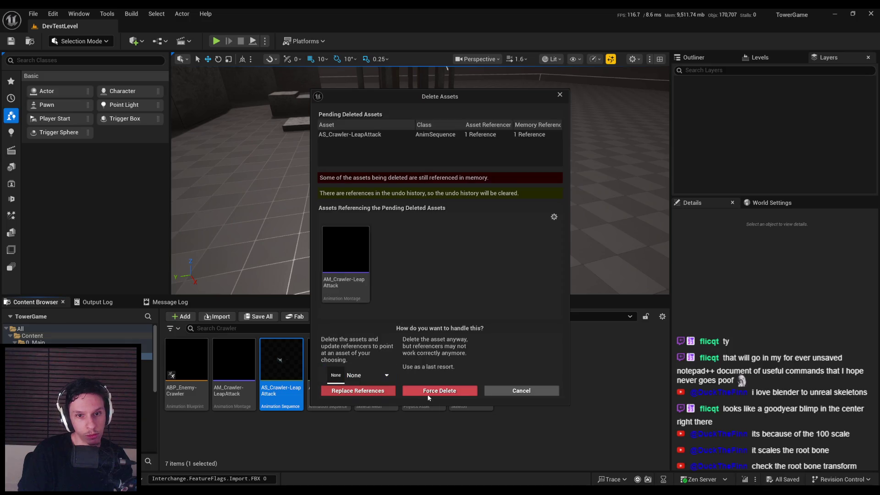
{"action": "left_click", "coordinate": [425, 393]}
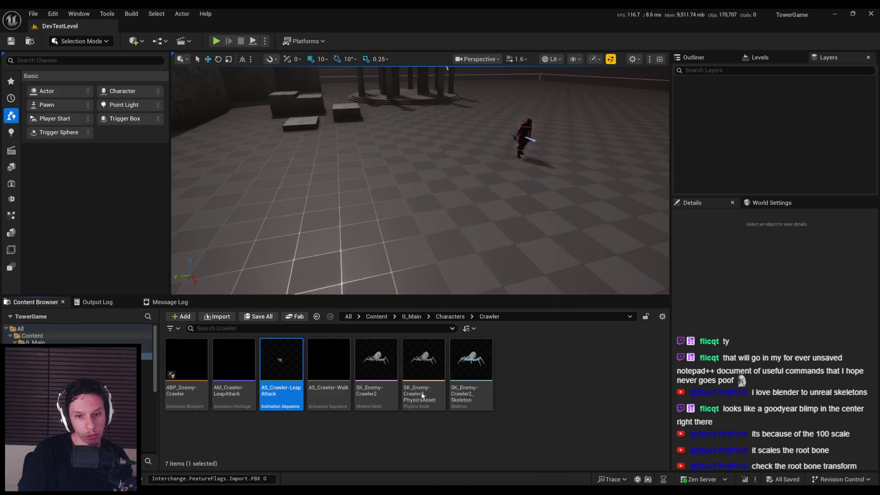
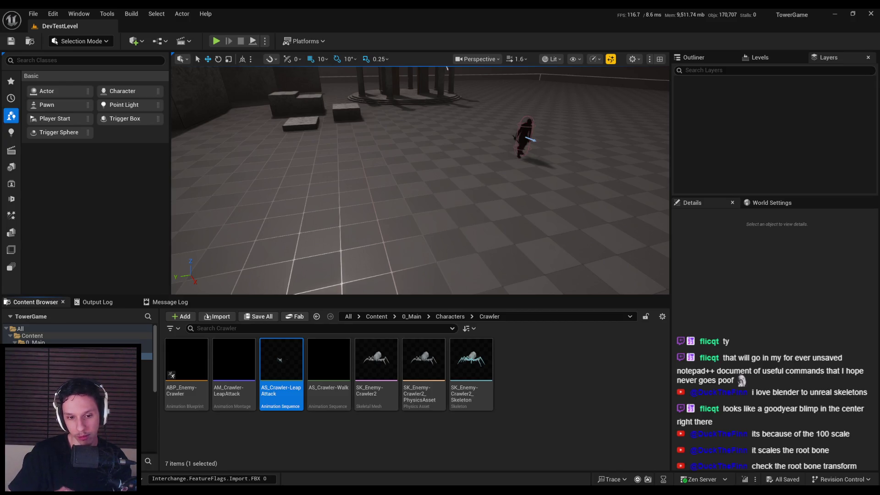
- Delete AS_Crawler-LeapAttack from the Crawler folder, then open the AM_Crawler-LeapAttack montage
{"action": "mouse_move", "coordinate": [307, 454]}
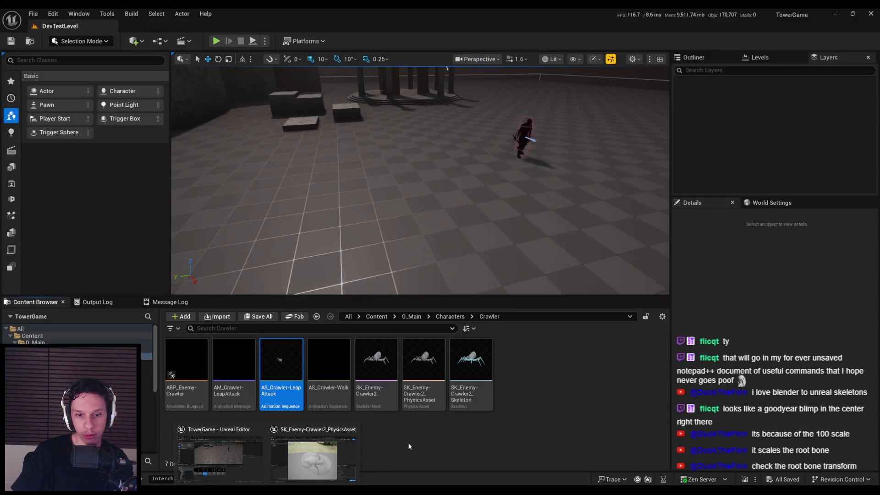
{"action": "left_click", "coordinate": [220, 457]}
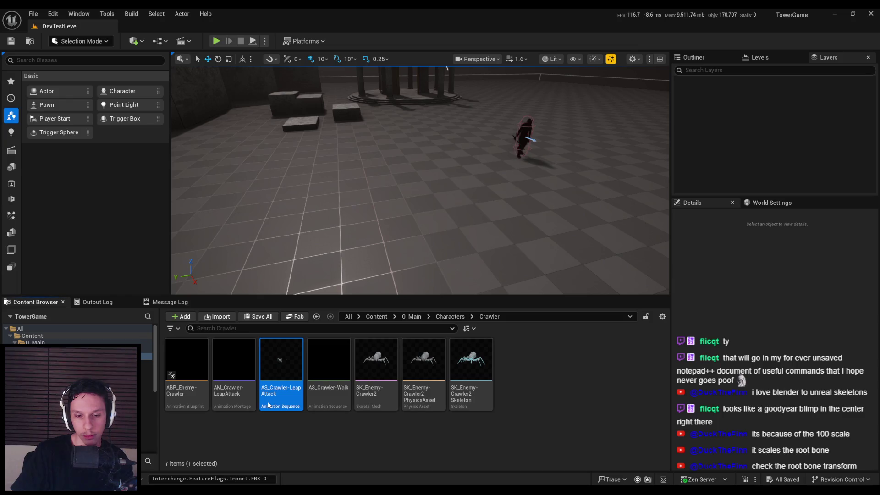
{"action": "right_click", "coordinate": [466, 456]}
{"action": "key", "text": "Escape"}
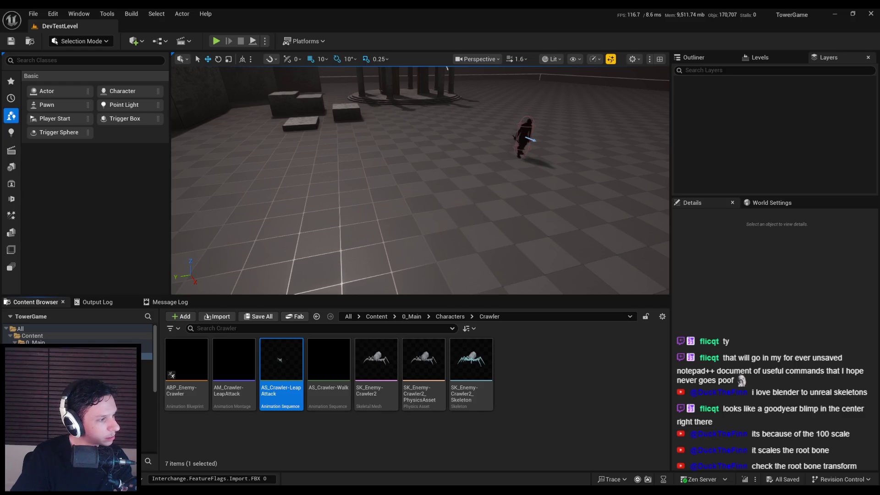
{"action": "key", "text": "Delete"}
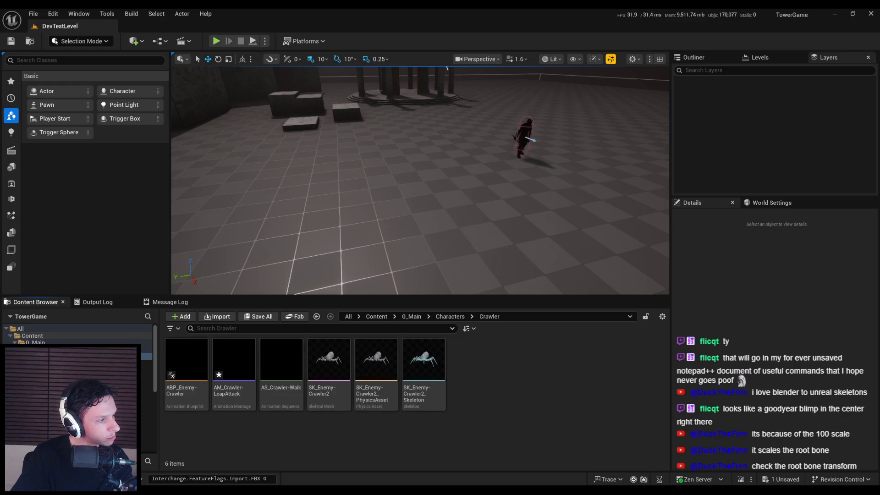
{"action": "double_click", "coordinate": [225, 398]}
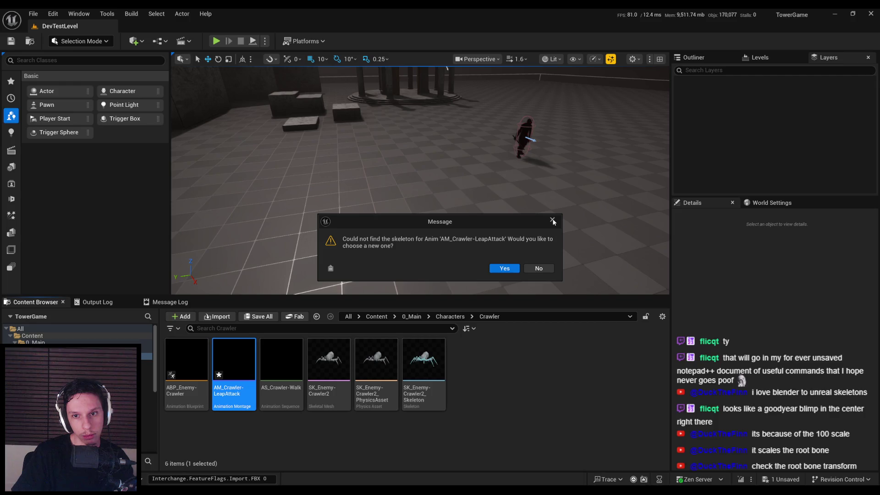
- Replace the montage's missing skeleton with SK_Enemy-Crawler2_Skeleton, save it, and close the montage editor
{"action": "left_click", "coordinate": [504, 268]}
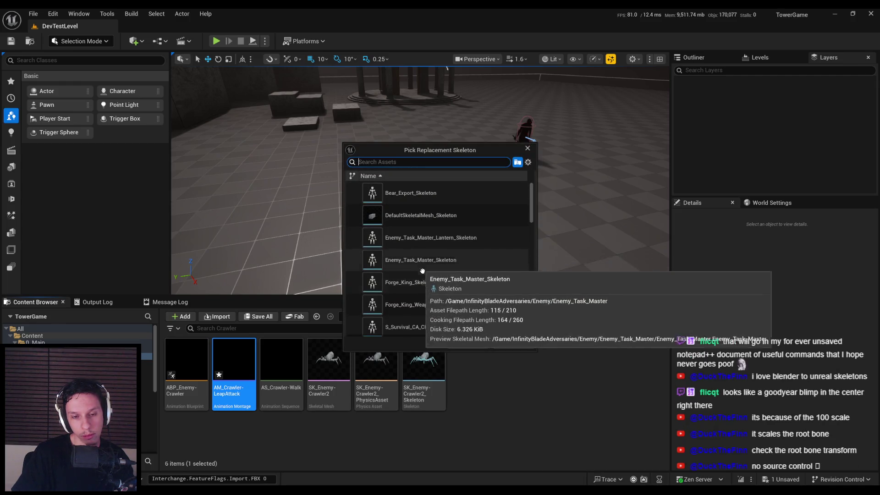
{"action": "type", "text": "crawl"}
{"action": "left_click", "coordinate": [420, 193]}
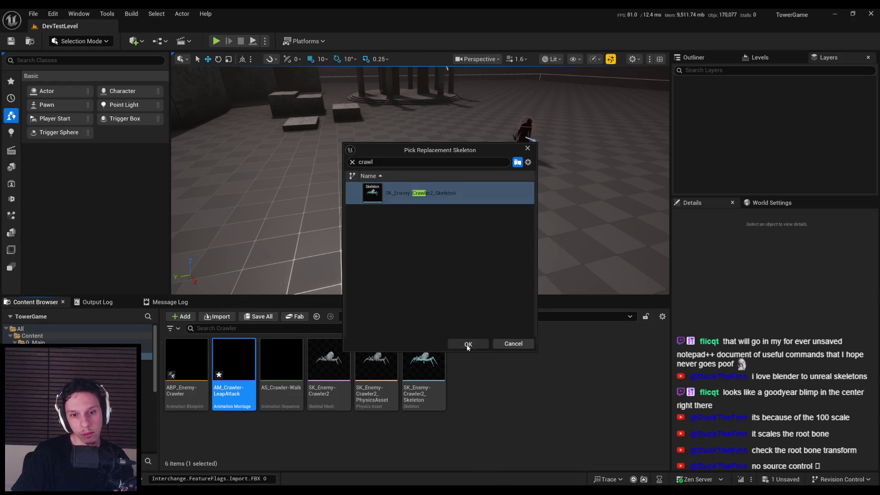
{"action": "left_click", "coordinate": [468, 344]}
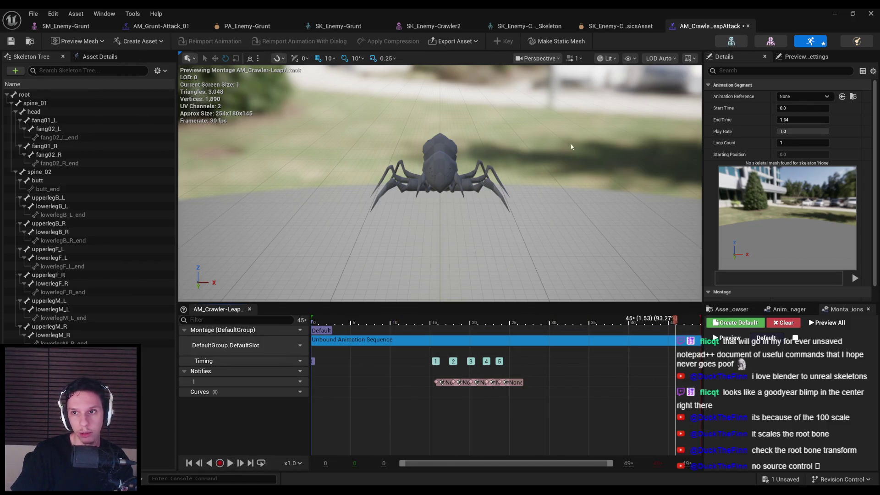
{"action": "key", "text": "ctrl+s"}
{"action": "left_click", "coordinate": [835, 14]}
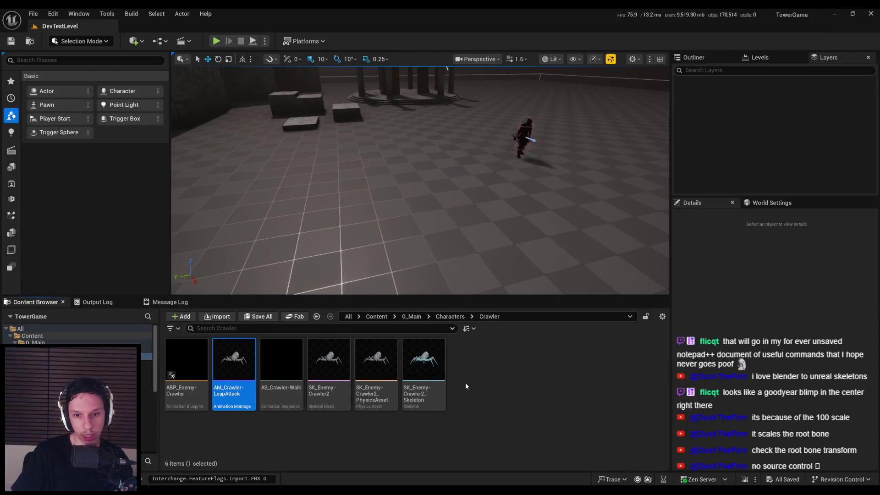
- Dismiss the import-failed message and go to Blender's File menu
{"action": "left_click", "coordinate": [537, 275]}
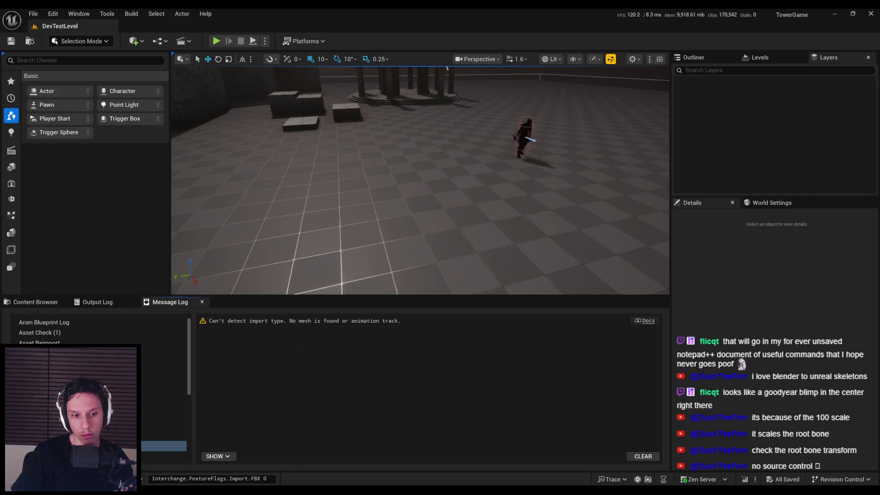
{"action": "key", "text": "alt+Tab"}
{"action": "left_click", "coordinate": [19, 24]}
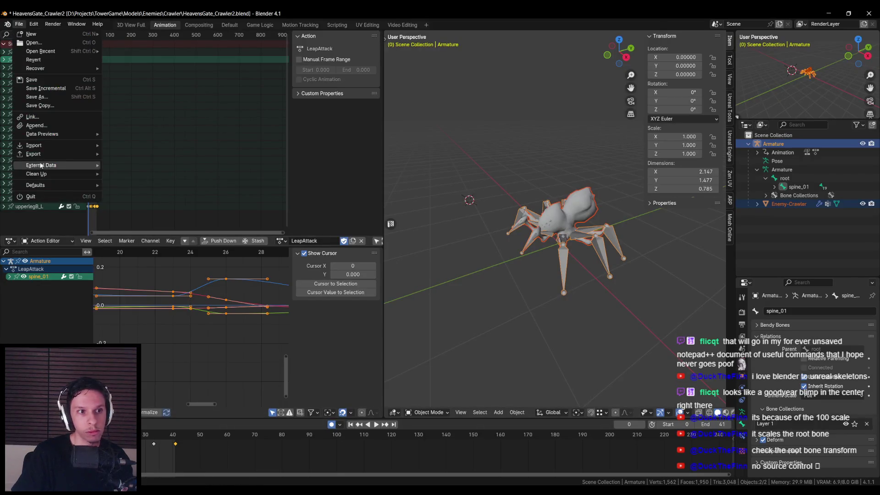
- Start an FBX export with the Armature, Mesh and Other object types selected
{"action": "mouse_move", "coordinate": [33, 154]}
{"action": "left_click", "coordinate": [145, 236]}
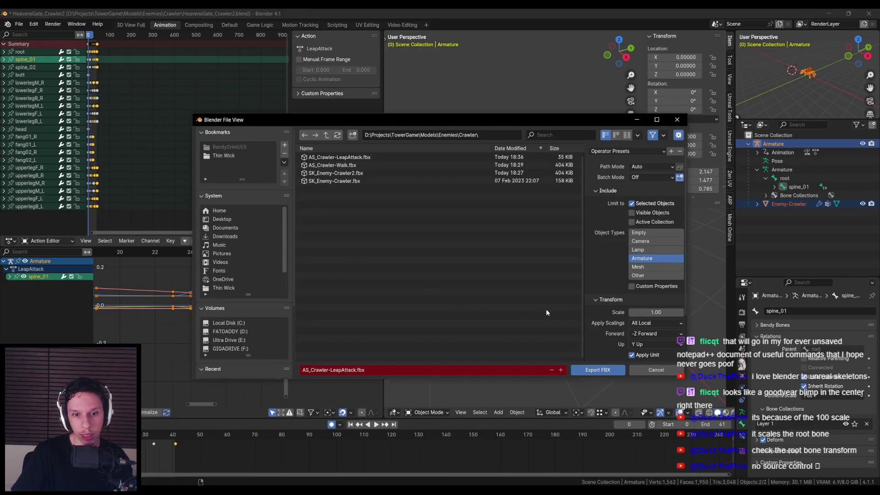
{"action": "scroll", "coordinate": [629, 339], "scroll_direction": "down", "scroll_amount": 3}
{"action": "scroll", "coordinate": [598, 348], "scroll_direction": "down", "scroll_amount": 3}
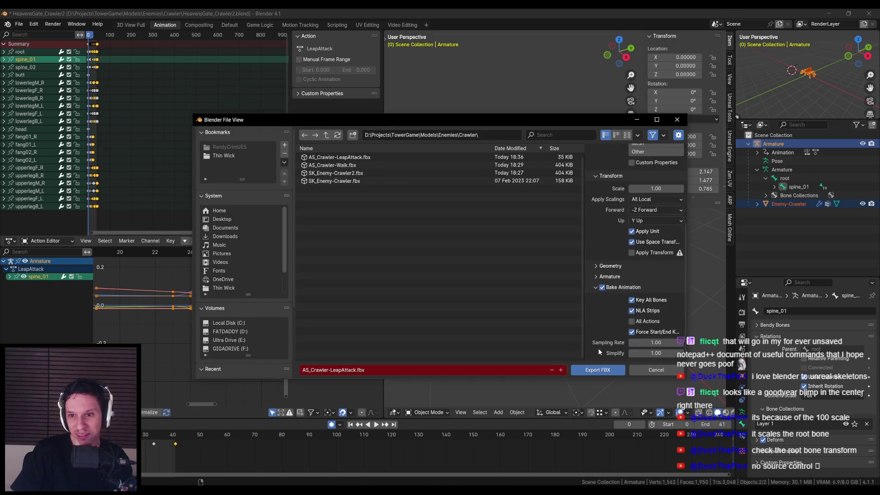
{"action": "scroll", "coordinate": [598, 348], "scroll_direction": "up", "scroll_amount": 6}
{"action": "left_click", "coordinate": [647, 271]}
{"action": "left_click", "coordinate": [642, 258], "text": "shift"}
{"action": "left_click", "coordinate": [641, 276], "text": "shift"}
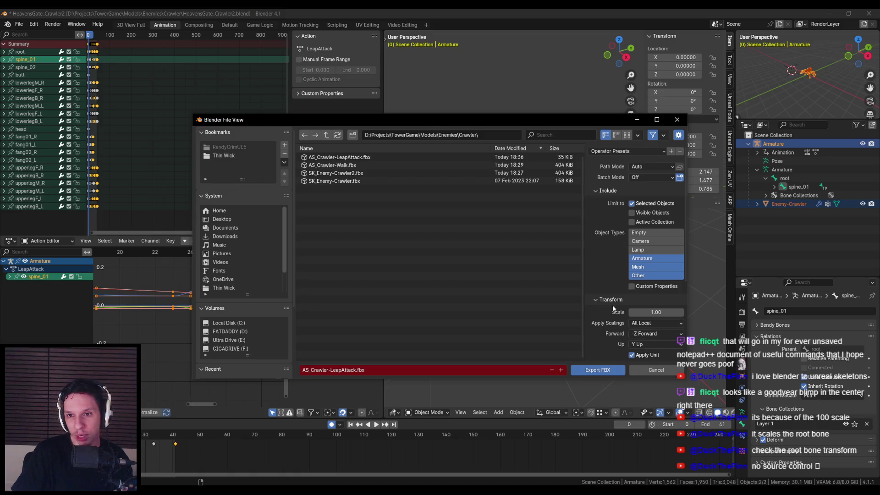
{"action": "scroll", "coordinate": [614, 309], "scroll_direction": "down", "scroll_amount": 5}
- Write the export over AS_Crawler-LeapAttack.fbx in the Crawler folder
{"action": "left_click", "coordinate": [550, 157]}
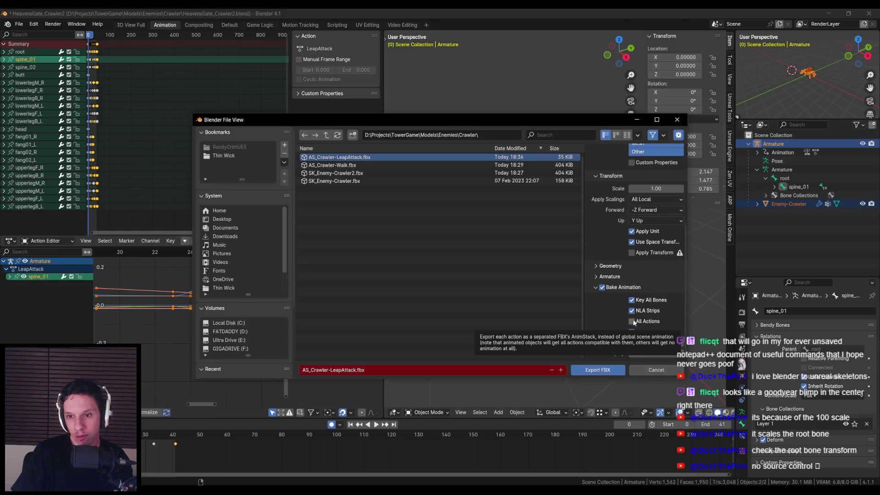
{"action": "left_click", "coordinate": [597, 277]}
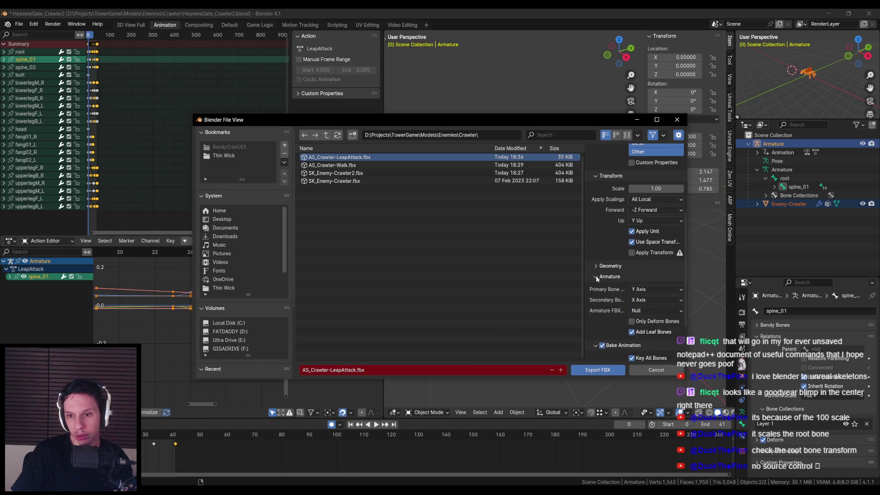
{"action": "left_click", "coordinate": [597, 278]}
{"action": "left_click", "coordinate": [596, 288]}
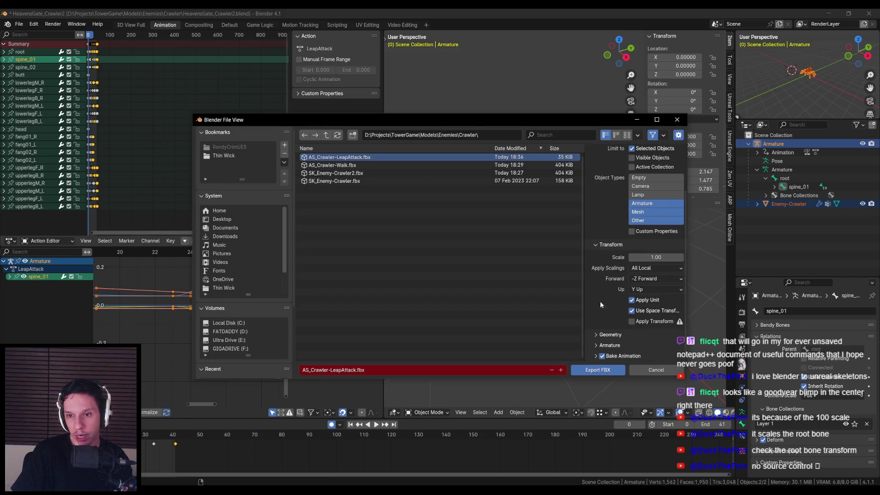
{"action": "mouse_move", "coordinate": [469, 120]}
{"action": "left_mouse_down"}
{"action": "mouse_move", "coordinate": [774, 132]}
{"action": "mouse_move", "coordinate": [406, 88]}
{"action": "left_mouse_up"}
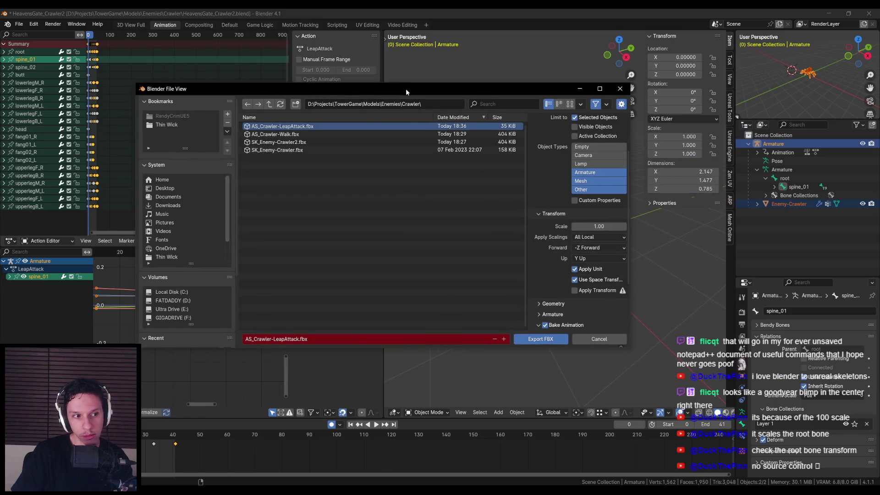
{"action": "left_click", "coordinate": [541, 339]}
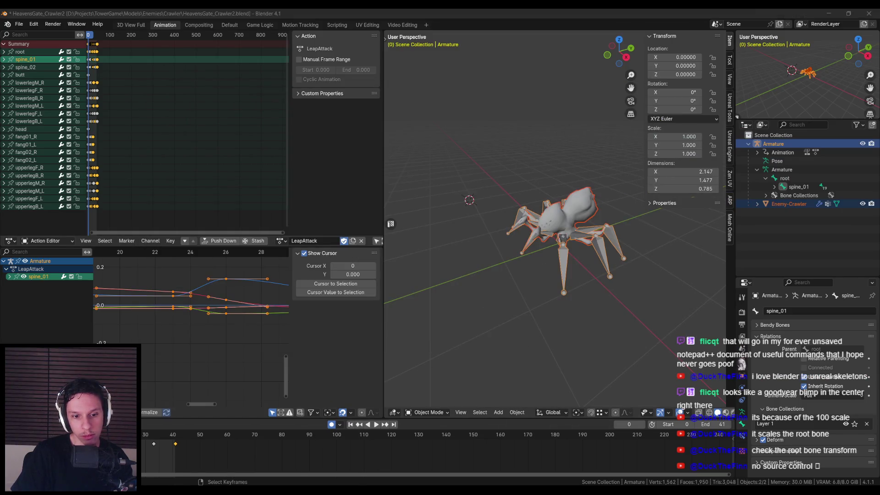
{"action": "key", "text": "alt+Tab"}
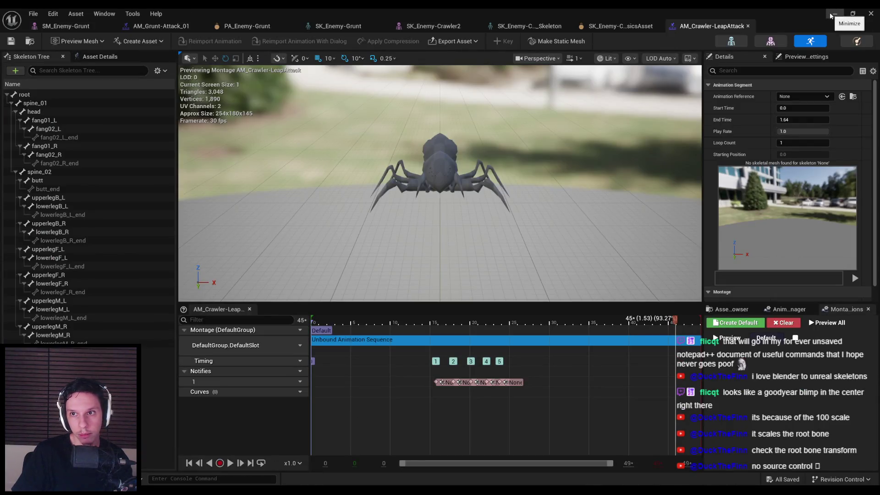
- Reimport the FBX into Crawler as animation only, with Import Mesh unticked, and dismiss the failure
{"action": "left_click", "coordinate": [835, 14]}
{"action": "left_click", "coordinate": [31, 303]}
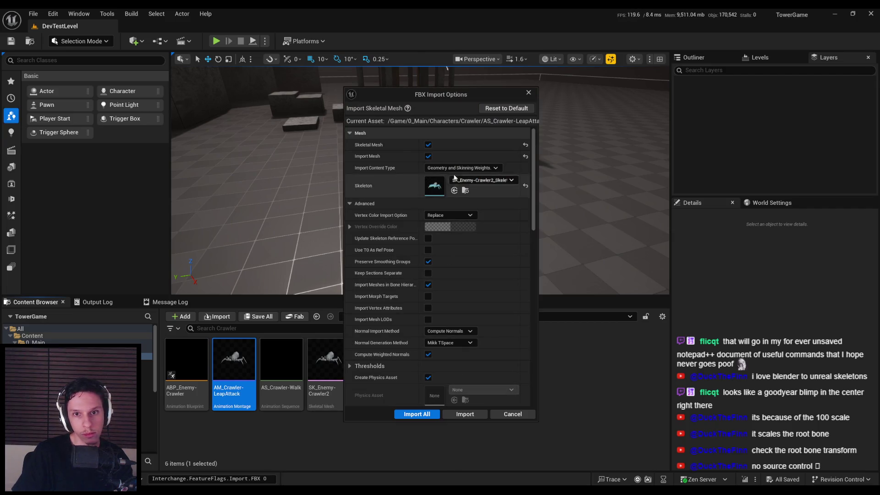
{"action": "left_click", "coordinate": [429, 156]}
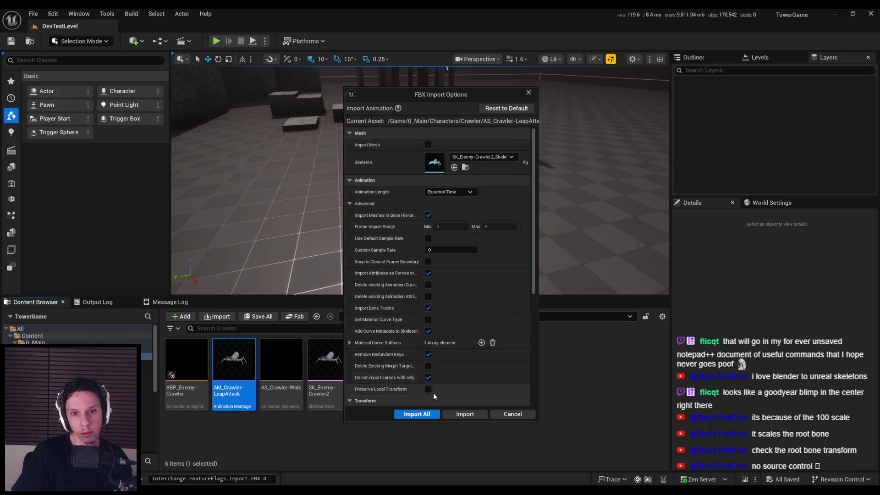
{"action": "left_click", "coordinate": [462, 414]}
{"action": "left_click", "coordinate": [537, 277]}
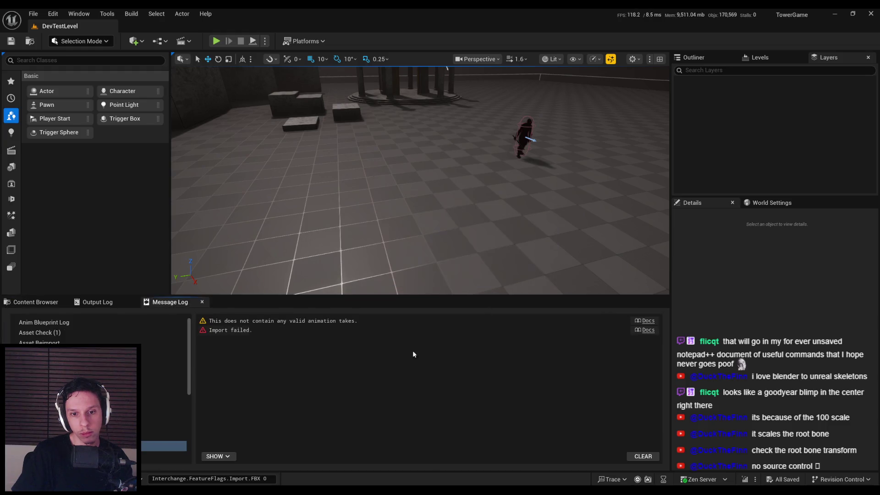
{"action": "left_click", "coordinate": [36, 302]}
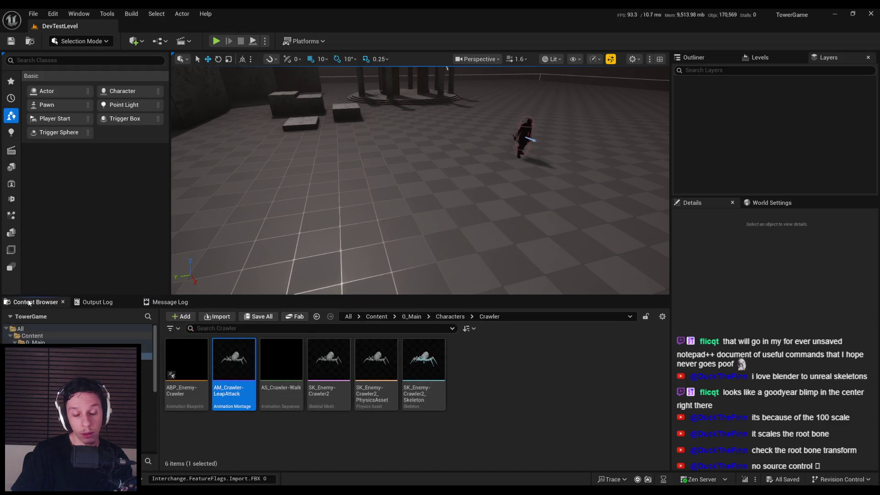
- Back in Blender, check the crawler armature's list of actions
{"action": "key", "text": "alt+Tab"}
{"action": "left_click", "coordinate": [284, 242]}
{"action": "key", "text": "Escape"}
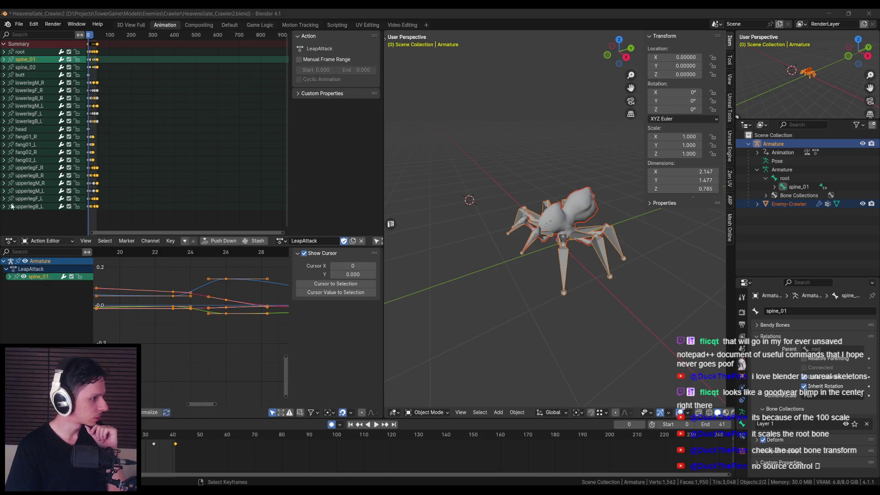
- Show Blender's File > Export list of formats for the spider rig
{"action": "left_click", "coordinate": [19, 24]}
{"action": "mouse_move", "coordinate": [60, 155]}
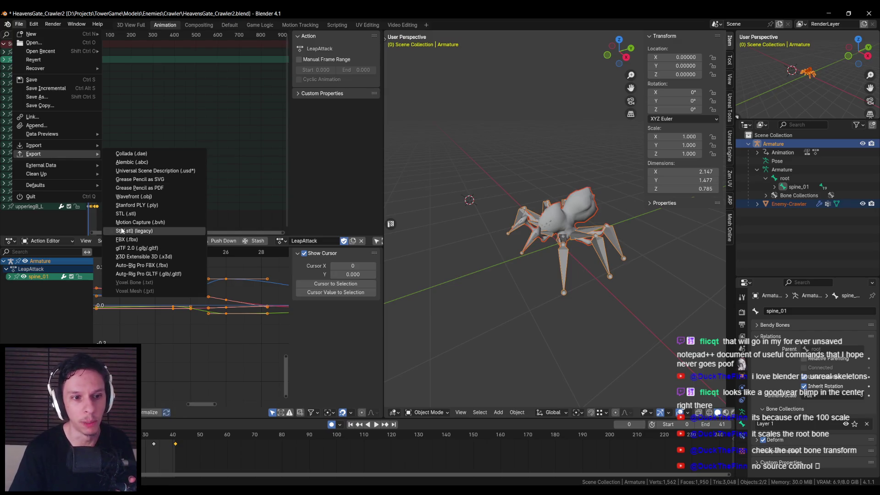
{"action": "left_click", "coordinate": [139, 239]}
{"action": "scroll", "coordinate": [620, 291], "scroll_direction": "down", "scroll_amount": 3}
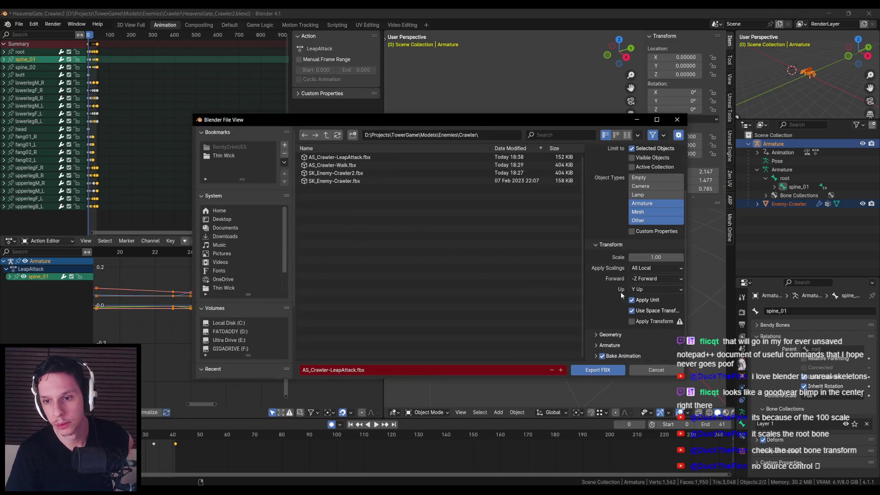
{"action": "scroll", "coordinate": [590, 331], "scroll_direction": "down", "scroll_amount": 3}
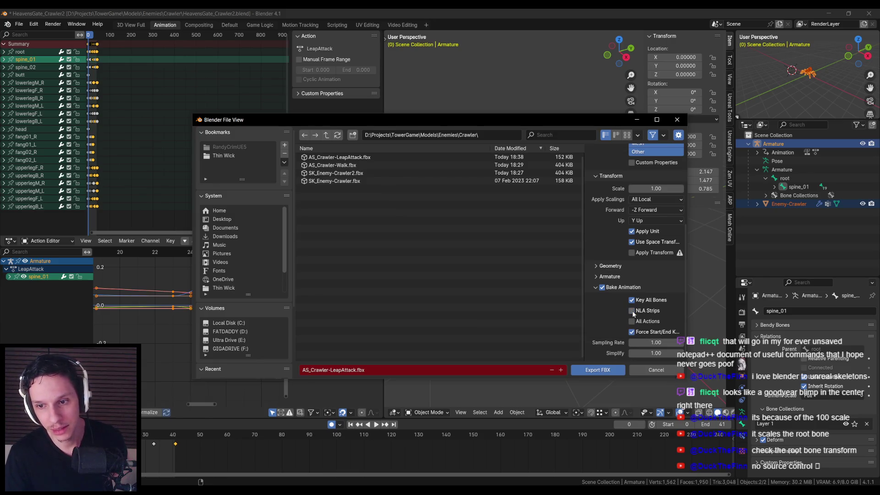
{"action": "left_click", "coordinate": [651, 369]}
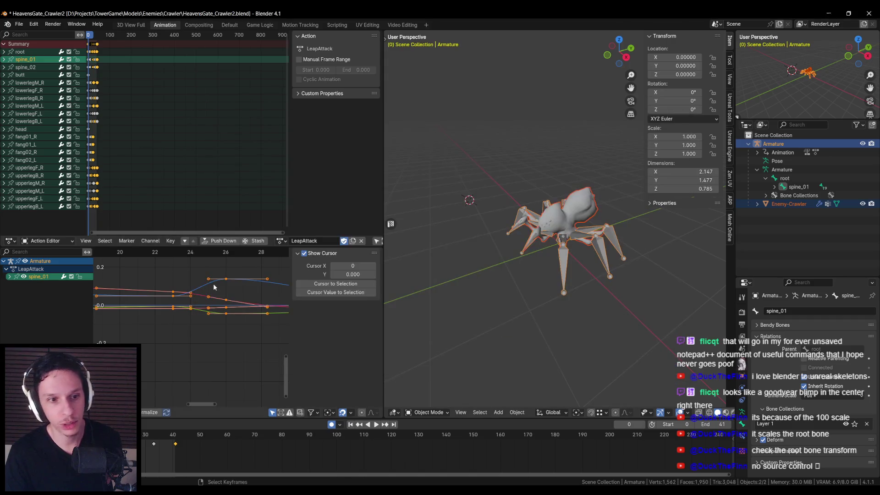
- Switch the lower area to Nonlinear Animation, show the LeapAttack track, and save HeavensGate_Crawler2.blend
{"action": "left_click", "coordinate": [34, 243]}
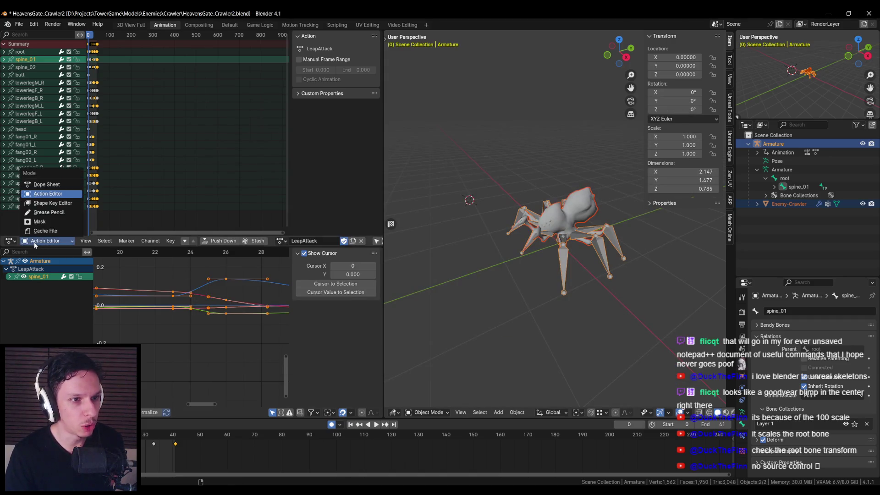
{"action": "left_click", "coordinate": [9, 241]}
{"action": "left_click", "coordinate": [10, 240]}
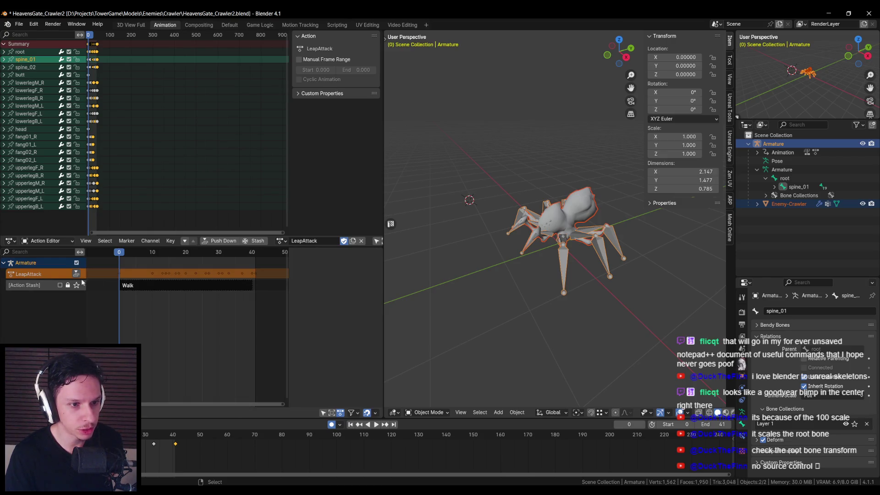
{"action": "left_click", "coordinate": [40, 275]}
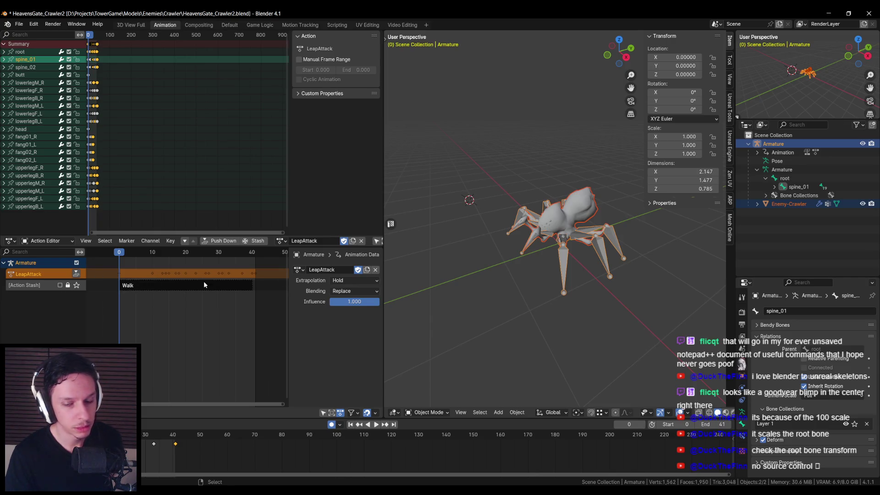
{"action": "key", "text": "ctrl+s"}
- Toggle tweak mode on the lower stack strip actions, then show the Auto-Rig Pro tools
{"action": "right_click", "coordinate": [141, 402]}
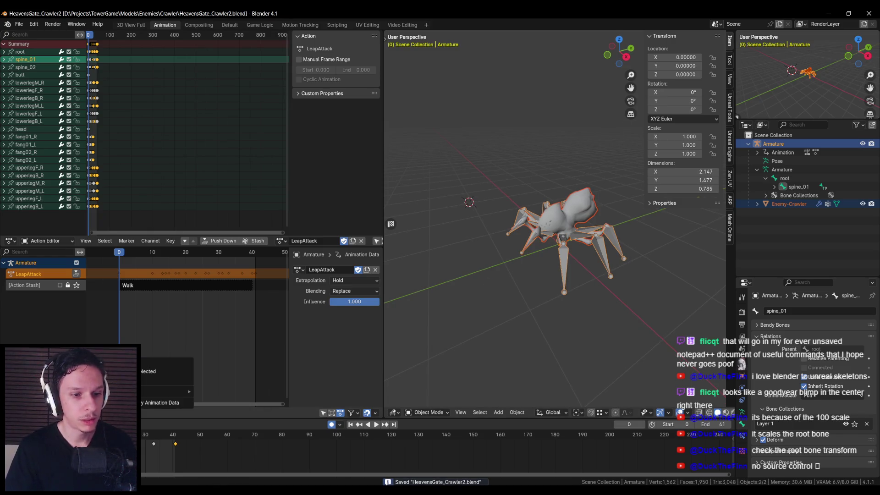
{"action": "right_click", "coordinate": [140, 402]}
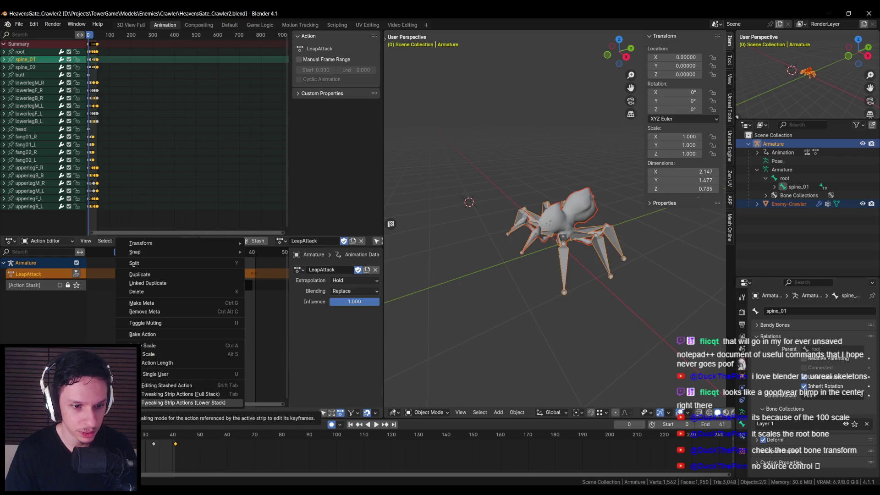
{"action": "left_click", "coordinate": [184, 402]}
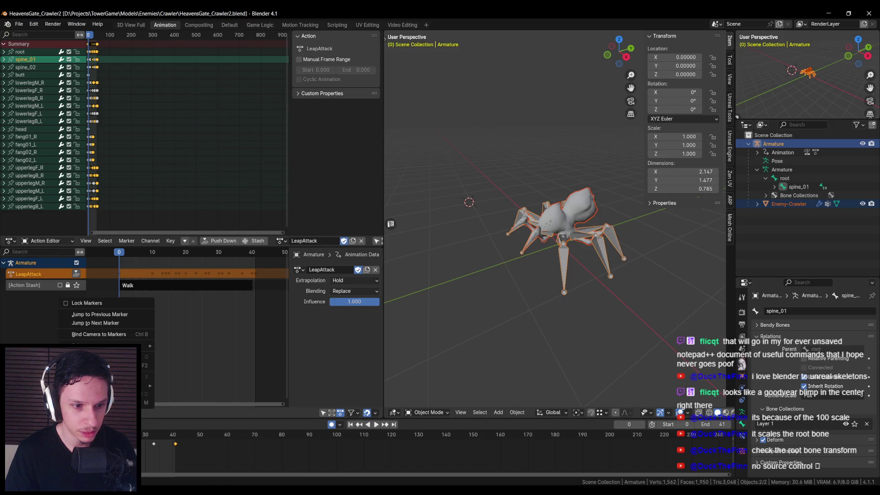
{"action": "left_click", "coordinate": [86, 241]}
{"action": "key", "text": "Escape"}
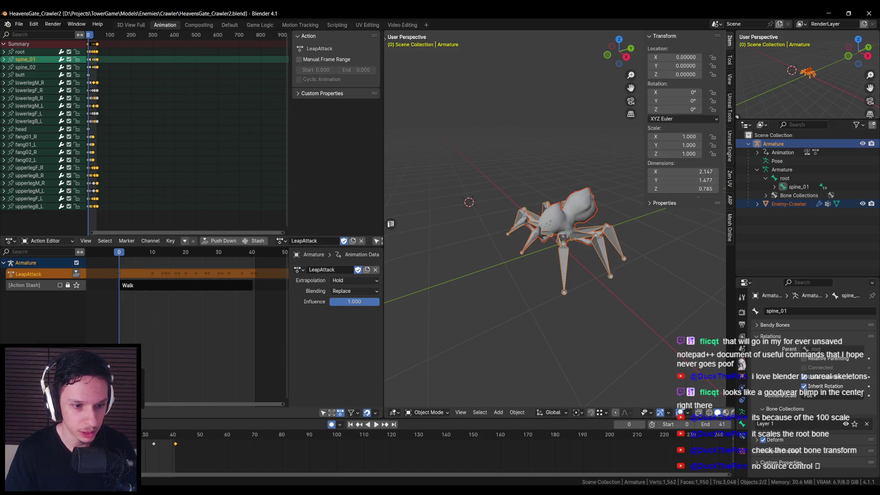
{"action": "right_click", "coordinate": [133, 403]}
{"action": "key", "text": "Escape"}
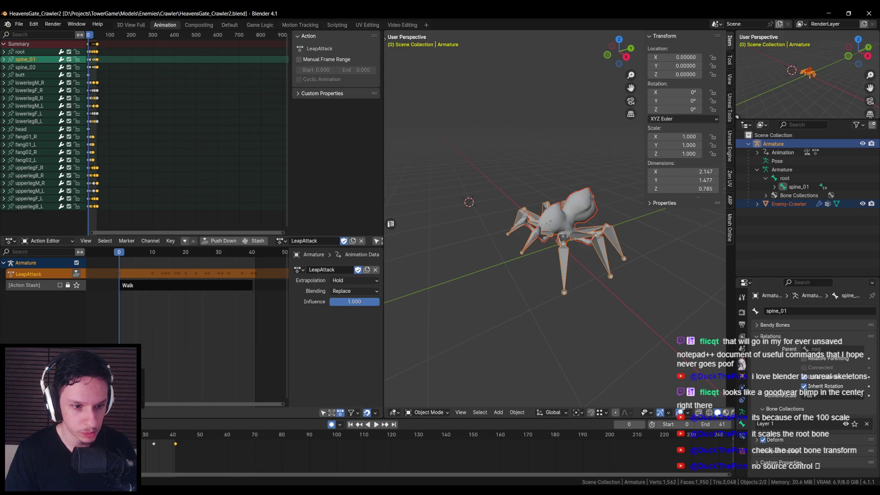
{"action": "right_click", "coordinate": [133, 403]}
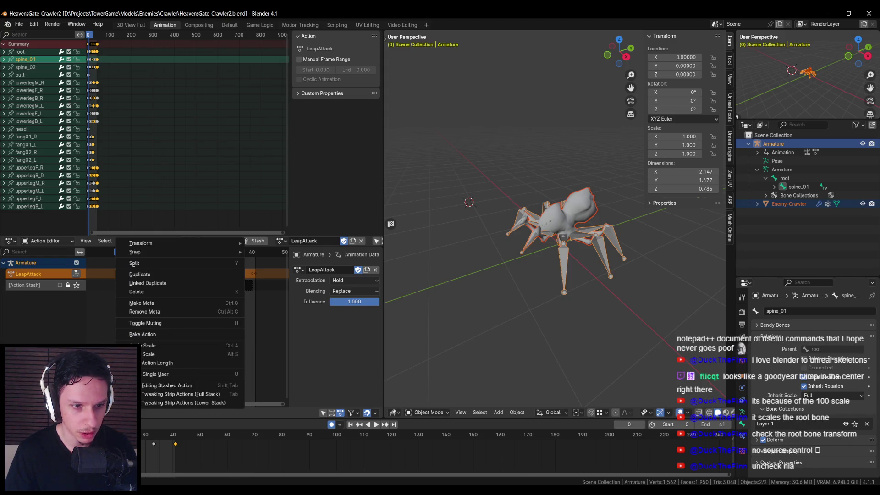
{"action": "key", "text": "Escape"}
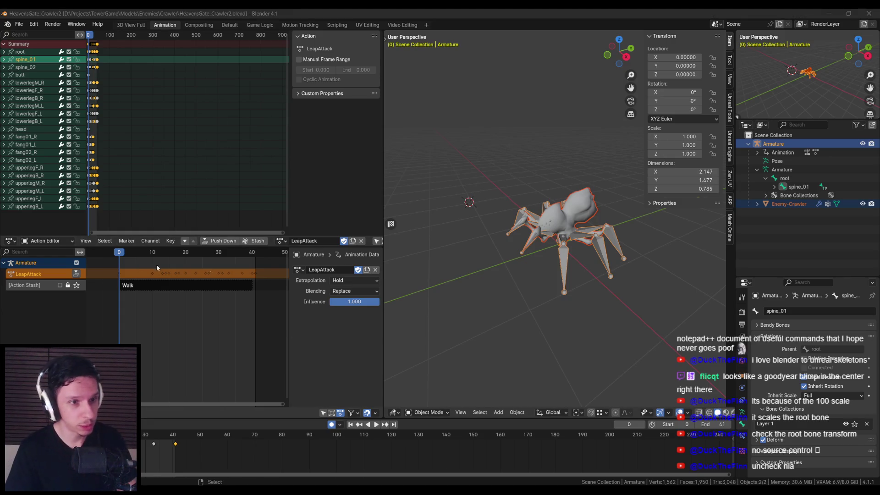
{"action": "left_click", "coordinate": [730, 199]}
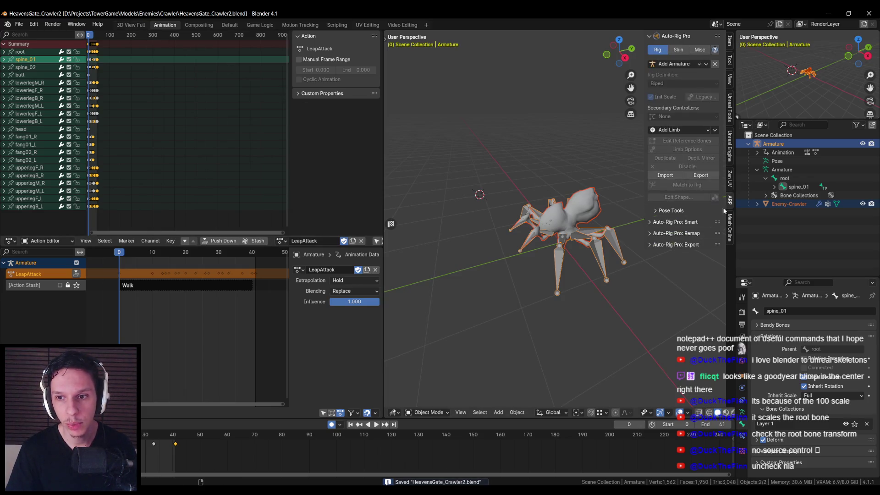
- Attempt an Auto-Rig Pro FBX export of the crawler rig, then hide the viewport sidebar
{"action": "left_click", "coordinate": [653, 244]}
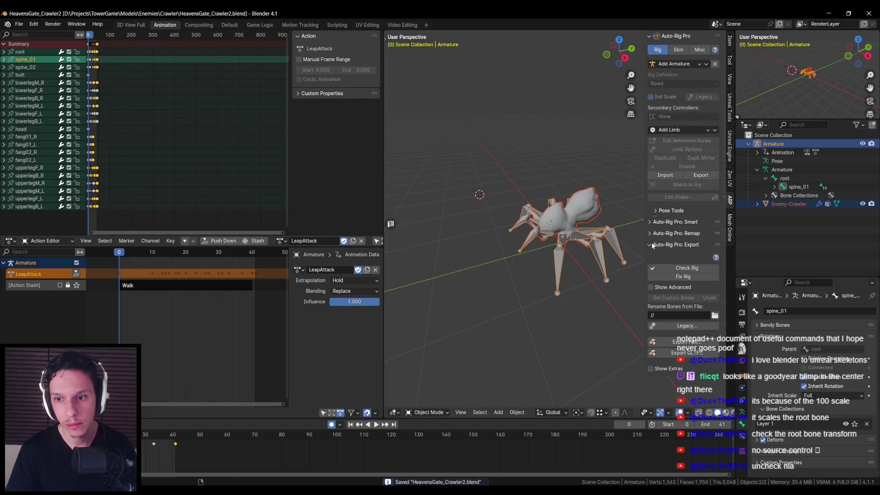
{"action": "left_click", "coordinate": [667, 342]}
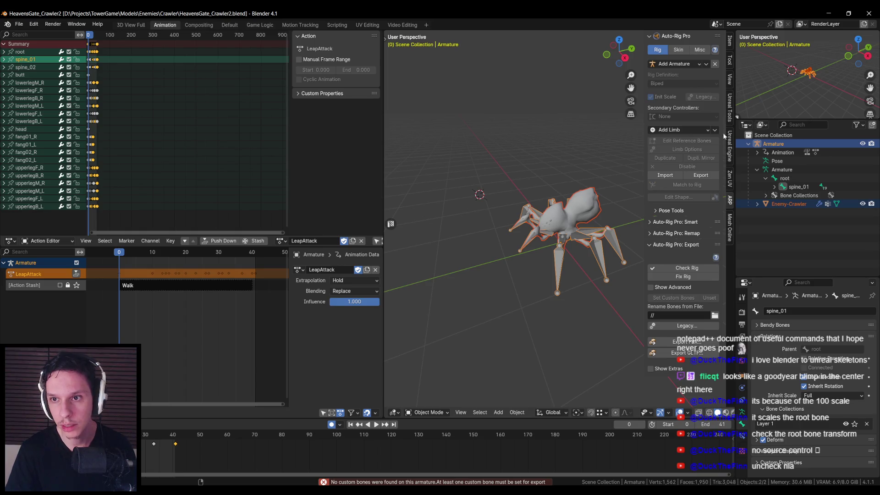
{"action": "left_click", "coordinate": [729, 40]}
{"action": "key", "text": "n"}
{"action": "left_click", "coordinate": [19, 23]}
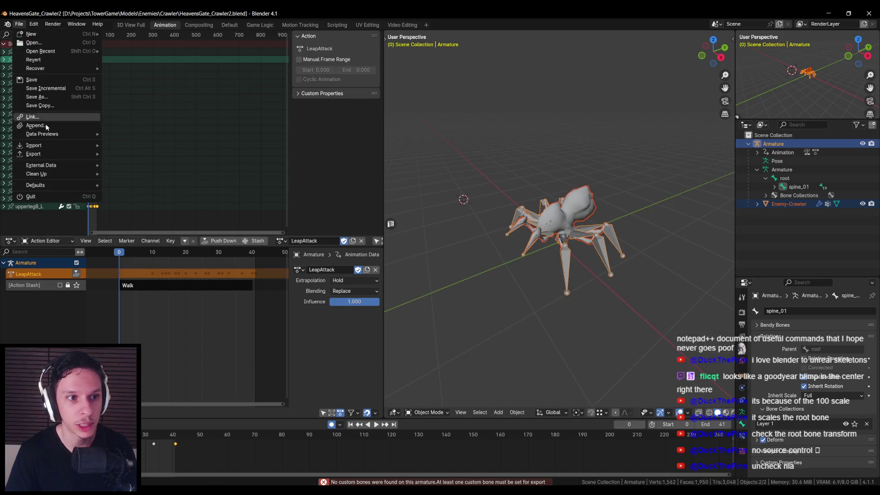
- Start an FBX export and review its Bake Animation and Geometry settings
{"action": "mouse_move", "coordinate": [42, 155]}
{"action": "left_click", "coordinate": [134, 240]}
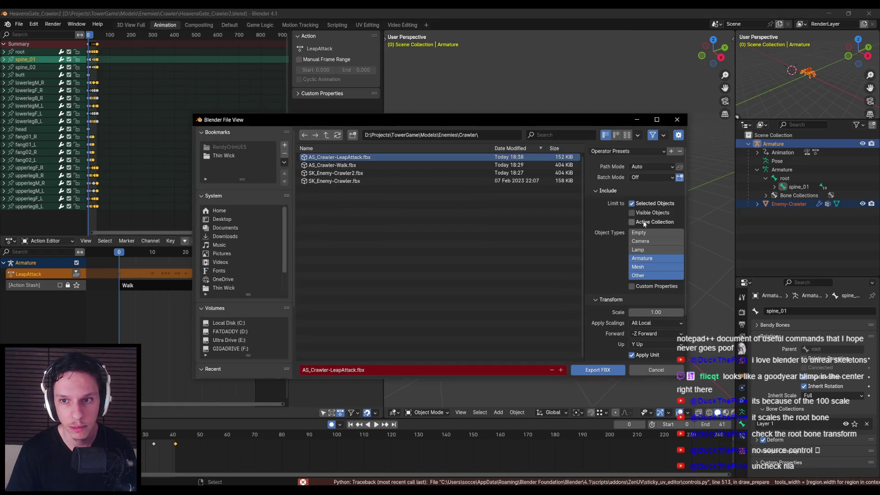
{"action": "scroll", "coordinate": [617, 297], "scroll_direction": "down", "scroll_amount": 3}
{"action": "left_click", "coordinate": [596, 356]}
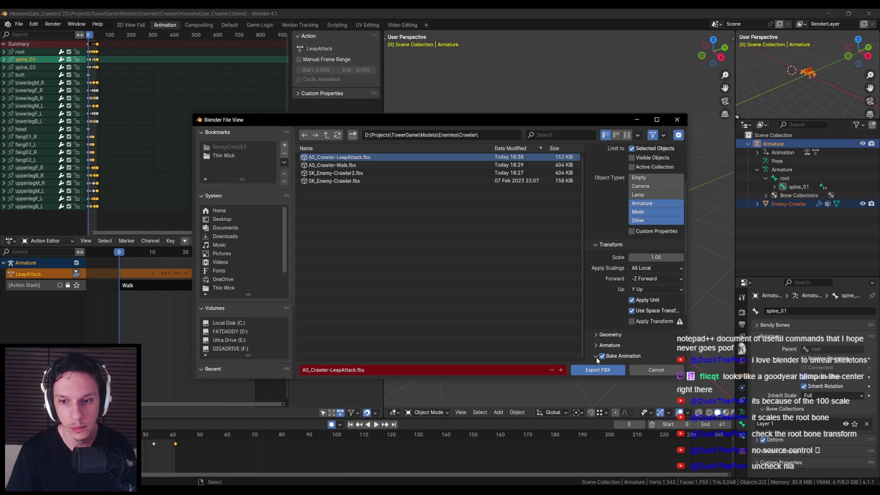
{"action": "scroll", "coordinate": [598, 347], "scroll_direction": "down", "scroll_amount": 3}
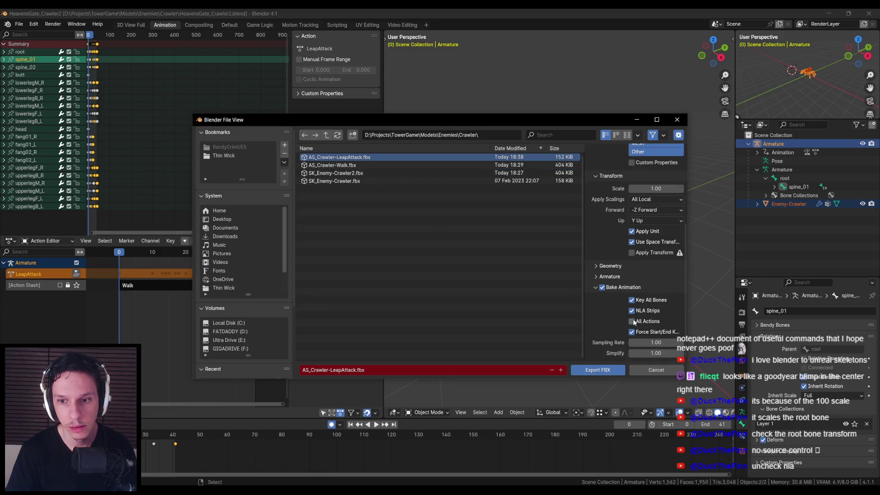
{"action": "left_click", "coordinate": [595, 266]}
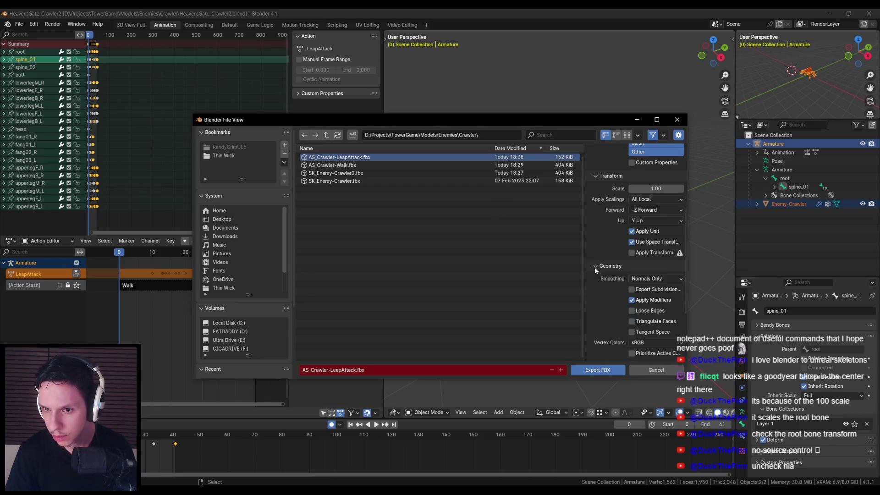
{"action": "scroll", "coordinate": [596, 266], "scroll_direction": "up", "scroll_amount": 6}
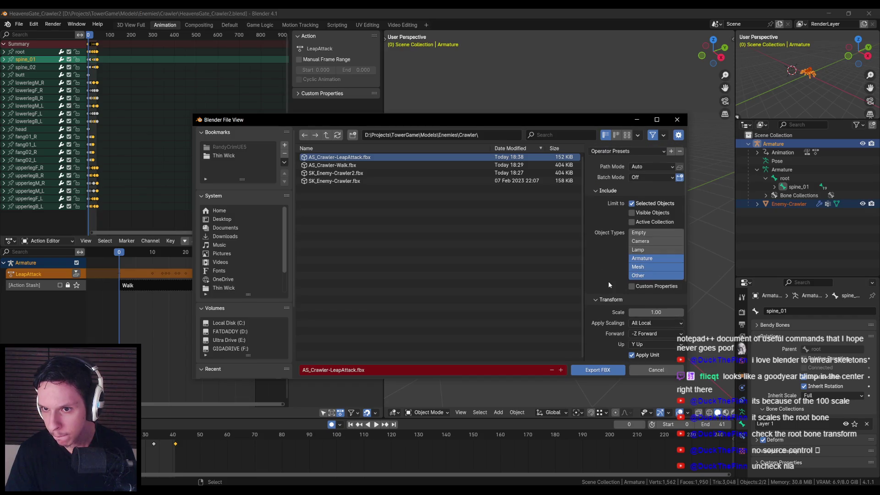
- Keep Batch Mode Off, export AS_Crawler-LeapAttack.fbx, and return to Unreal Editor
{"action": "left_click", "coordinate": [651, 166]}
{"action": "left_click", "coordinate": [640, 178]}
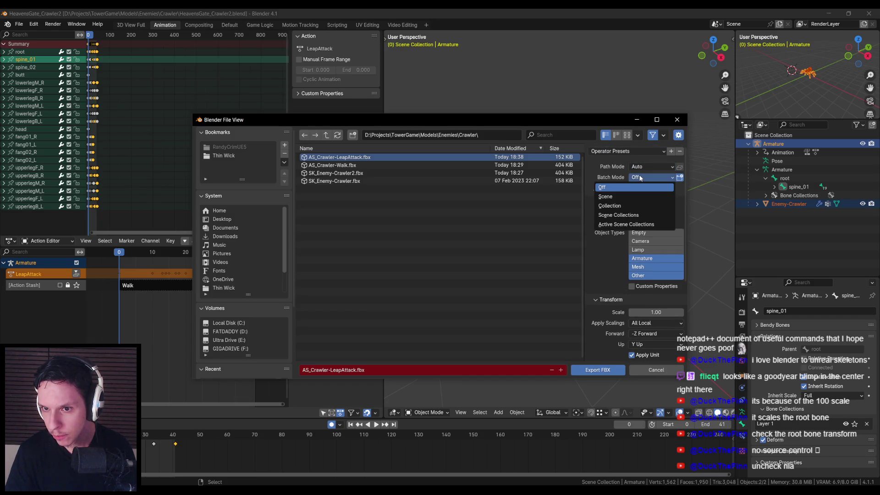
{"action": "left_click", "coordinate": [635, 187]}
{"action": "scroll", "coordinate": [612, 255], "scroll_direction": "down", "scroll_amount": 6}
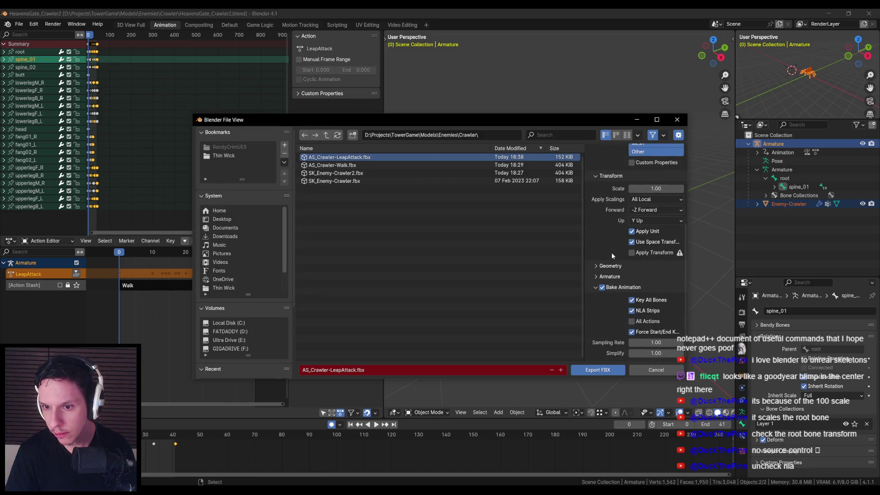
{"action": "left_click", "coordinate": [598, 371]}
{"action": "mouse_move", "coordinate": [227, 468]}
{"action": "left_click", "coordinate": [189, 458]}
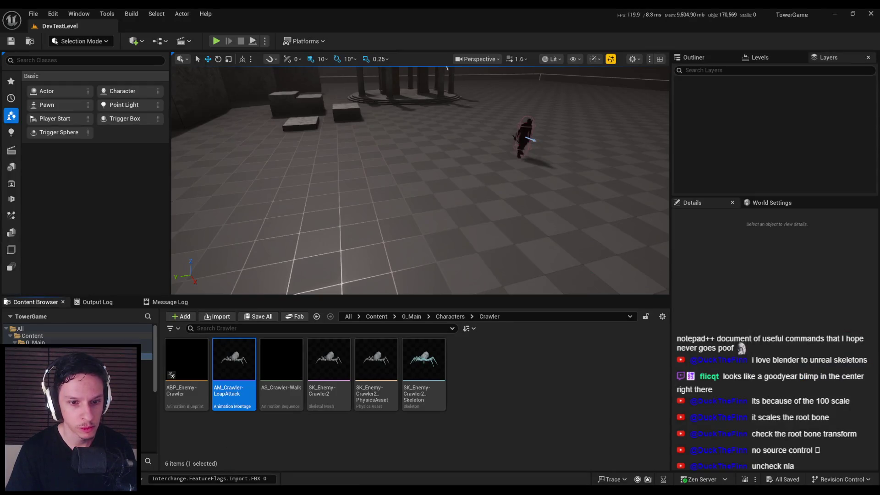
- Drop AS_Crawler-LeapAttack.fbx into Crawler, dismiss the no-valid-takes failure, and open AM_Crawler-LeapAttack
{"action": "left_click_drag", "start_coordinate": [457, 416], "coordinate": [458, 415]}
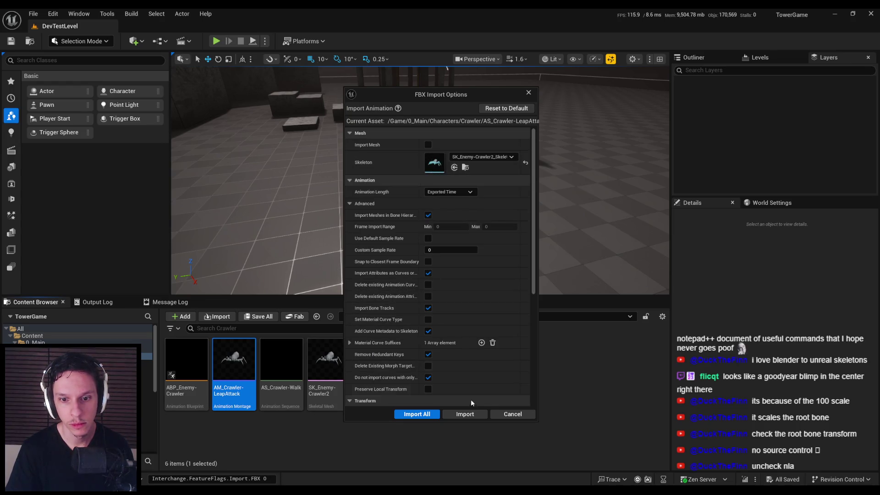
{"action": "left_click", "coordinate": [463, 413]}
{"action": "left_click", "coordinate": [532, 279]}
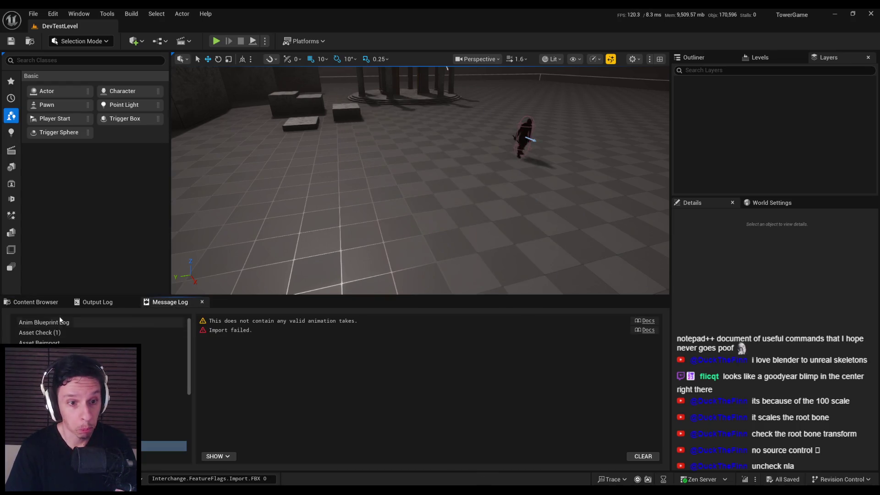
{"action": "left_click", "coordinate": [36, 301]}
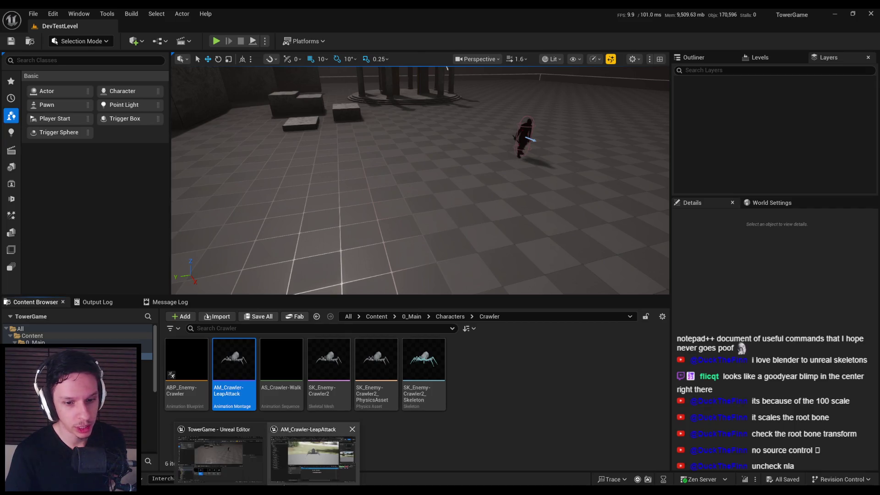
{"action": "double_click", "coordinate": [234, 395]}
{"action": "key", "text": "alt+Tab"}
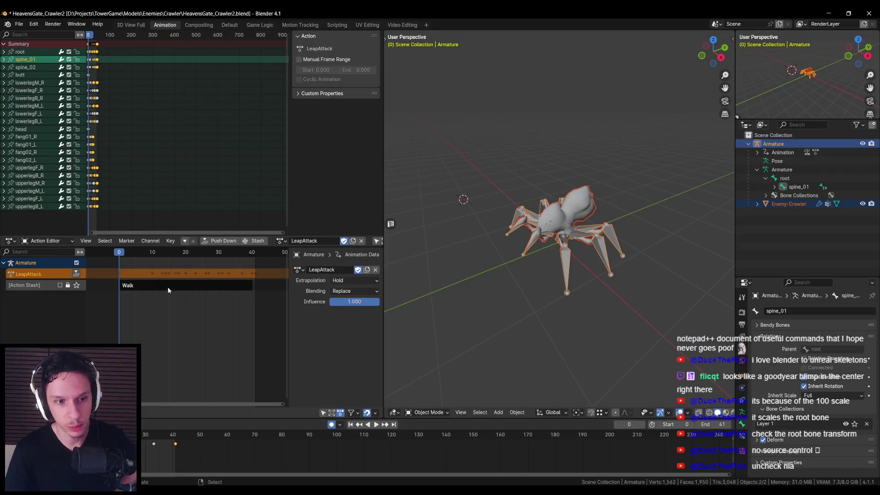
- Overwrite AS_Crawler-LeapAttack.fbx with a new FBX export that has Bake Animation's NLA Strips unchecked
{"action": "left_click", "coordinate": [19, 24]}
{"action": "mouse_move", "coordinate": [26, 157]}
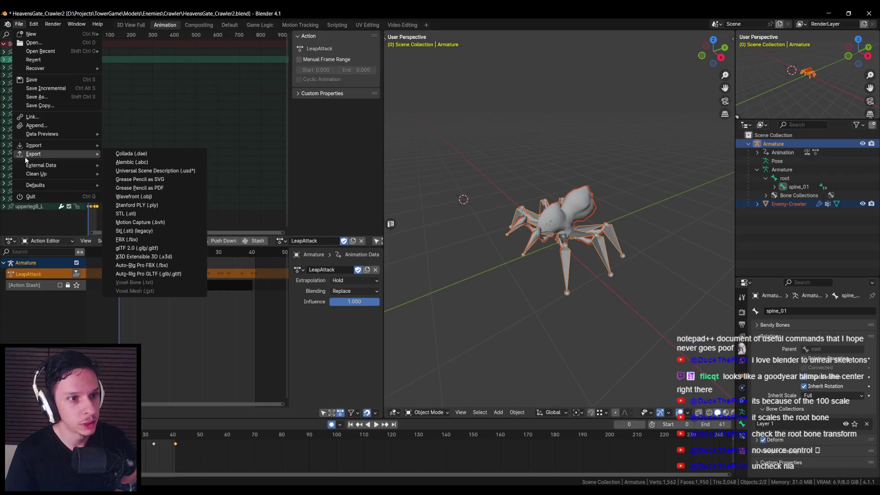
{"action": "left_click", "coordinate": [145, 237]}
{"action": "scroll", "coordinate": [643, 307], "scroll_direction": "down", "scroll_amount": 3}
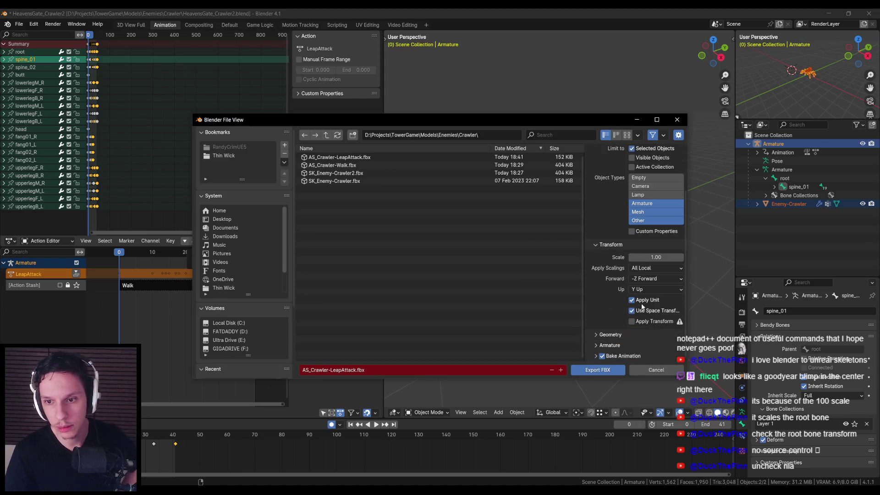
{"action": "scroll", "coordinate": [600, 356], "scroll_direction": "down", "scroll_amount": 3}
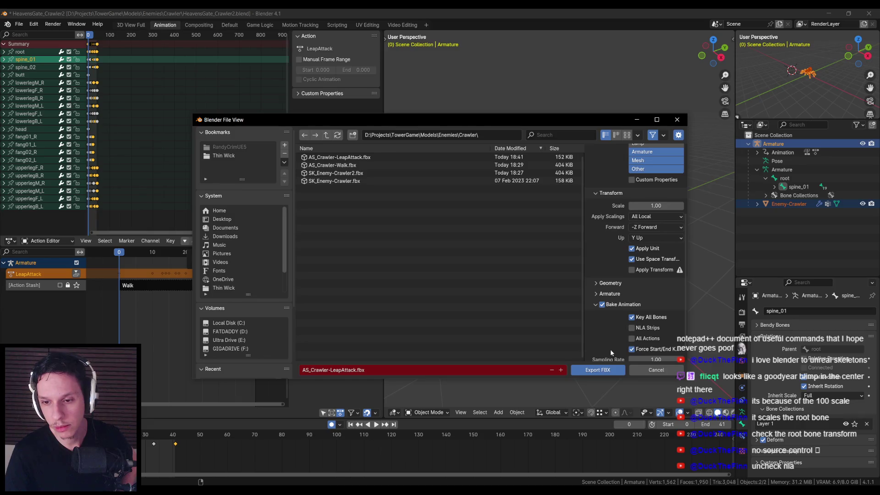
{"action": "left_click", "coordinate": [608, 374]}
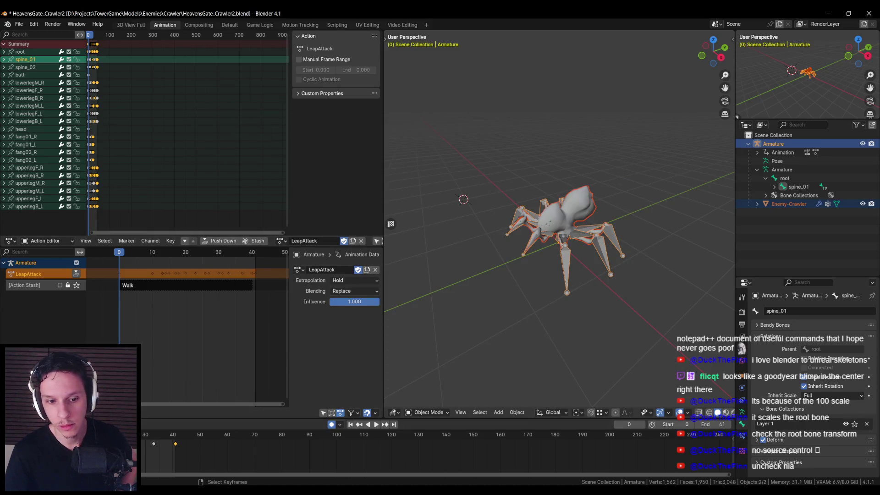
{"action": "key", "text": "alt+Tab"}
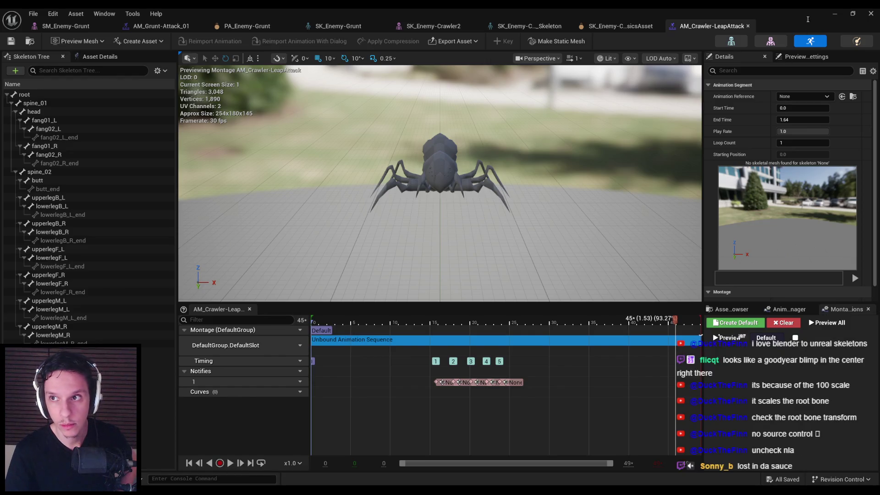
- Import the LeapAttack FBX into the Crawler folder as AS_Crawler-LeapAttack and open it
{"action": "left_click", "coordinate": [834, 13]}
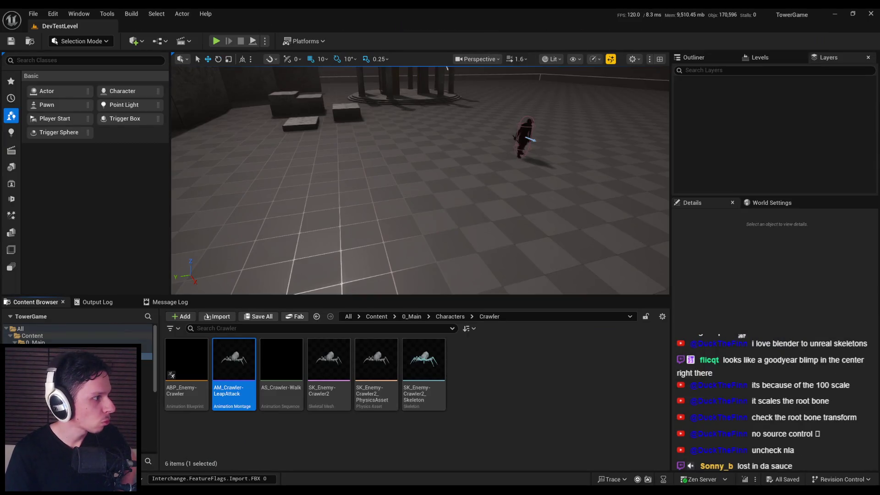
{"action": "left_click_drag", "start_coordinate": [421, 390], "coordinate": [421, 391]}
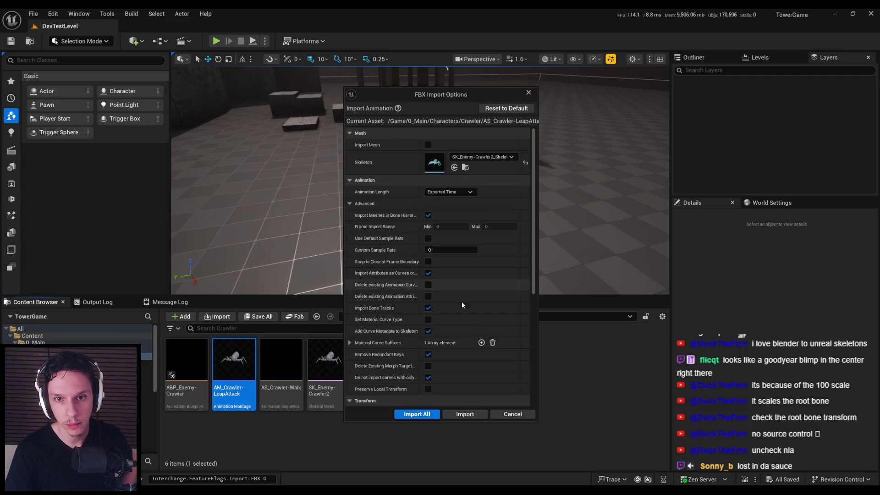
{"action": "left_click", "coordinate": [465, 414]}
{"action": "double_click", "coordinate": [281, 367]}
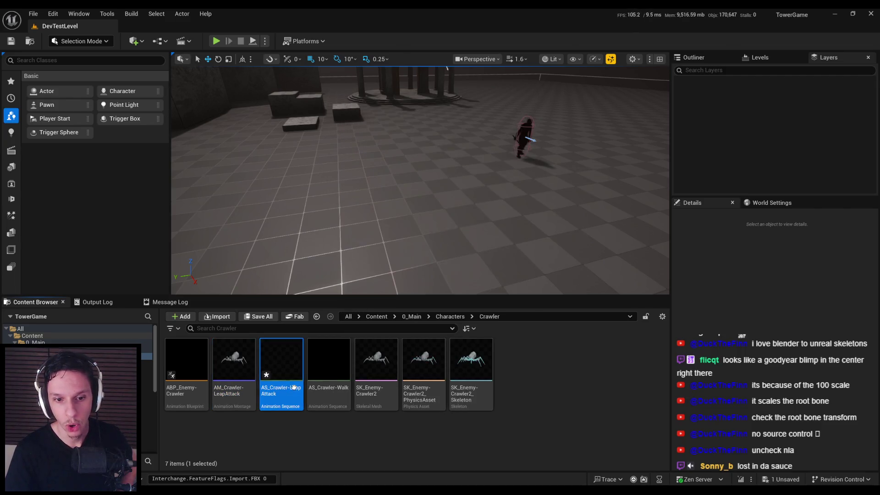
- Play the leap animation preview and check the root bone's transform
{"action": "left_click_drag", "start_coordinate": [489, 214], "coordinate": [488, 214]}
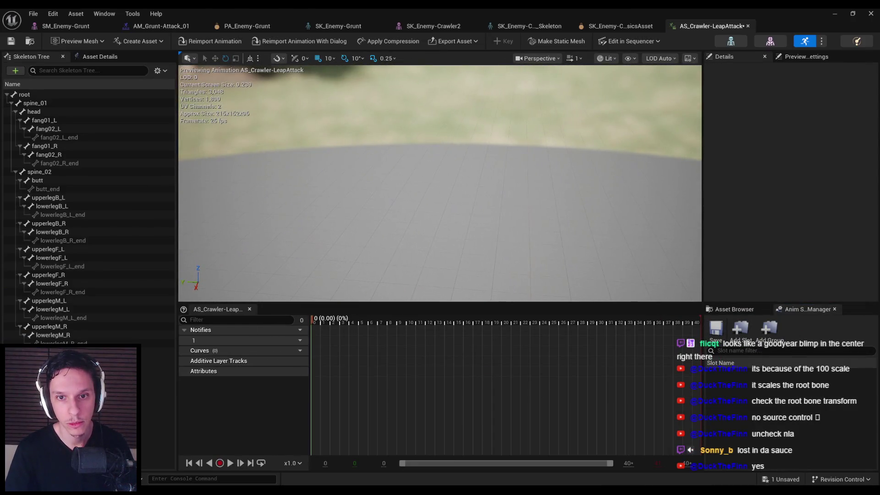
{"action": "left_click", "coordinate": [27, 95]}
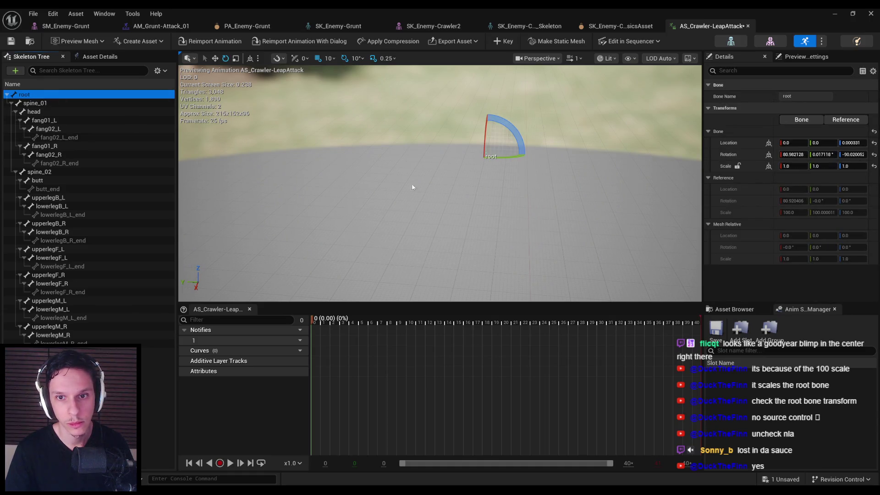
{"action": "left_click", "coordinate": [231, 464]}
{"action": "left_click_drag", "start_coordinate": [523, 252], "coordinate": [522, 251]}
{"action": "scroll", "coordinate": [523, 252], "scroll_direction": "down", "scroll_amount": 3}
{"action": "scroll", "coordinate": [522, 251], "scroll_direction": "up", "scroll_amount": 2}
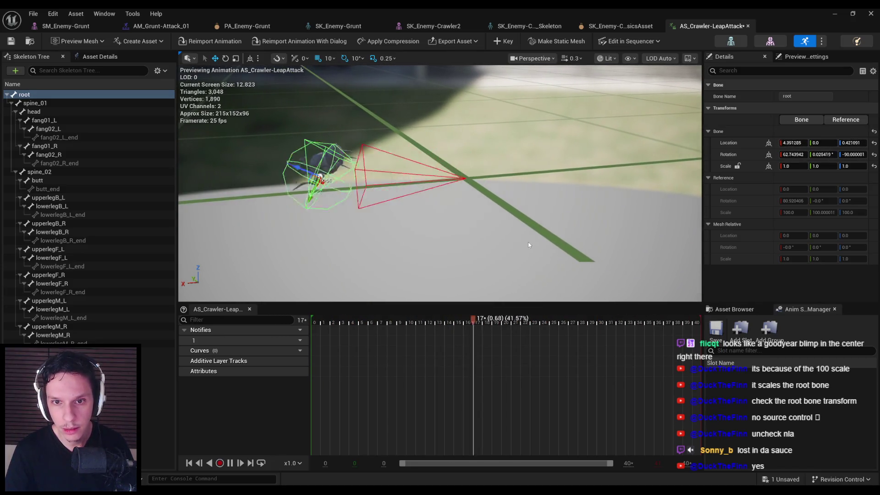
- Set Import Uniform Scale to 100 in Asset Details, reimport the animation, and save it
{"action": "left_click", "coordinate": [807, 57]}
{"action": "left_click", "coordinate": [743, 56]}
{"action": "left_click", "coordinate": [88, 57]}
{"action": "scroll", "coordinate": [58, 285], "scroll_direction": "down", "scroll_amount": 10}
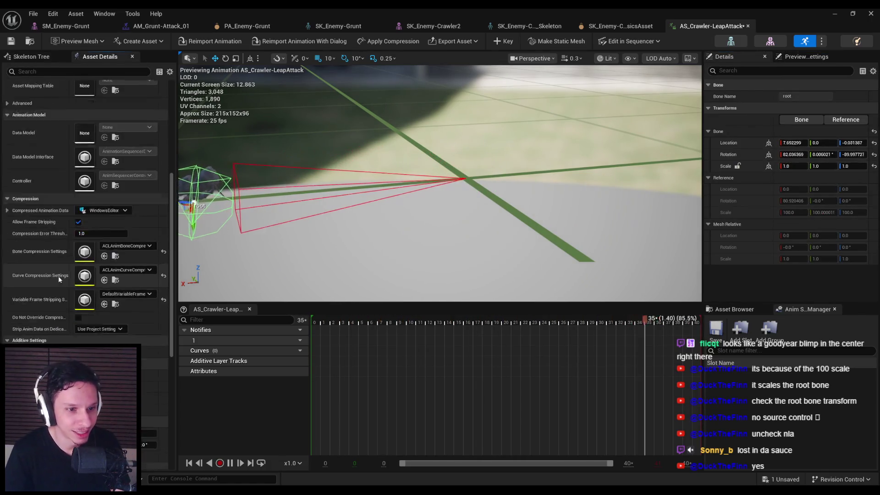
{"action": "left_click", "coordinate": [92, 292]}
{"action": "type", "text": "100"}
{"action": "key", "text": "Return"}
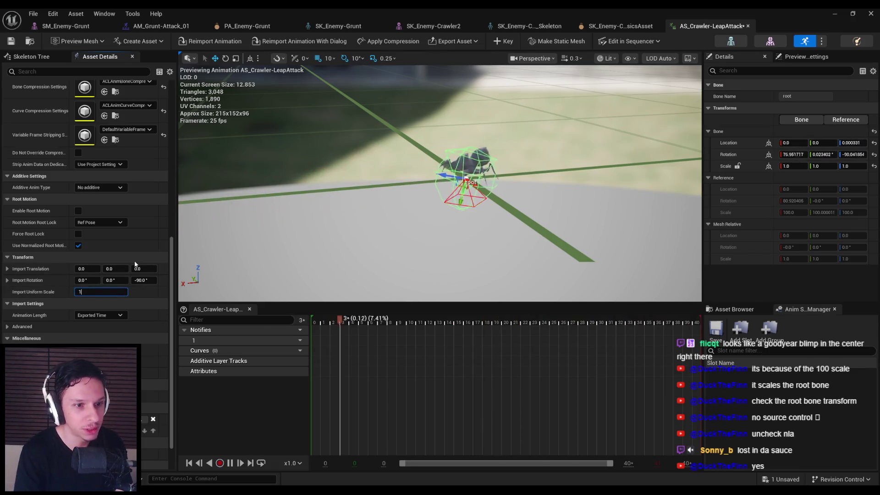
{"action": "left_click", "coordinate": [209, 43]}
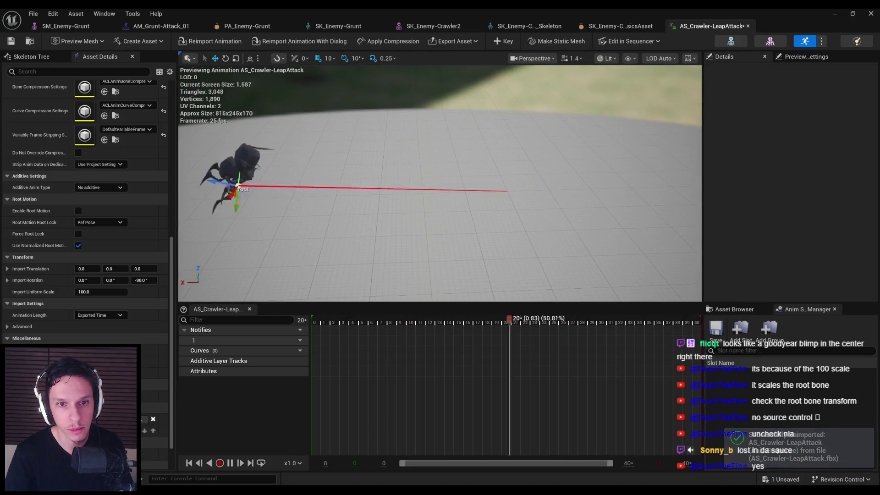
{"action": "key", "text": "ctrl+s"}
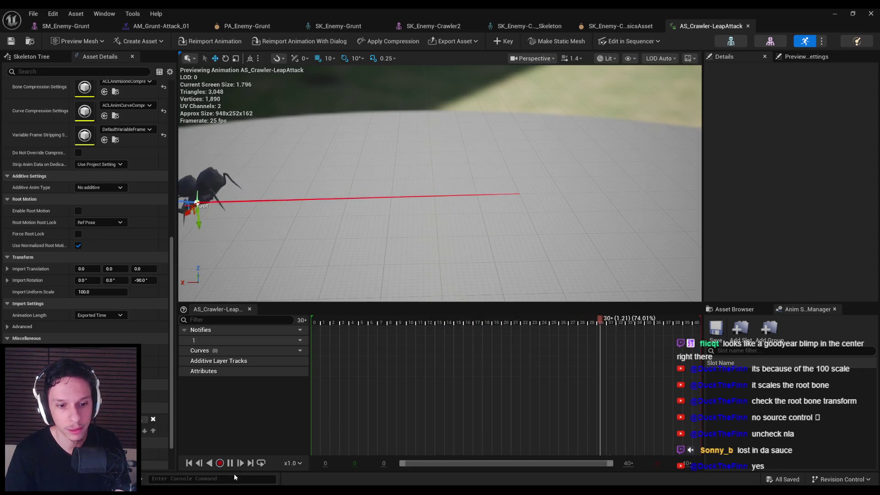
{"action": "left_click", "coordinate": [230, 463]}
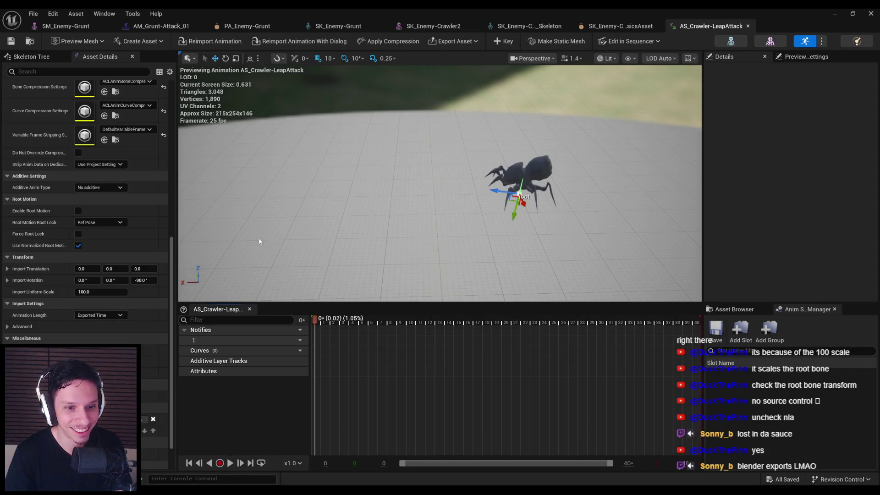
{"action": "left_click", "coordinate": [835, 13]}
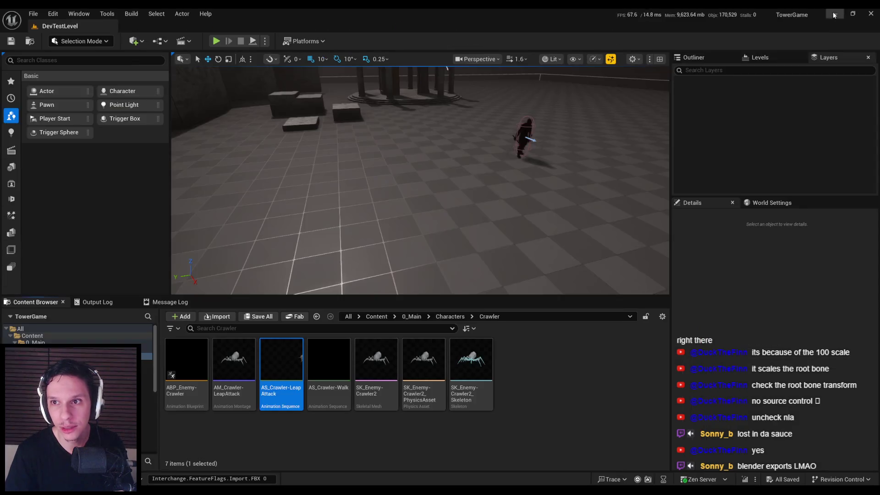
- Assign AS_Crawler-LeapAttack to the AM_Crawler-LeapAttack montage segment and save the montage
{"action": "double_click", "coordinate": [237, 390]}
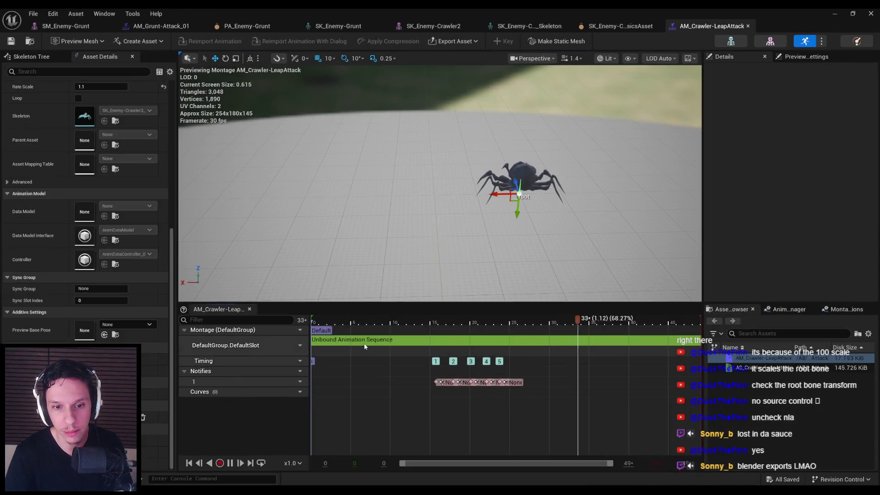
{"action": "left_click", "coordinate": [596, 340]}
{"action": "left_click", "coordinate": [813, 96]}
{"action": "type", "text": "leap"}
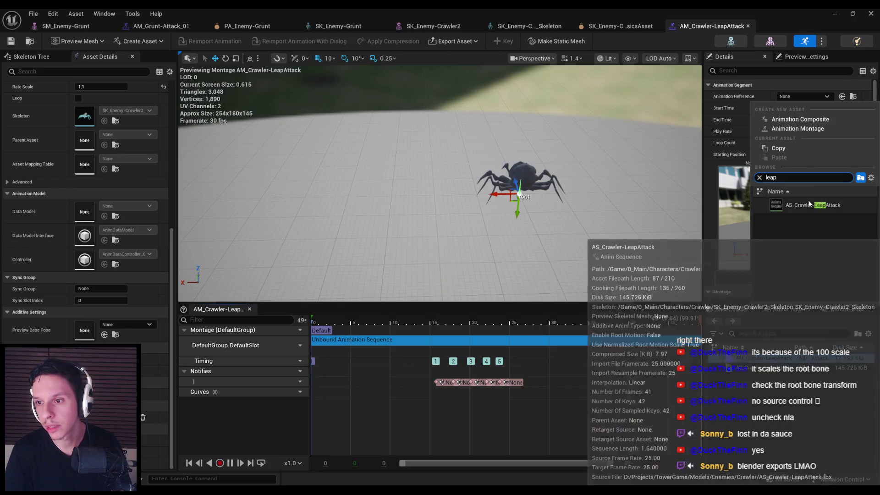
{"action": "left_click", "coordinate": [814, 205]}
{"action": "key", "text": "ctrl+s"}
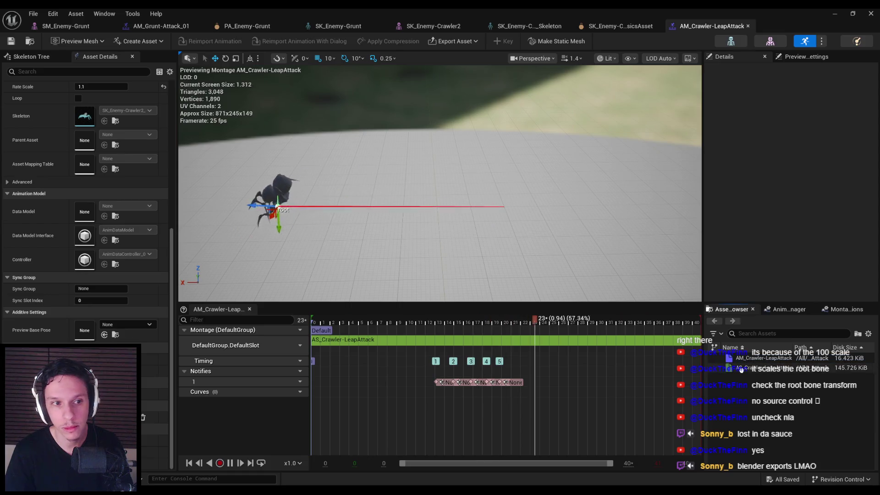
- Enable root motion on AS_Crawler-LeapAttack and save it
{"action": "double_click", "coordinate": [734, 368]}
{"action": "left_click", "coordinate": [78, 335]}
{"action": "key", "text": "ctrl+s"}
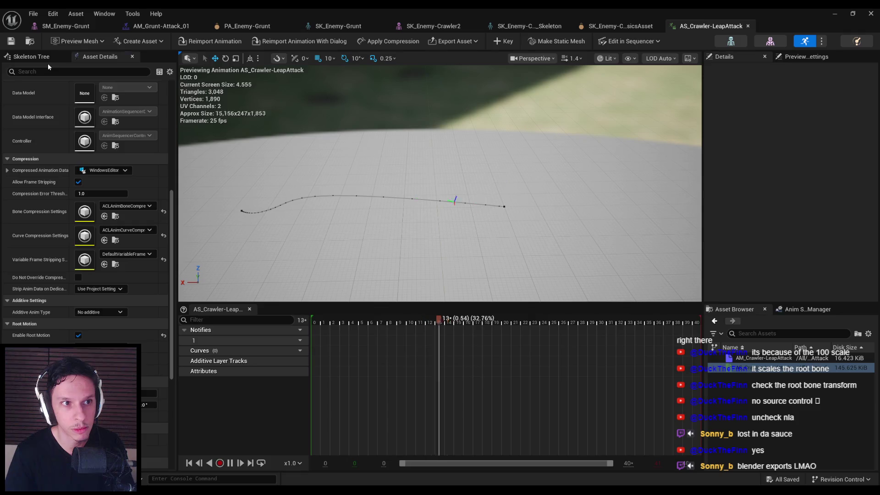
- Inspect the root and spine_01 bone transforms, toggling Enable Root Motion in Asset Details
{"action": "left_click", "coordinate": [31, 56]}
{"action": "left_click", "coordinate": [41, 103]}
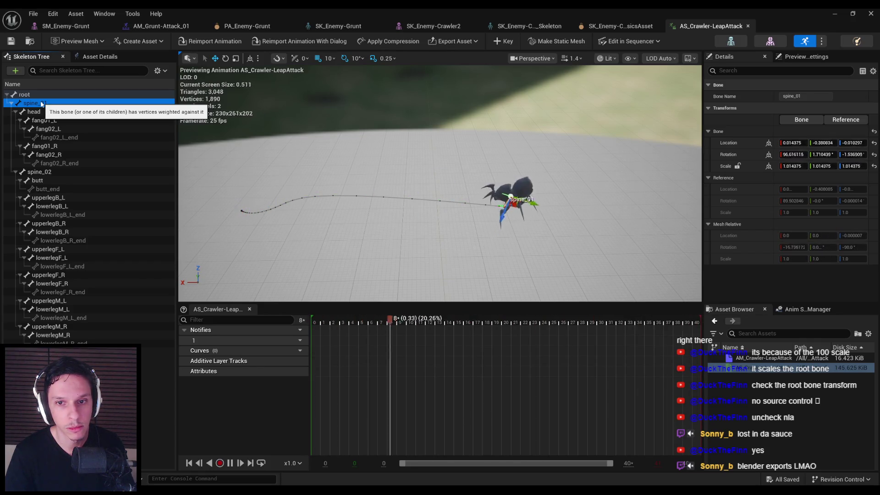
{"action": "left_click_drag", "start_coordinate": [440, 206], "coordinate": [463, 197]}
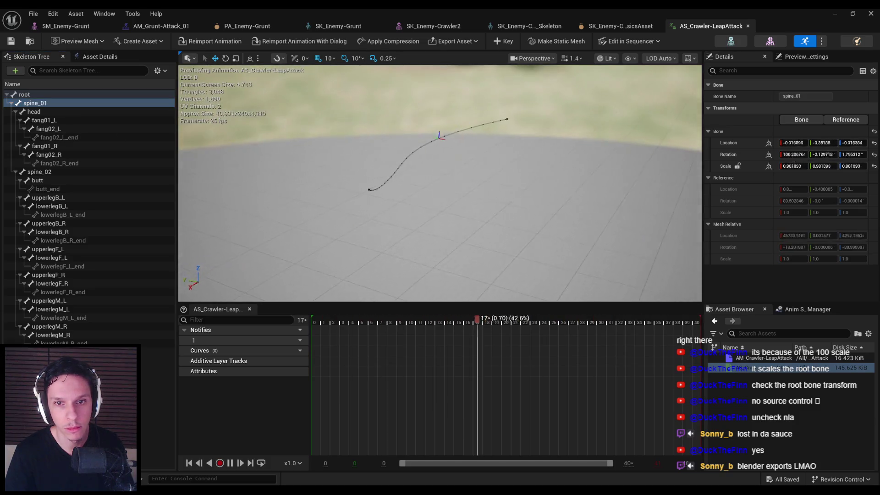
{"action": "left_click", "coordinate": [100, 56]}
{"action": "left_click", "coordinate": [78, 238]}
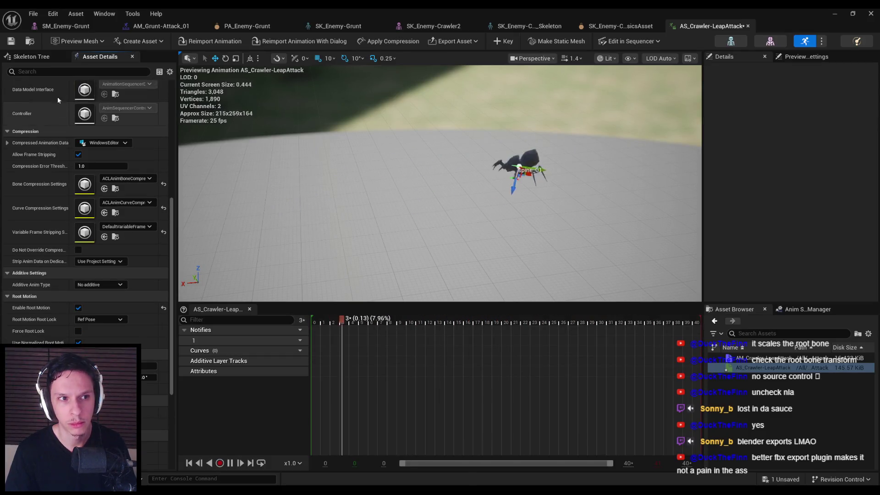
{"action": "left_click", "coordinate": [42, 57]}
{"action": "left_click", "coordinate": [42, 95]}
{"action": "left_click", "coordinate": [42, 101]}
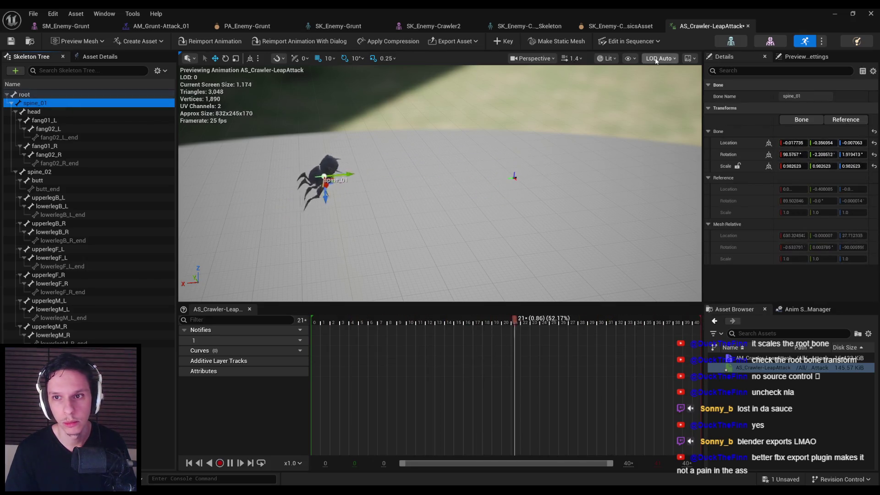
- Review the preview's Show display options and confirm the root bone's scale of 100, then go to Blender
{"action": "left_click", "coordinate": [631, 59]}
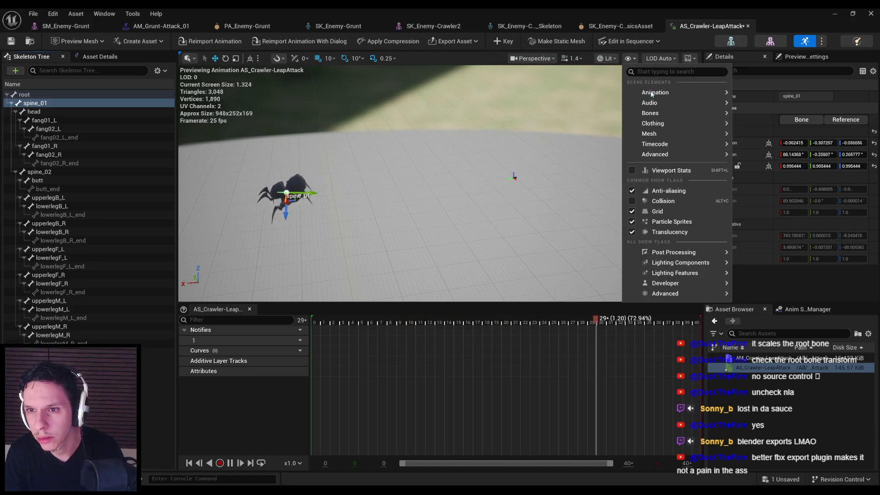
{"action": "mouse_move", "coordinate": [655, 114]}
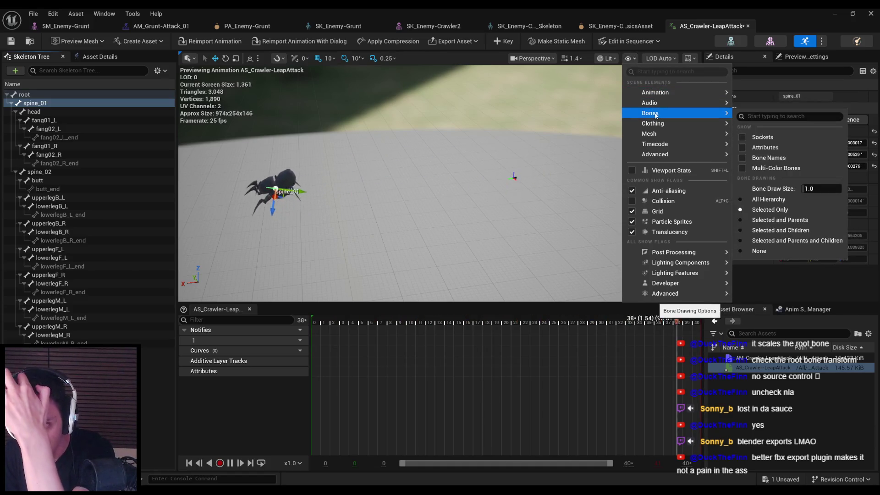
{"action": "mouse_move", "coordinate": [728, 96]}
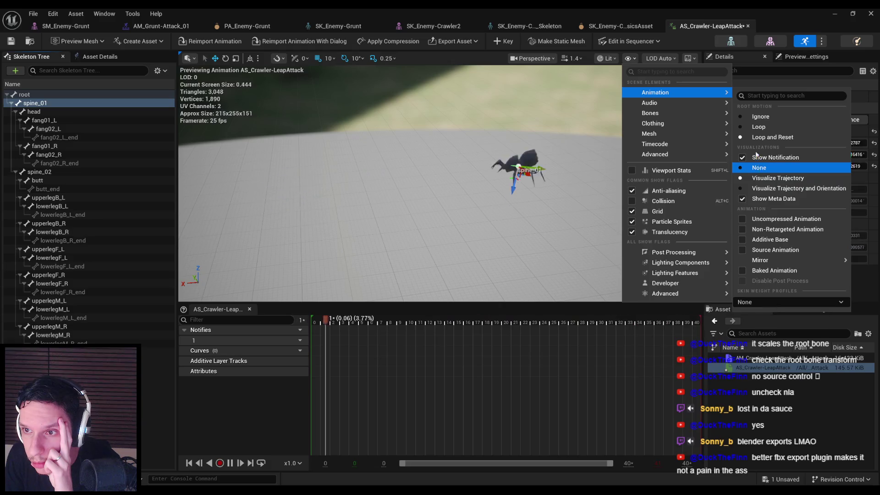
{"action": "mouse_move", "coordinate": [672, 134]}
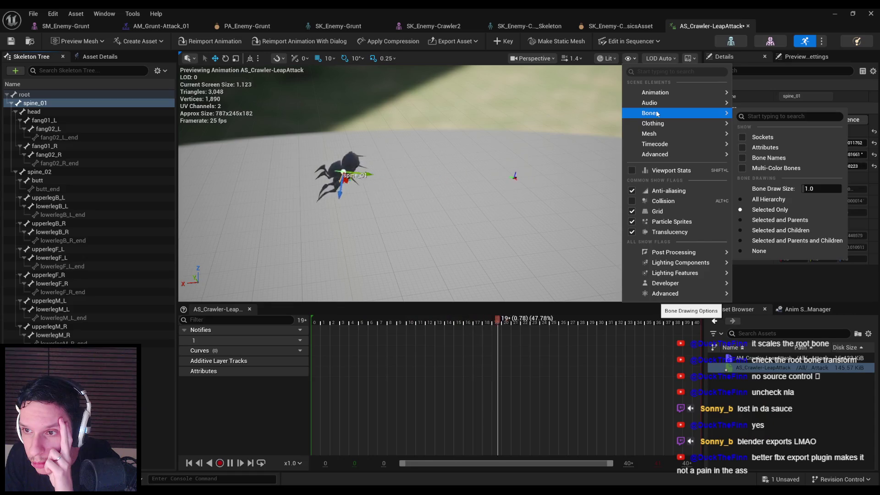
{"action": "mouse_move", "coordinate": [648, 95]}
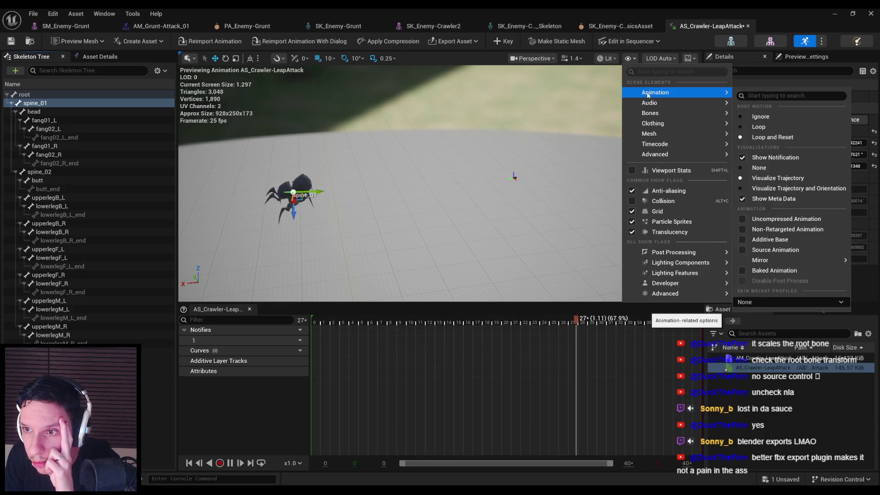
{"action": "key", "text": "Escape"}
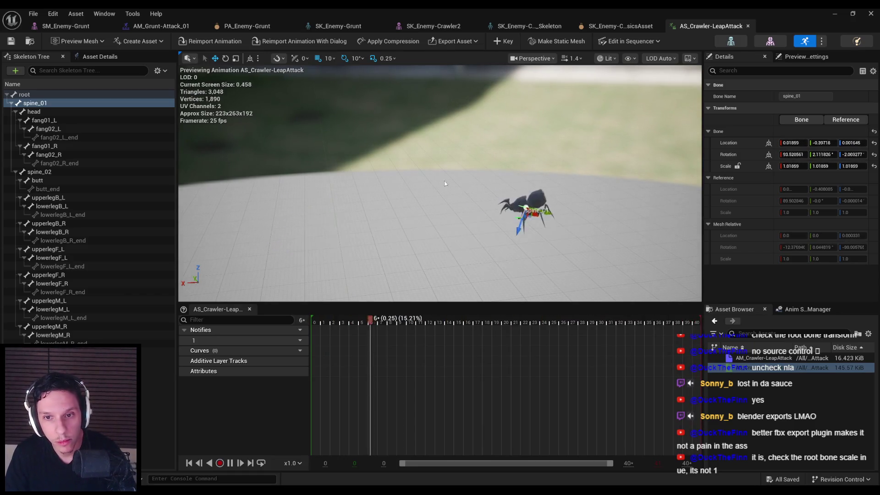
{"action": "left_click", "coordinate": [79, 95]}
{"action": "right_click", "coordinate": [79, 96]}
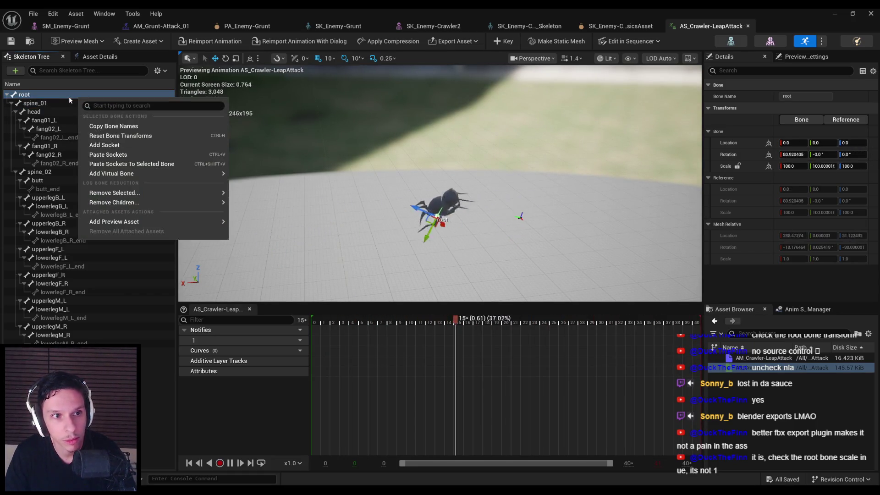
{"action": "key", "text": "Escape"}
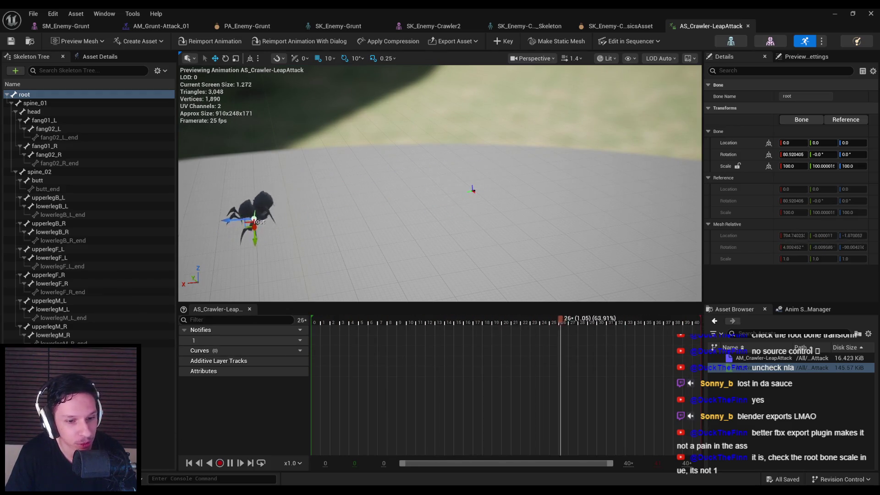
{"action": "key", "text": "alt+Tab"}
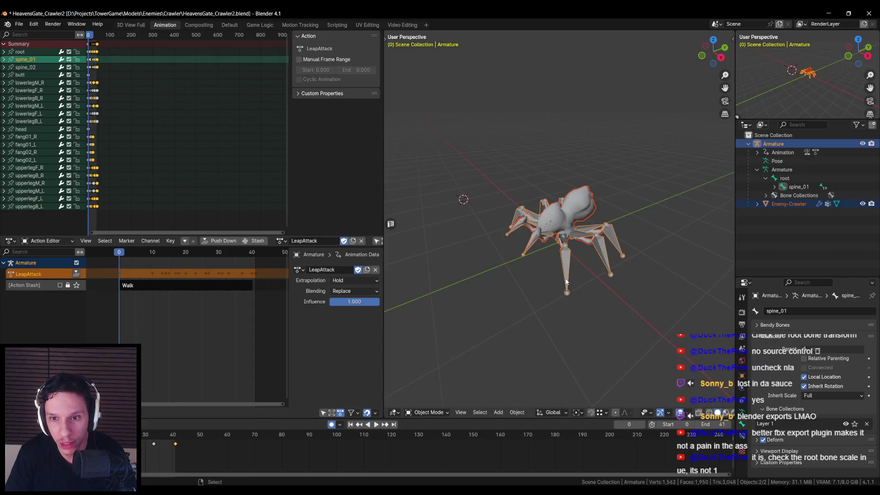
- Inspect the rig's root and spine_01 bones in the sidebar and Edit Mode, then return to Unreal
{"action": "key", "text": "n"}
{"action": "left_click", "coordinate": [568, 282]}
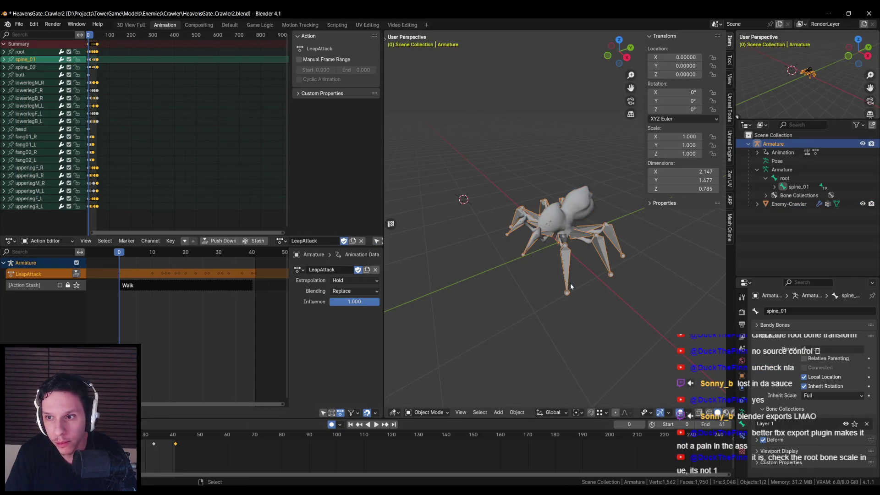
{"action": "left_click", "coordinate": [779, 178]}
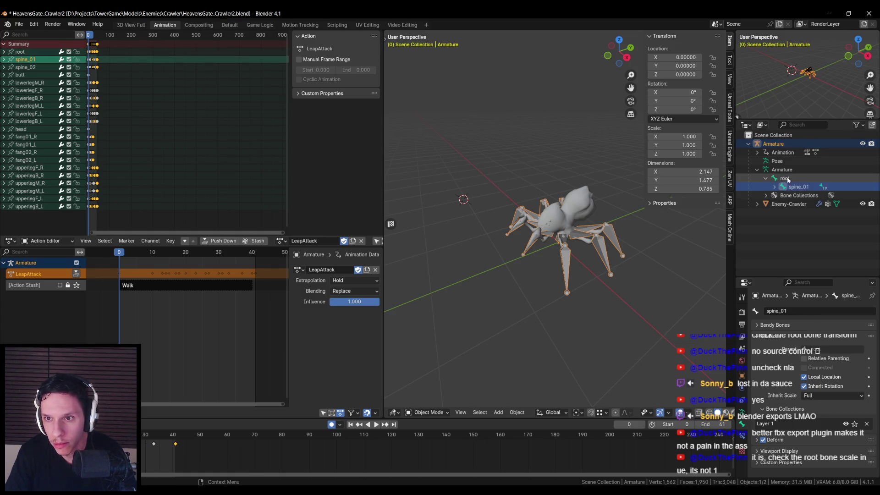
{"action": "left_click", "coordinate": [798, 188]}
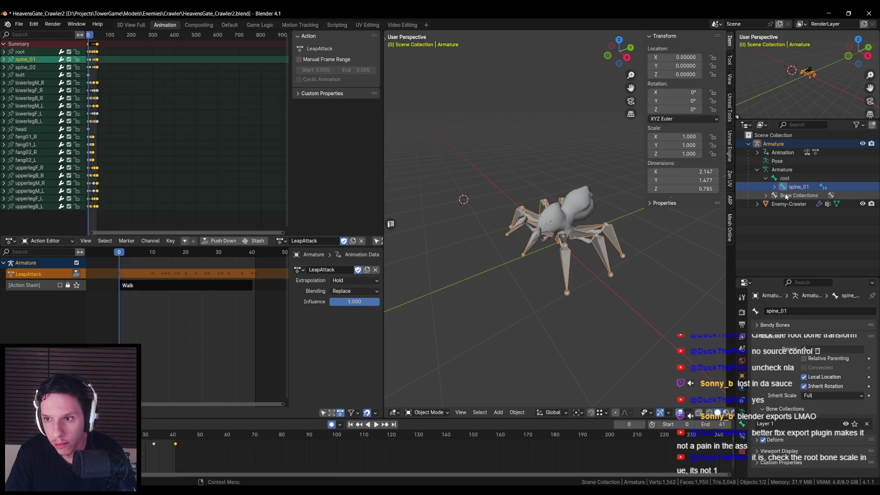
{"action": "left_click", "coordinate": [431, 393]}
{"action": "left_click", "coordinate": [787, 177]}
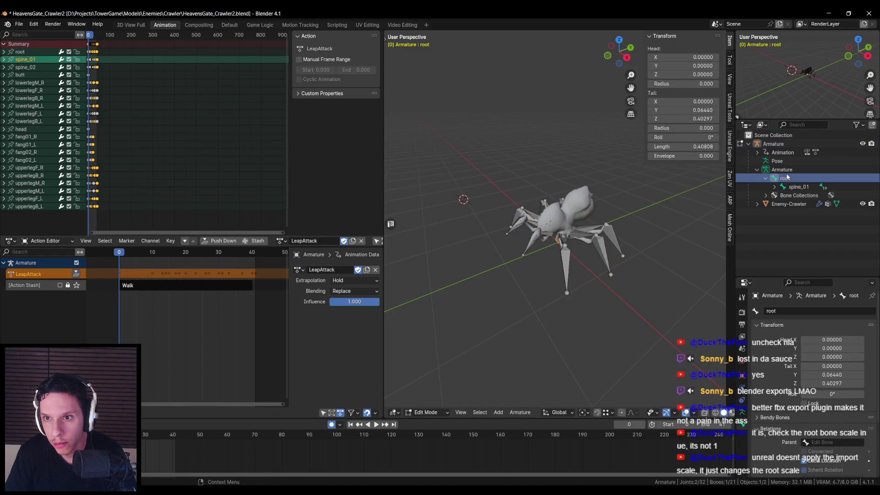
{"action": "left_click", "coordinate": [785, 178]}
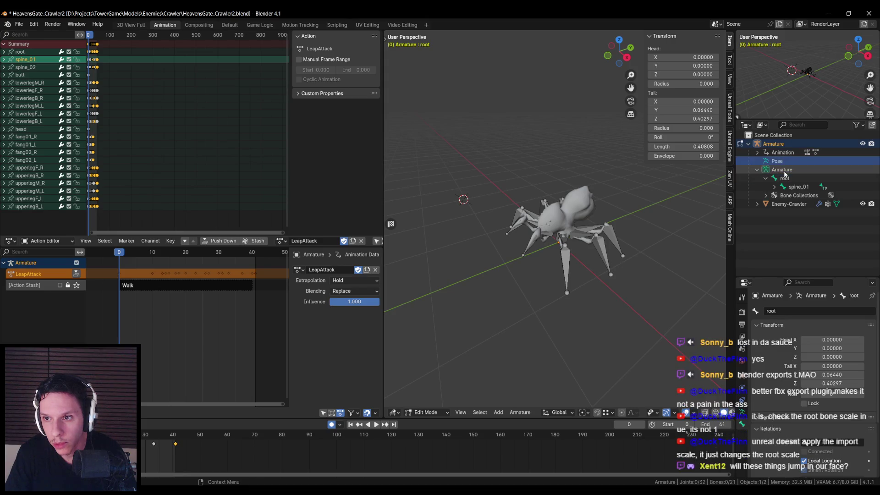
{"action": "left_click", "coordinate": [434, 384]}
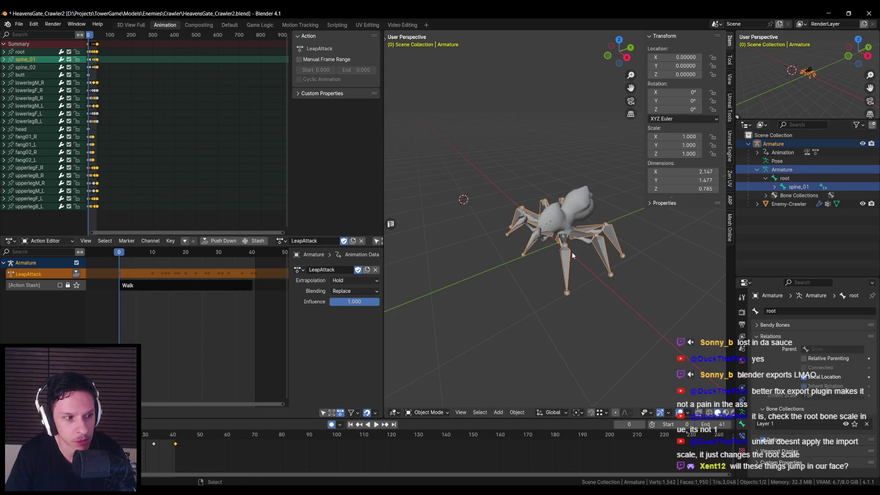
{"action": "left_click_drag", "start_coordinate": [572, 255], "coordinate": [564, 257]}
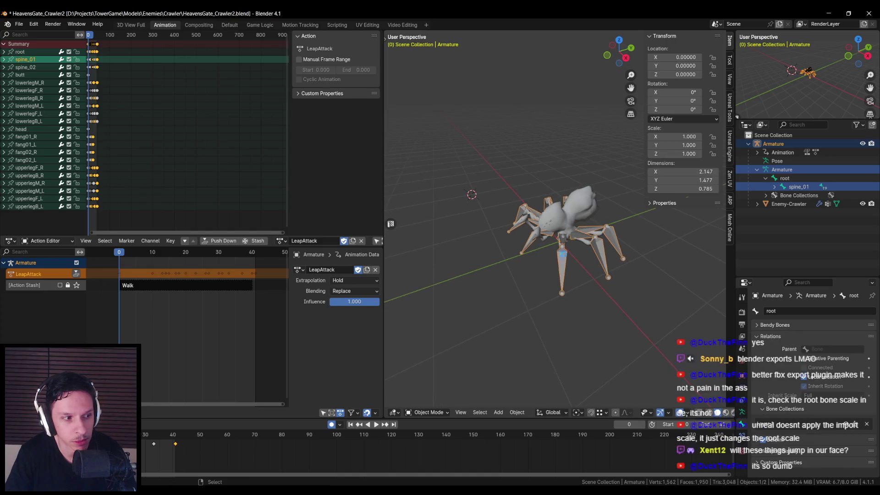
{"action": "key", "text": "alt+Tab"}
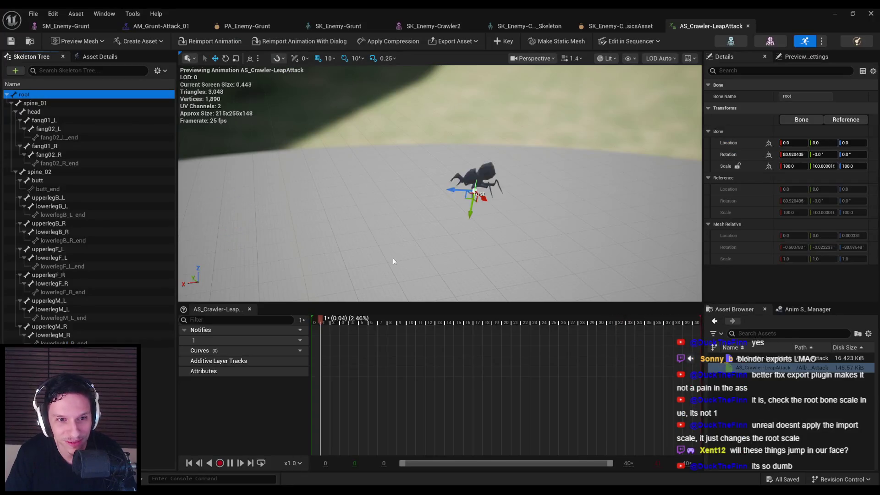
- Compare Enable Root Motion on and off, leave it unchecked, and close the LeapAttack animation editor
{"action": "left_click", "coordinate": [96, 58]}
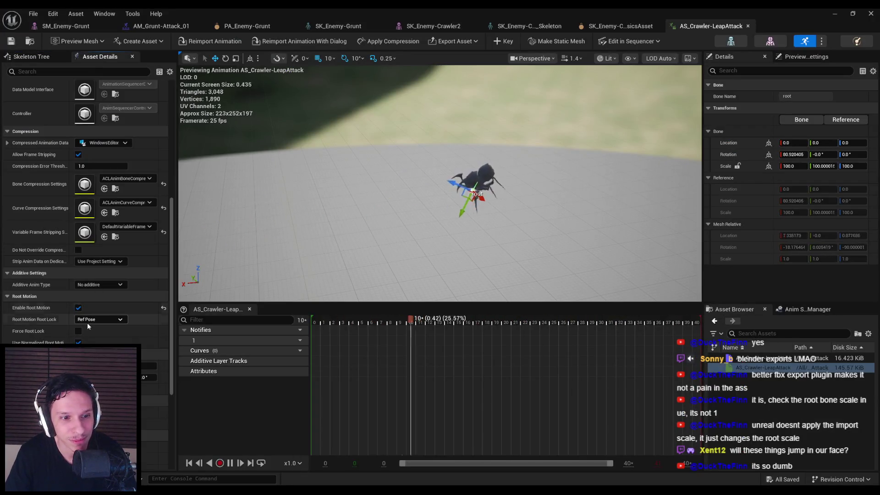
{"action": "scroll", "coordinate": [87, 323], "scroll_direction": "down", "scroll_amount": 3}
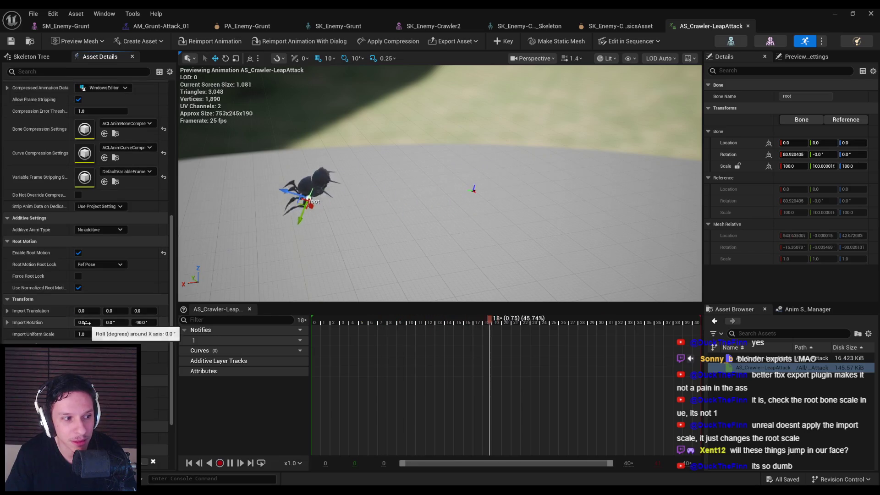
{"action": "left_click", "coordinate": [78, 253]}
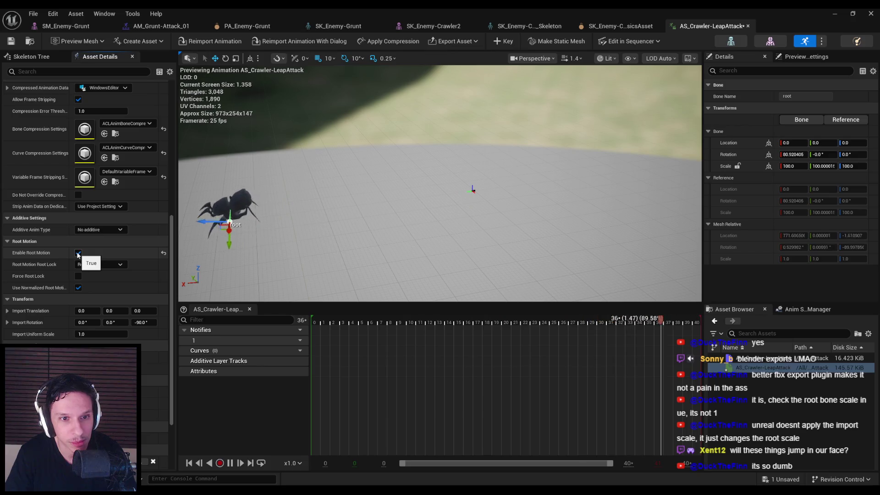
{"action": "left_click", "coordinate": [78, 253]}
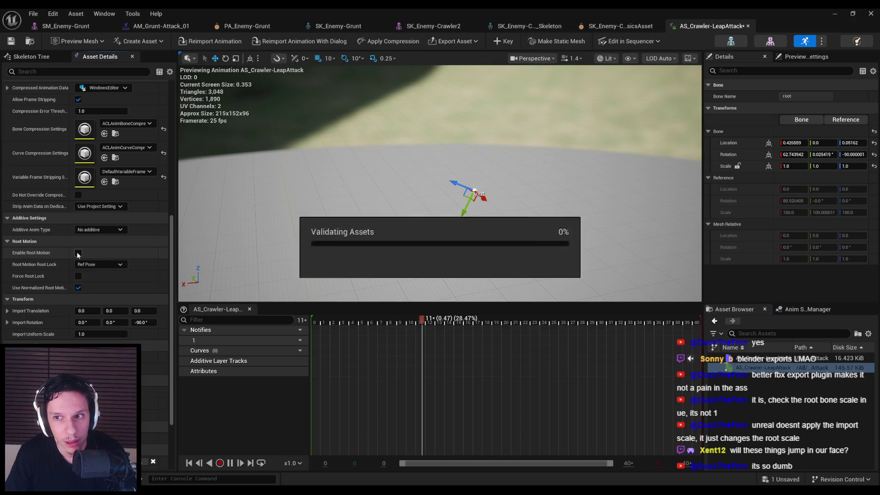
{"action": "left_click", "coordinate": [78, 253]}
{"action": "left_click", "coordinate": [78, 253]}
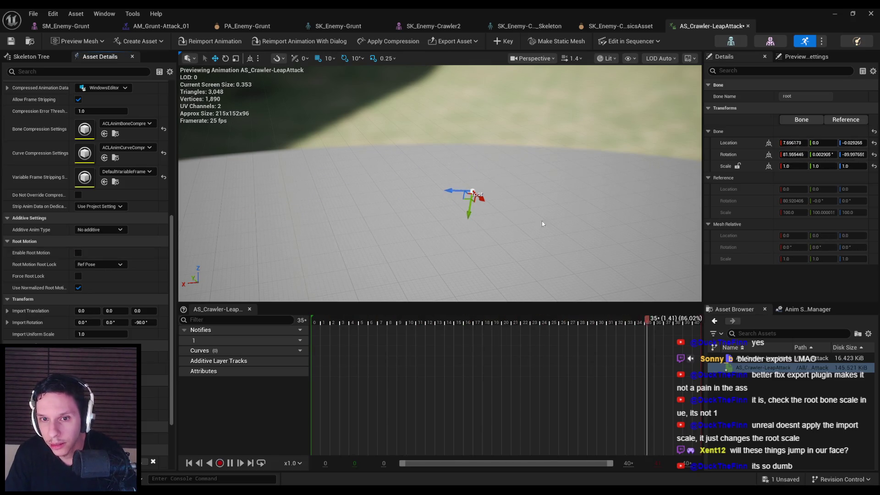
{"action": "middle_click", "coordinate": [724, 31]}
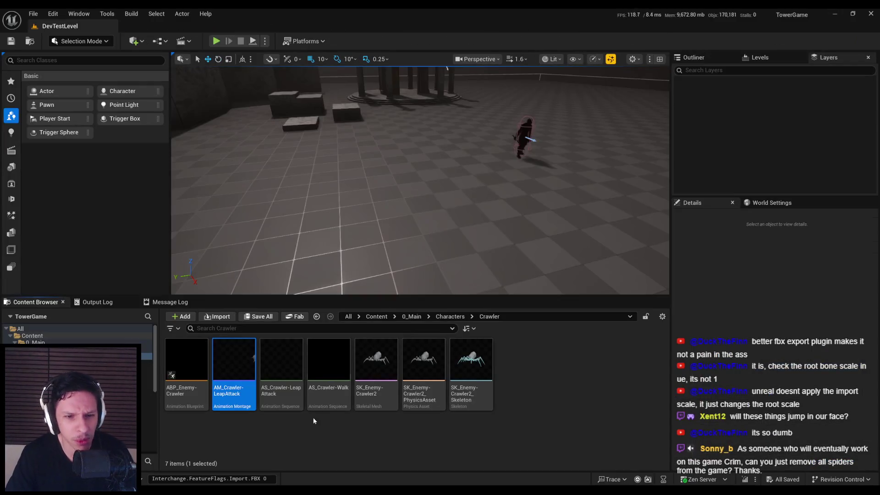
- Cancel deleting AM_Crawler-LeapAttack and open the montage previewing AS_Crawler-LeapAttack
{"action": "key", "text": "Delete"}
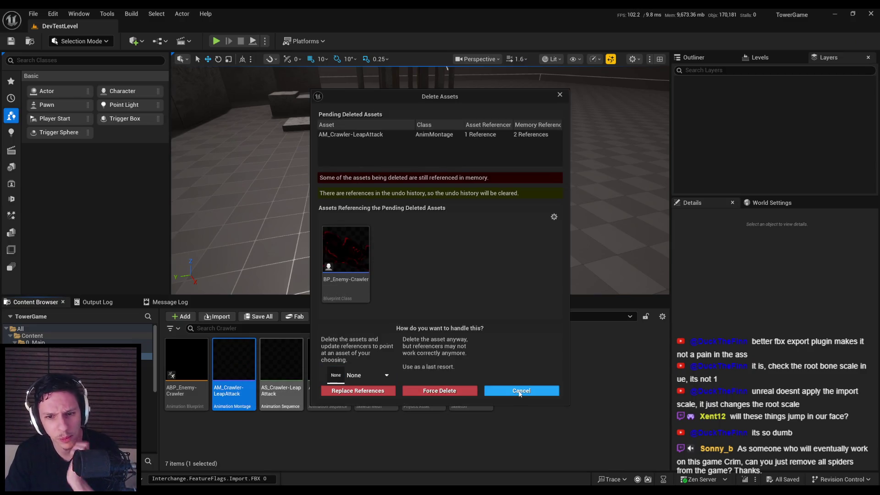
{"action": "left_click", "coordinate": [520, 391]}
{"action": "double_click", "coordinate": [283, 398]}
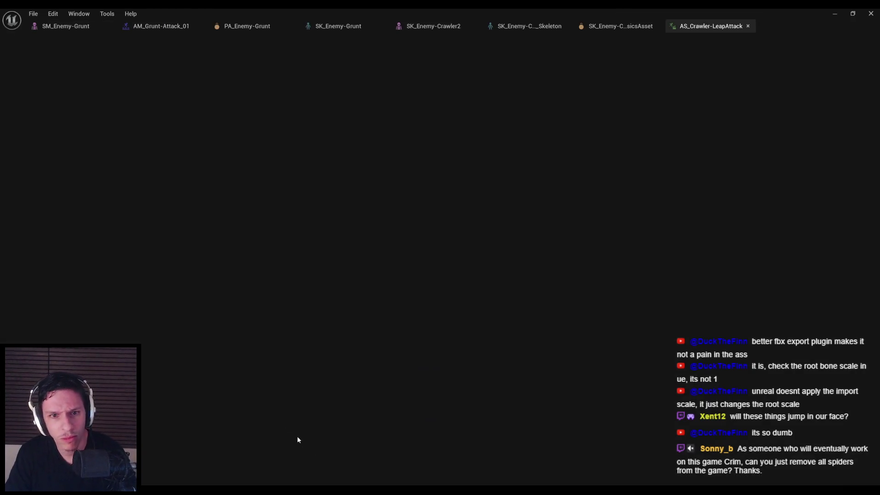
{"action": "scroll", "coordinate": [134, 202], "scroll_direction": "down", "scroll_amount": 3}
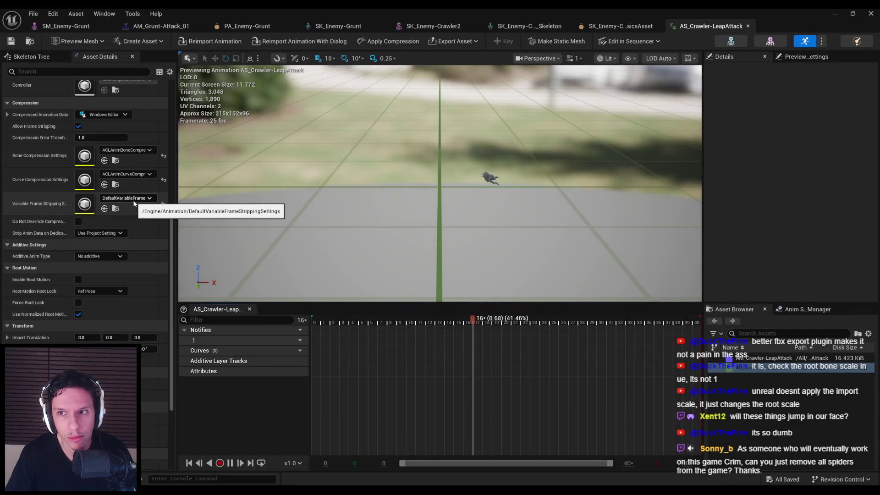
{"action": "key", "text": "Return"}
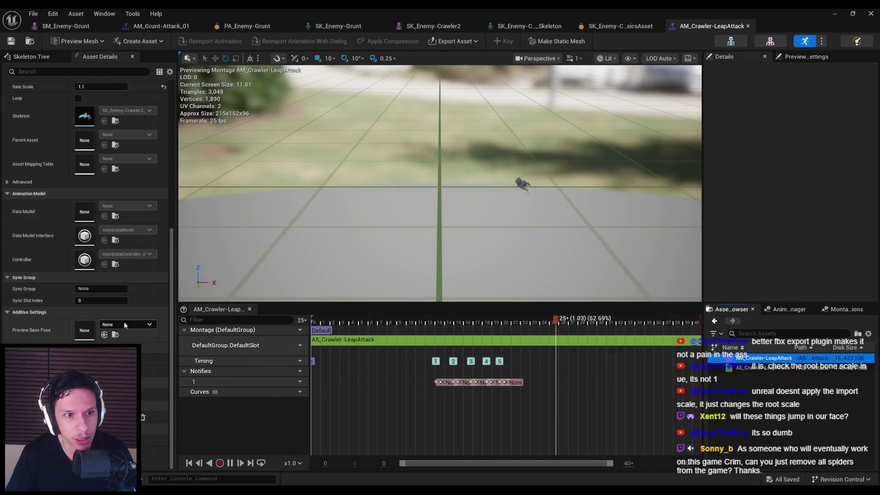
- Open AS_Crawler-LeapAttack from the montage, set Import Uniform Scale to 100, and reimport it
{"action": "scroll", "coordinate": [123, 322], "scroll_direction": "up", "scroll_amount": 8}
{"action": "scroll", "coordinate": [120, 320], "scroll_direction": "down", "scroll_amount": 8}
{"action": "left_click", "coordinate": [395, 341]}
{"action": "double_click", "coordinate": [792, 366]}
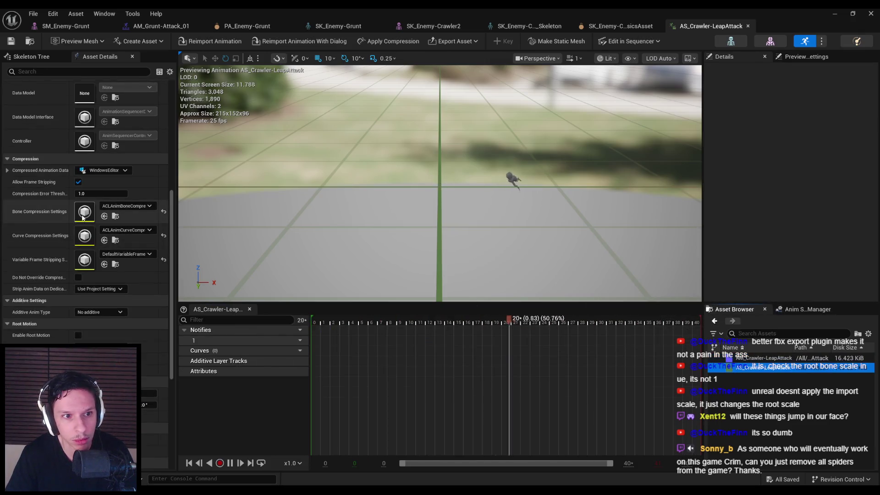
{"action": "scroll", "coordinate": [85, 289], "scroll_direction": "down", "scroll_amount": 3}
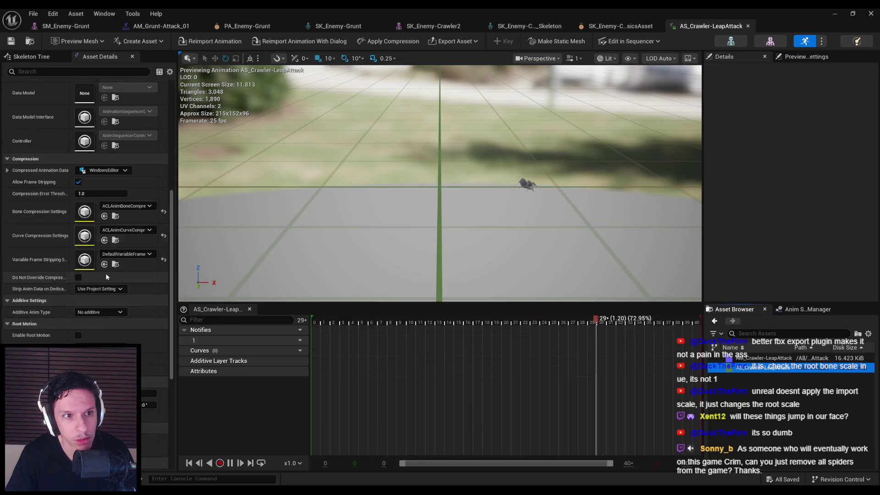
{"action": "left_click", "coordinate": [93, 333]}
{"action": "type", "text": "100"}
{"action": "key", "text": "Return"}
{"action": "left_click", "coordinate": [213, 41]}
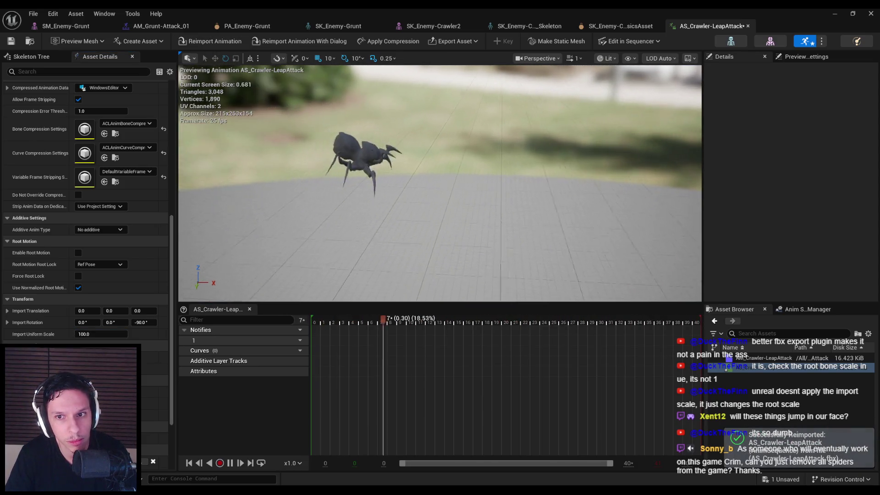
- Check root motion's trajectory, leave it off, then select the rig and spider mesh in Blender
{"action": "left_click", "coordinate": [78, 253]}
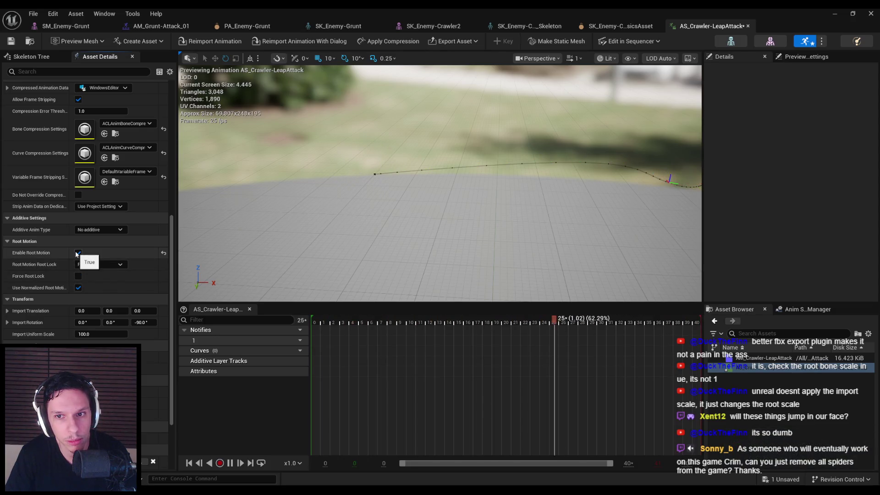
{"action": "left_click", "coordinate": [78, 253]}
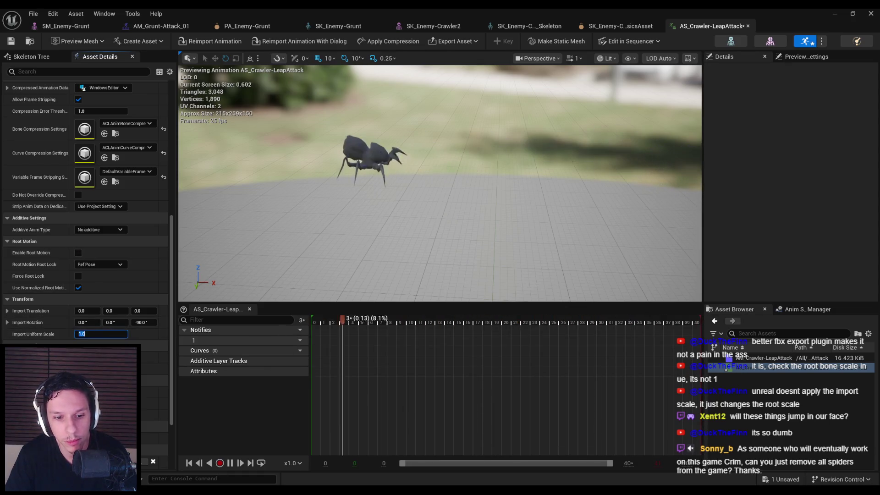
{"action": "key", "text": "alt+Tab"}
{"action": "left_click_drag", "start_coordinate": [497, 183], "coordinate": [600, 291]}
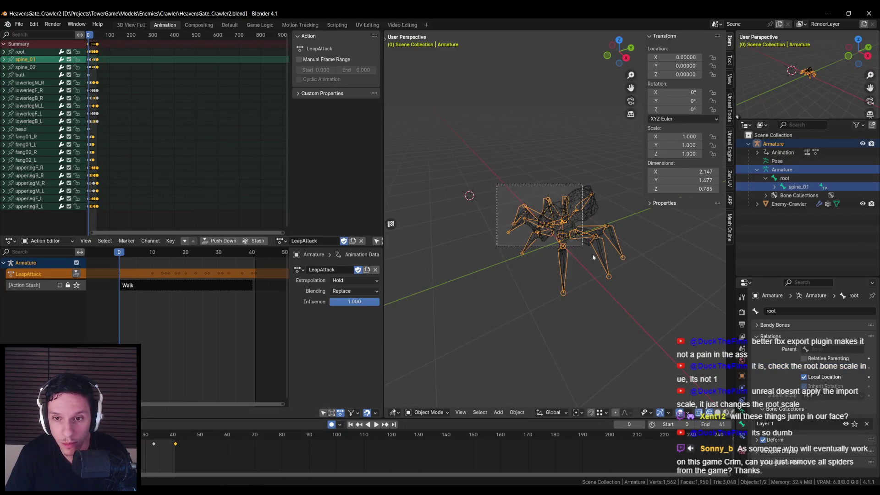
- Export the rig and mesh as AS_Crawler-LeapAttack.fbx at scale 1.00, then return to Unreal
{"action": "left_click", "coordinate": [19, 24]}
{"action": "mouse_move", "coordinate": [73, 157]}
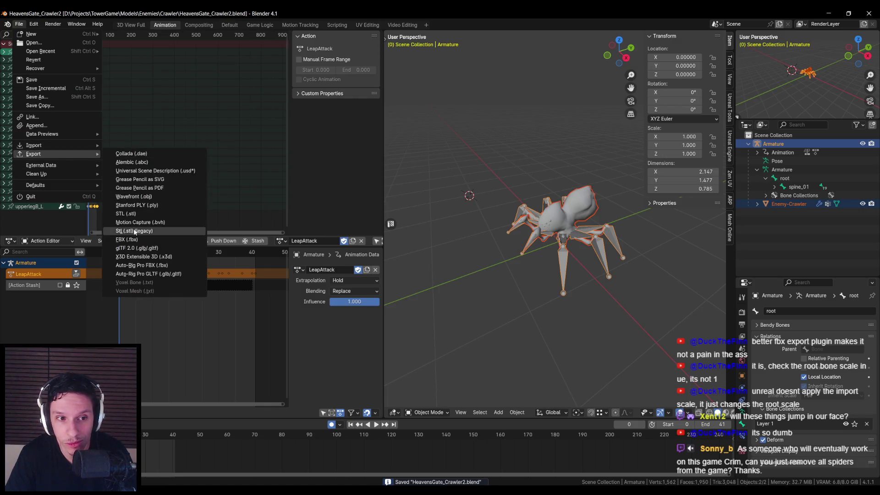
{"action": "left_click", "coordinate": [130, 239]}
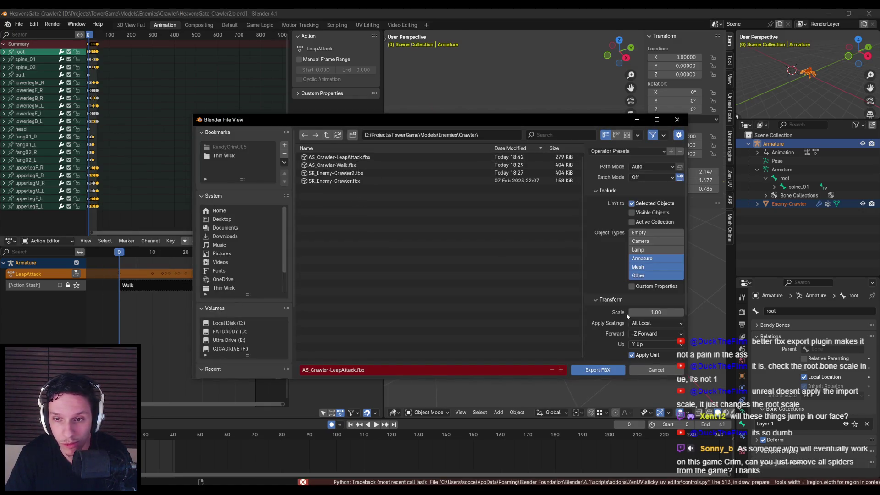
{"action": "scroll", "coordinate": [625, 313], "scroll_direction": "down", "scroll_amount": 3}
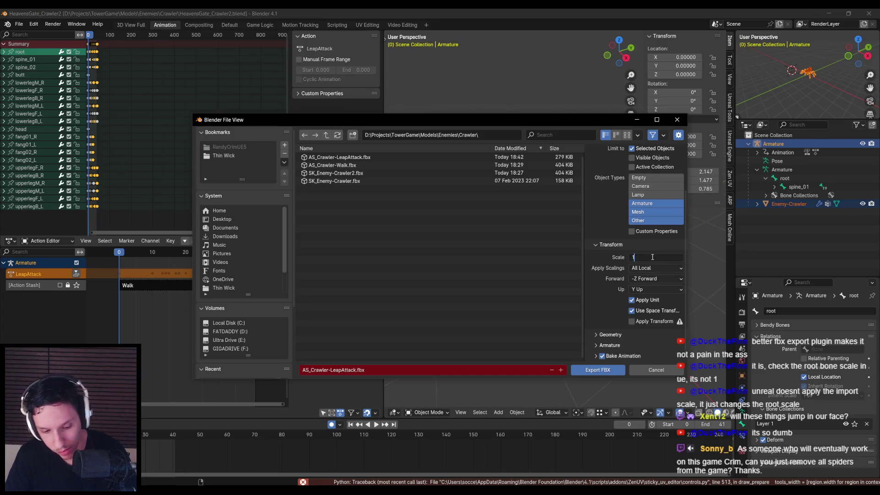
{"action": "left_click", "coordinate": [597, 370]}
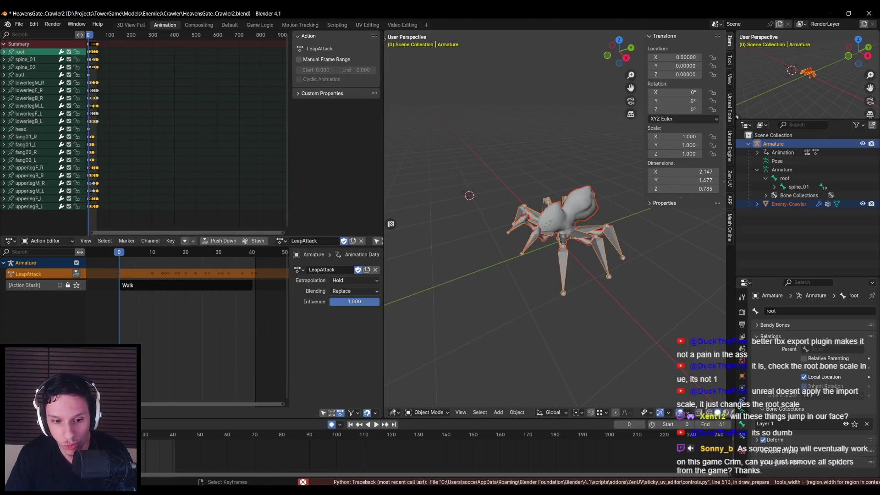
{"action": "left_click", "coordinate": [299, 466]}
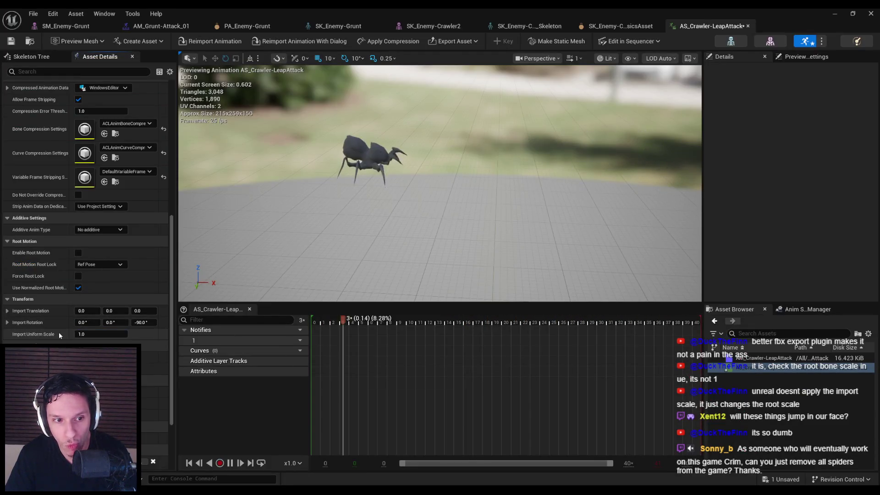
- Reimport AS_Crawler-LeapAttack from the new FBX, enable root motion, and save it
{"action": "left_click", "coordinate": [207, 42]}
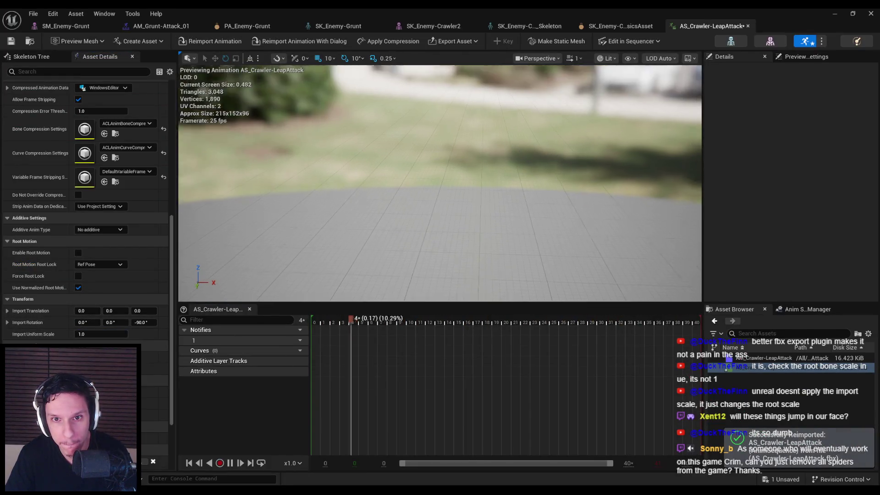
{"action": "left_click", "coordinate": [77, 253]}
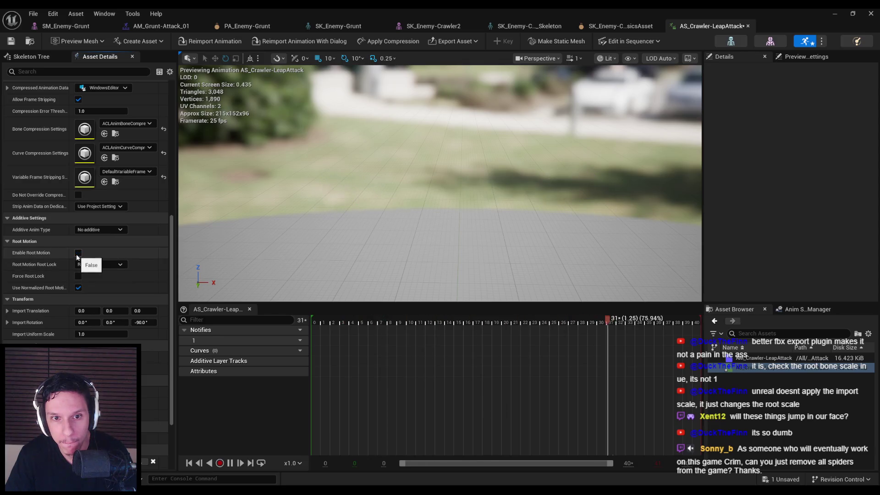
{"action": "scroll", "coordinate": [440, 184], "scroll_direction": "up", "scroll_amount": 6}
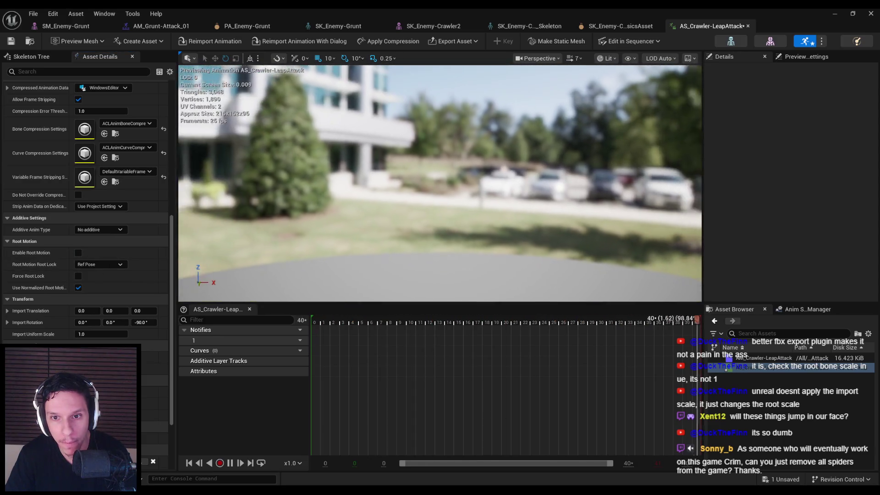
{"action": "scroll", "coordinate": [440, 183], "scroll_direction": "up", "scroll_amount": 3}
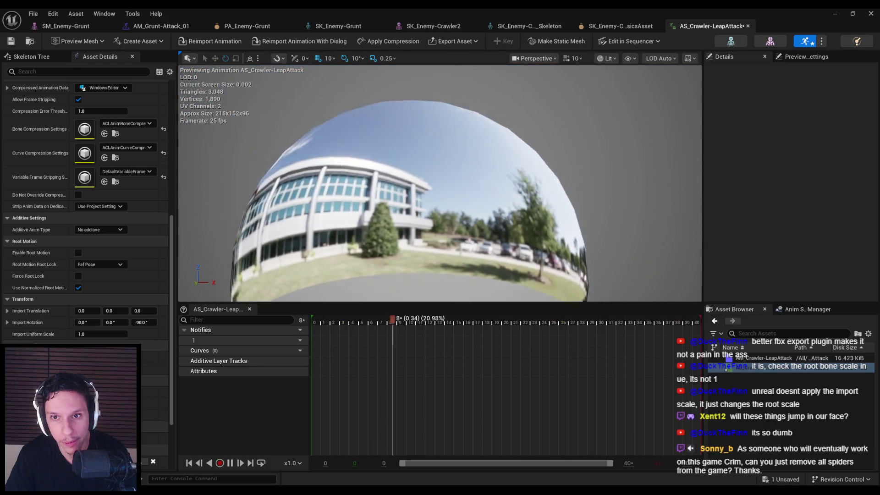
{"action": "scroll", "coordinate": [340, 219], "scroll_direction": "up", "scroll_amount": 5}
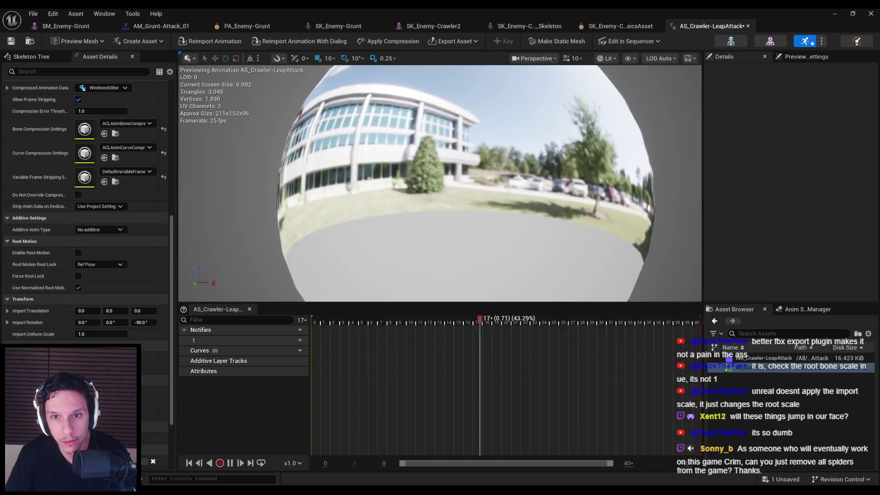
{"action": "key", "text": "ctrl+z"}
{"action": "scroll", "coordinate": [339, 218], "scroll_direction": "down", "scroll_amount": 3}
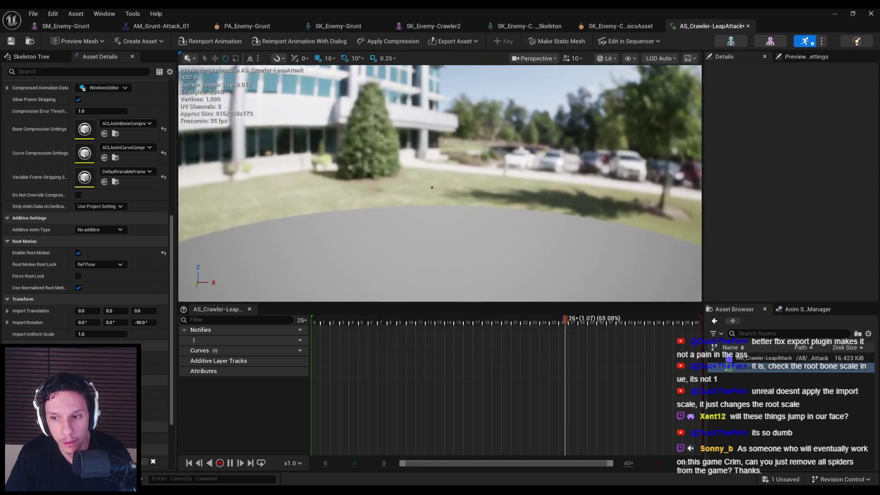
{"action": "scroll", "coordinate": [440, 183], "scroll_direction": "down", "scroll_amount": 5}
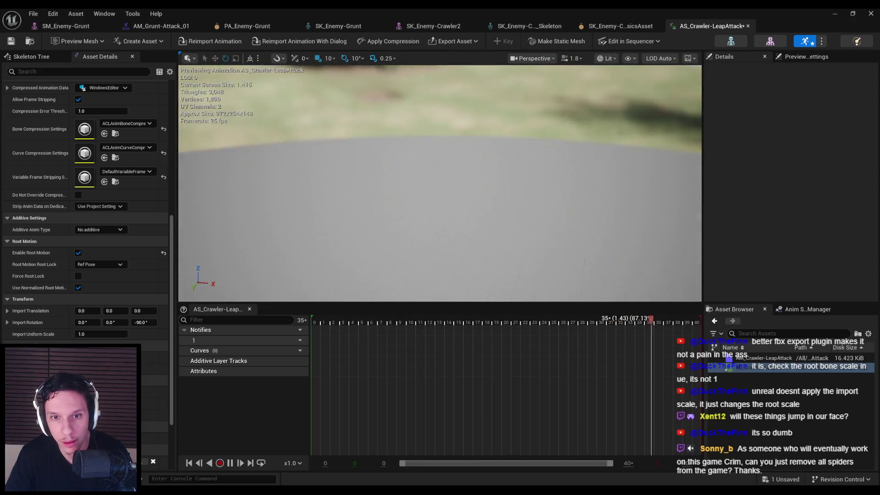
{"action": "scroll", "coordinate": [418, 218], "scroll_direction": "up", "scroll_amount": 2}
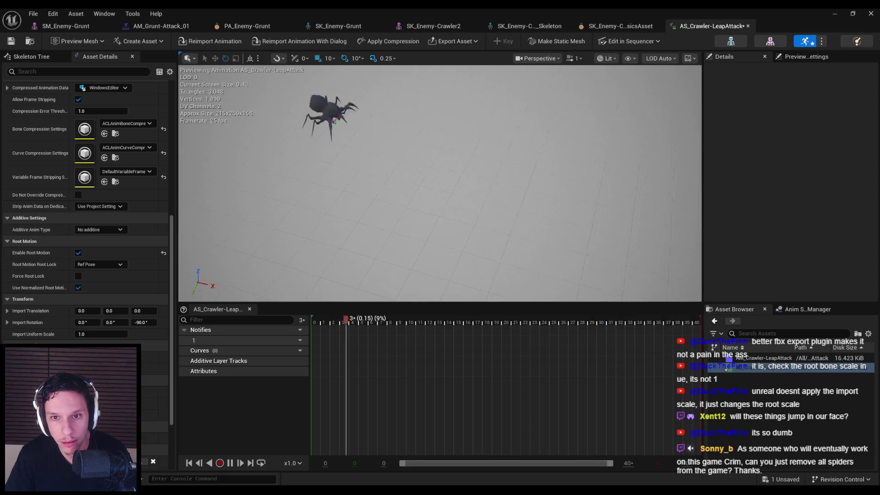
{"action": "key", "text": "ctrl+s"}
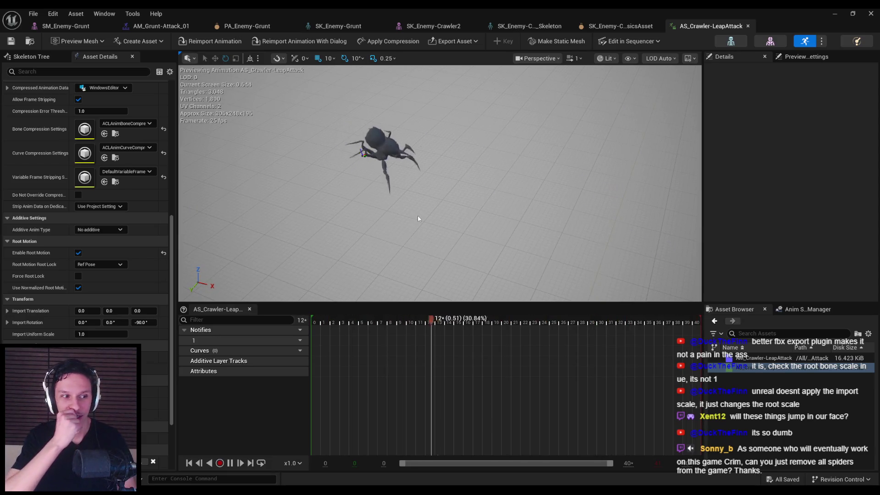
- Try Force Root Lock and Zero/Ref Pose root lock modes, then save with root motion off
{"action": "left_click_drag", "start_coordinate": [418, 219], "coordinate": [463, 220]}
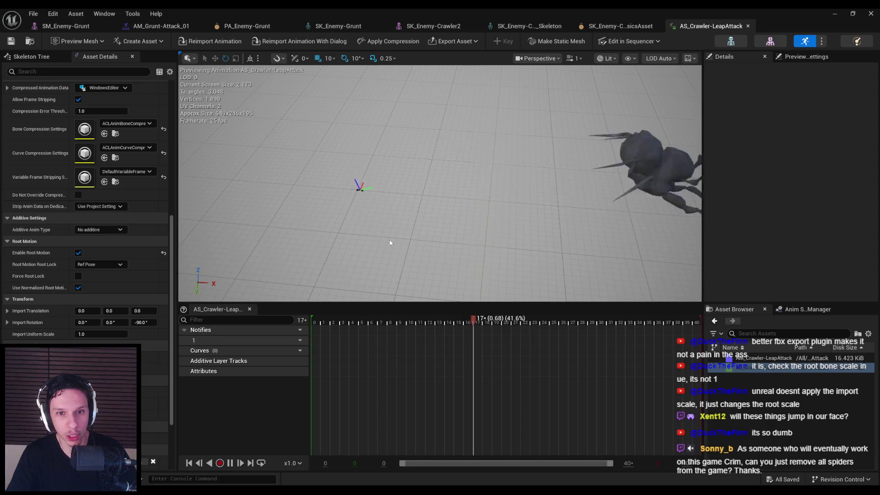
{"action": "left_click", "coordinate": [78, 276]}
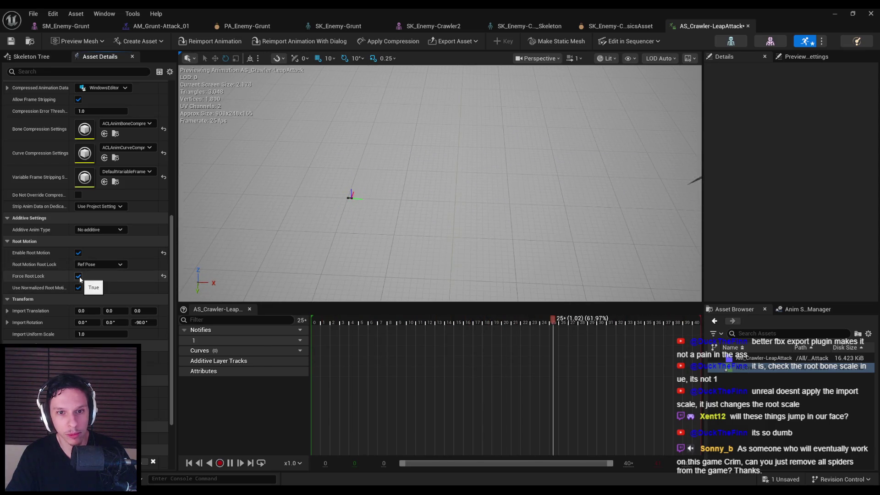
{"action": "left_click", "coordinate": [78, 276]}
{"action": "left_click", "coordinate": [99, 264]}
{"action": "left_click", "coordinate": [92, 287]}
{"action": "left_click", "coordinate": [94, 265]}
{"action": "left_click", "coordinate": [89, 273]}
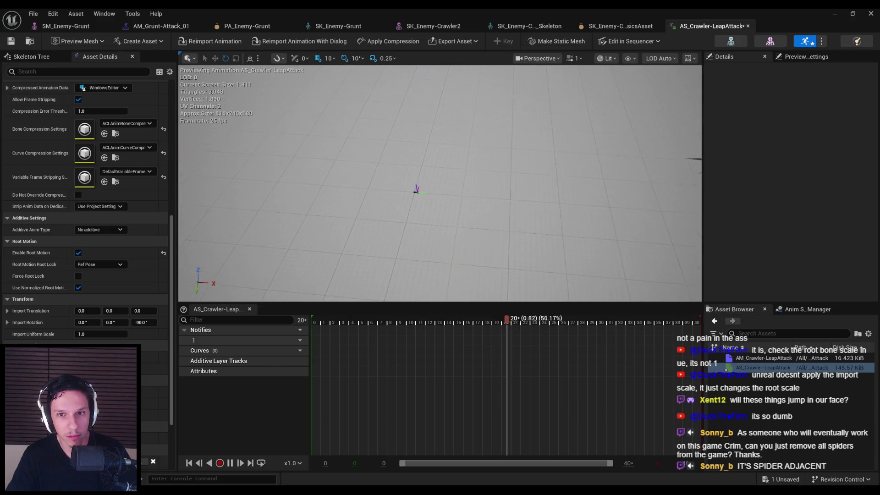
{"action": "left_click", "coordinate": [77, 252]}
{"action": "key", "text": "ctrl+s"}
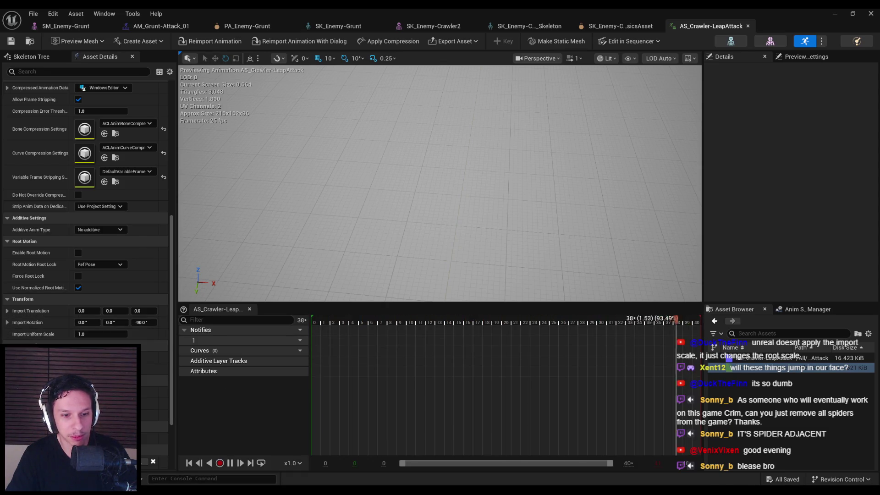
{"action": "key", "text": "alt+Tab"}
{"action": "left_click_drag", "start_coordinate": [488, 276], "coordinate": [482, 277]}
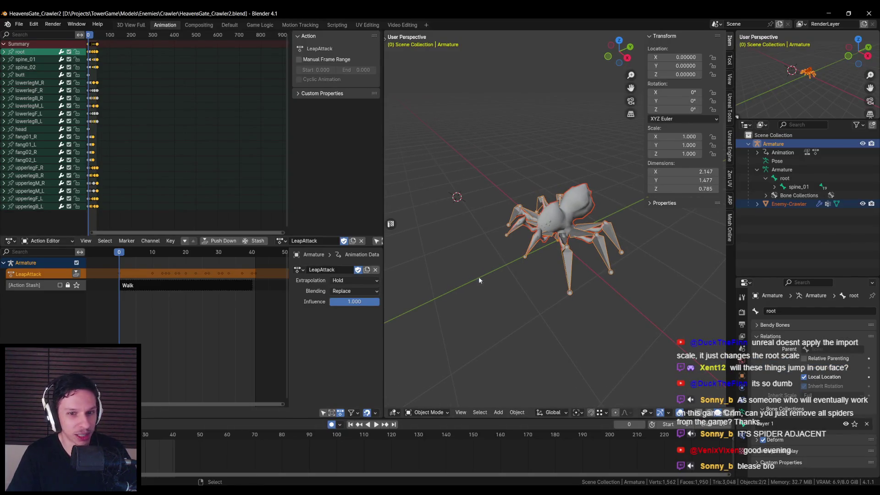
- Overwrite AS_Crawler-LeapAttack.fbx at scale 1.00 with the Bake Animation settings expanded, then return to Unreal
{"action": "left_click", "coordinate": [19, 23]}
{"action": "mouse_move", "coordinate": [33, 156]}
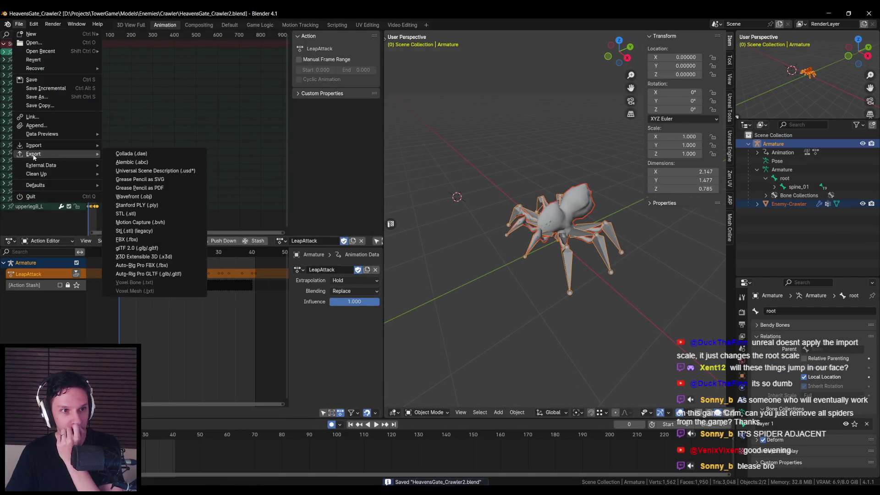
{"action": "left_click", "coordinate": [127, 240]}
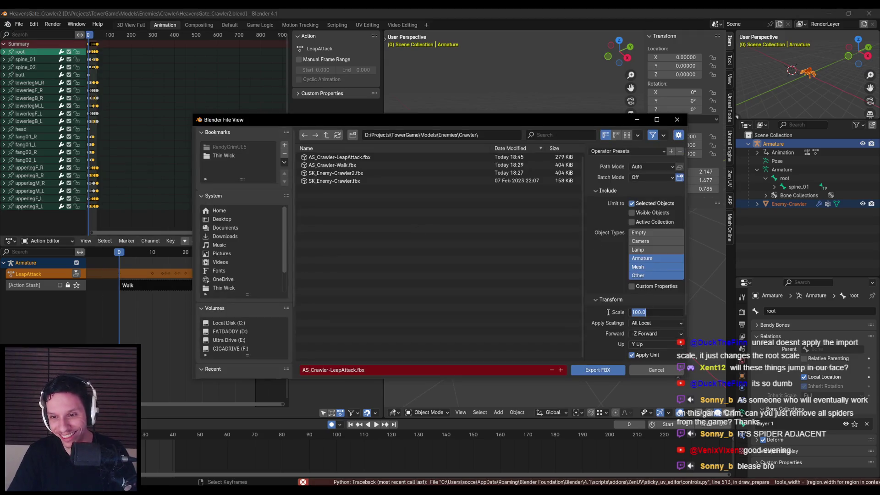
{"action": "scroll", "coordinate": [607, 310], "scroll_direction": "down", "scroll_amount": 3}
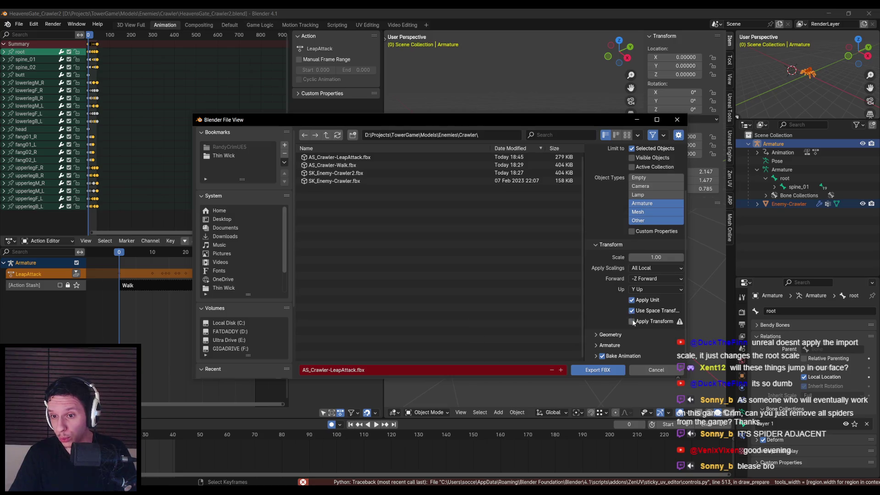
{"action": "left_click", "coordinate": [596, 356]}
{"action": "scroll", "coordinate": [601, 347], "scroll_direction": "down", "scroll_amount": 3}
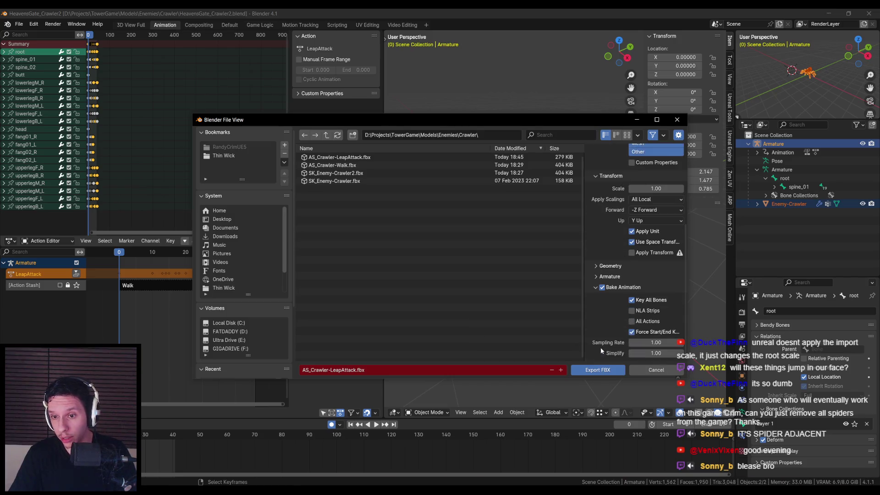
{"action": "left_click", "coordinate": [597, 371]}
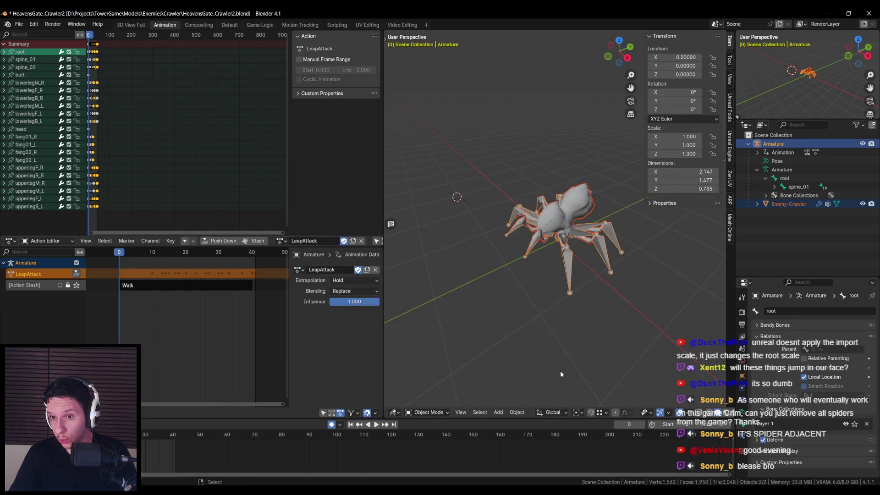
{"action": "left_click", "coordinate": [252, 466]}
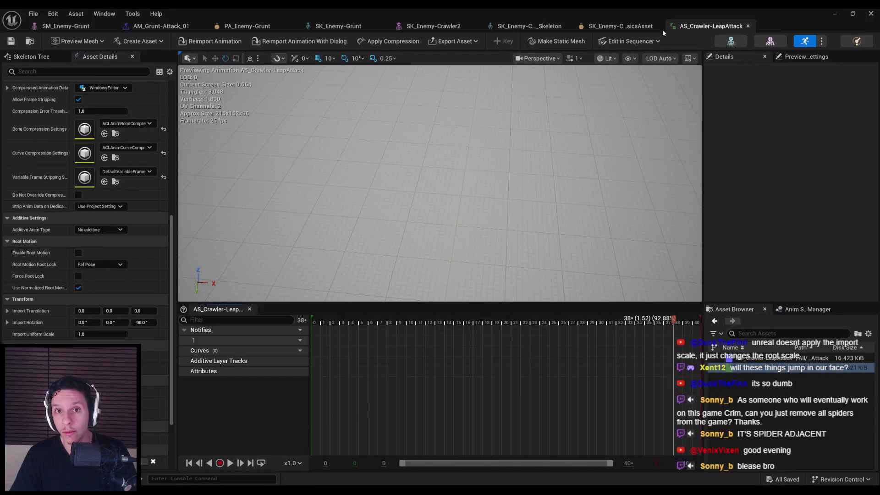
- Close the AS_Crawler-LeapAttack editor and run a brief play-test of DevTestLevel
{"action": "left_click", "coordinate": [748, 26]}
{"action": "left_click", "coordinate": [835, 13]}
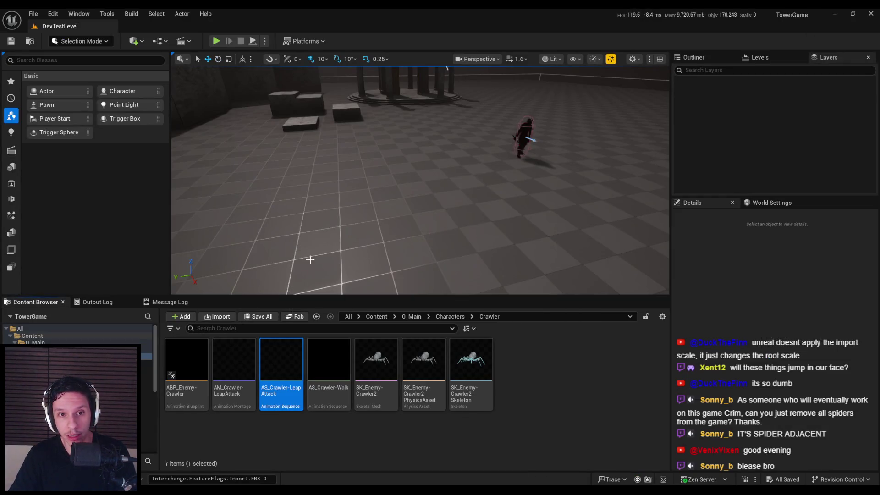
{"action": "left_click", "coordinate": [216, 40]}
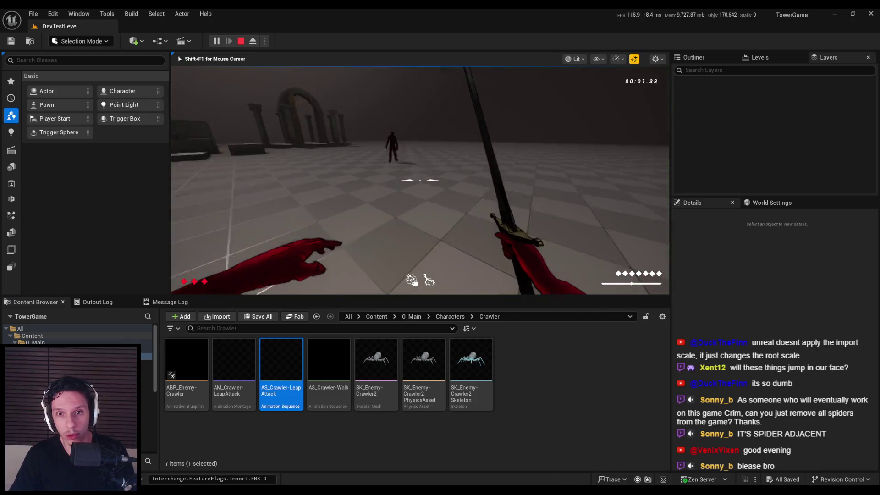
{"action": "key", "text": "Escape"}
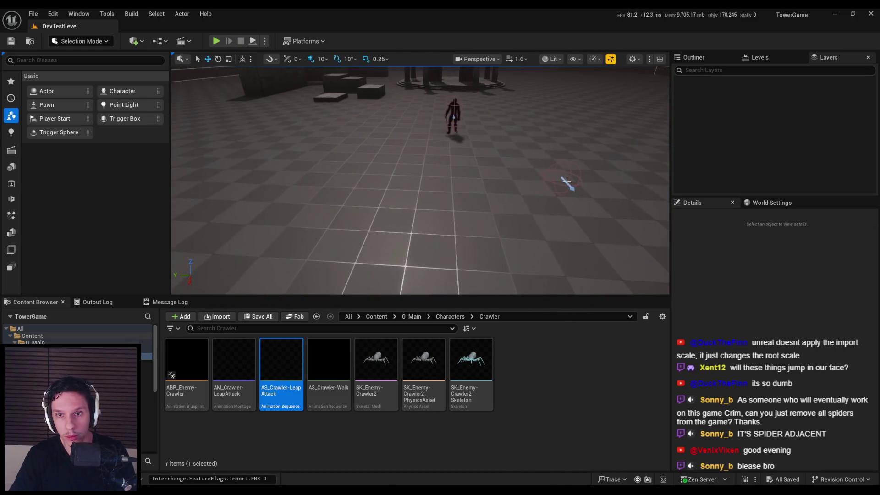
- Set BP_Enemy-Crawler's Mesh (CharacterMesh0) skeletal mesh asset to SK_Enemy-Crawler2
{"action": "left_click", "coordinate": [568, 182]}
{"action": "left_click", "coordinate": [845, 218]}
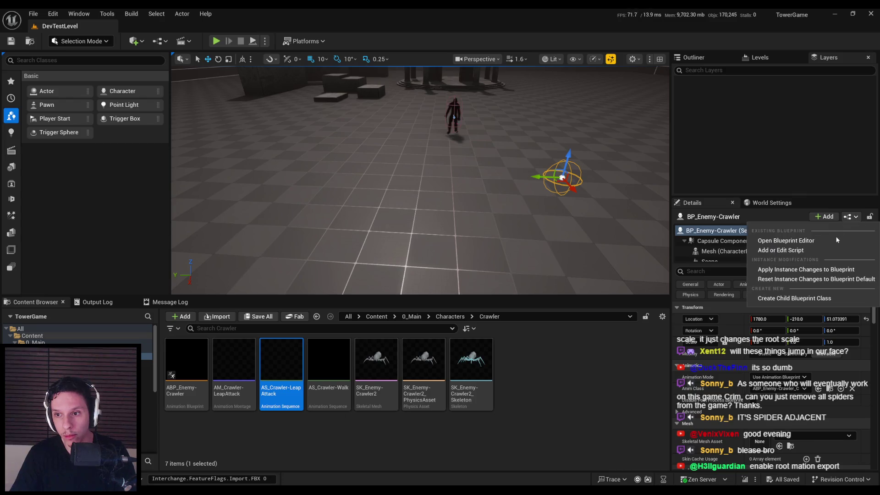
{"action": "left_click", "coordinate": [830, 239]}
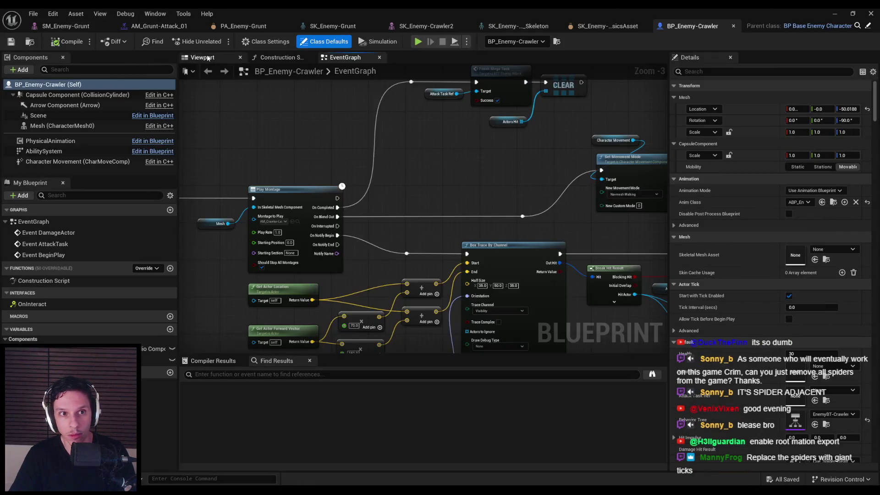
{"action": "left_click", "coordinate": [202, 58]}
{"action": "left_click", "coordinate": [68, 97]}
{"action": "left_click", "coordinate": [60, 126]}
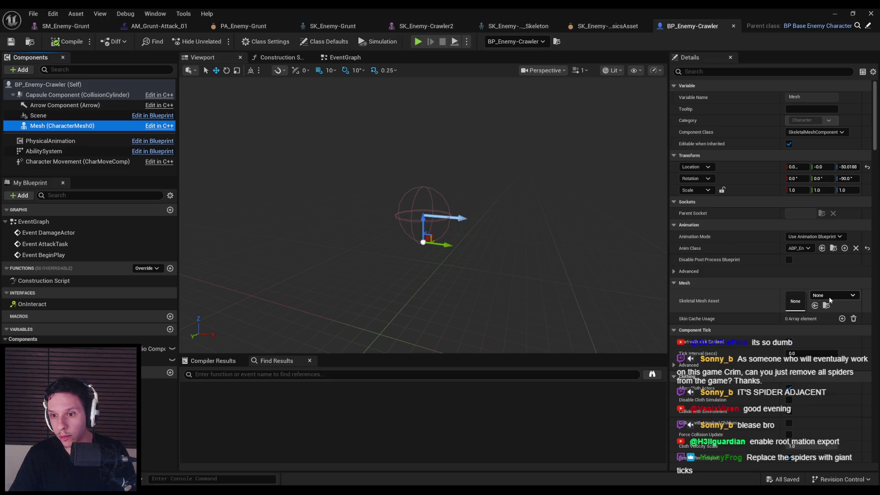
{"action": "left_click", "coordinate": [829, 296]}
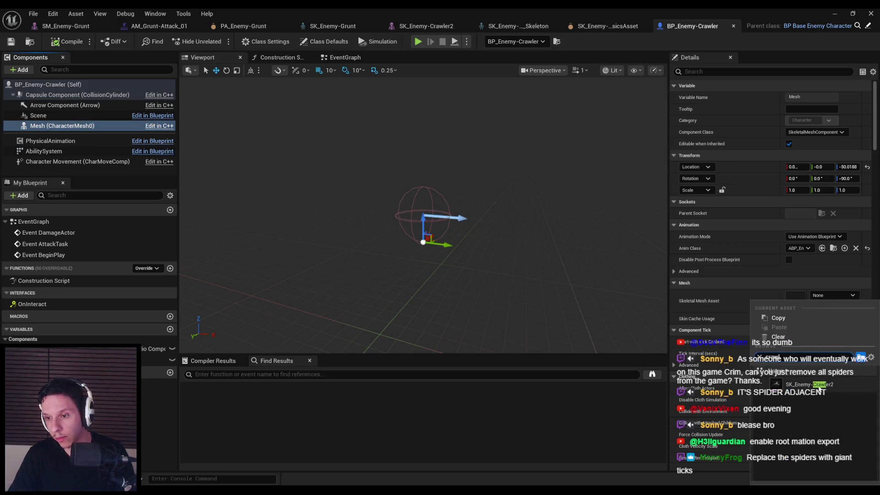
{"action": "left_click", "coordinate": [809, 385]}
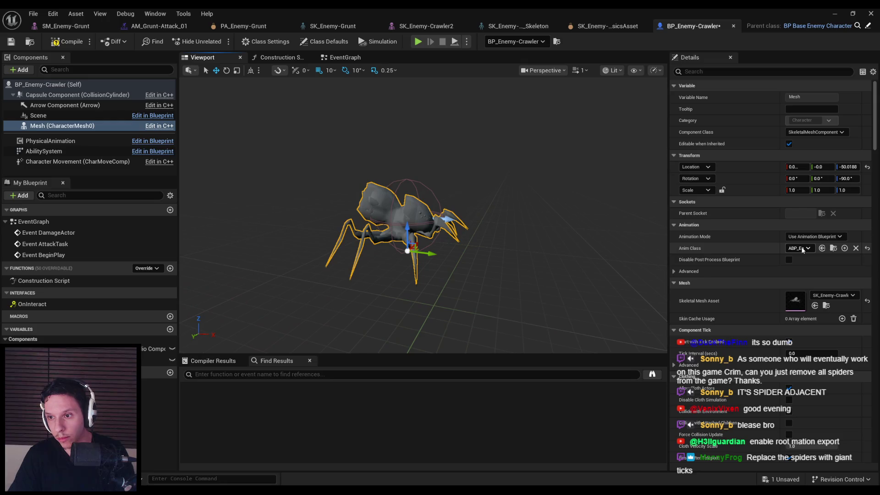
{"action": "left_click", "coordinate": [836, 13]}
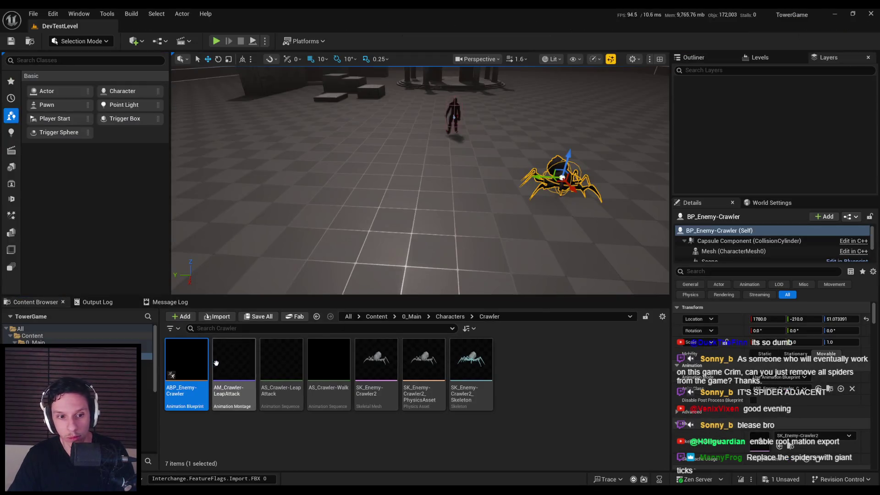
- Reassign the ABP_Enemy-Crawler animation blueprint to the crawler skeleton
{"action": "right_click", "coordinate": [197, 365]}
{"action": "left_click", "coordinate": [243, 120]}
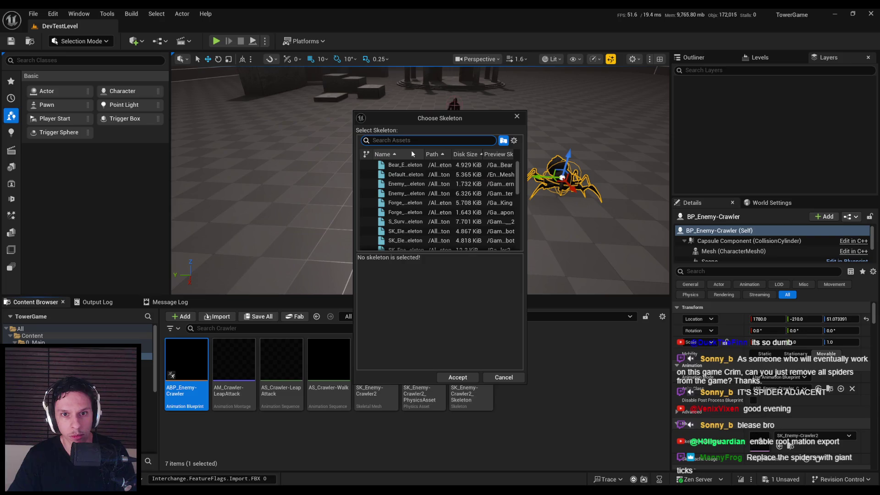
{"action": "left_click", "coordinate": [403, 165]}
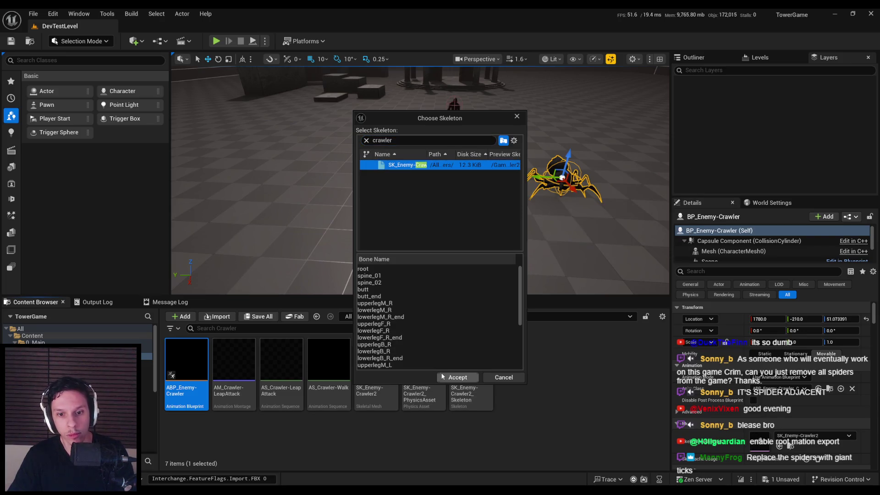
{"action": "double_click", "coordinate": [404, 165]}
- Follow ABP_Enemy-Crawler's compile error to the AS_Crawler-Walk node and select that asset
{"action": "double_click", "coordinate": [193, 365]}
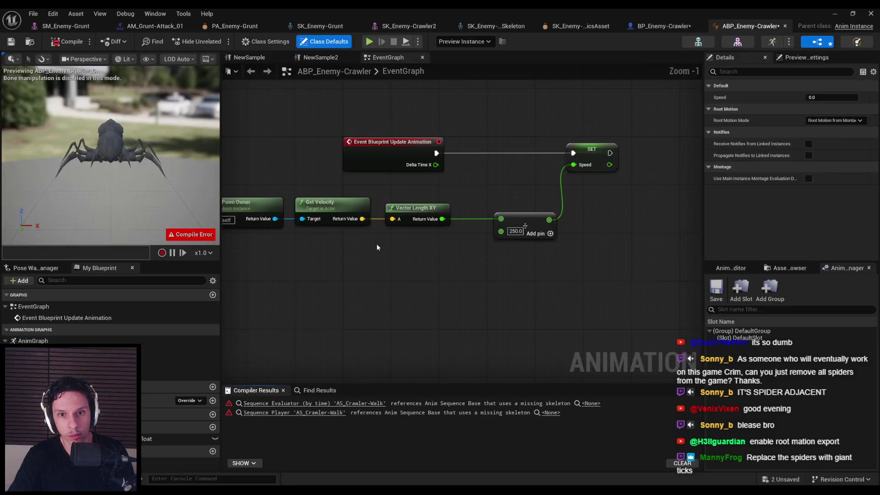
{"action": "left_click", "coordinate": [285, 404]}
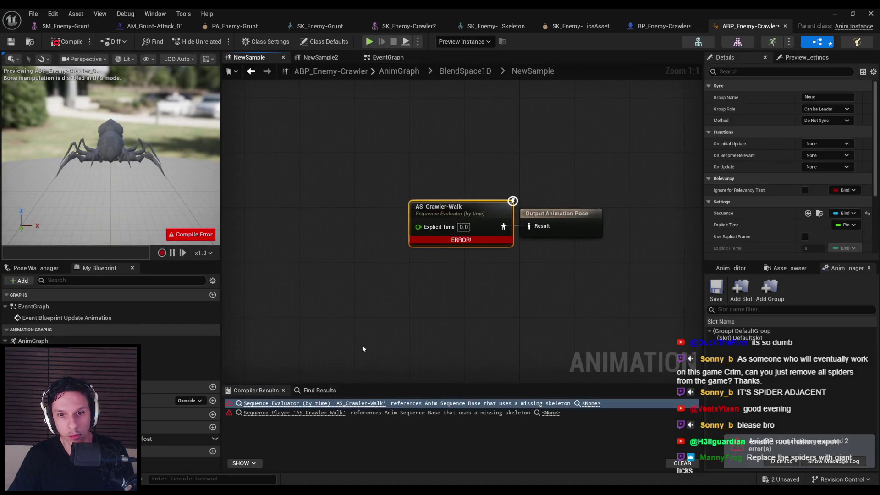
{"action": "left_click", "coordinate": [834, 13]}
{"action": "left_click", "coordinate": [329, 394]}
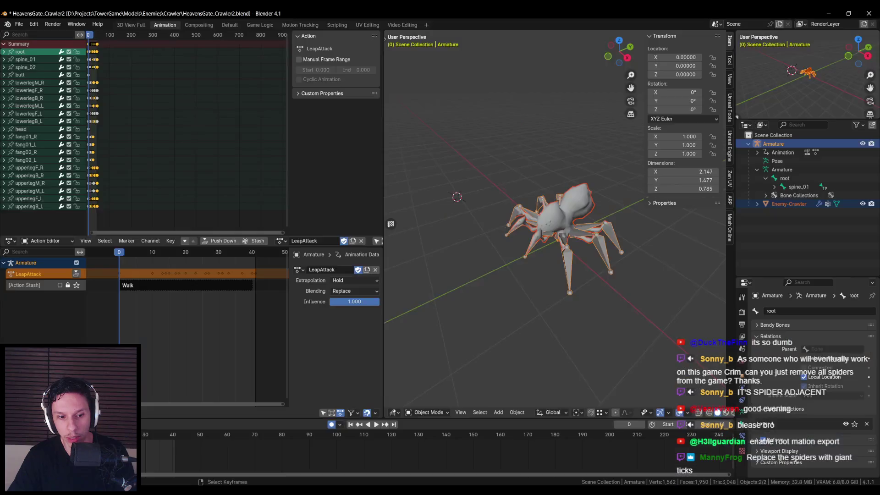
- Make Walk the active action in the Action Editor and save the blend file
{"action": "left_click", "coordinate": [281, 240]}
{"action": "left_click", "coordinate": [302, 264]}
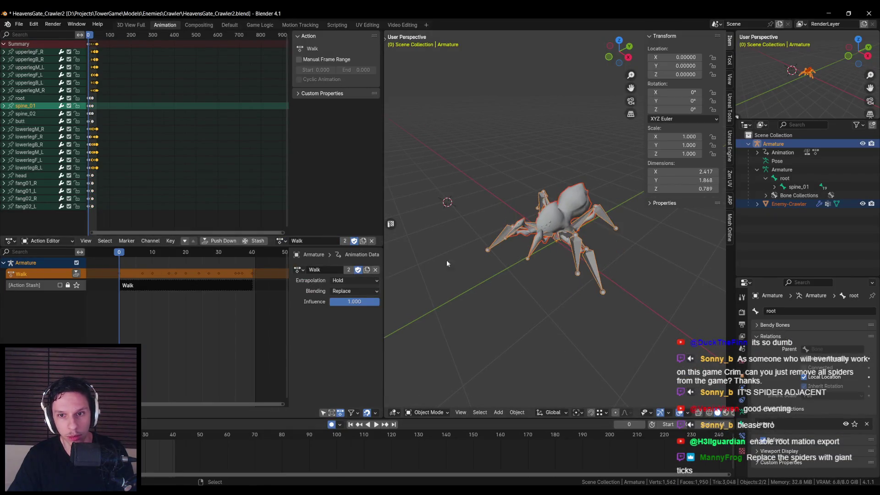
{"action": "key", "text": "ctrl+s"}
- Export the walk as FBX, overwriting AS_Crawler-Walk.fbx
{"action": "left_click", "coordinate": [19, 24]}
{"action": "left_click", "coordinate": [20, 24]}
{"action": "left_click", "coordinate": [19, 23]}
{"action": "mouse_move", "coordinate": [46, 154]}
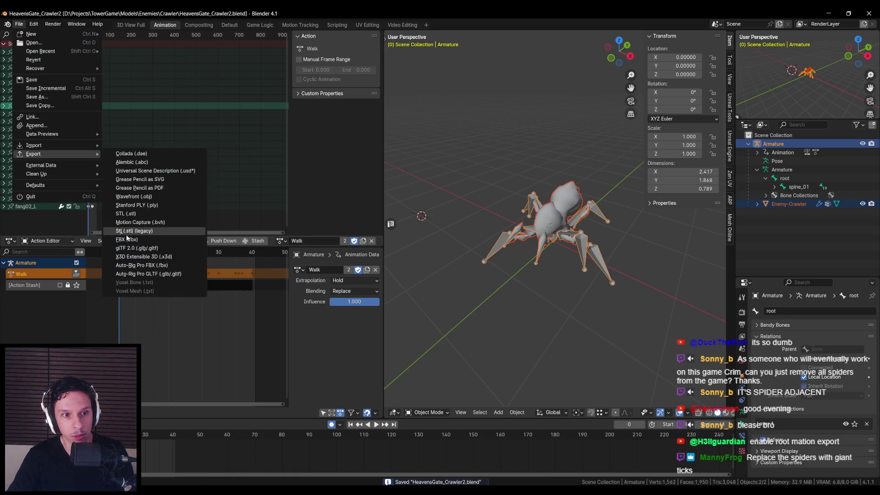
{"action": "left_click", "coordinate": [129, 233]}
{"action": "double_click", "coordinate": [336, 166]}
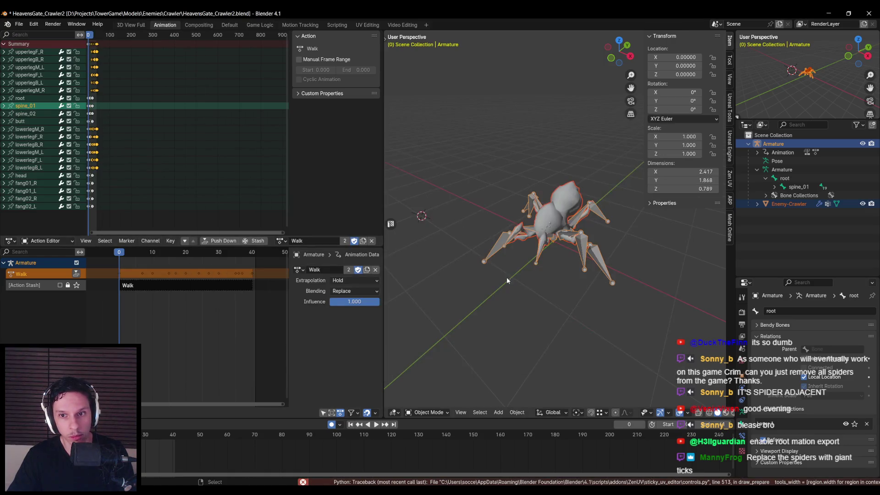
{"action": "left_click", "coordinate": [309, 473]}
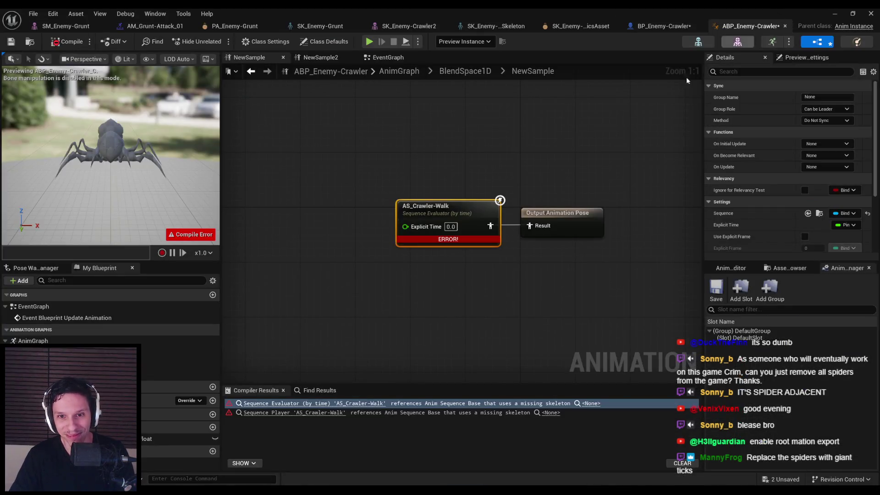
- Replace AS_Crawler-Walk's skeleton with SK_Enemy-Crawler2_Skeleton
{"action": "left_click", "coordinate": [836, 13]}
{"action": "right_click", "coordinate": [326, 367]}
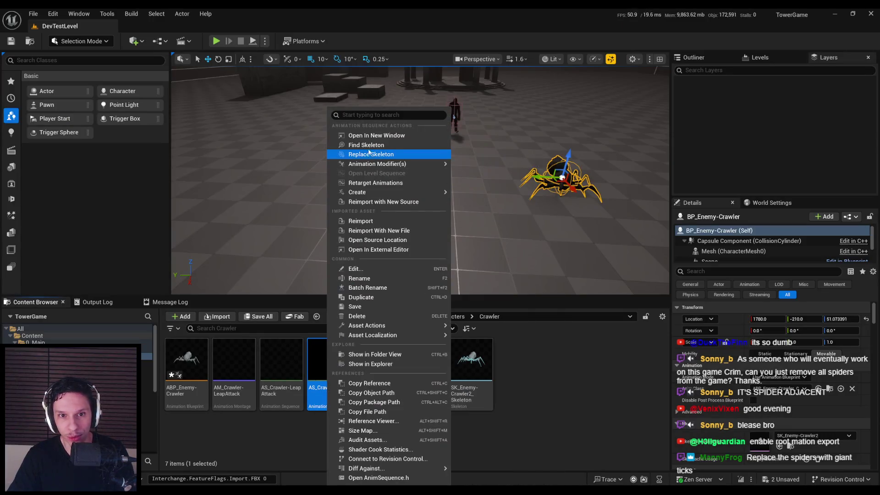
{"action": "left_click", "coordinate": [366, 154]}
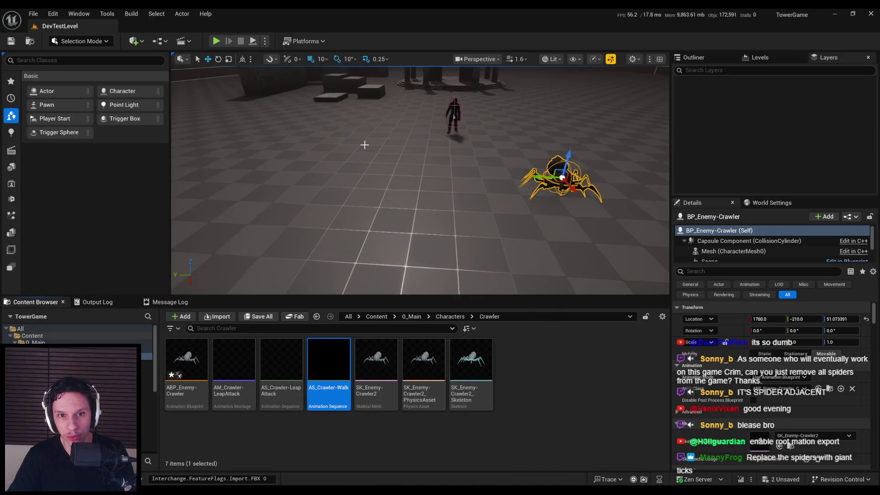
{"action": "right_click", "coordinate": [311, 362]}
{"action": "left_click", "coordinate": [376, 156]}
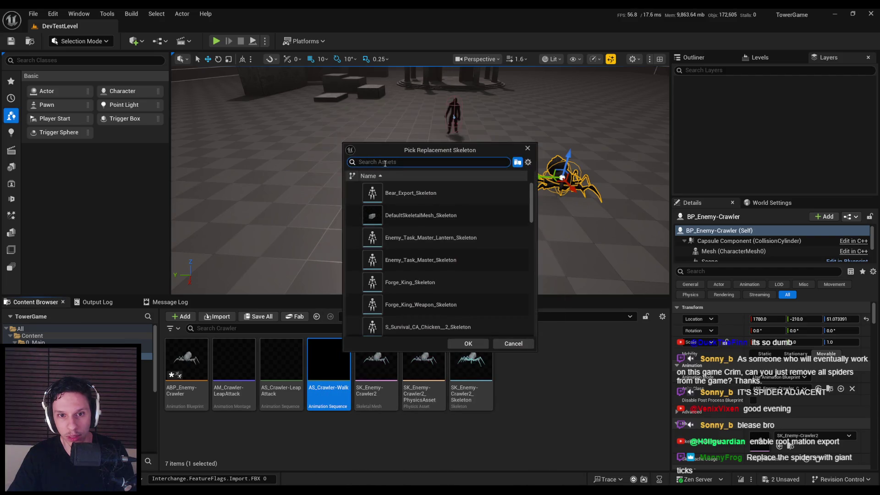
{"action": "left_click", "coordinate": [426, 192]}
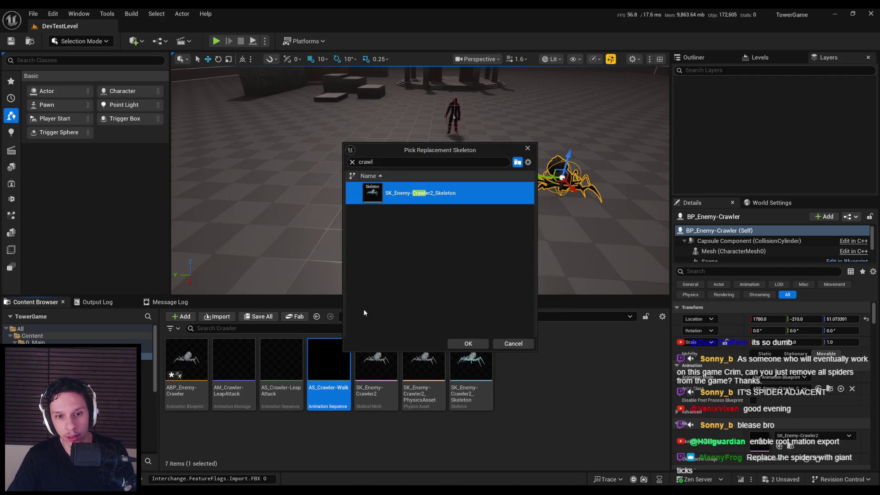
{"action": "left_click", "coordinate": [468, 344]}
- Reimport AS_Crawler-Walk from the new export and open it
{"action": "right_click", "coordinate": [332, 364]}
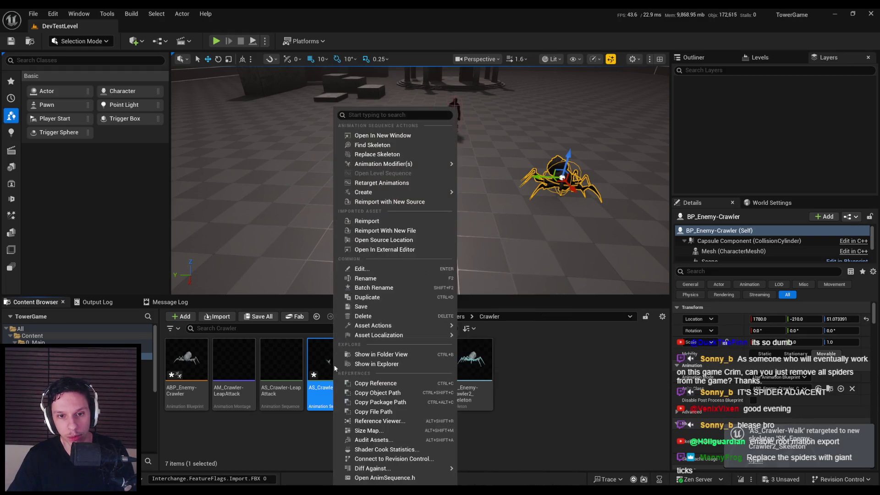
{"action": "left_click", "coordinate": [366, 220]}
{"action": "double_click", "coordinate": [323, 362]}
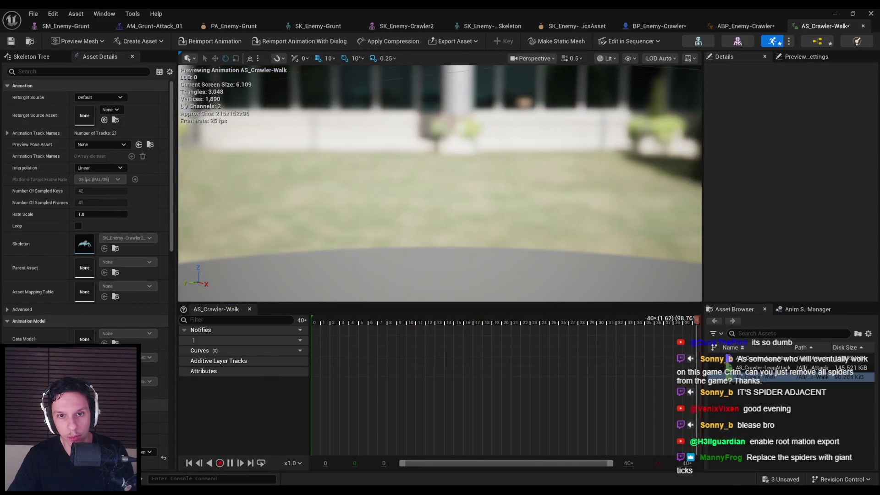
- Frame the spider in the walk preview and compare the crawler's Skeleton and Mesh editors
{"action": "key", "text": "f"}
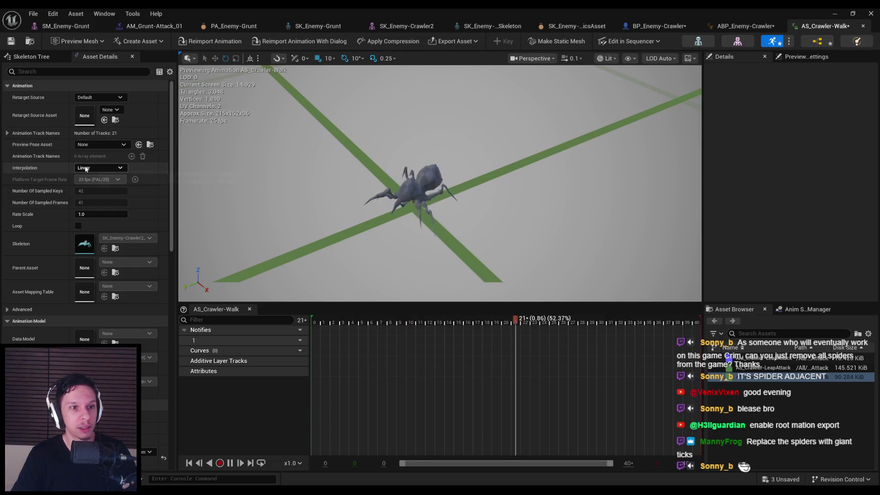
{"action": "scroll", "coordinate": [51, 246], "scroll_direction": "down", "scroll_amount": 10}
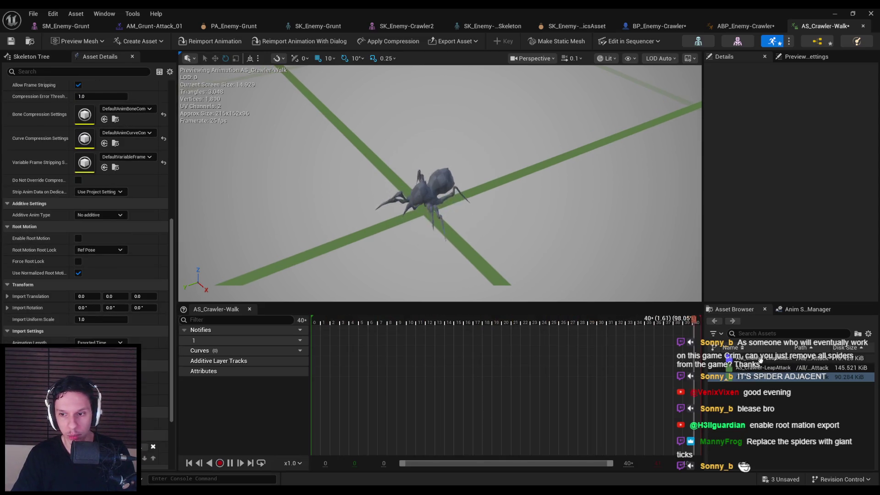
{"action": "left_click", "coordinate": [699, 41]}
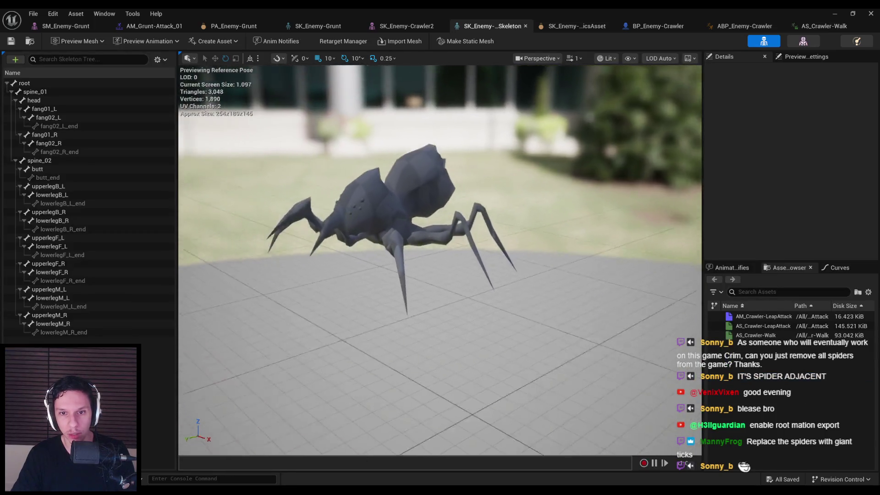
{"action": "left_click", "coordinate": [803, 41]}
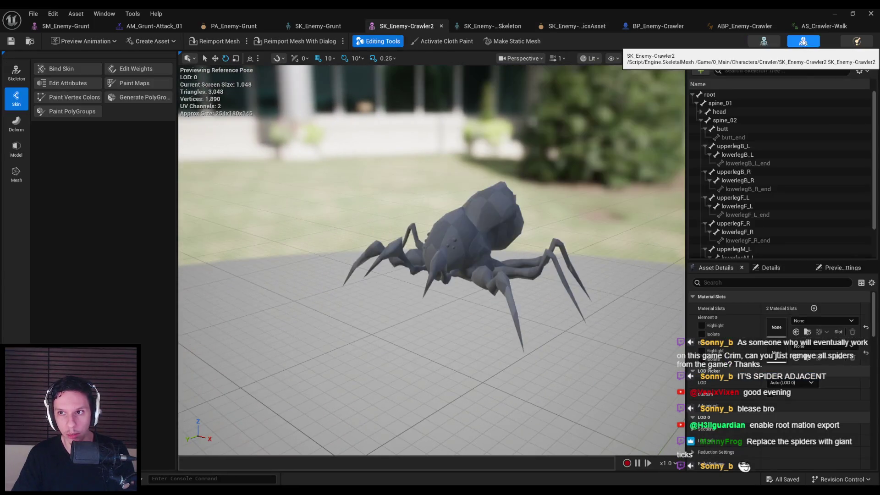
{"action": "left_click", "coordinate": [762, 42]}
{"action": "left_click", "coordinate": [803, 41]}
{"action": "left_click", "coordinate": [764, 41]}
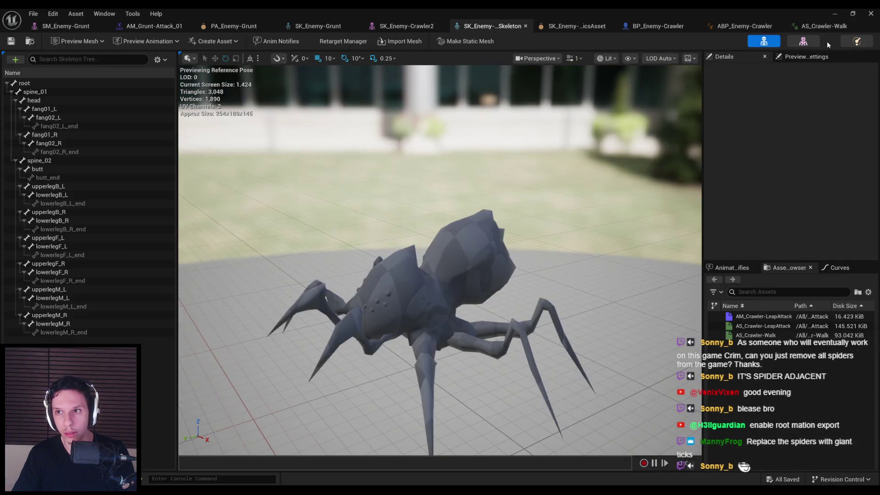
- Reopen the AS_Crawler-Walk animation to check the walk again
{"action": "double_click", "coordinate": [756, 335]}
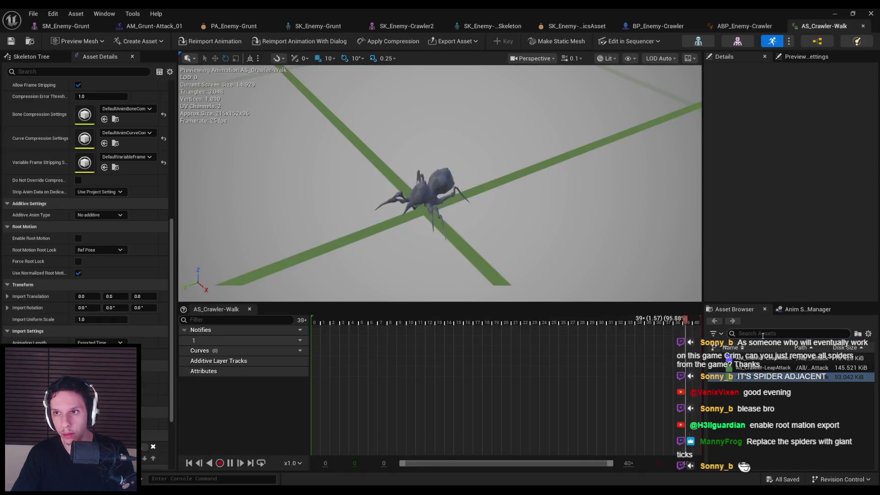
{"action": "scroll", "coordinate": [431, 225], "scroll_direction": "down", "scroll_amount": 4}
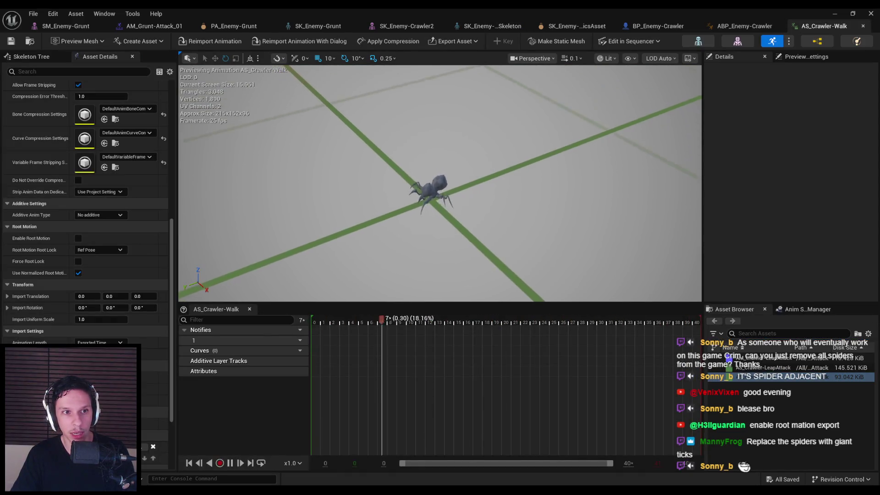
{"action": "key", "text": "alt+Tab"}
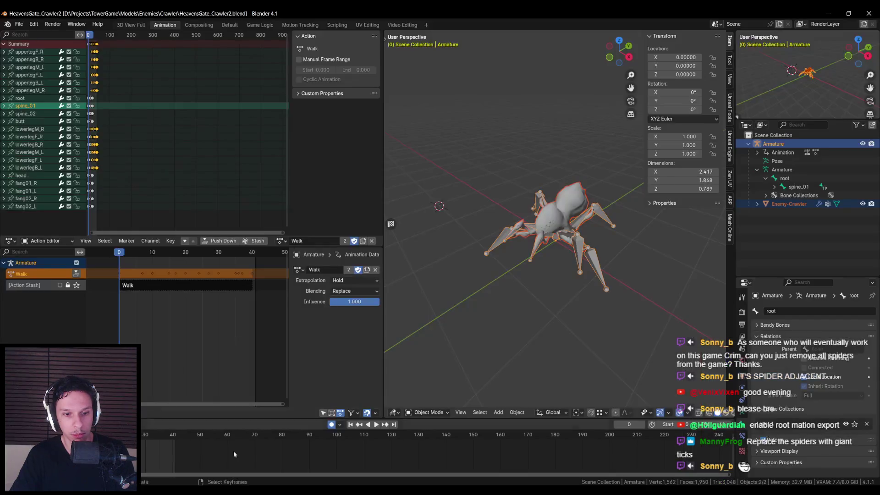
- Save HeavensGate_Crawler2.blend and export the walk as FBX to AS_Crawler-Walk.fbx
{"action": "key", "text": "ctrl+s"}
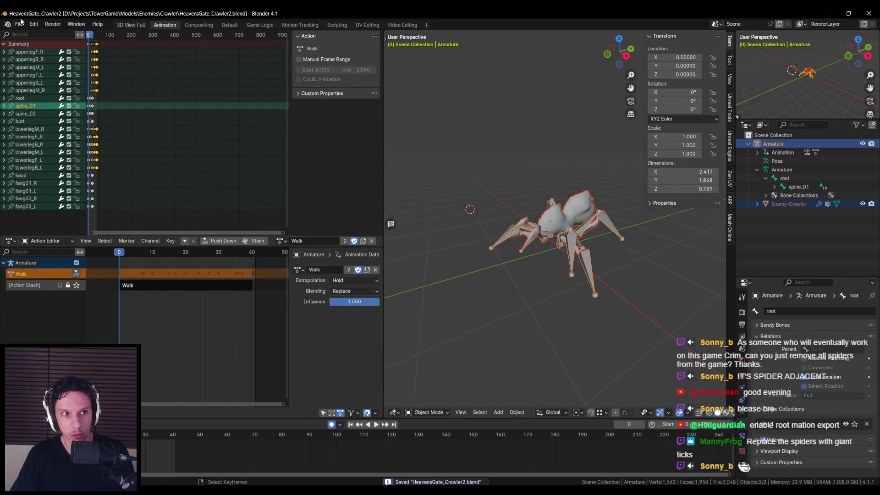
{"action": "left_click", "coordinate": [19, 24]}
{"action": "mouse_move", "coordinate": [55, 147]}
{"action": "left_click", "coordinate": [130, 240]}
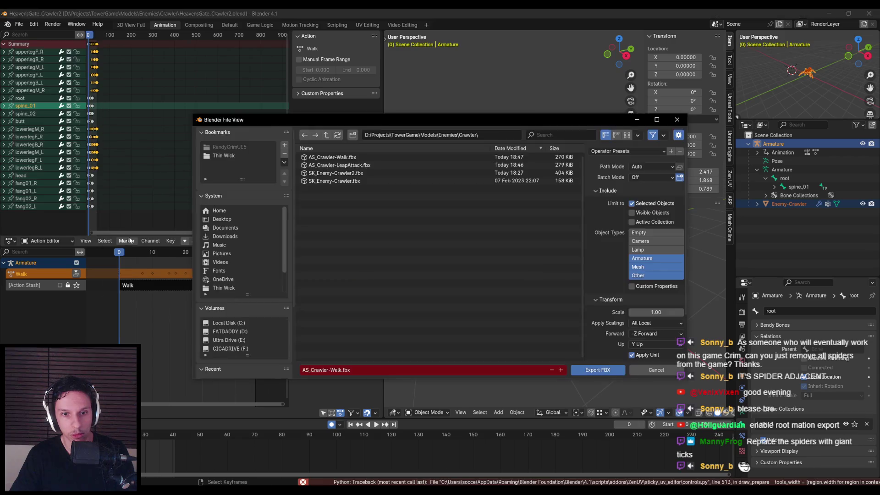
{"action": "scroll", "coordinate": [606, 320], "scroll_direction": "down", "scroll_amount": 3}
{"action": "scroll", "coordinate": [610, 321], "scroll_direction": "up", "scroll_amount": 3}
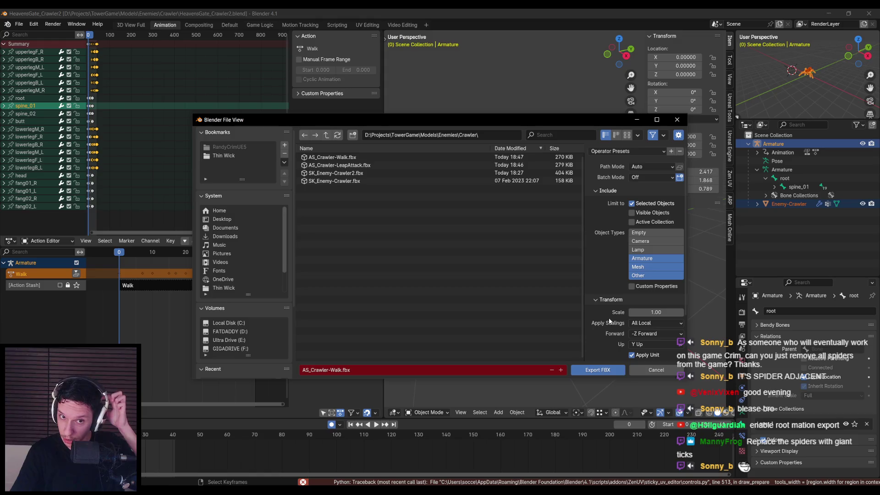
{"action": "left_click", "coordinate": [597, 370]}
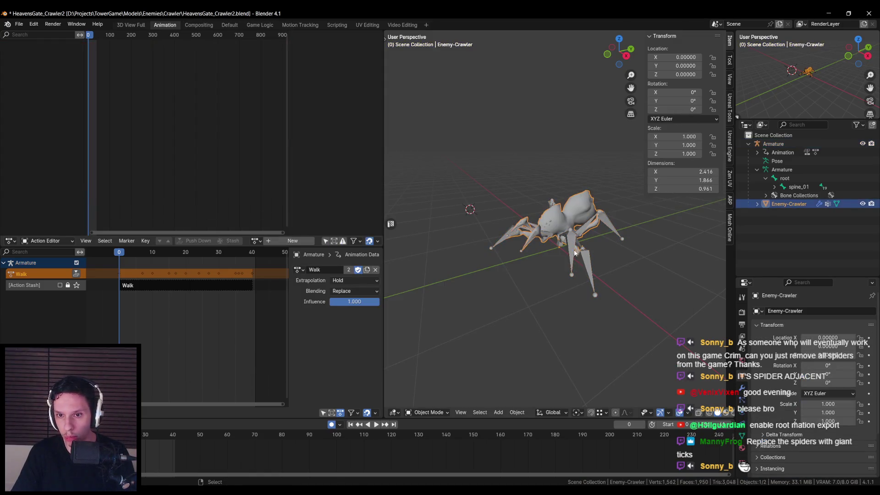
- Save again and review the armature's data, constraints, render frame rate/range and parent relations
{"action": "key", "text": "ctrl+s"}
{"action": "left_click", "coordinate": [19, 24]}
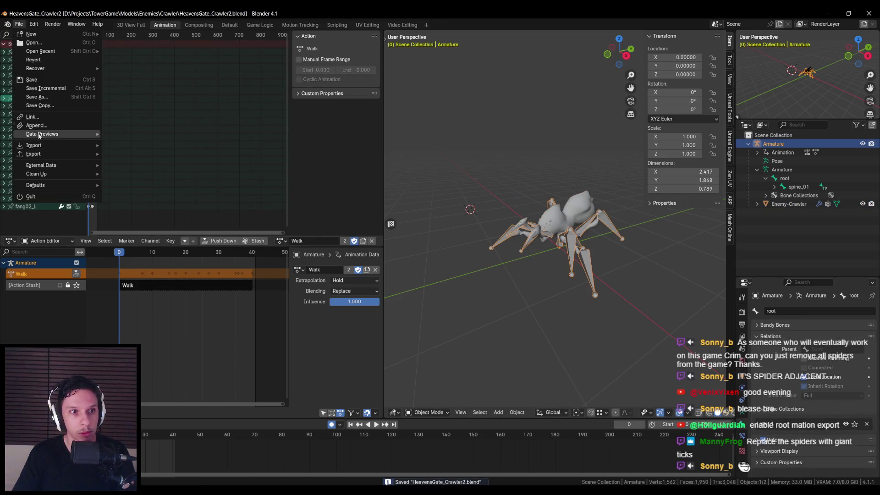
{"action": "mouse_move", "coordinate": [36, 156]}
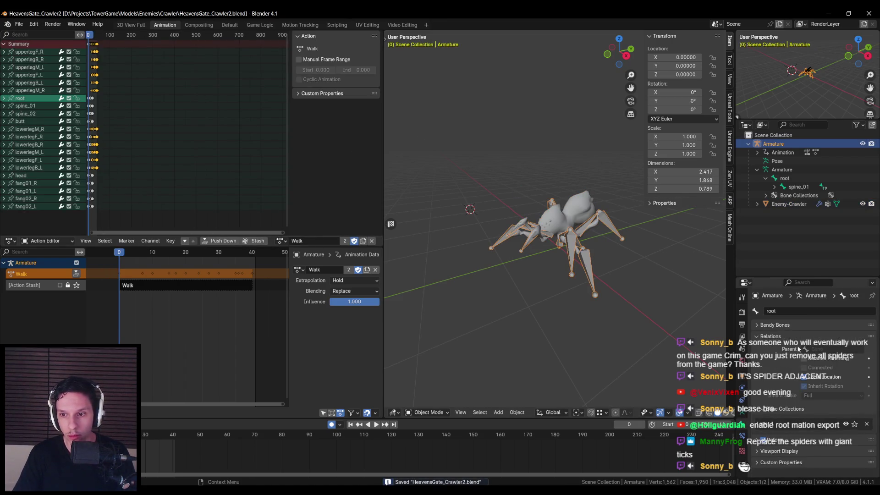
{"action": "left_click", "coordinate": [743, 414]}
{"action": "left_click", "coordinate": [742, 401]}
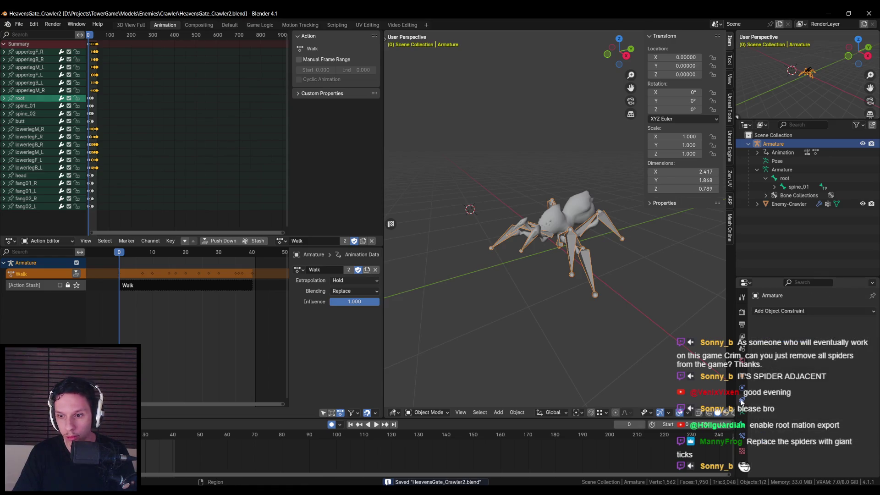
{"action": "left_click", "coordinate": [743, 312]}
{"action": "left_click", "coordinate": [742, 324]}
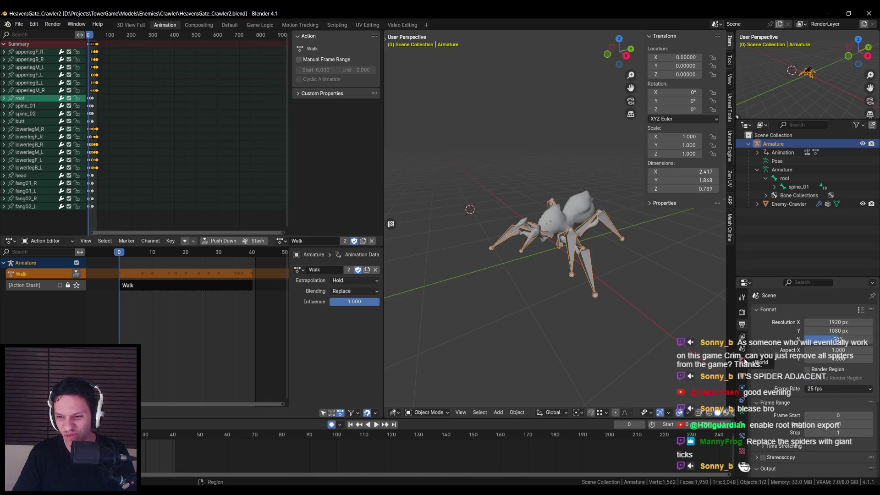
{"action": "left_click", "coordinate": [742, 376]}
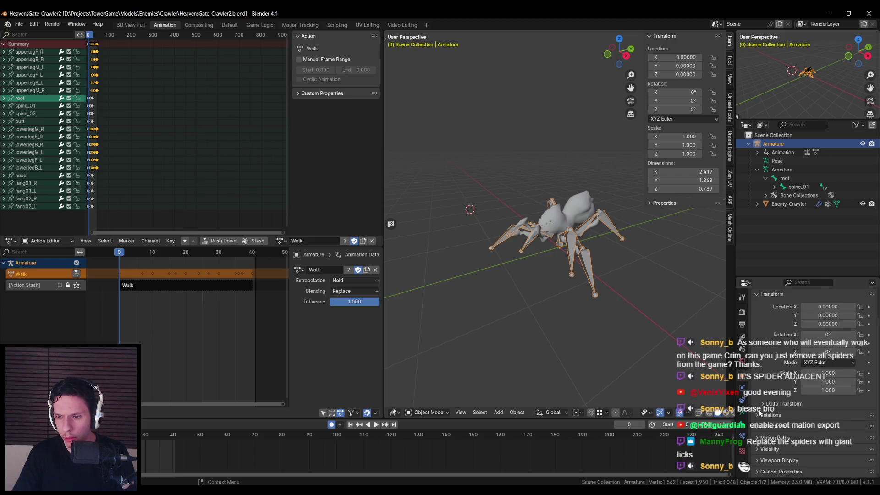
{"action": "left_click", "coordinate": [759, 416]}
{"action": "left_click", "coordinate": [759, 416]}
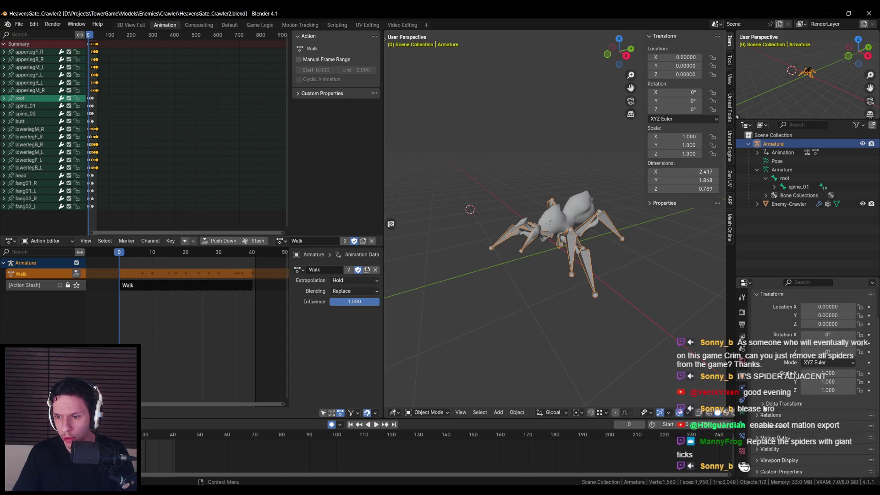
- Check the armature's delta transform settings, save the file, and reach the File menu's export formats
{"action": "left_click", "coordinate": [763, 404]}
{"action": "scroll", "coordinate": [764, 406], "scroll_direction": "down", "scroll_amount": 4}
{"action": "scroll", "coordinate": [764, 407], "scroll_direction": "up", "scroll_amount": 4}
{"action": "left_click", "coordinate": [763, 404]}
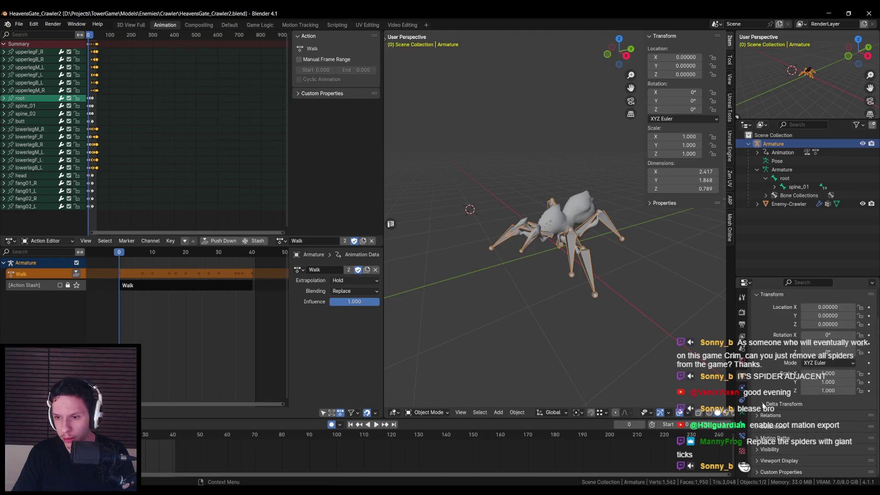
{"action": "key", "text": "ctrl+s"}
{"action": "left_click_drag", "start_coordinate": [576, 295], "coordinate": [577, 303]}
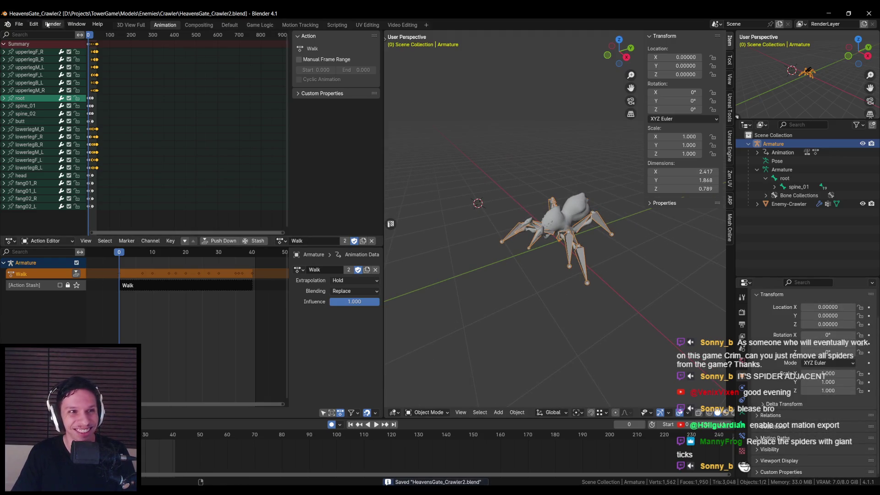
{"action": "left_click", "coordinate": [19, 23]}
- Export the Walk to AS_Crawler-Walk.fbx with Object Types set to Armature only, then save
{"action": "mouse_move", "coordinate": [33, 154]}
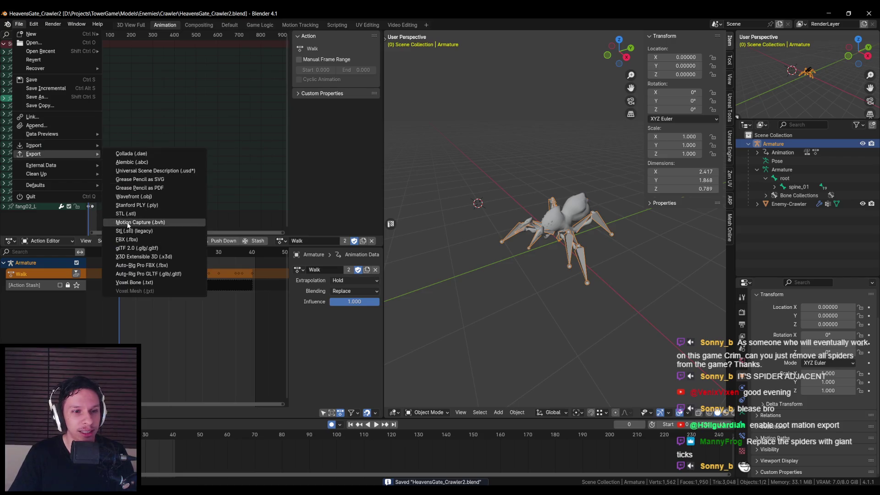
{"action": "left_click", "coordinate": [127, 239]}
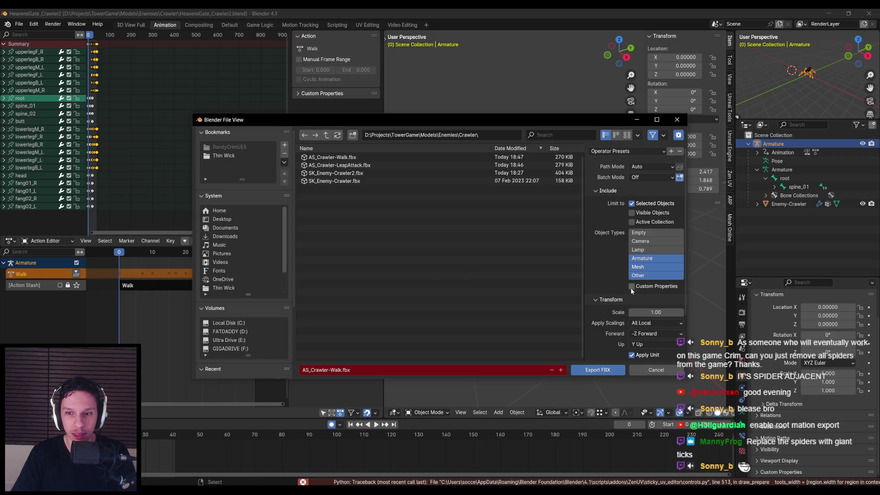
{"action": "left_click", "coordinate": [642, 261]}
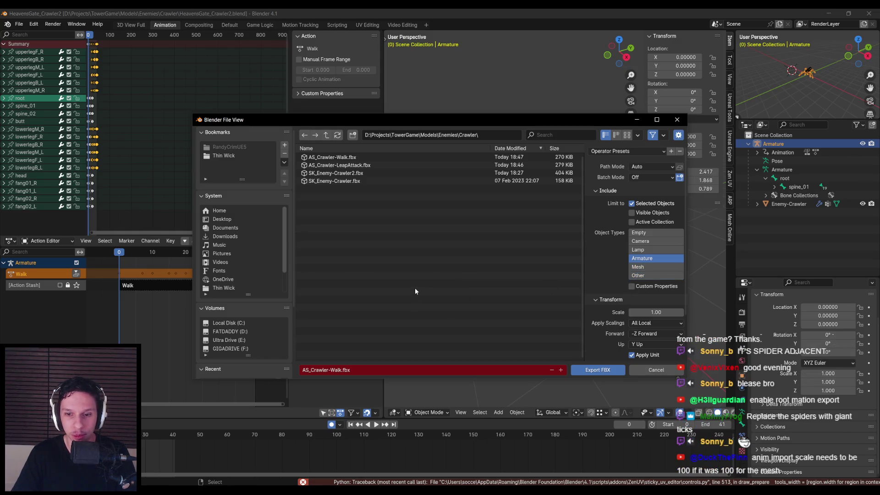
{"action": "mouse_move", "coordinate": [433, 120]}
{"action": "left_mouse_down"}
{"action": "mouse_move", "coordinate": [607, 150]}
{"action": "mouse_move", "coordinate": [438, 119]}
{"action": "left_mouse_up"}
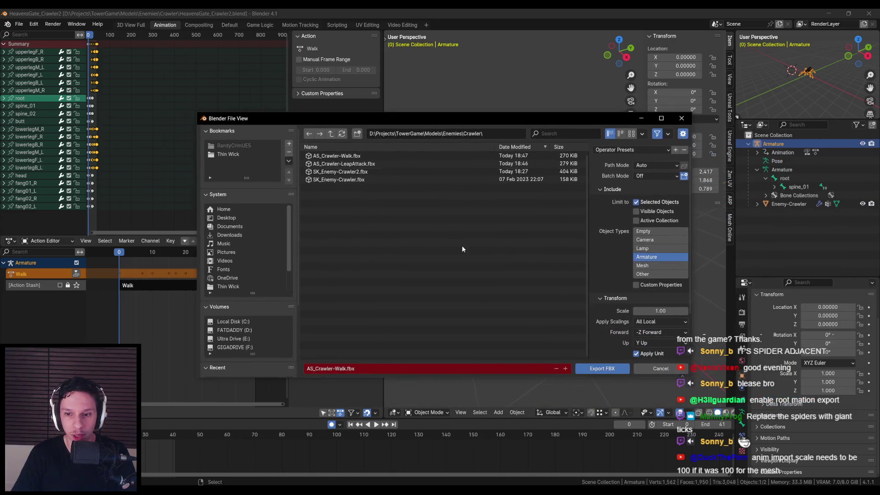
{"action": "left_click", "coordinate": [601, 369]}
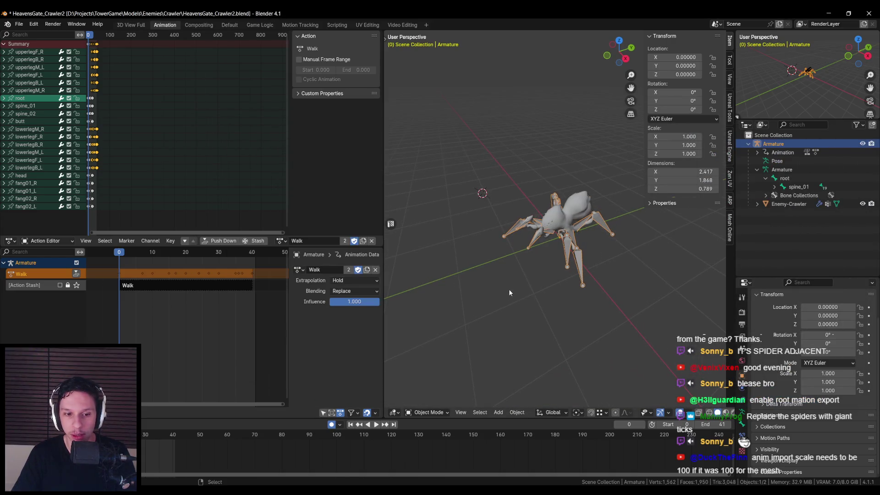
{"action": "key", "text": "ctrl+s"}
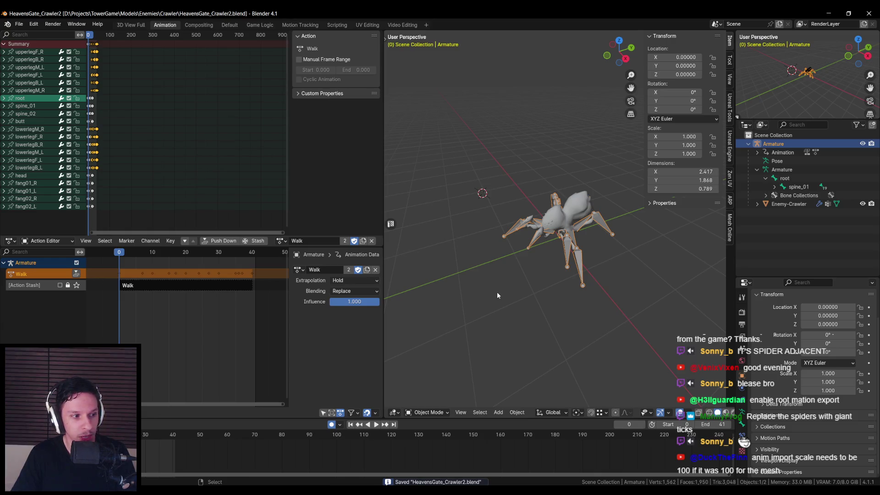
- In Unreal, open the crawler Skeleton and then the SK_Enemy-Crawler2 mesh editor
{"action": "mouse_move", "coordinate": [303, 490]}
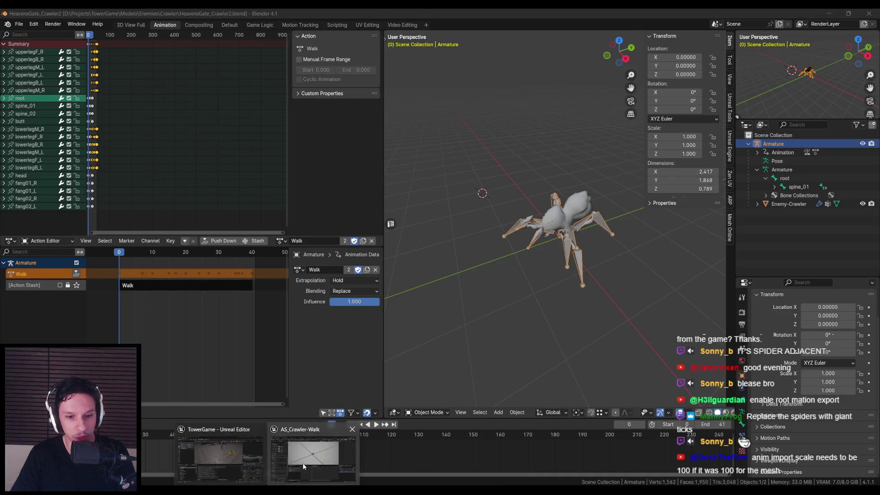
{"action": "left_click", "coordinate": [317, 452]}
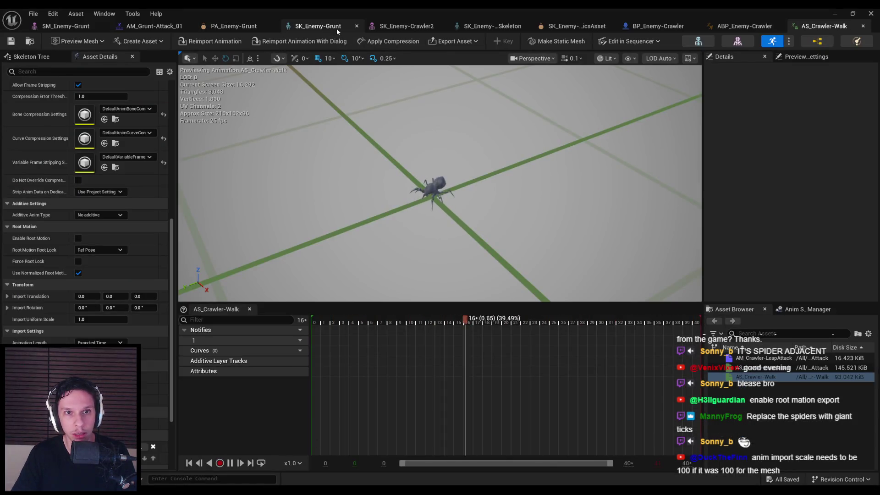
{"action": "left_click", "coordinate": [699, 41]}
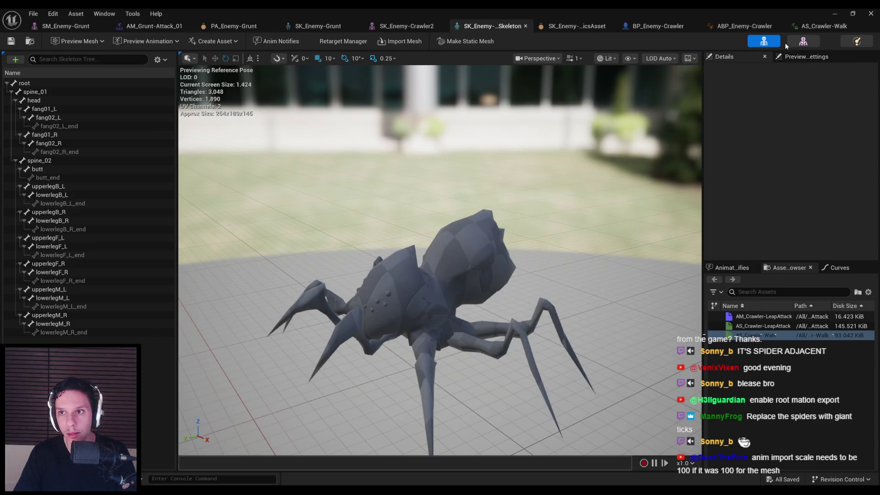
{"action": "left_click", "coordinate": [800, 43]}
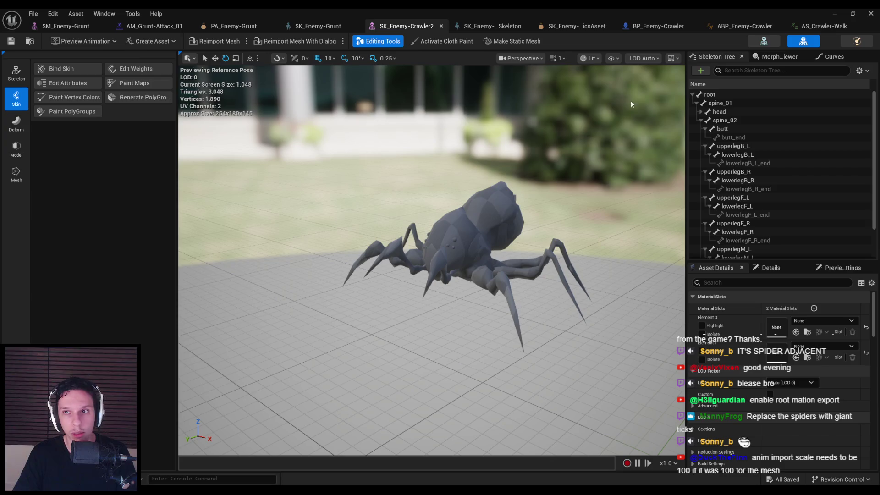
- Expand SK_Enemy-Crawler2's Import Settings > Transform and check Import Uniform Scale is 1.0
{"action": "scroll", "coordinate": [734, 377], "scroll_direction": "down", "scroll_amount": 10}
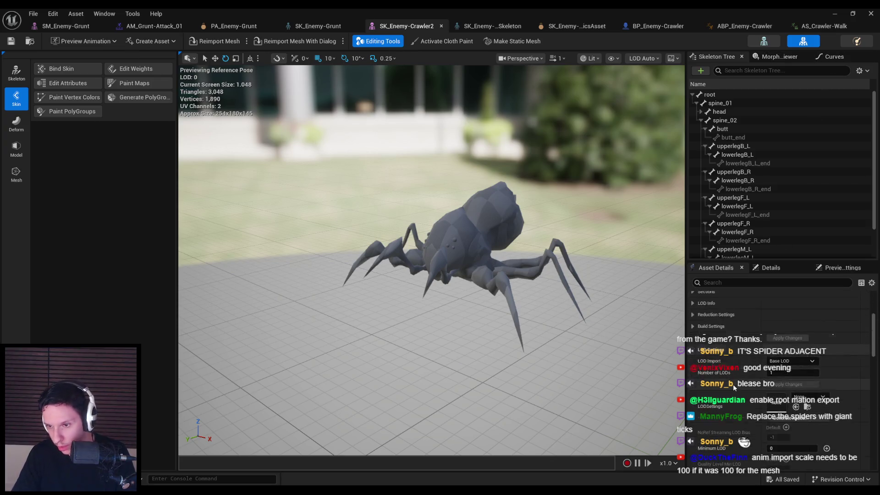
{"action": "scroll", "coordinate": [733, 375], "scroll_direction": "down", "scroll_amount": 5}
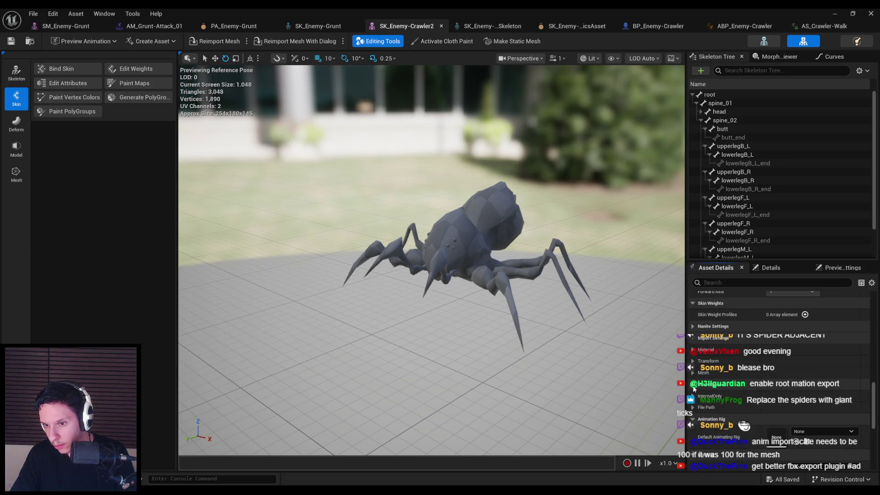
{"action": "scroll", "coordinate": [706, 392], "scroll_direction": "down", "scroll_amount": 5}
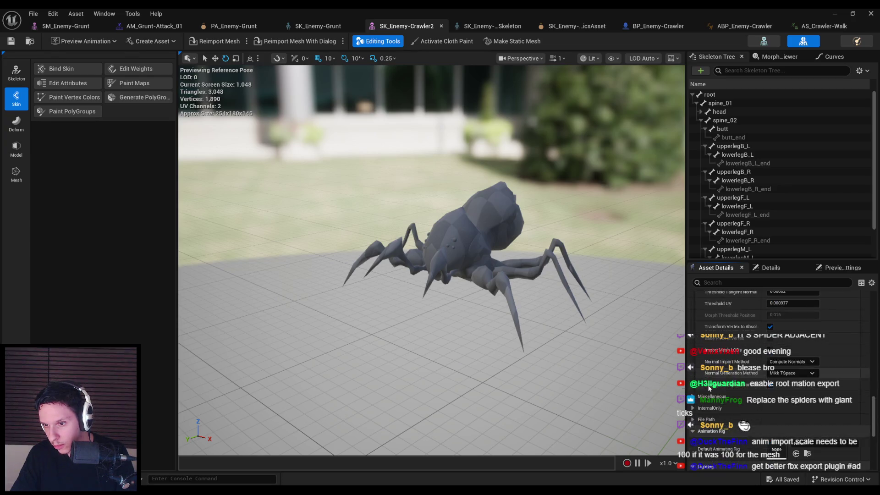
{"action": "scroll", "coordinate": [709, 388], "scroll_direction": "up", "scroll_amount": 5}
{"action": "left_click", "coordinate": [694, 306]}
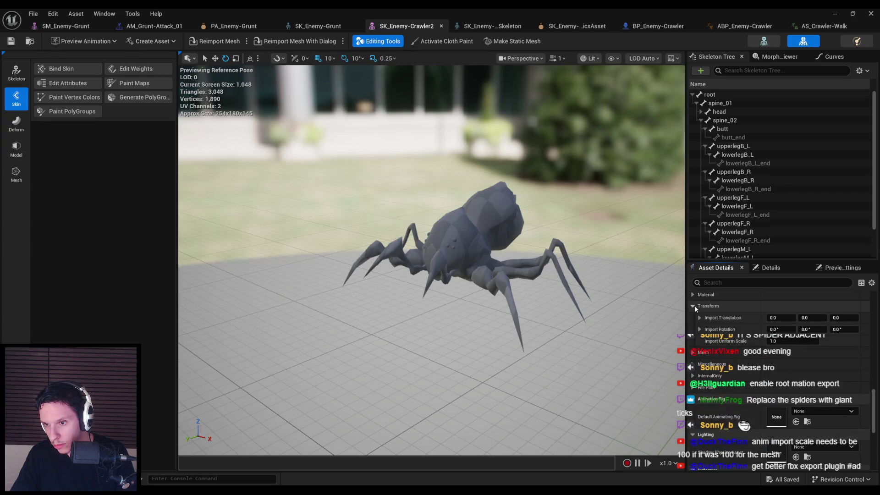
{"action": "scroll", "coordinate": [698, 351], "scroll_direction": "up", "scroll_amount": 3}
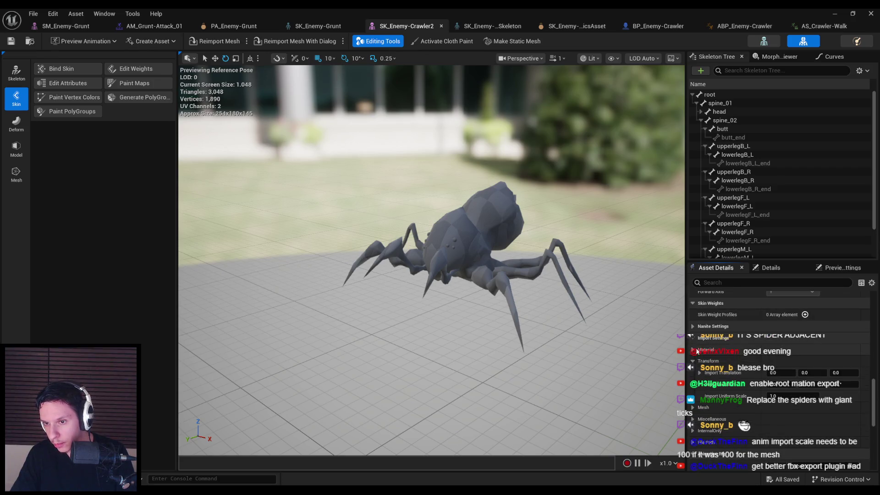
{"action": "scroll", "coordinate": [696, 352], "scroll_direction": "up", "scroll_amount": 3}
{"action": "scroll", "coordinate": [695, 352], "scroll_direction": "up", "scroll_amount": 3}
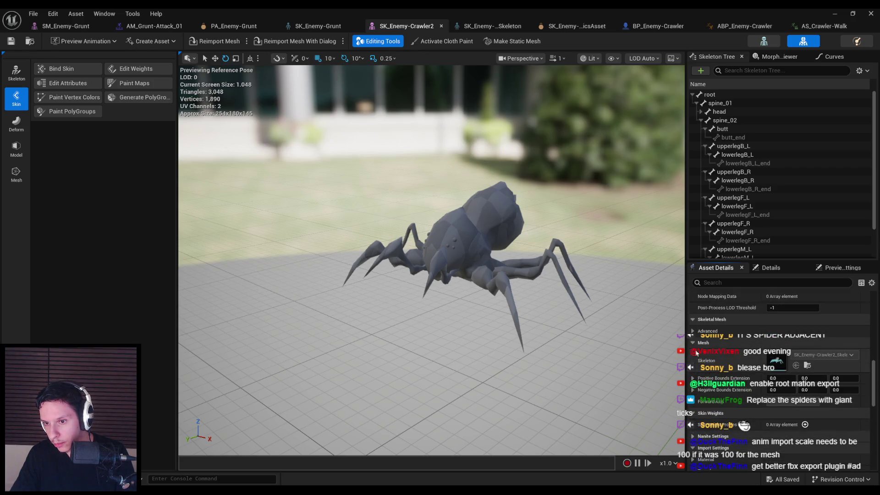
{"action": "scroll", "coordinate": [696, 353], "scroll_direction": "up", "scroll_amount": 8}
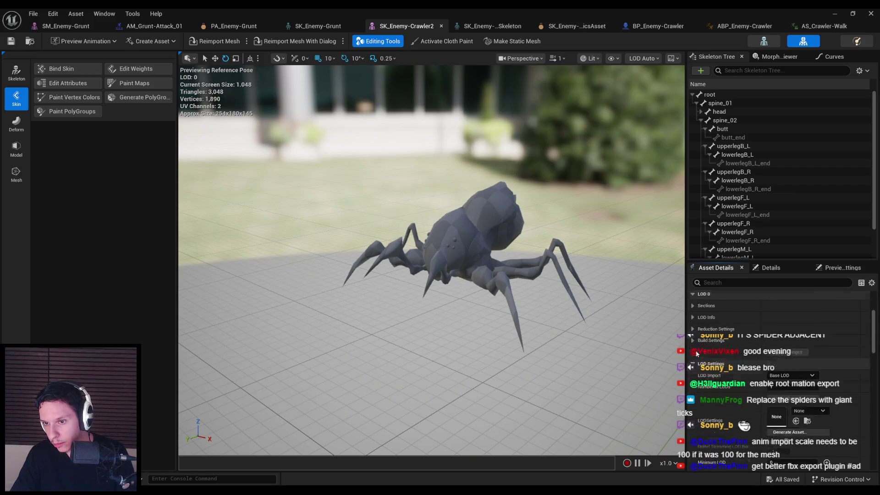
{"action": "scroll", "coordinate": [875, 313], "scroll_direction": "down", "scroll_amount": 15}
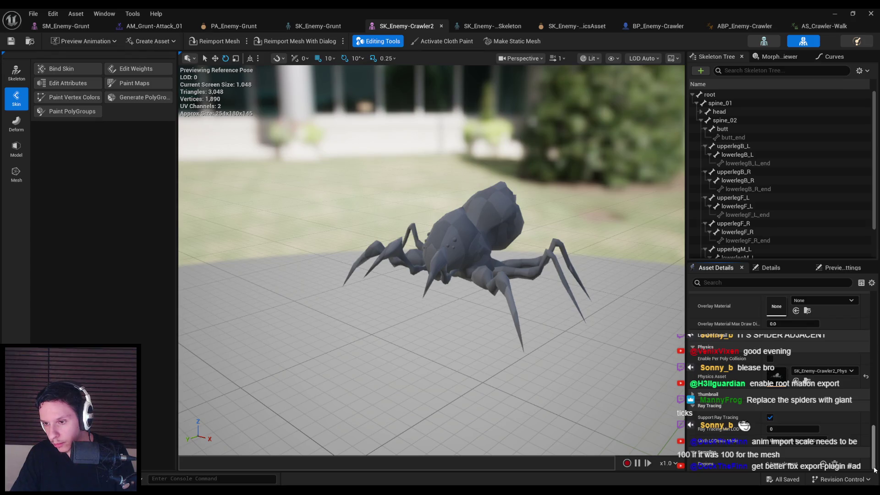
{"action": "left_click_drag", "start_coordinate": [875, 470], "coordinate": [872, 446]}
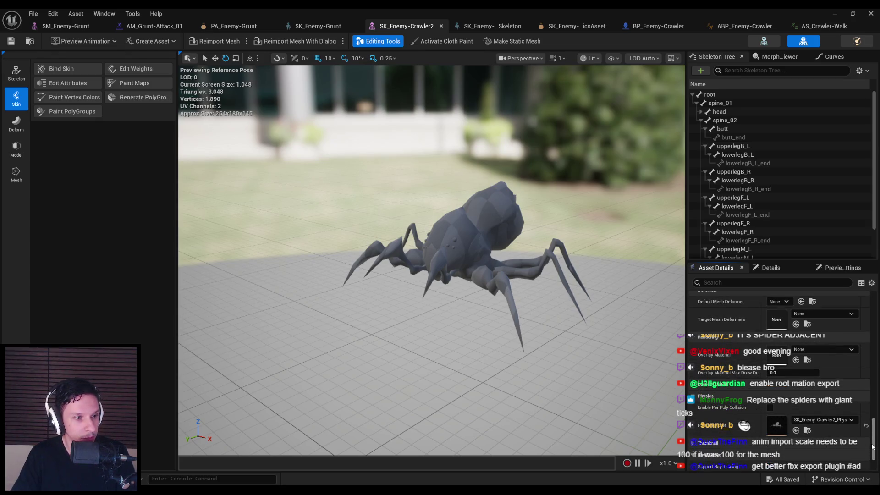
{"action": "left_click_drag", "start_coordinate": [528, 316], "coordinate": [525, 323]}
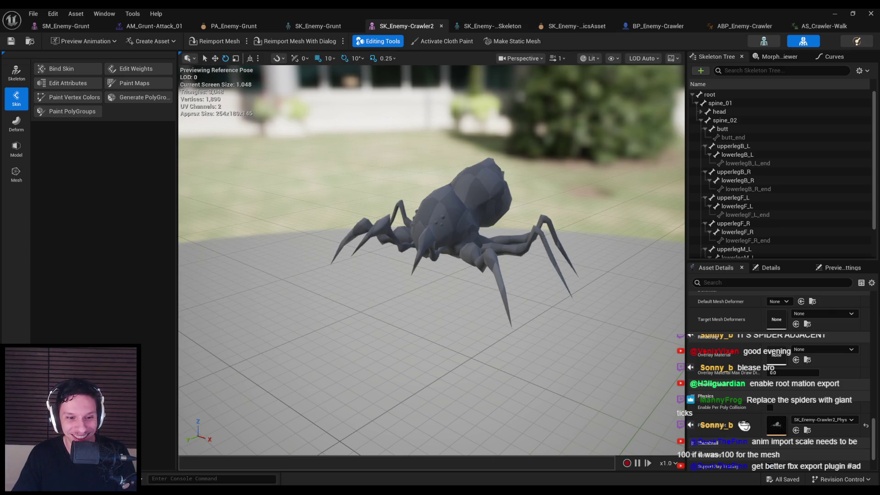
- Return to Blender and bring up the File > Export formats
{"action": "key", "text": "alt+Tab"}
{"action": "left_click", "coordinate": [19, 24]}
{"action": "mouse_move", "coordinate": [49, 155]}
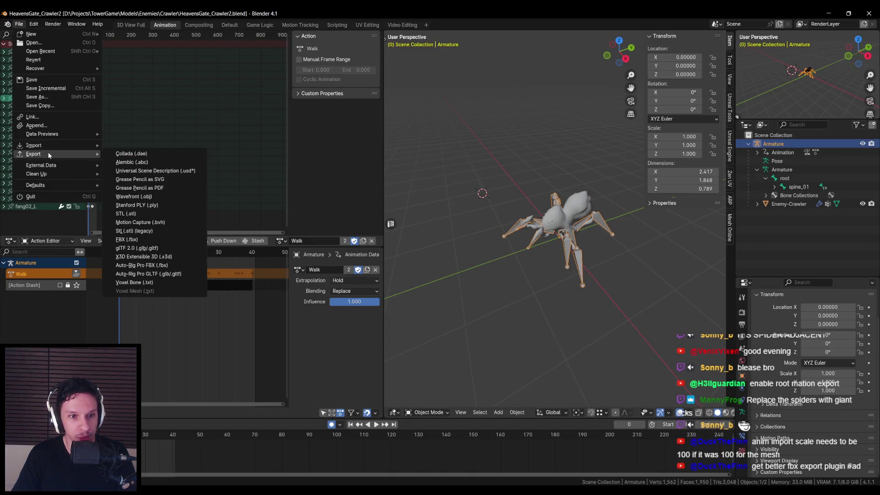
- Try a rig exporter, then open the standard FBX export and change how scaling is applied
{"action": "left_click", "coordinate": [138, 265]}
{"action": "left_click", "coordinate": [18, 24]}
{"action": "mouse_move", "coordinate": [46, 154]}
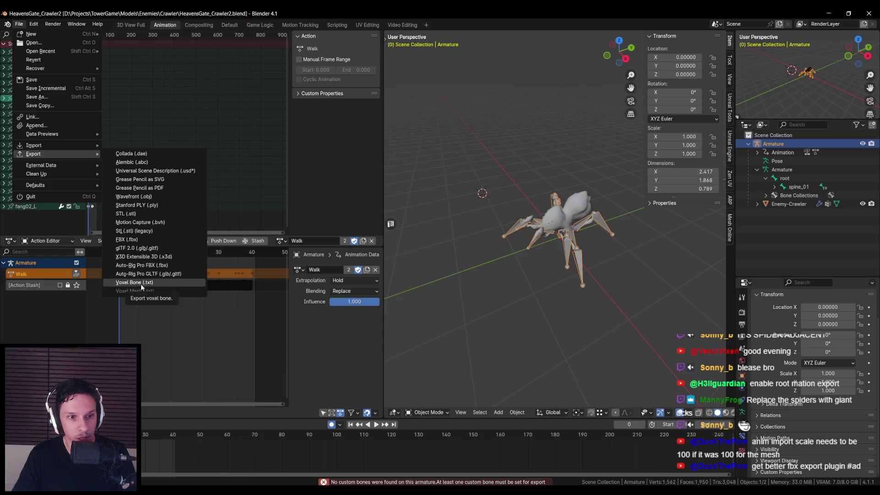
{"action": "left_click", "coordinate": [137, 239]}
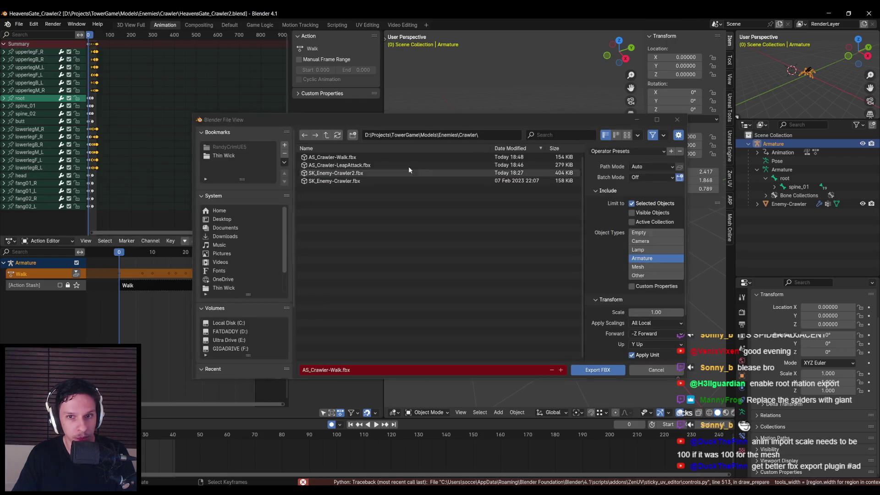
{"action": "left_click_drag", "start_coordinate": [496, 119], "coordinate": [457, 102]}
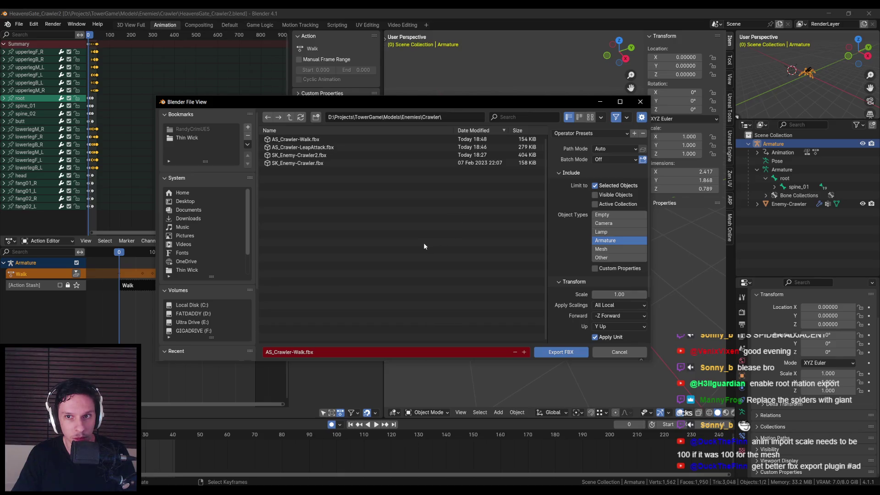
{"action": "scroll", "coordinate": [608, 317], "scroll_direction": "down", "scroll_amount": 3}
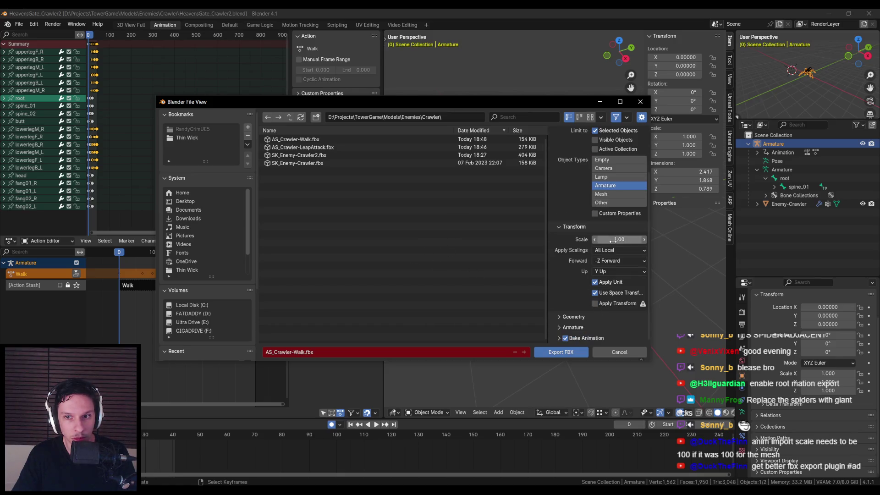
{"action": "left_click", "coordinate": [610, 251]}
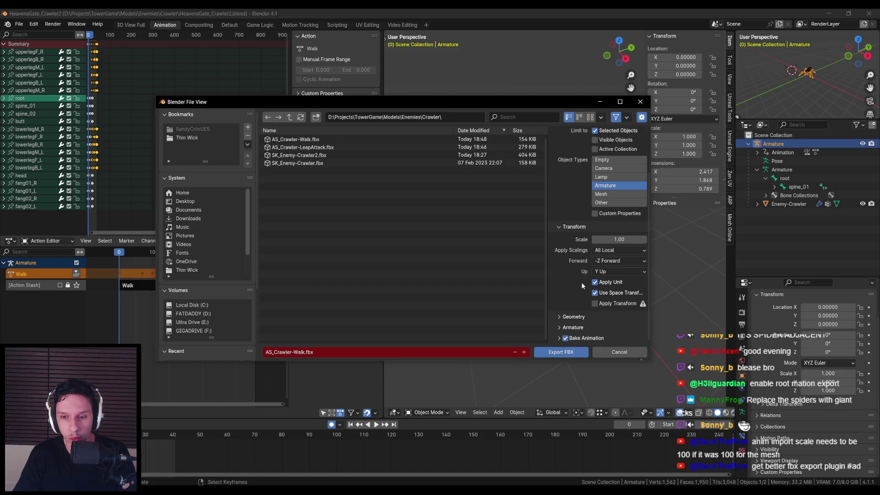
{"action": "scroll", "coordinate": [581, 282], "scroll_direction": "up", "scroll_amount": 3}
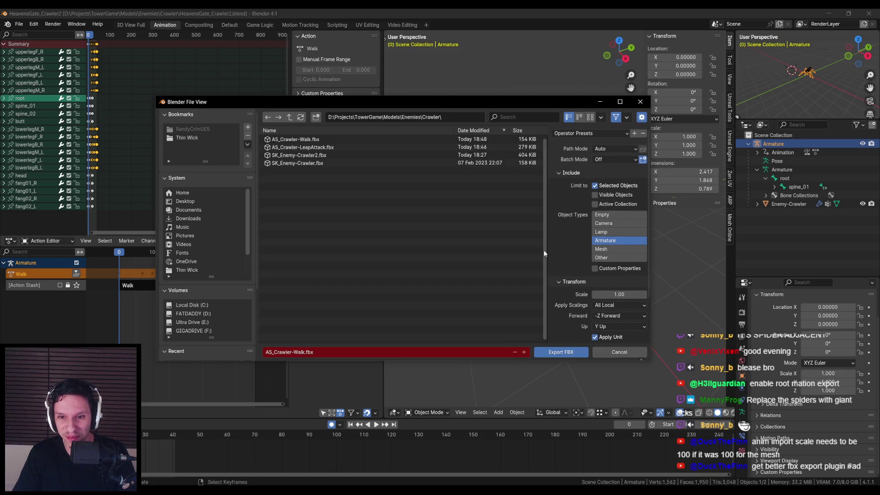
- Review custom properties, armature and bake animation settings, then cancel the export
{"action": "left_click_drag", "start_coordinate": [546, 256], "coordinate": [498, 257]}
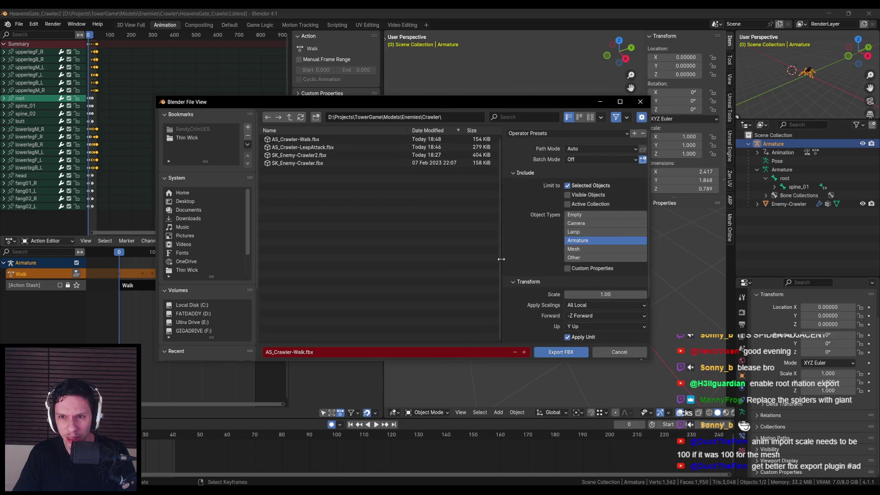
{"action": "scroll", "coordinate": [533, 264], "scroll_direction": "down", "scroll_amount": 1}
{"action": "scroll", "coordinate": [533, 264], "scroll_direction": "down", "scroll_amount": 2}
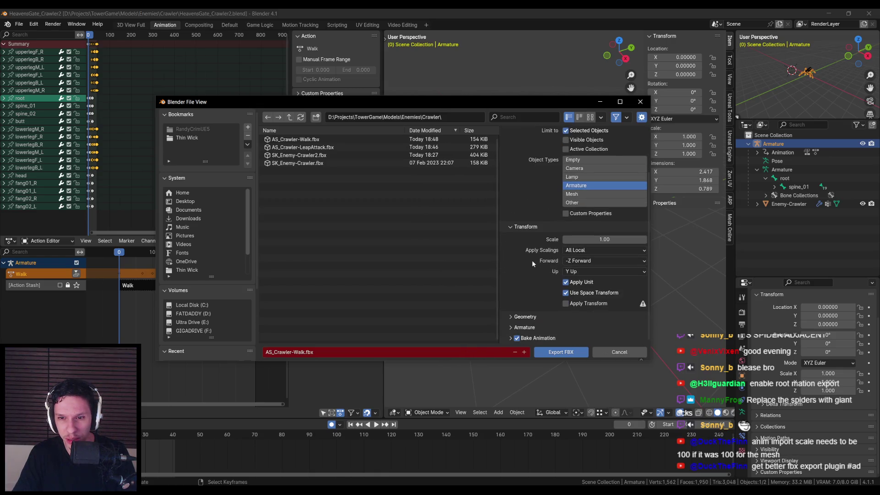
{"action": "left_click", "coordinate": [567, 214]}
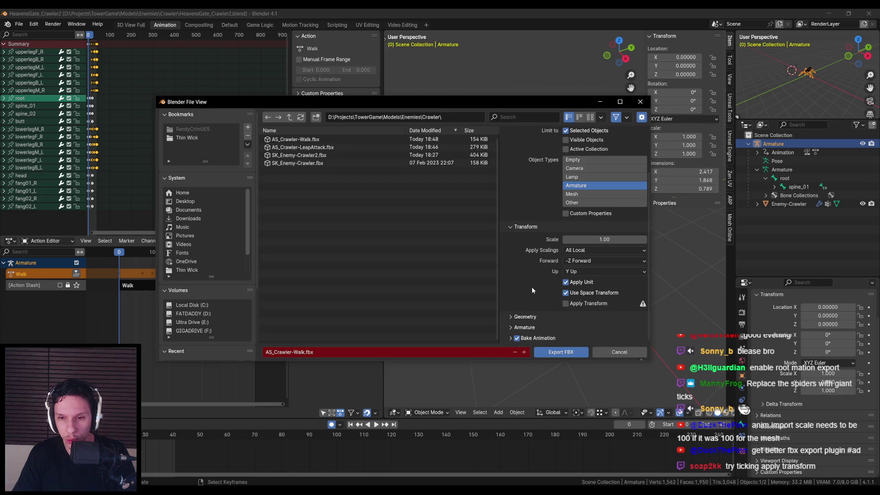
{"action": "left_click", "coordinate": [509, 327]}
{"action": "scroll", "coordinate": [507, 330], "scroll_direction": "down", "scroll_amount": 3}
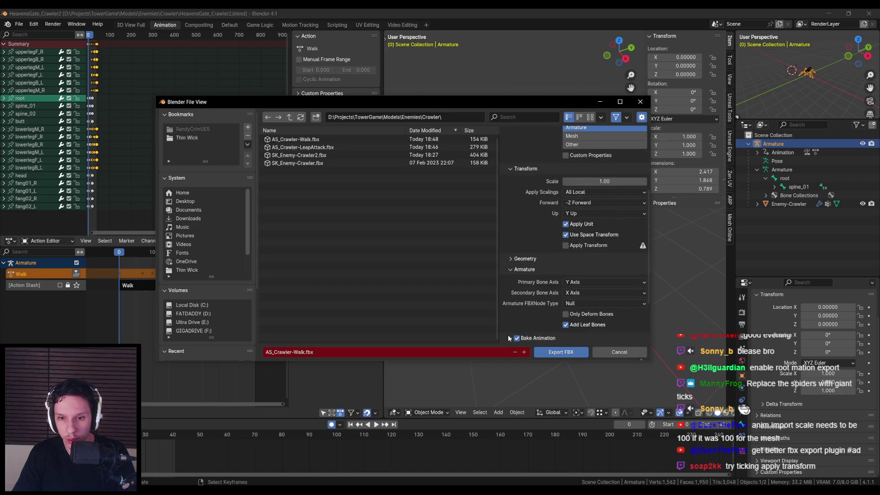
{"action": "left_click", "coordinate": [508, 335]}
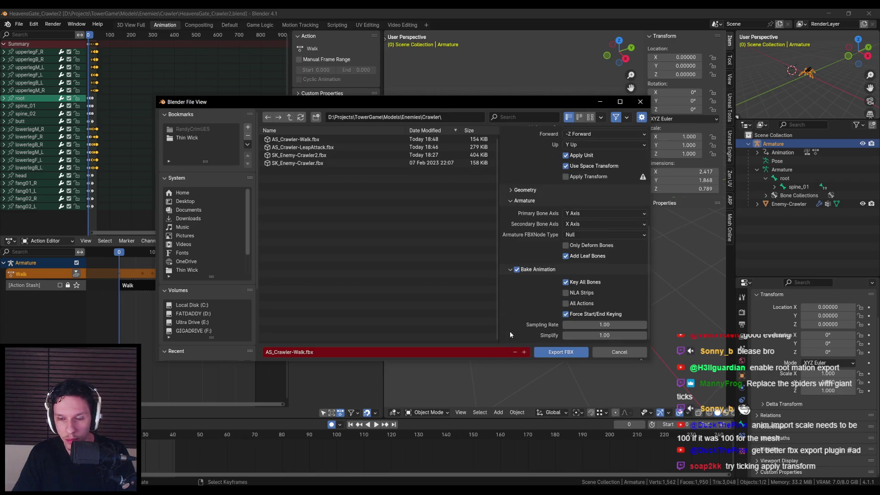
{"action": "left_click", "coordinate": [610, 351]}
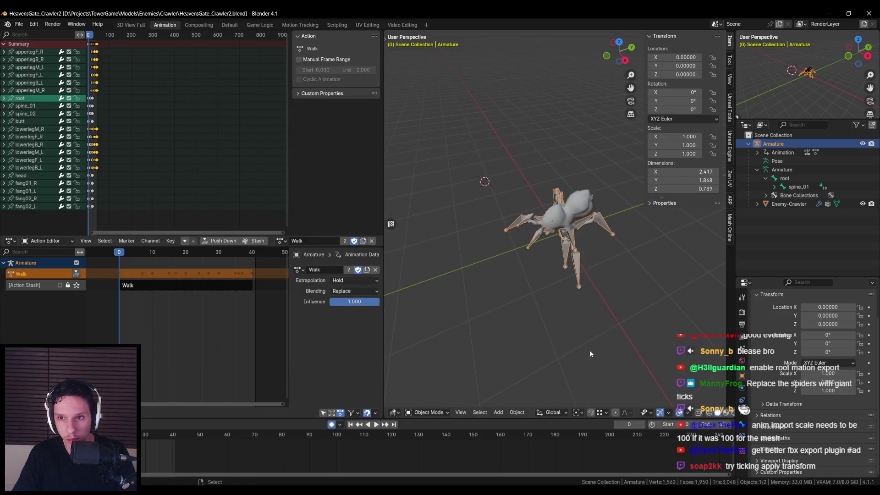
- Re-export the Walk animation over AS_Crawler-Walk.fbx with Apply Transform enabled
{"action": "left_click", "coordinate": [18, 24]}
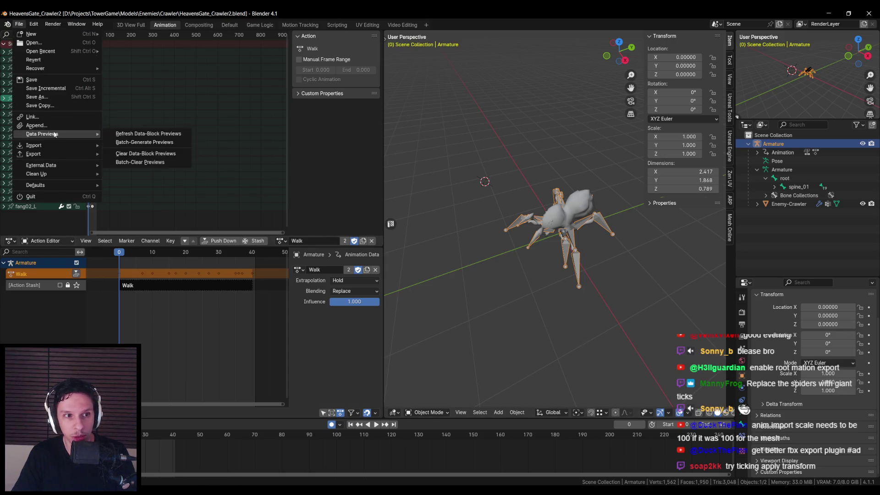
{"action": "left_click", "coordinate": [127, 239]}
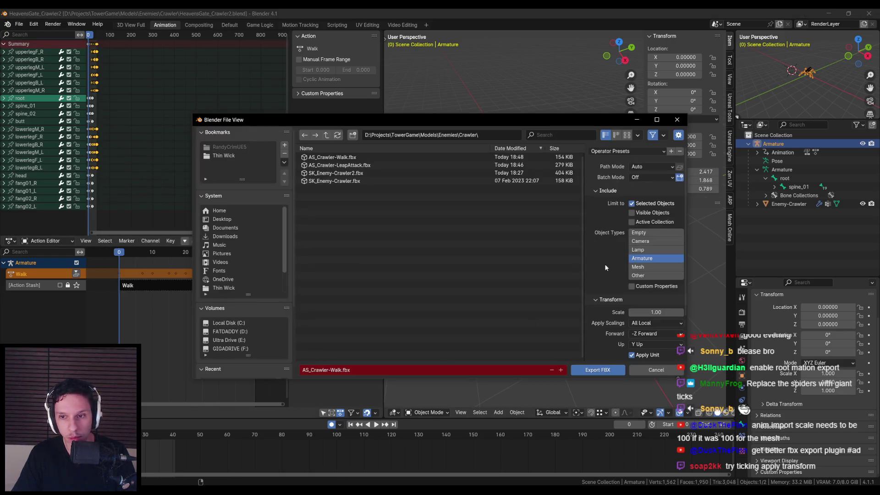
{"action": "scroll", "coordinate": [606, 268], "scroll_direction": "down", "scroll_amount": 2}
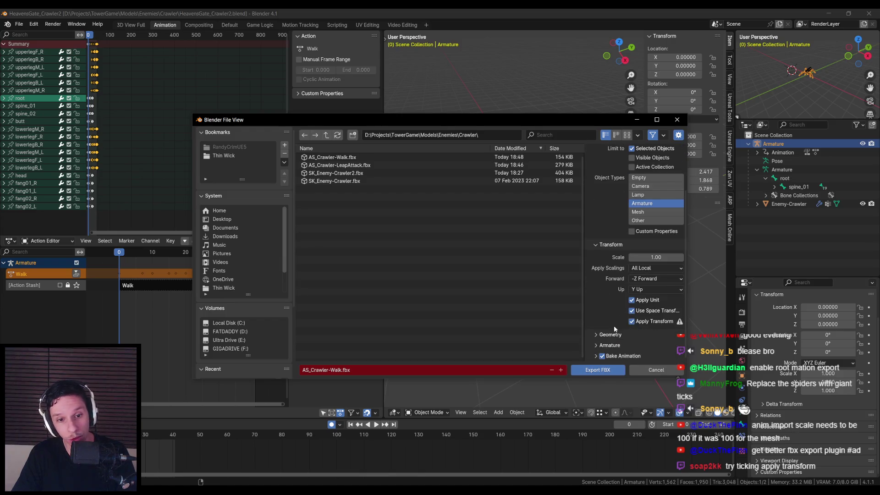
{"action": "left_click", "coordinate": [598, 370]}
{"action": "left_click", "coordinate": [327, 458]}
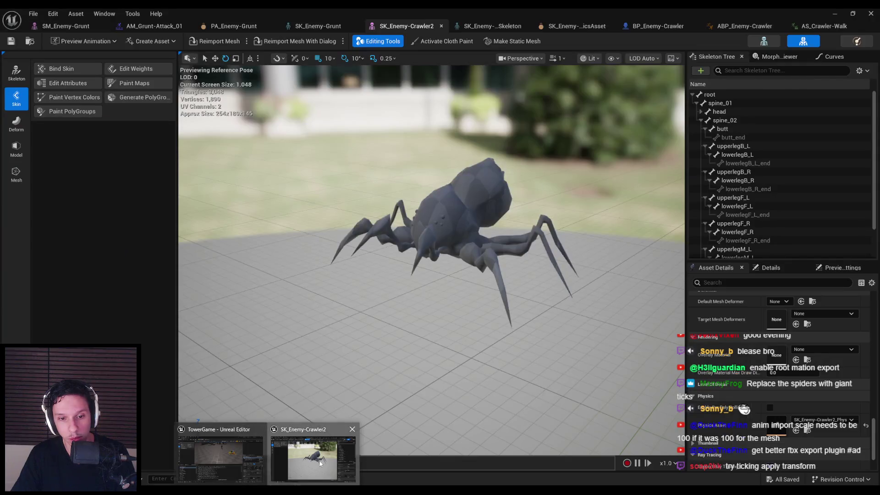
- Reimport AS_Crawler-Walk with Import Uniform Scale 100 and save the animation
{"action": "left_click", "coordinate": [764, 43]}
{"action": "left_click", "coordinate": [770, 42]}
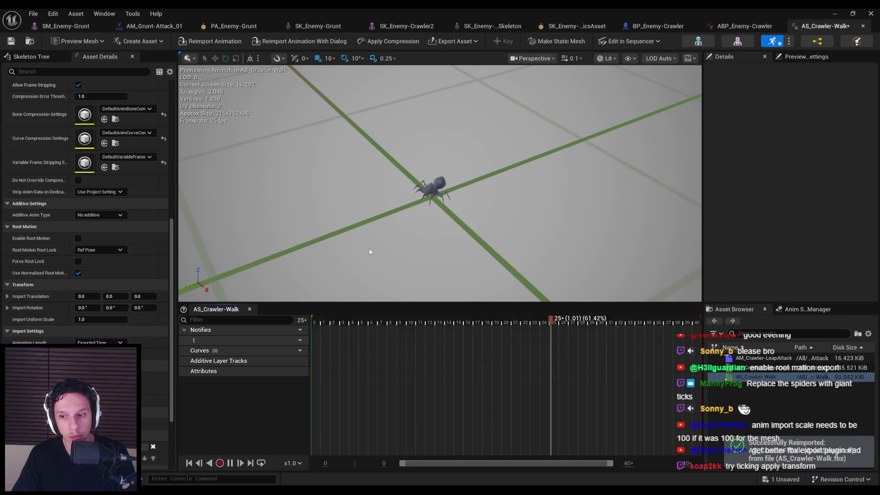
{"action": "type", "text": "1"}
{"action": "left_click", "coordinate": [211, 41]}
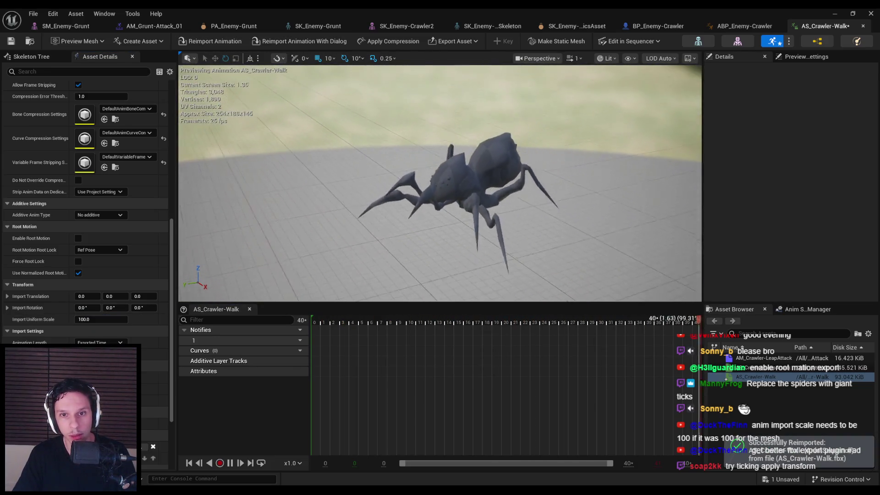
{"action": "key", "text": "ctrl+s"}
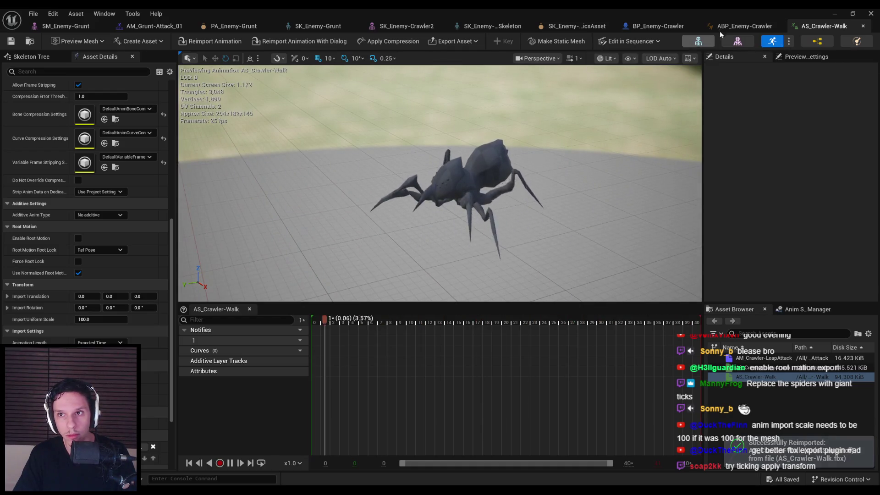
- Recompile ABP_Enemy-Crawler so the AS_Crawler-Walk node error clears
{"action": "left_click", "coordinate": [743, 26]}
{"action": "right_click", "coordinate": [440, 217]}
{"action": "left_click", "coordinate": [384, 217]}
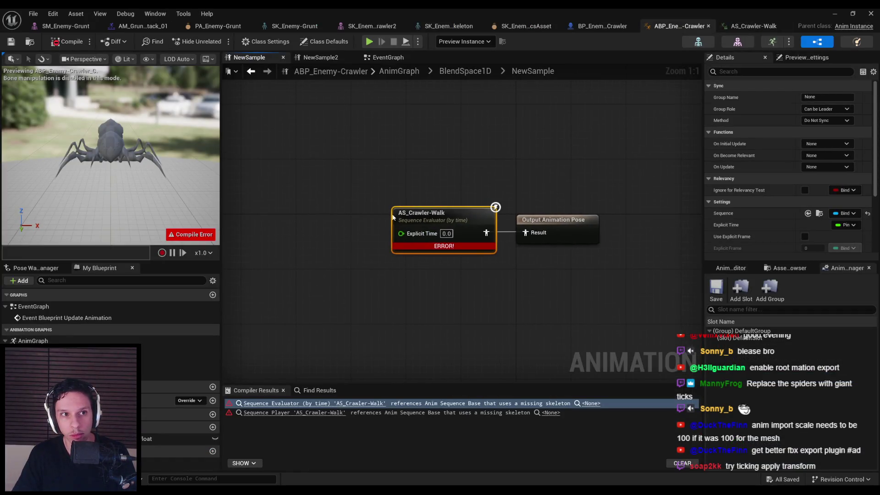
{"action": "left_click", "coordinate": [67, 41]}
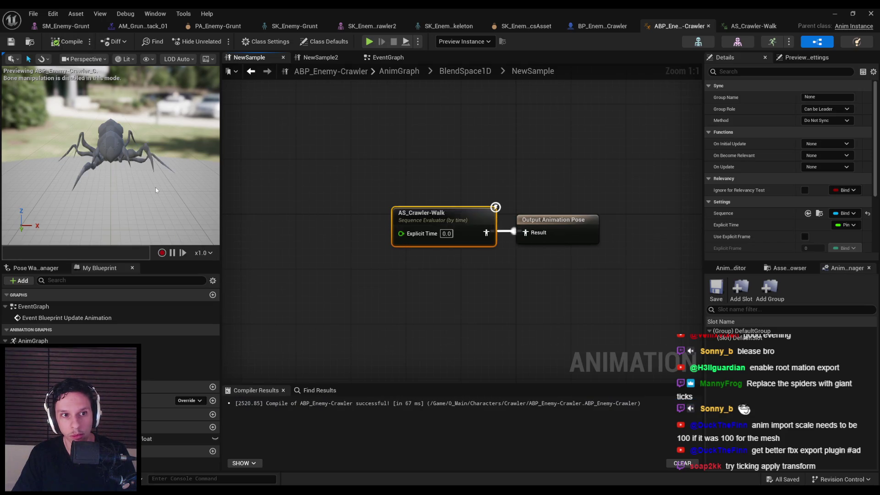
- Check the BlendSpace1D samples and confirm the right sample plays AS_Crawler-Walk
{"action": "left_click", "coordinate": [458, 73]}
{"action": "left_click", "coordinate": [406, 73]}
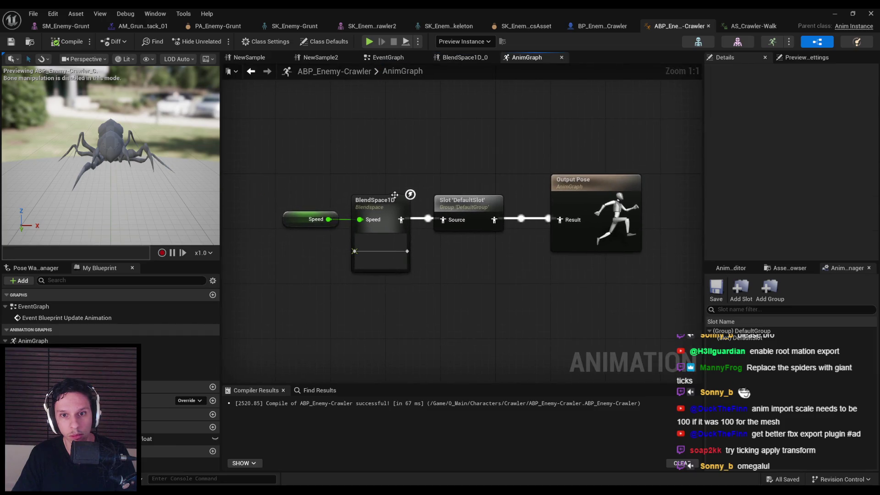
{"action": "double_click", "coordinate": [362, 246]}
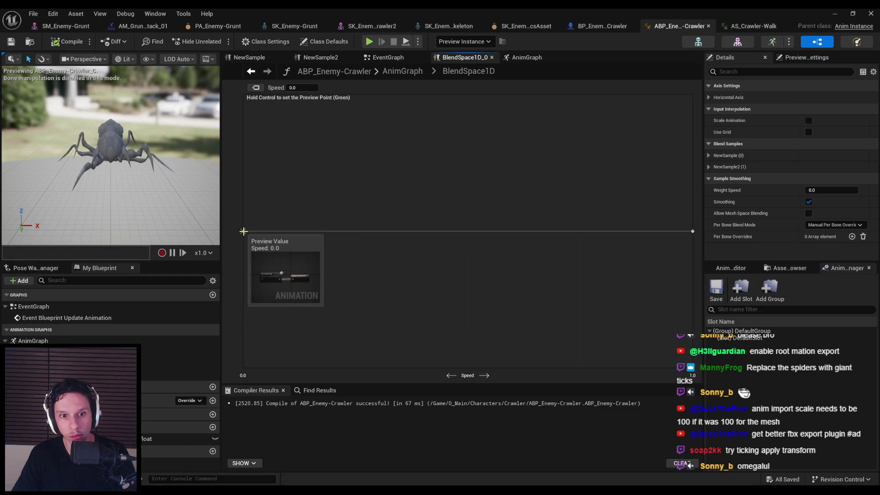
{"action": "right_click", "coordinate": [243, 231]}
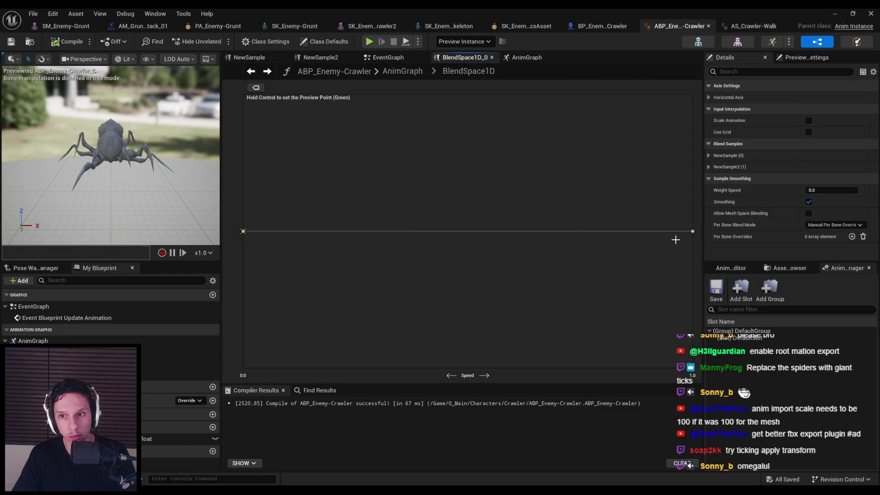
{"action": "double_click", "coordinate": [695, 231]}
{"action": "left_click", "coordinate": [446, 228]}
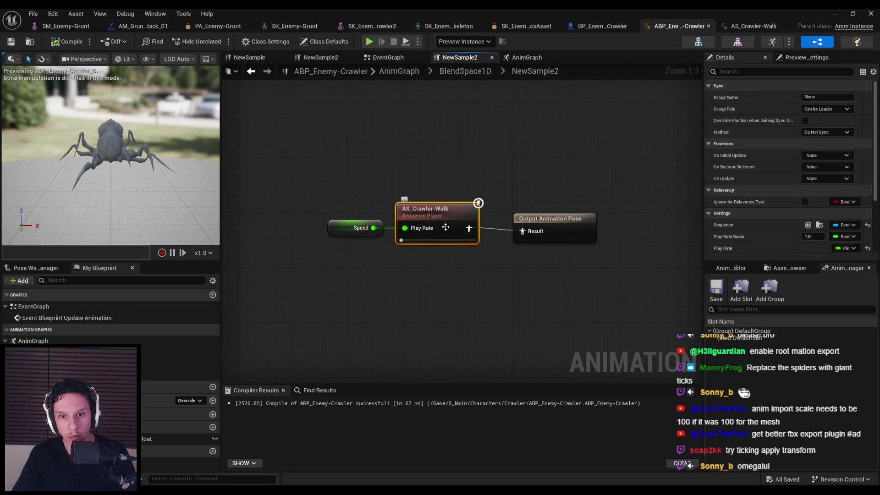
{"action": "double_click", "coordinate": [446, 216]}
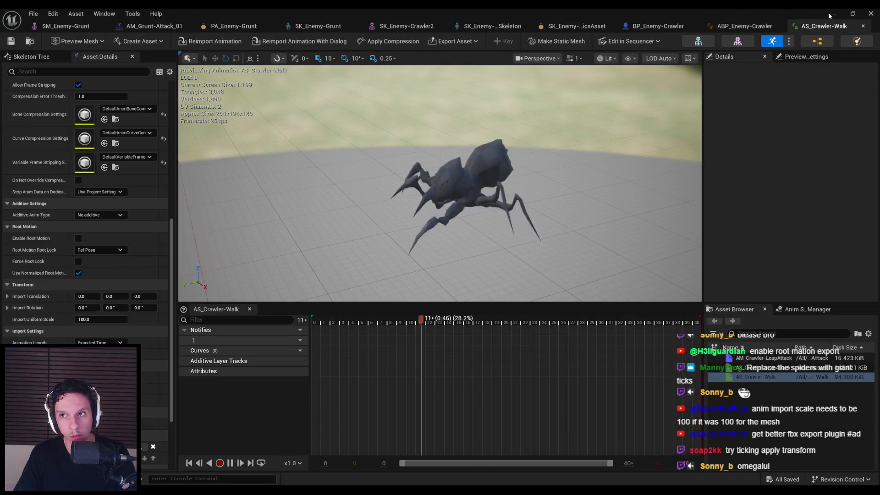
{"action": "left_click", "coordinate": [832, 13]}
- Play DevTestLevel full-screen and fight the crawler with bow and sword to watch it walk
{"action": "key", "text": "alt+p"}
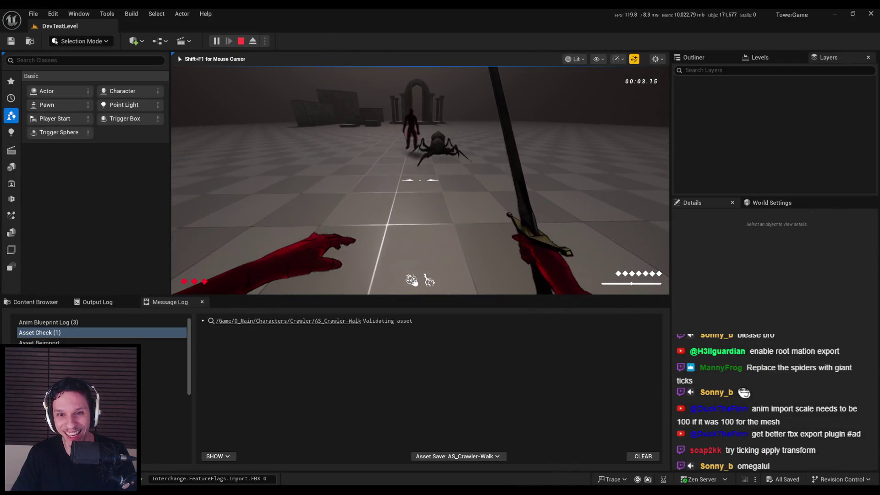
{"action": "key", "text": "2"}
{"action": "key", "text": "1"}
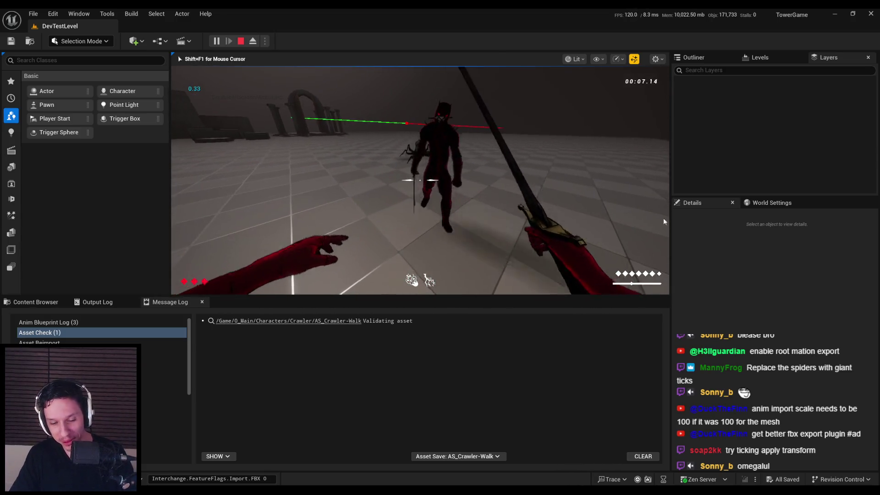
{"action": "key", "text": "F11"}
{"action": "key", "text": "2"}
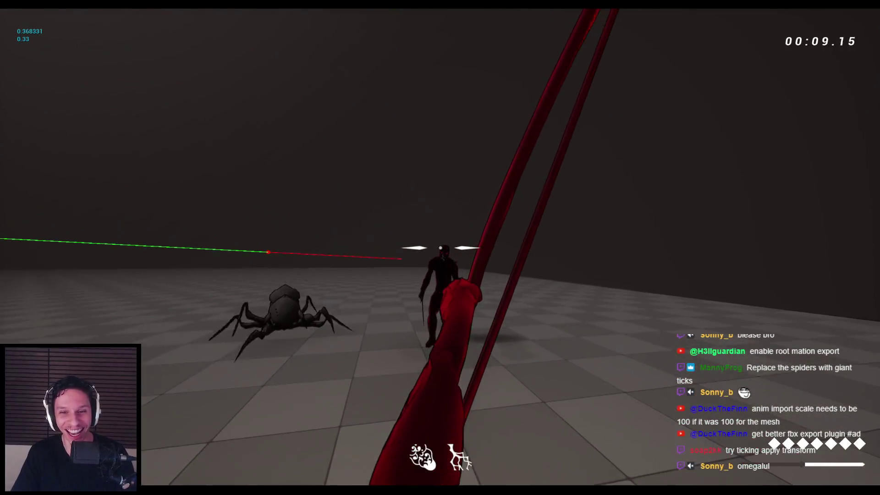
{"action": "key", "text": "1"}
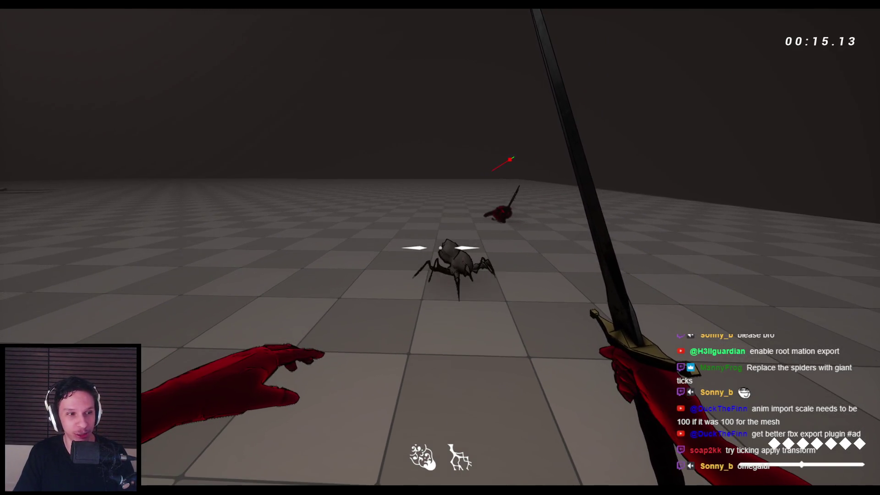
- Stop the play session and bring the AS_Crawler-Walk editor back to the front
{"action": "key", "text": "Escape"}
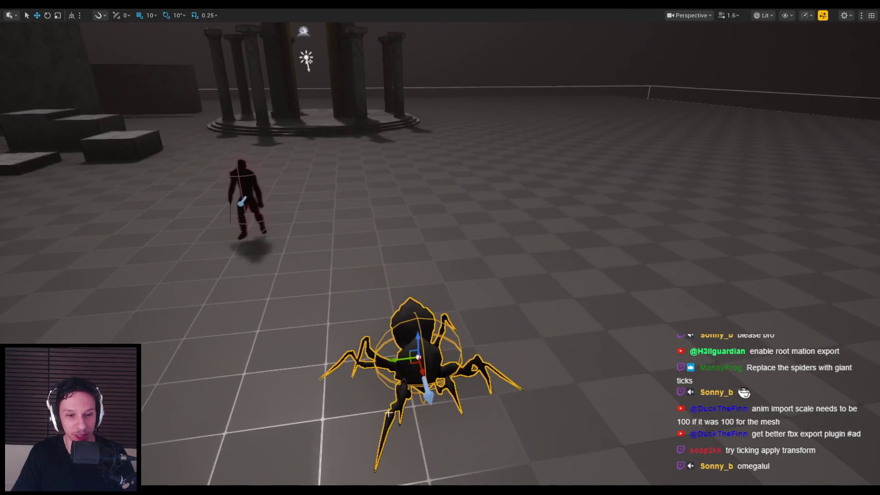
{"action": "mouse_move", "coordinate": [302, 474]}
{"action": "left_click", "coordinate": [311, 452]}
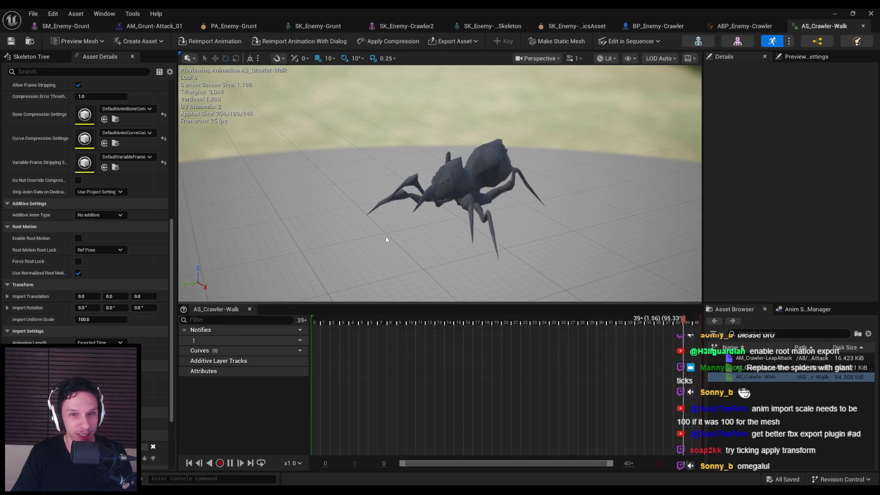
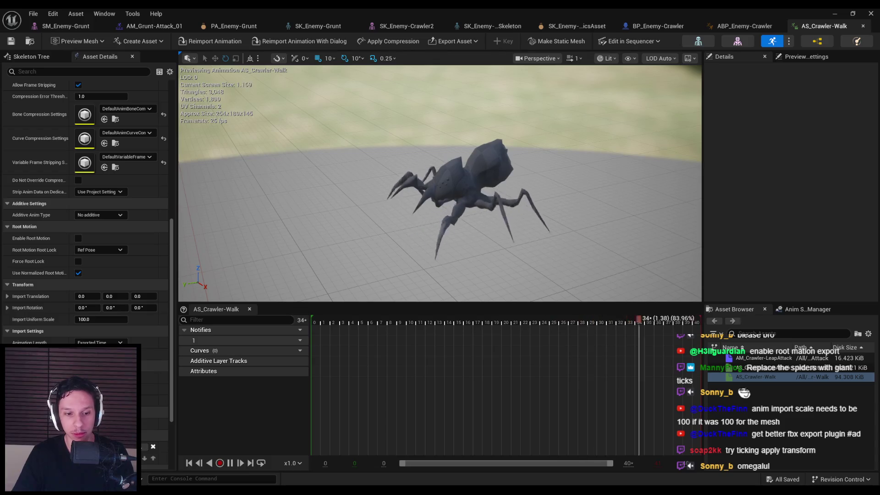
- Open AS_Crawler-LeapAttack with import scale 1 and enable its root motion
{"action": "left_click", "coordinate": [761, 368]}
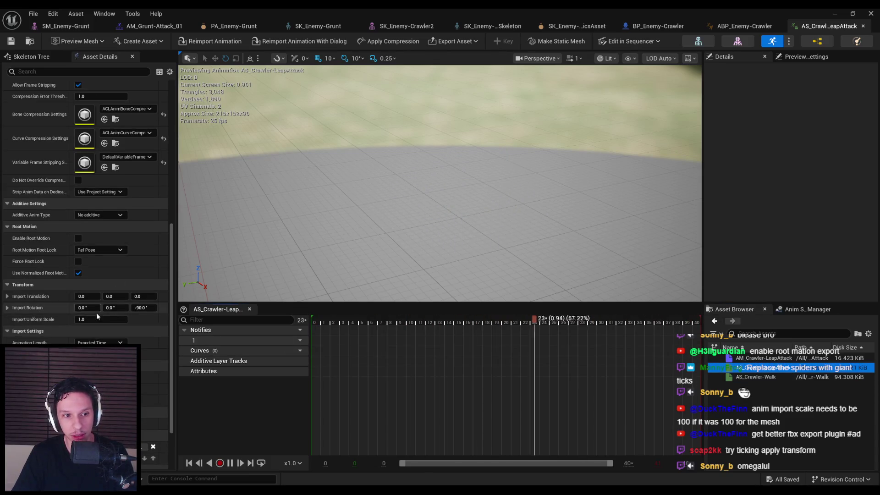
{"action": "type", "text": "1"}
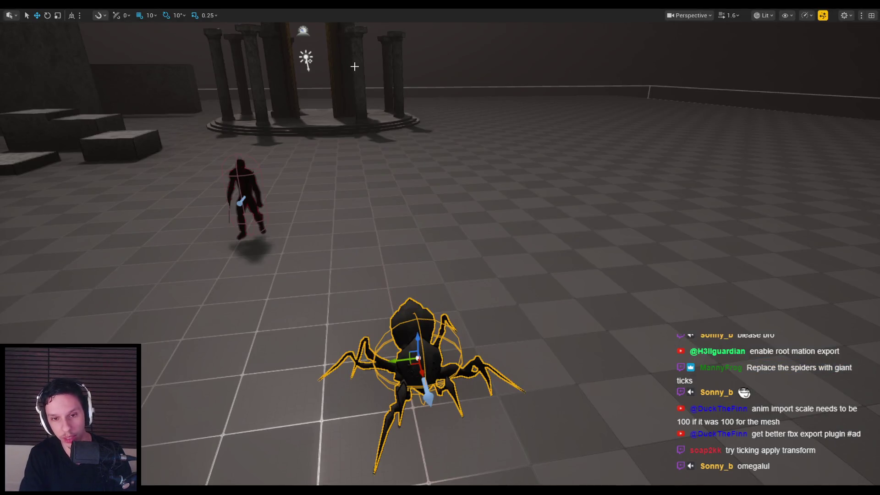
- Playtest swinging the sword at the red enemy, then stop the session
{"action": "key", "text": "alt+p"}
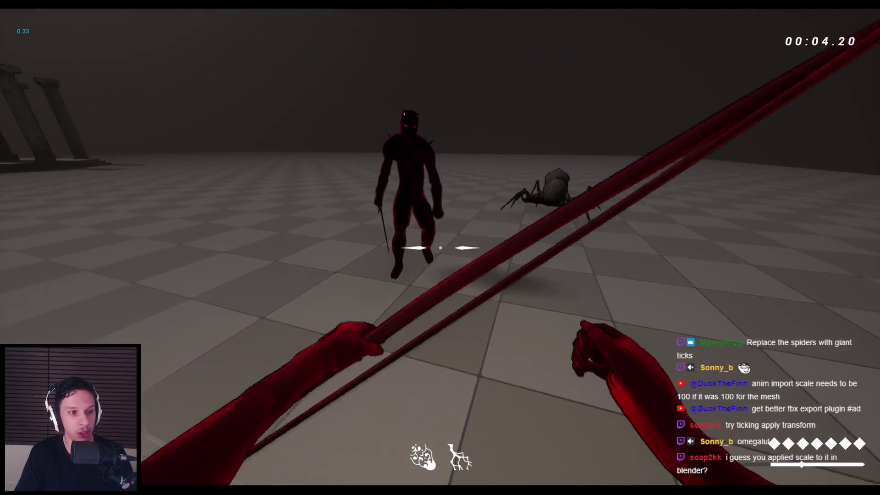
{"action": "left_click", "coordinate": [440, 248]}
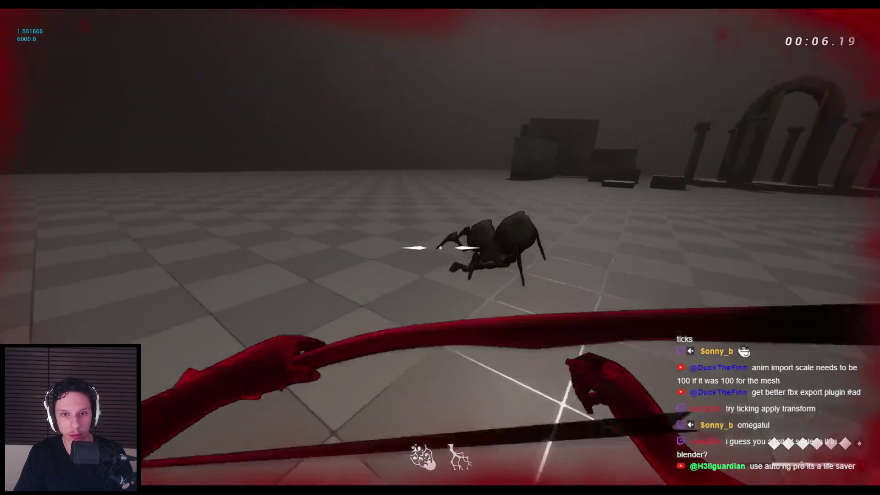
{"action": "left_click", "coordinate": [440, 247]}
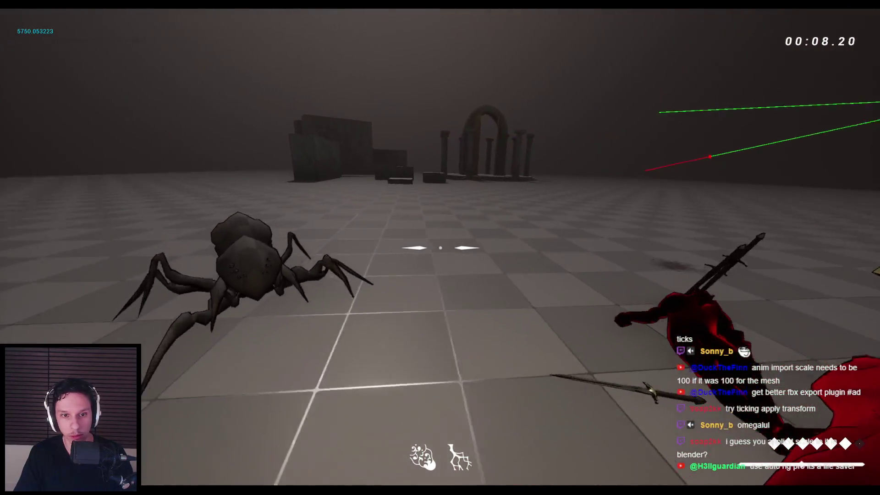
{"action": "key", "text": "Escape"}
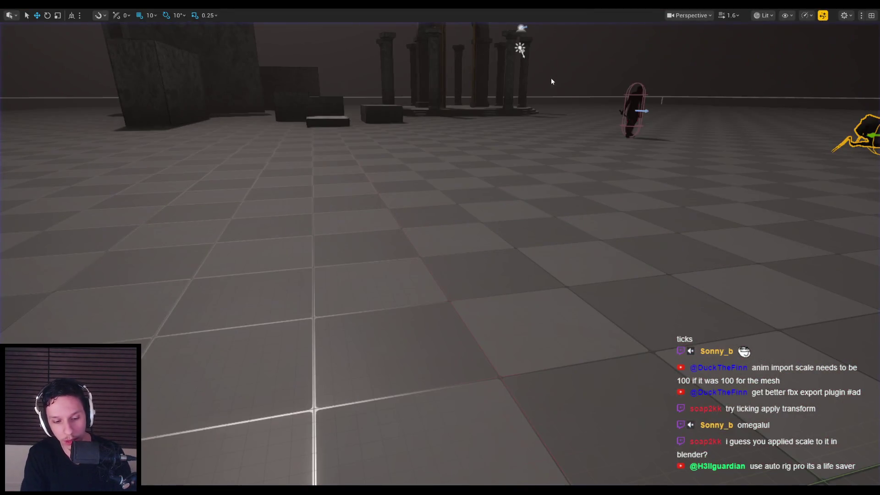
- Restart the playtest, fight the spider and red enemy up close, then stop
{"action": "key", "text": "alt+p"}
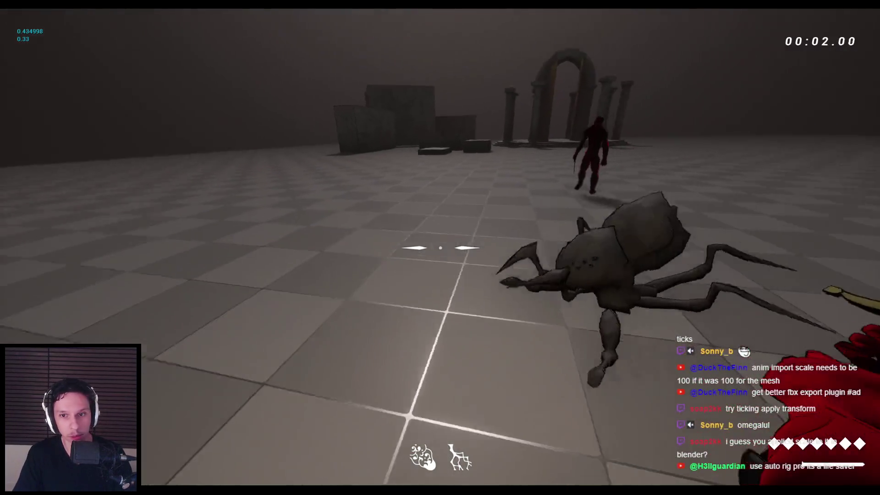
{"action": "left_click", "coordinate": [440, 247]}
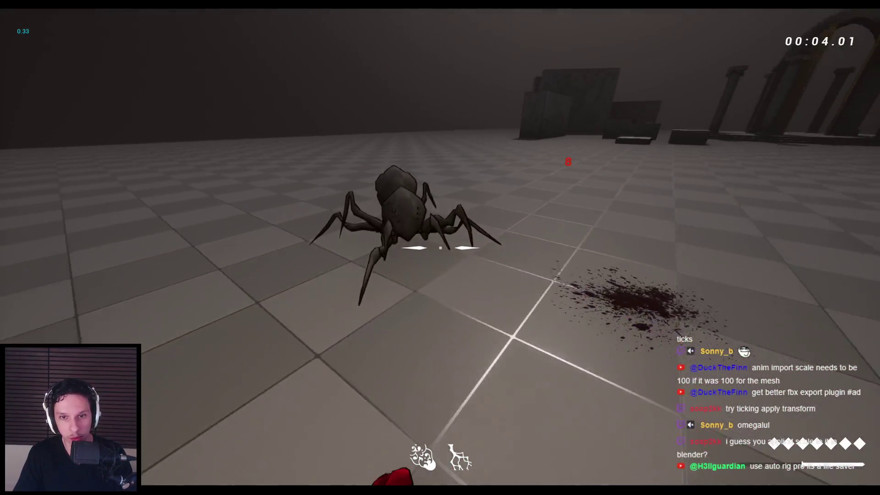
{"action": "left_click", "coordinate": [440, 247]}
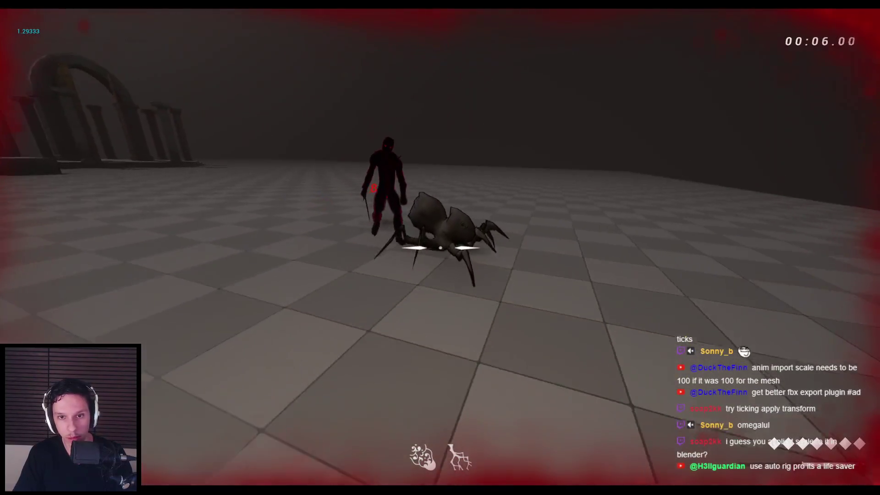
{"action": "left_click", "coordinate": [440, 248]}
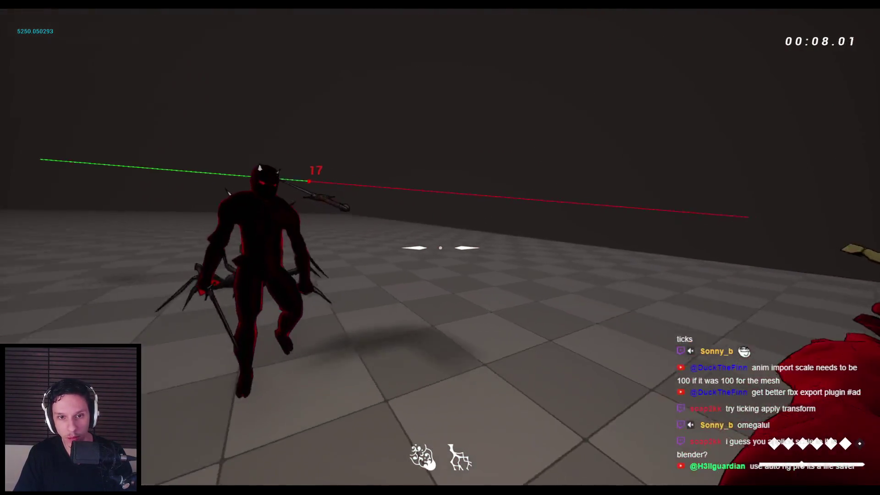
{"action": "left_click", "coordinate": [440, 247]}
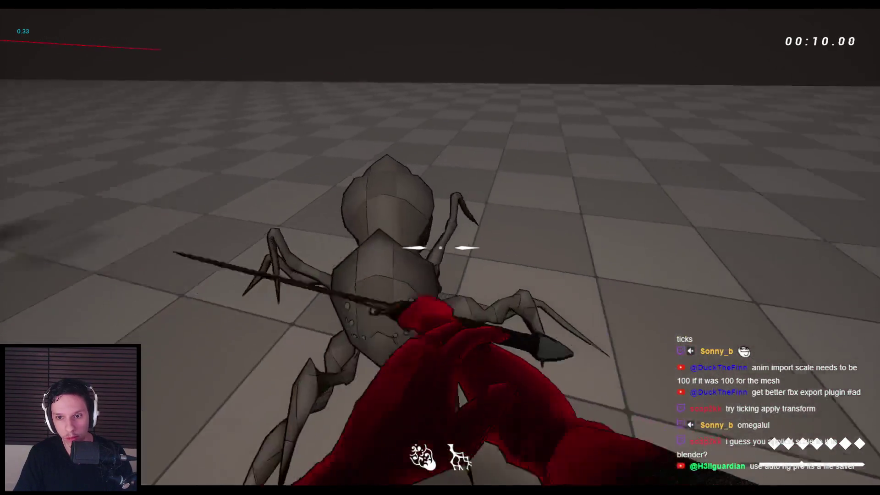
{"action": "key", "text": "Escape"}
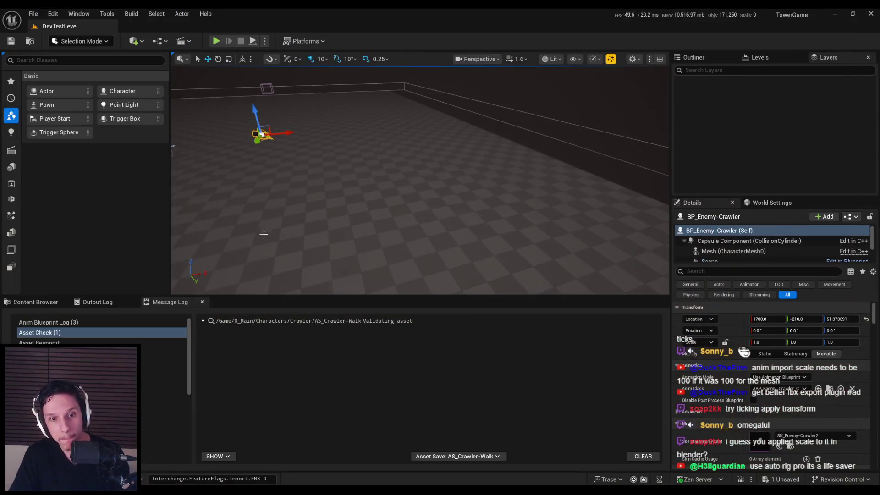
- Open the Crawler folder and preview the AM_Crawler-LeapAttack montage, then close it
{"action": "left_click", "coordinate": [20, 303]}
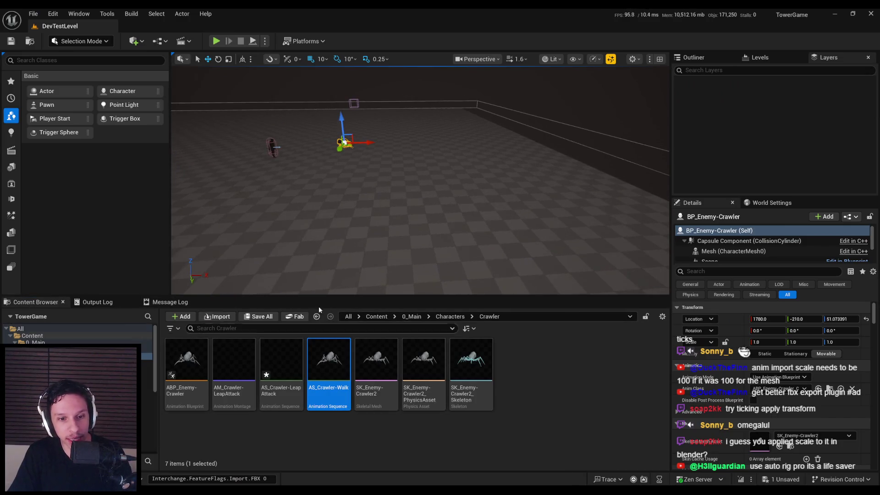
{"action": "double_click", "coordinate": [228, 393]}
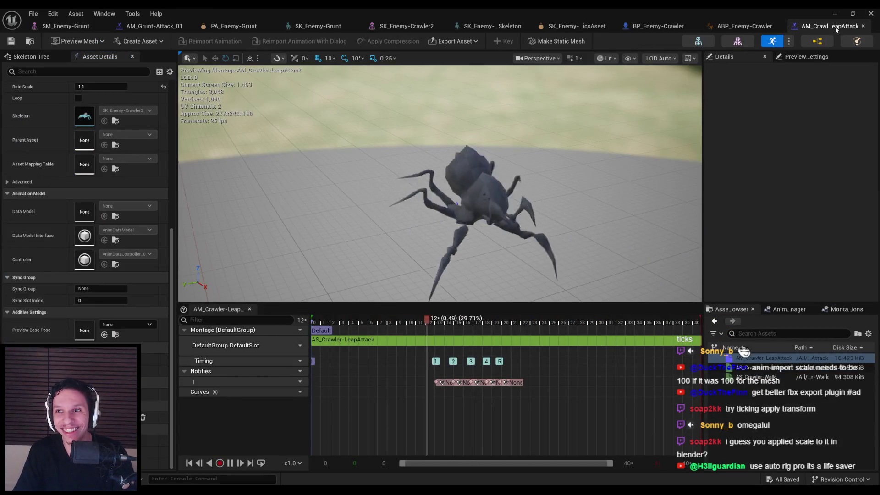
{"action": "middle_click", "coordinate": [838, 27]}
{"action": "left_click", "coordinate": [489, 176]}
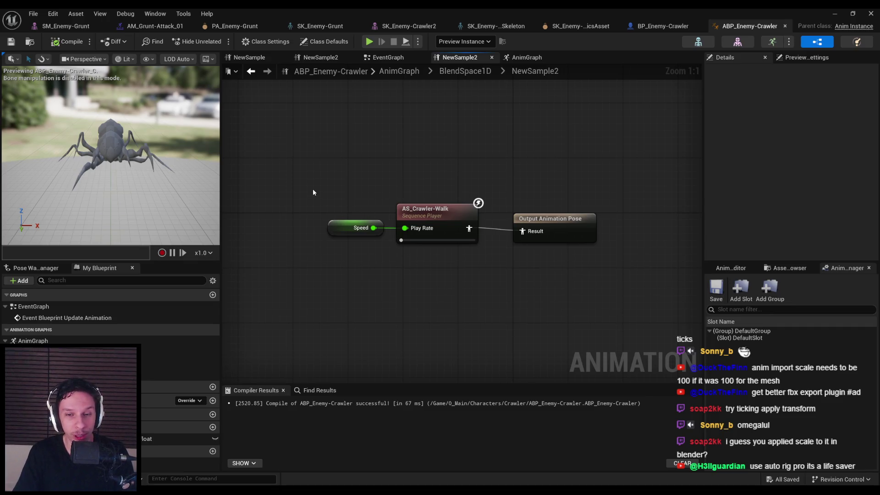
- Review the BP_Enemy-Crawler blueprint's mesh component details
{"action": "left_click", "coordinate": [676, 28]}
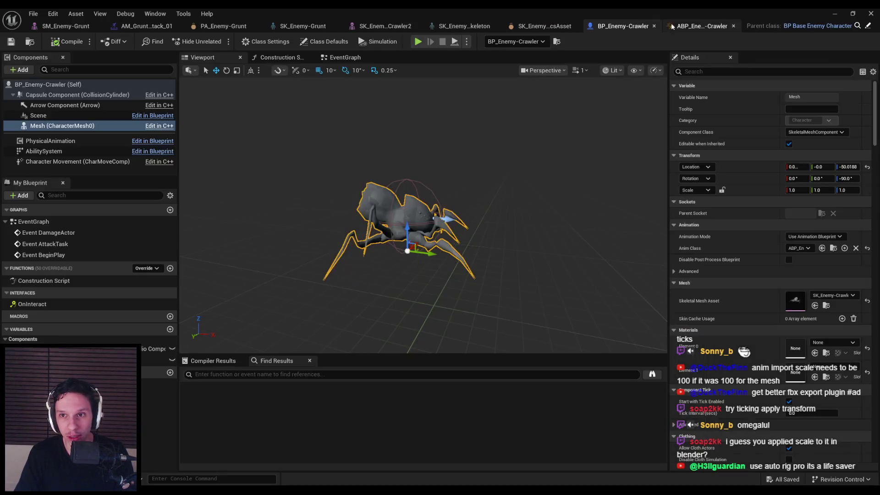
{"action": "scroll", "coordinate": [724, 273], "scroll_direction": "down", "scroll_amount": 4}
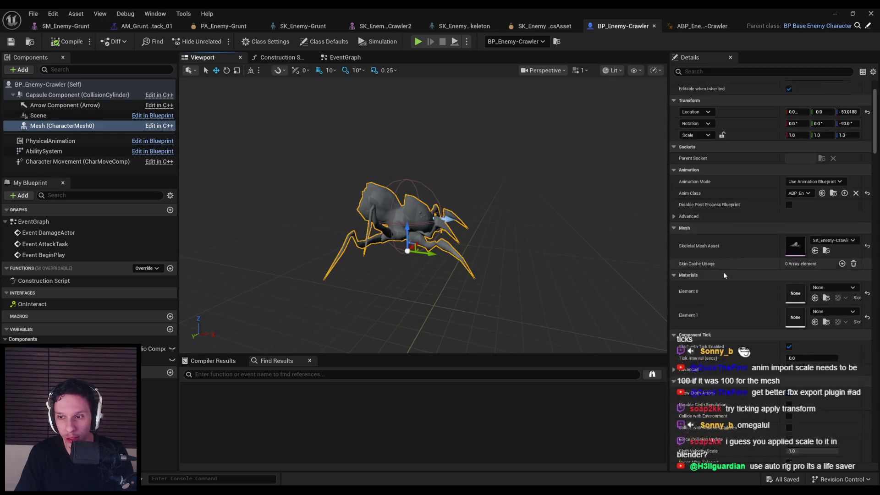
{"action": "left_click_drag", "start_coordinate": [785, 236], "coordinate": [752, 233]}
{"action": "scroll", "coordinate": [725, 282], "scroll_direction": "down", "scroll_amount": 10}
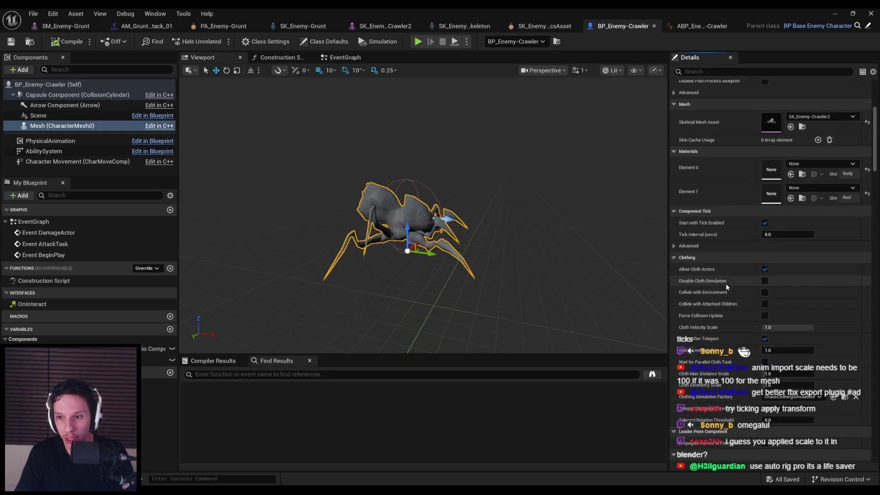
{"action": "scroll", "coordinate": [739, 277], "scroll_direction": "down", "scroll_amount": 5}
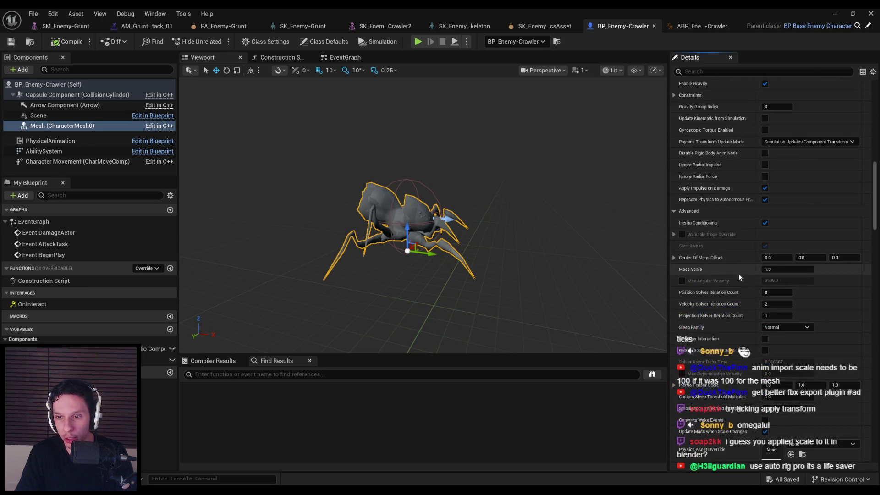
{"action": "scroll", "coordinate": [735, 271], "scroll_direction": "down", "scroll_amount": 8}
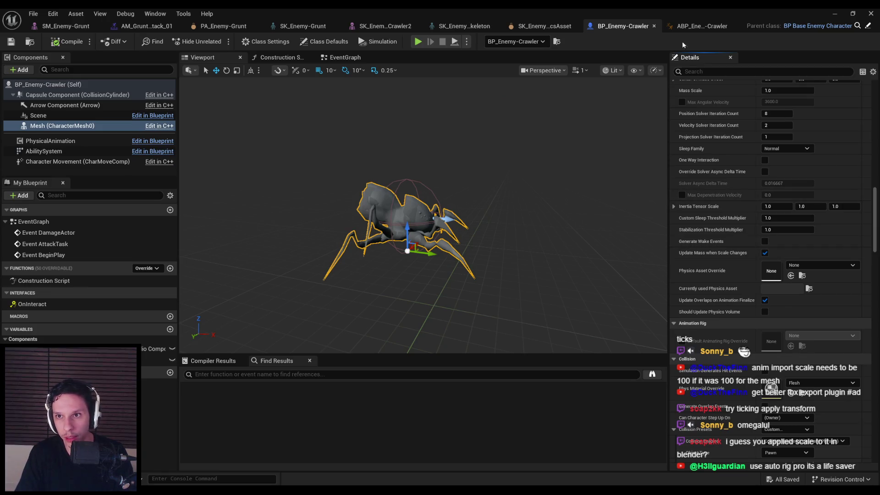
- Inspect the spine_01 and spine_02 bone transforms in the crawler skeleton, then return to the level
{"action": "left_click", "coordinate": [676, 27]}
{"action": "left_click", "coordinate": [707, 44]}
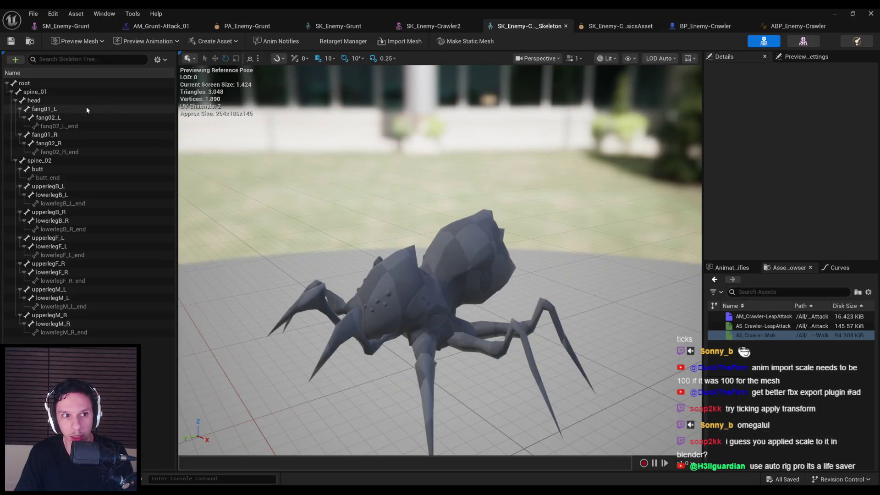
{"action": "left_click", "coordinate": [53, 93]}
{"action": "left_click", "coordinate": [15, 161]}
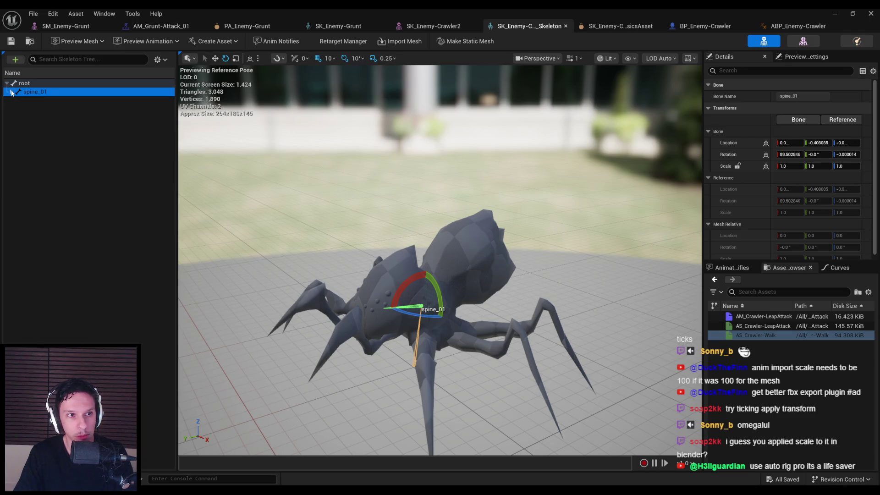
{"action": "left_click", "coordinate": [32, 109]}
{"action": "mouse_move", "coordinate": [275, 183]}
{"action": "left_mouse_down"}
{"action": "mouse_move", "coordinate": [374, 216]}
{"action": "mouse_move", "coordinate": [564, 116]}
{"action": "left_mouse_up"}
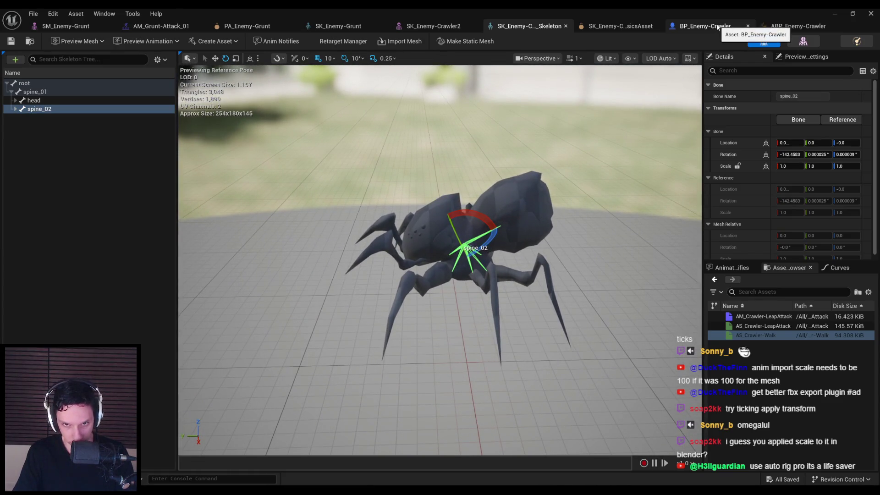
{"action": "left_click", "coordinate": [835, 15]}
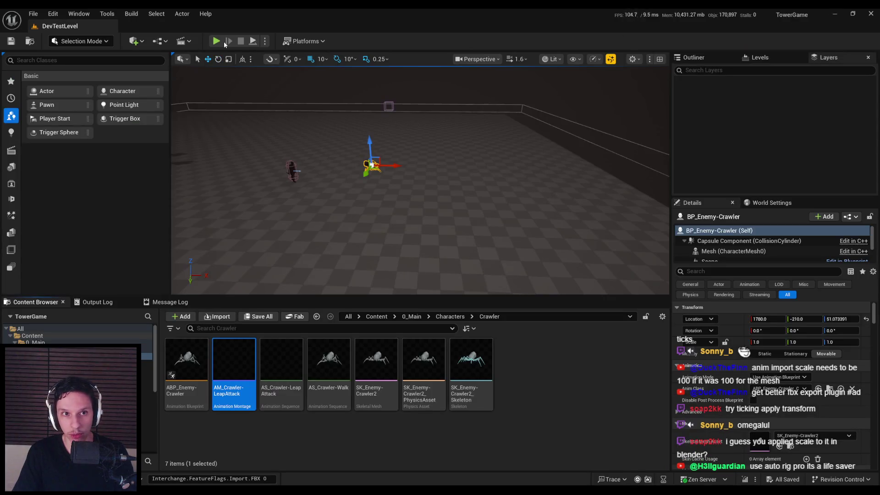
- Playtest striking the crawler until it is knocked down, then stop the session
{"action": "key", "text": "alt+p"}
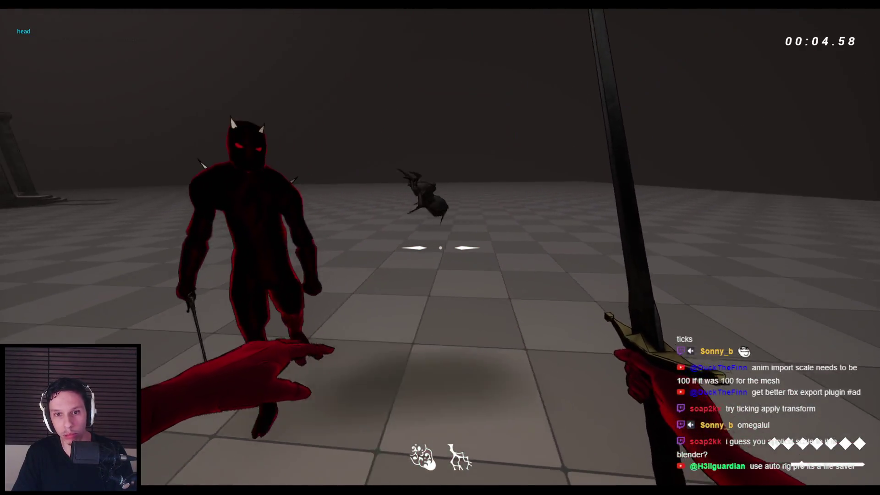
{"action": "left_click", "coordinate": [440, 248]}
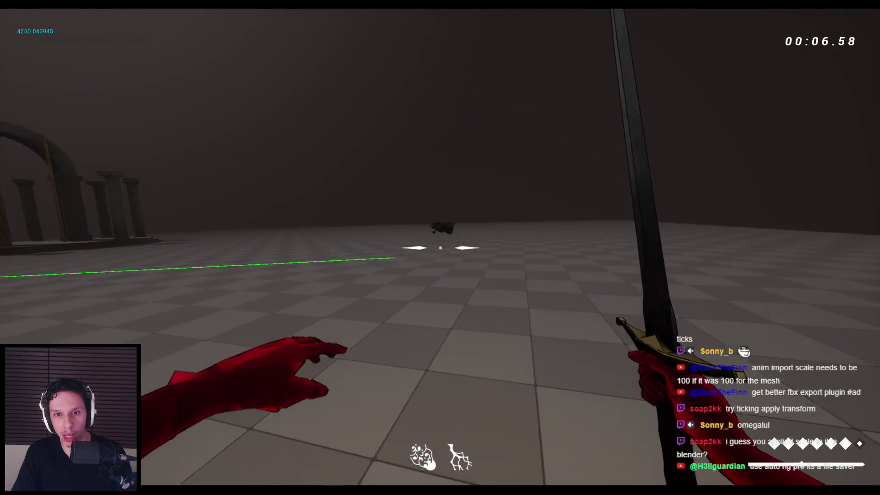
{"action": "left_click", "coordinate": [440, 248]}
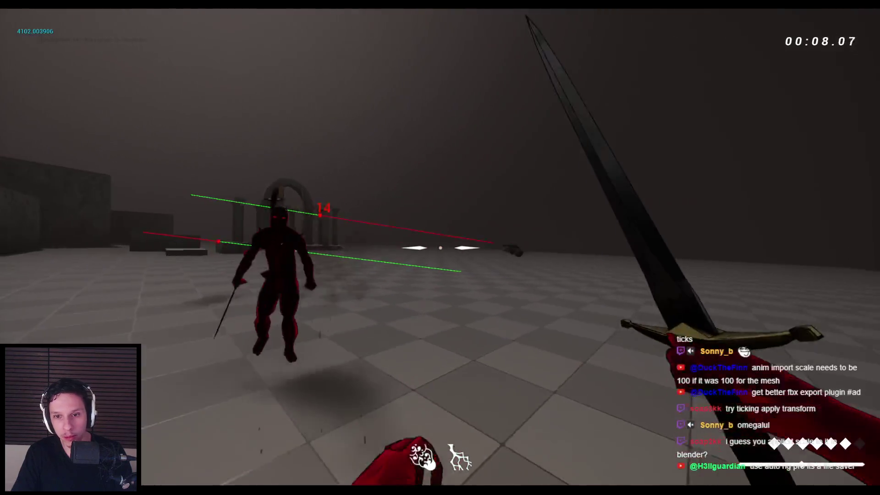
{"action": "left_click", "coordinate": [441, 247]}
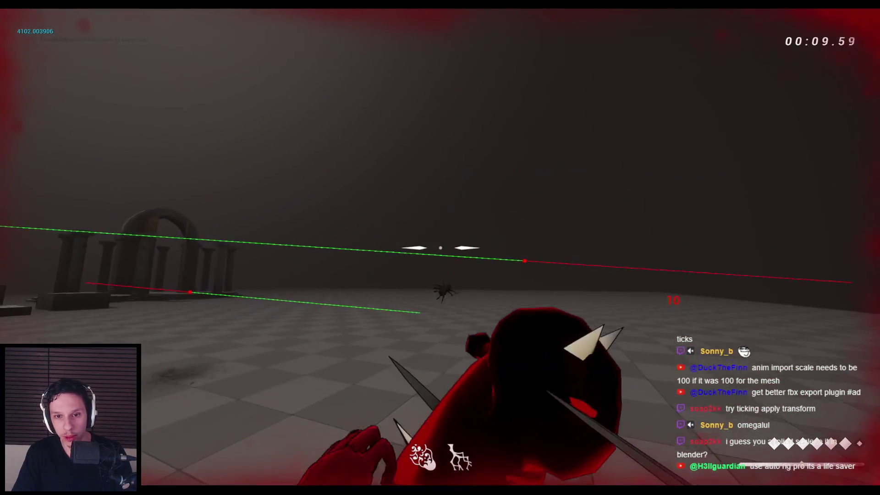
{"action": "left_click", "coordinate": [440, 248]}
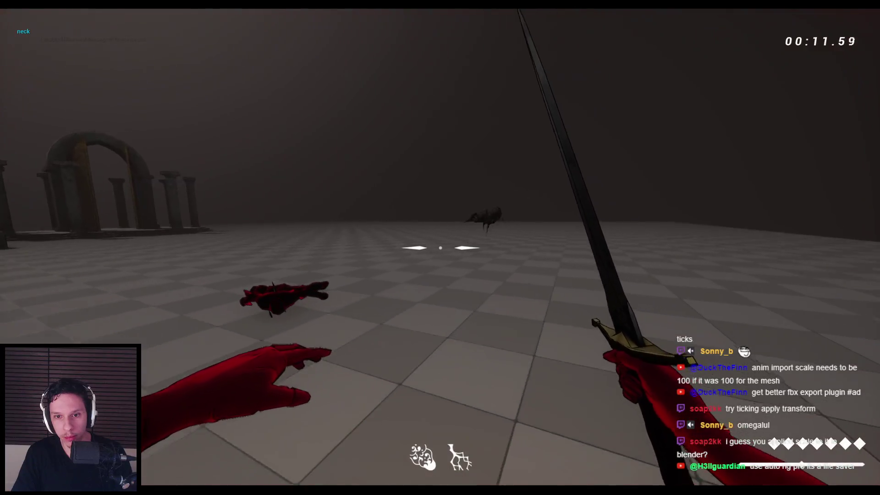
{"action": "key", "text": "w"}
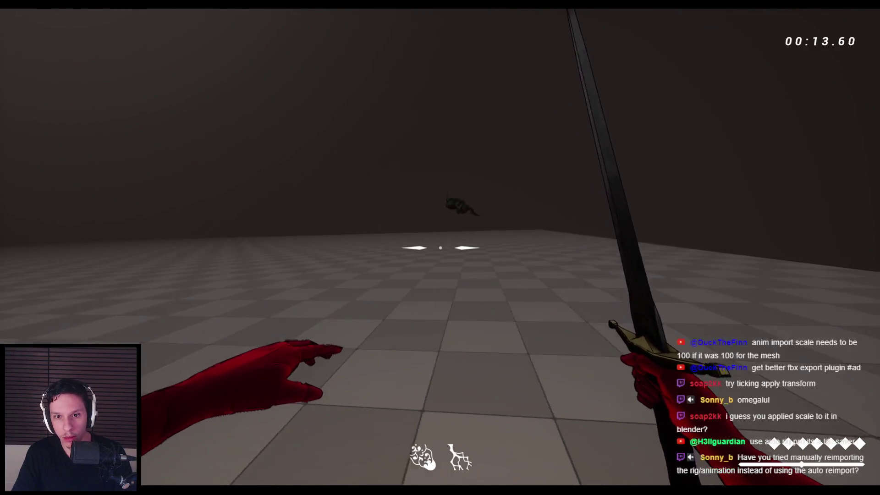
{"action": "key", "text": "Escape"}
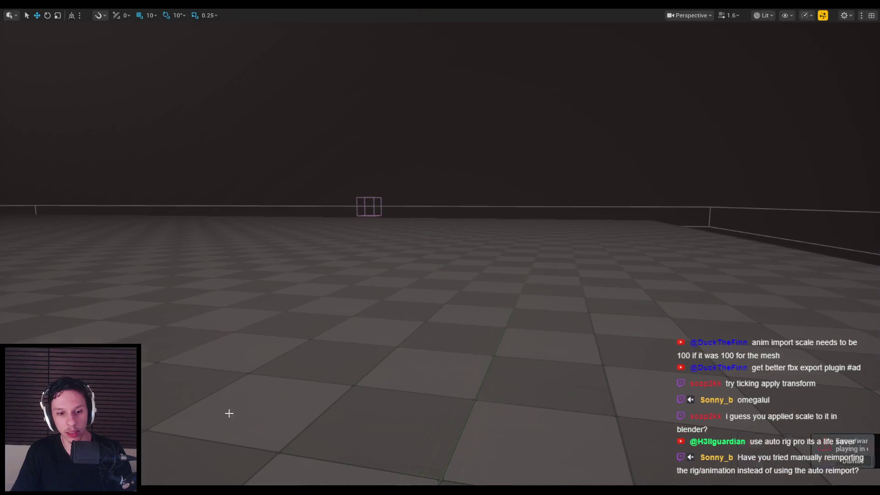
- Read the Ragdoll Start error in the Message Log, then return to the crawler skeleton editor
{"action": "left_click", "coordinate": [311, 458]}
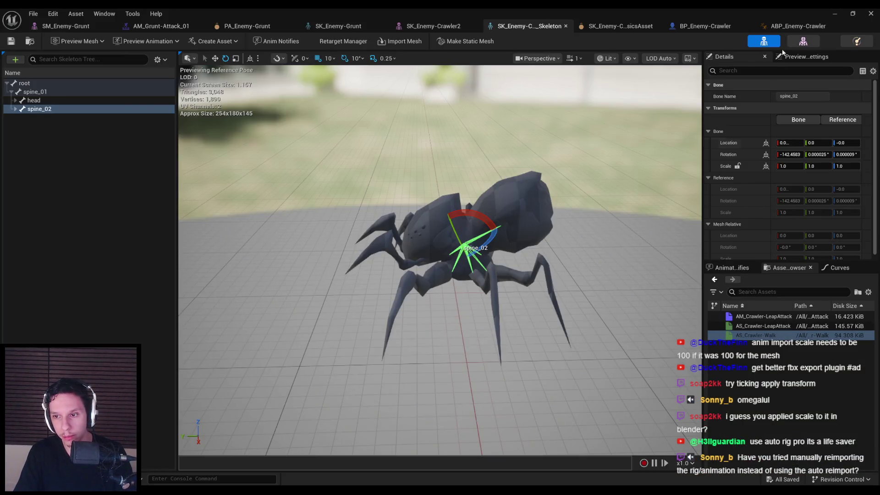
{"action": "key", "text": "alt+Tab"}
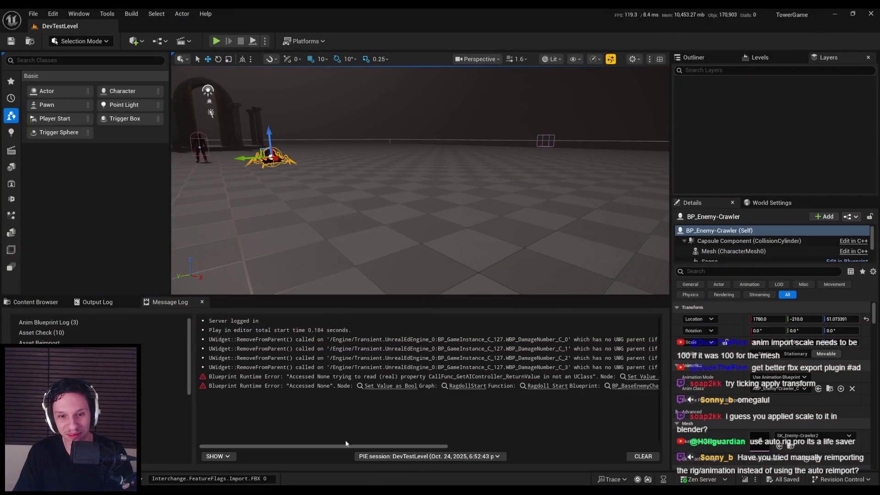
{"action": "mouse_move", "coordinate": [345, 444]}
{"action": "left_mouse_down"}
{"action": "mouse_move", "coordinate": [573, 433]}
{"action": "mouse_move", "coordinate": [545, 438]}
{"action": "left_mouse_up"}
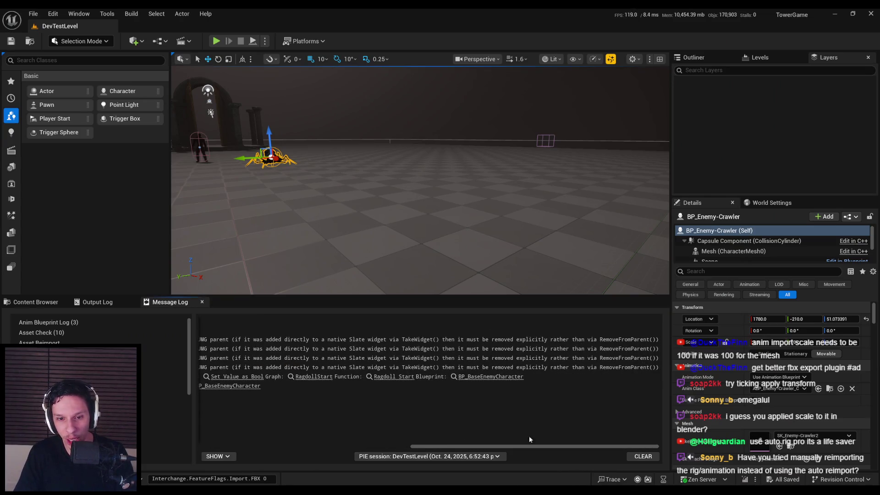
{"action": "left_click", "coordinate": [306, 466]}
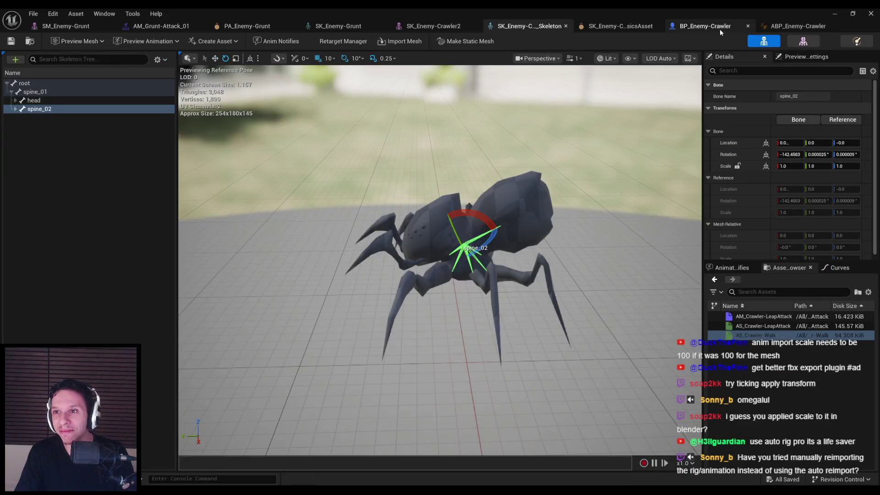
- Open the SK_Enemy-Crawler2 physics asset from the crawler editor tabs
{"action": "left_click", "coordinate": [805, 28]}
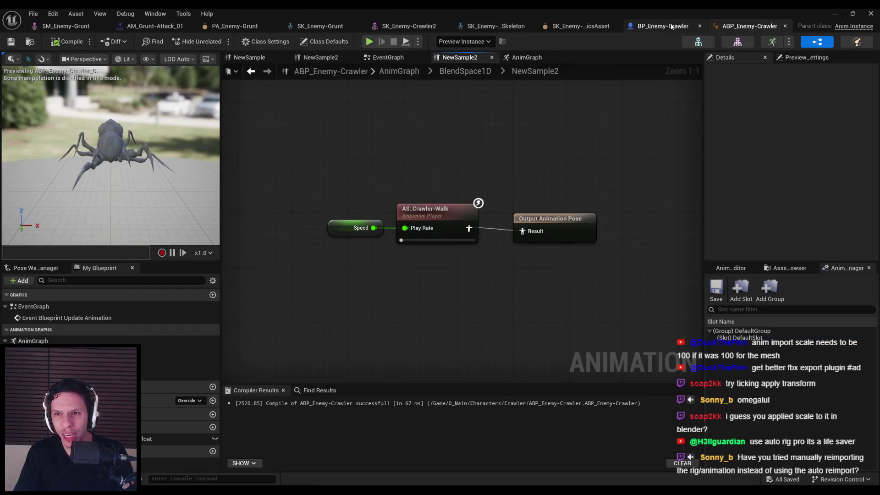
{"action": "left_click", "coordinate": [671, 26]}
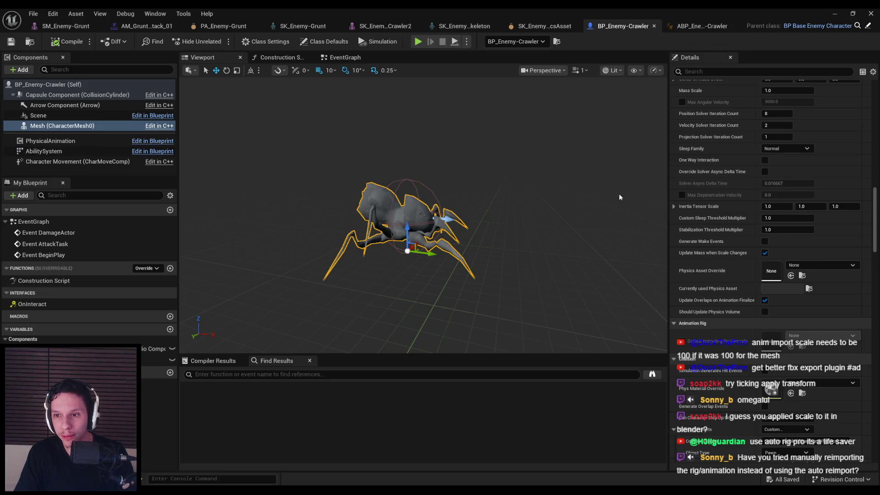
{"action": "scroll", "coordinate": [825, 207], "scroll_direction": "up", "scroll_amount": 15}
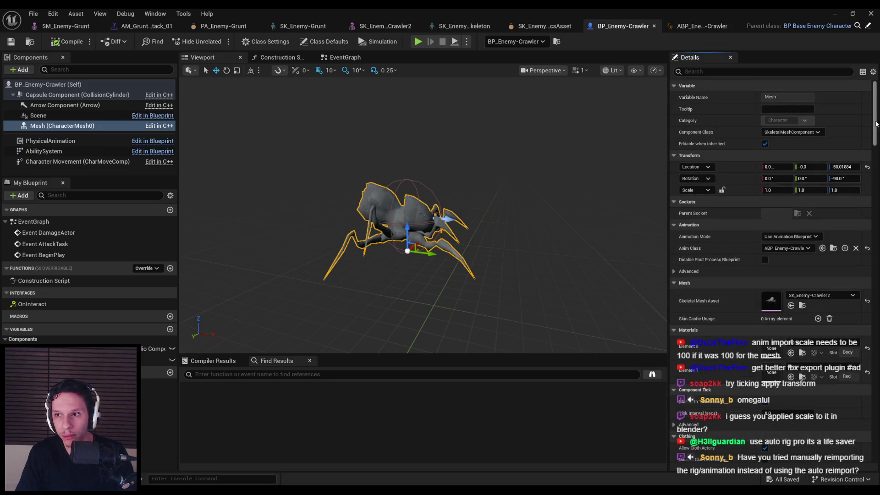
{"action": "left_click", "coordinate": [701, 26]}
{"action": "left_click", "coordinate": [566, 27]}
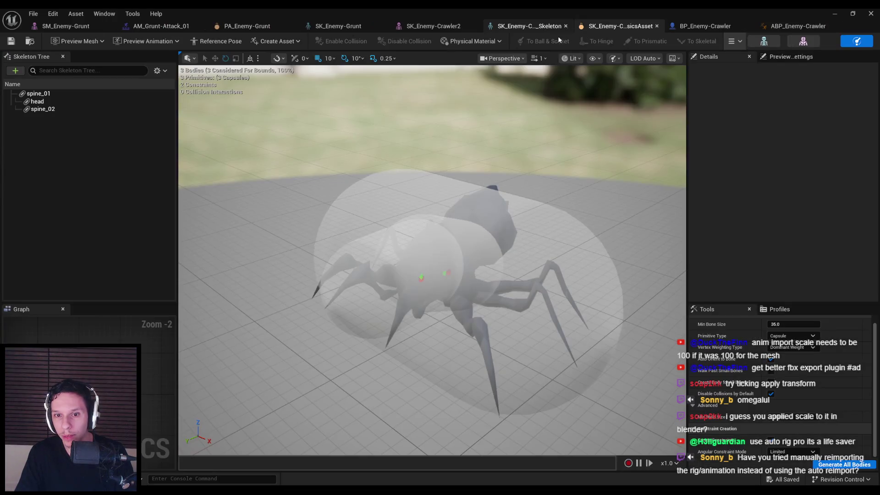
- Regenerate the physics bodies, delete them all, and save the physics asset
{"action": "left_click", "coordinate": [821, 465]}
{"action": "key", "text": "ctrl+a"}
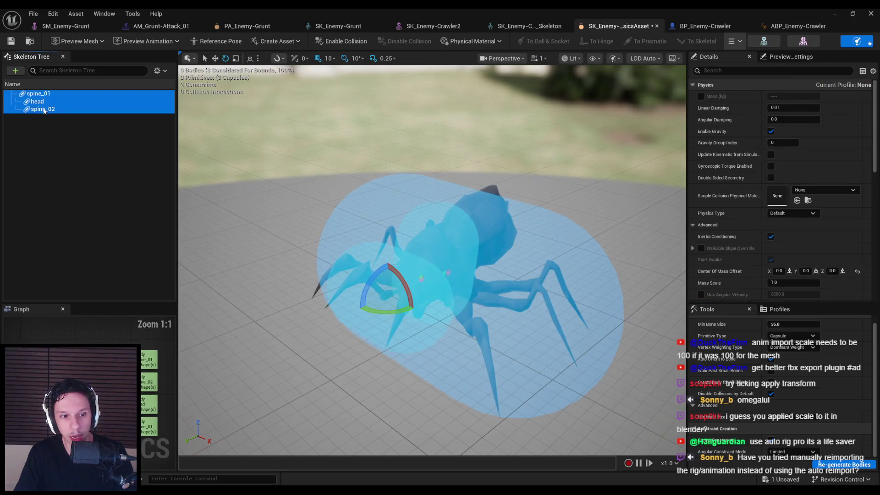
{"action": "key", "text": "Delete"}
{"action": "key", "text": "ctrl+s"}
- Generate fresh bodies on spine_01, head and spine_02, then select all and delete them
{"action": "left_click", "coordinate": [838, 465]}
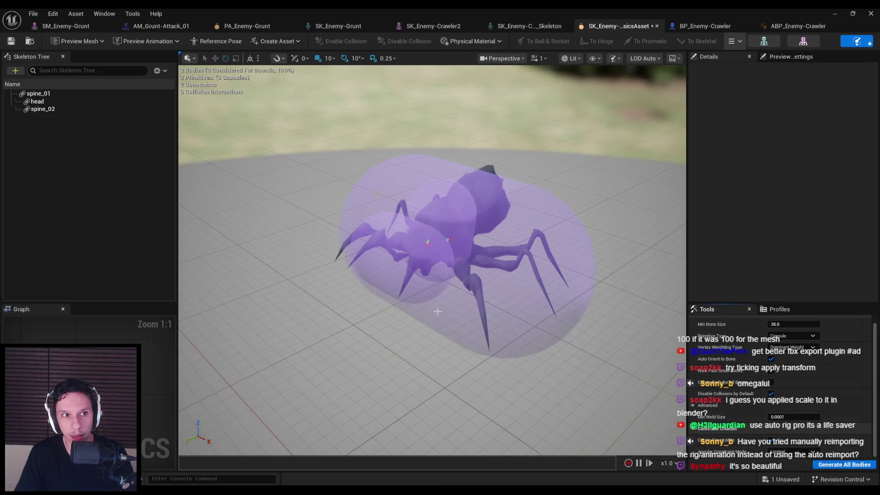
{"action": "left_click", "coordinate": [44, 109]}
{"action": "key", "text": "ctrl+a"}
{"action": "left_click", "coordinate": [48, 118]}
{"action": "left_click", "coordinate": [43, 109]}
{"action": "left_click", "coordinate": [38, 94], "text": "shift"}
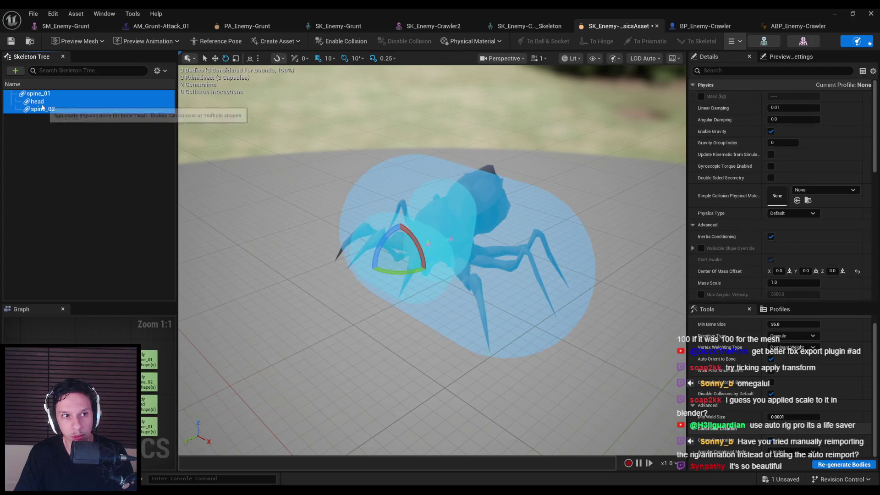
{"action": "left_click", "coordinate": [43, 109]}
{"action": "key", "text": "ctrl+a"}
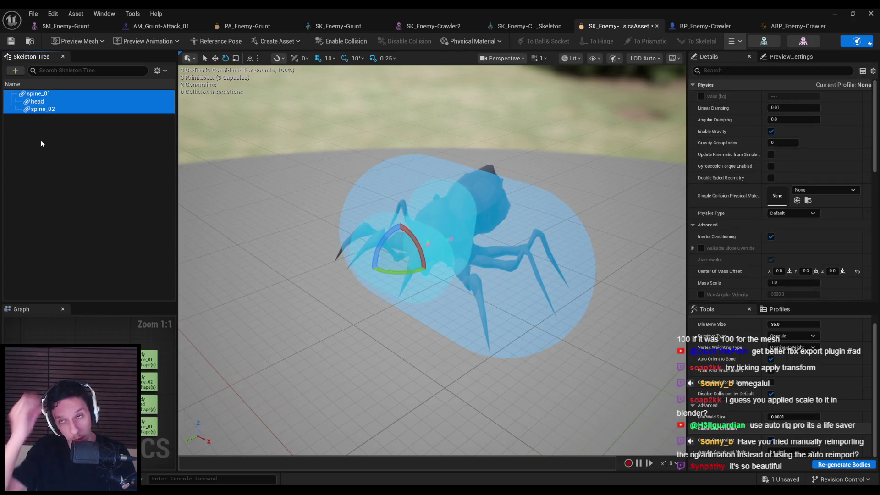
{"action": "key", "text": "Delete"}
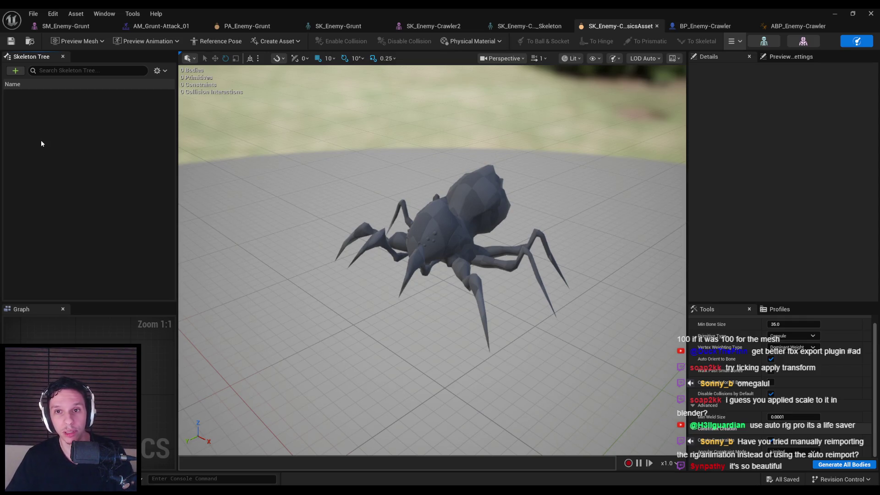
- Return to the crawler physics asset after checking the mesh, skeleton and blueprint tabs
{"action": "left_click", "coordinate": [464, 21]}
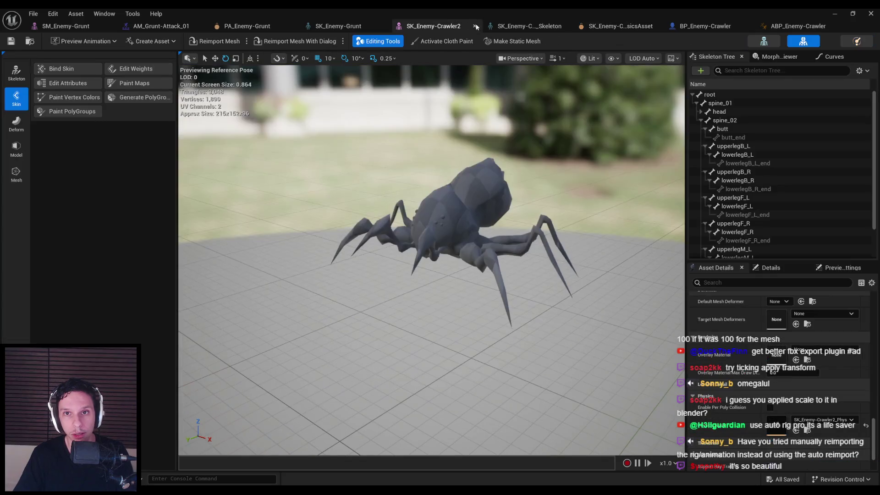
{"action": "left_click", "coordinate": [524, 28]}
{"action": "left_click", "coordinate": [610, 25]}
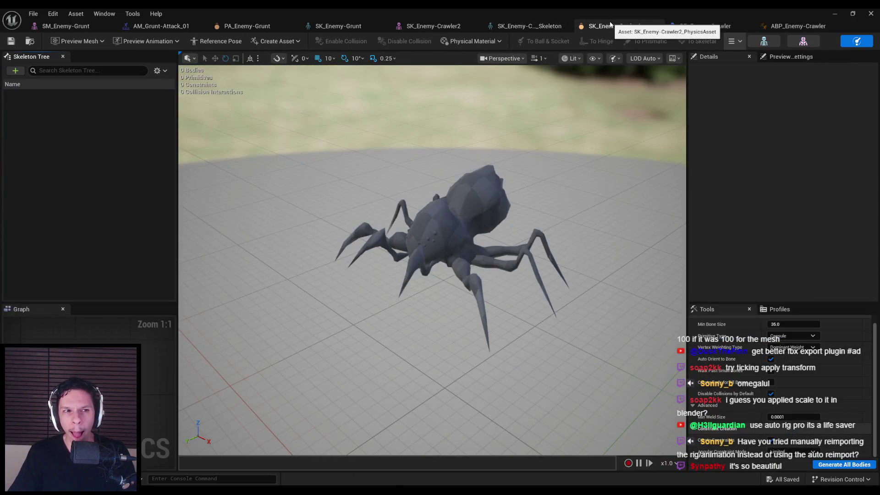
{"action": "left_click", "coordinate": [681, 29]}
{"action": "left_click", "coordinate": [706, 26]}
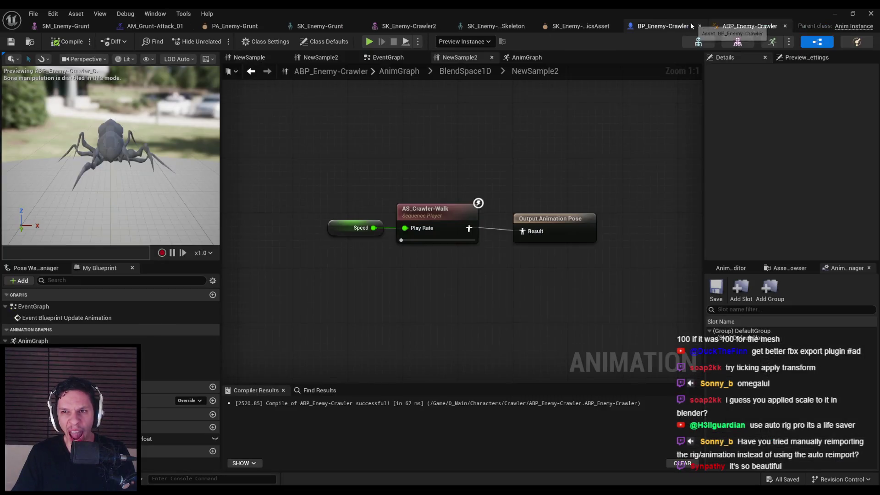
{"action": "left_click", "coordinate": [586, 26]}
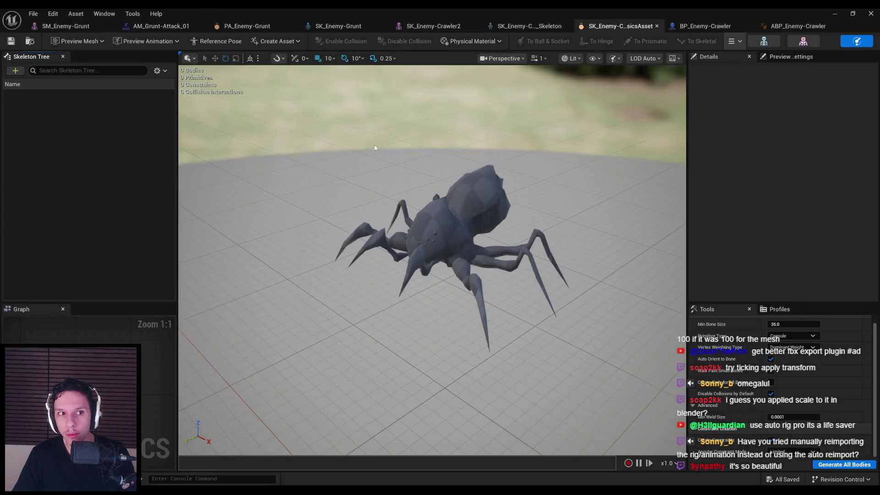
{"action": "scroll", "coordinate": [756, 358], "scroll_direction": "up", "scroll_amount": 1}
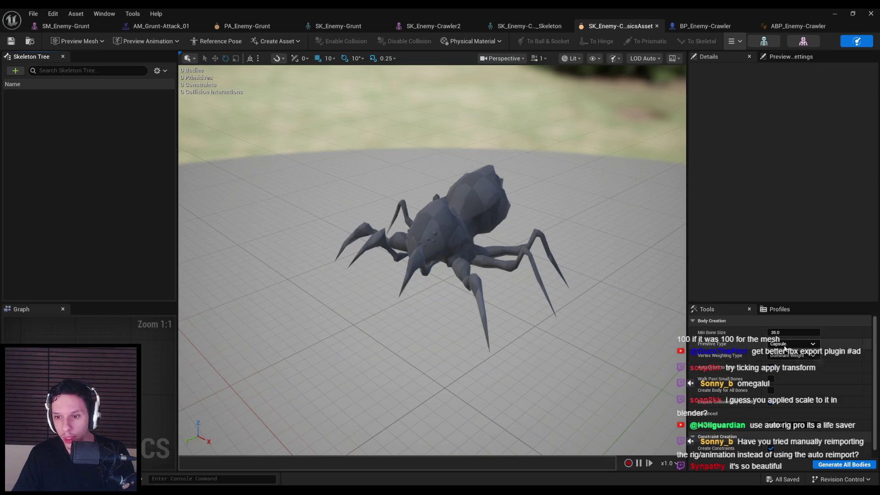
- Lower Min Bone Size and generate all bodies, giving 21 capsules and 20 constraints
{"action": "left_click", "coordinate": [834, 467]}
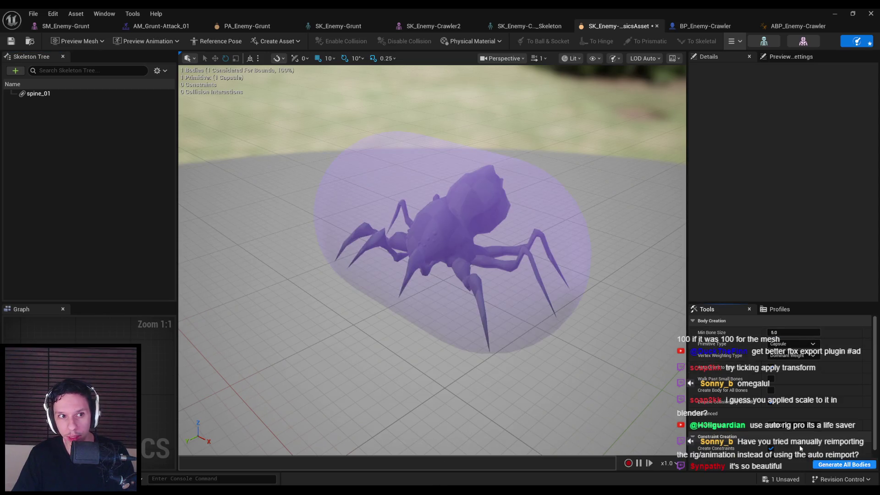
{"action": "left_click", "coordinate": [832, 466]}
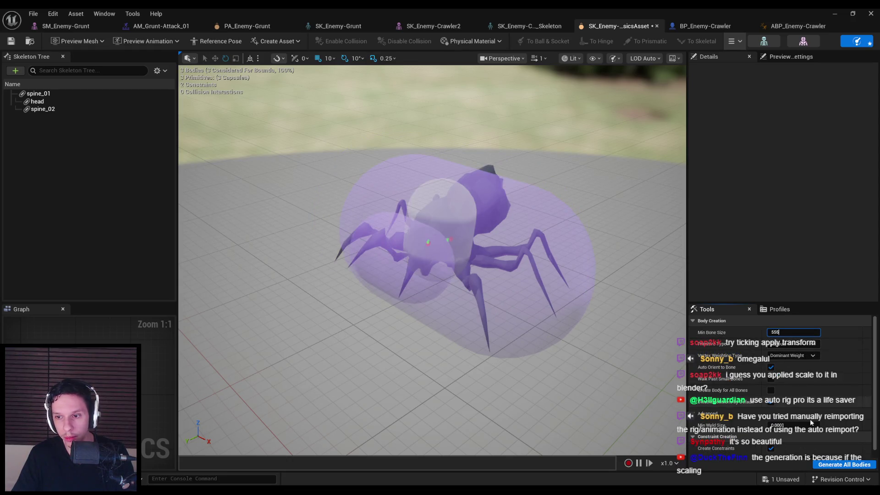
{"action": "left_click", "coordinate": [790, 333]}
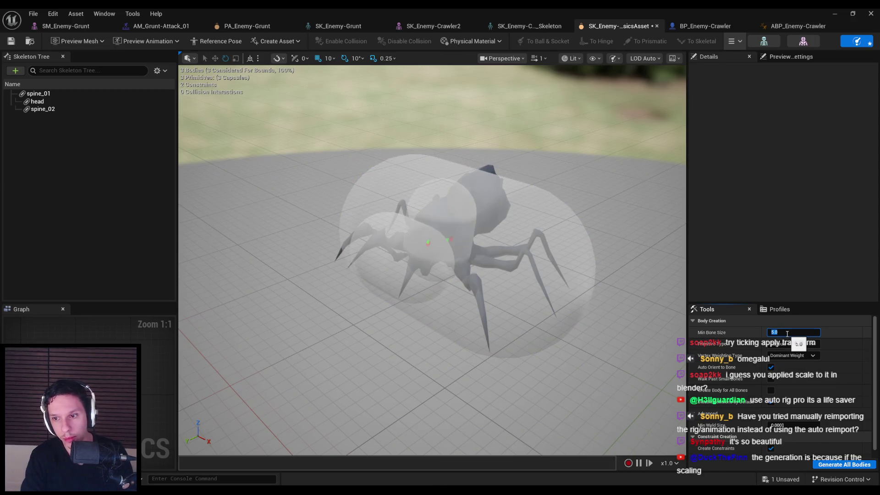
{"action": "left_click", "coordinate": [836, 465]}
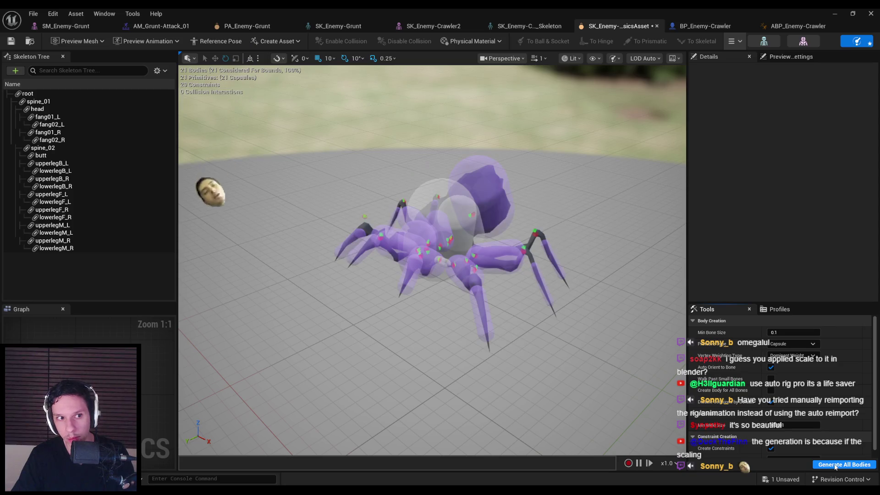
{"action": "scroll", "coordinate": [431, 256], "scroll_direction": "up", "scroll_amount": 5}
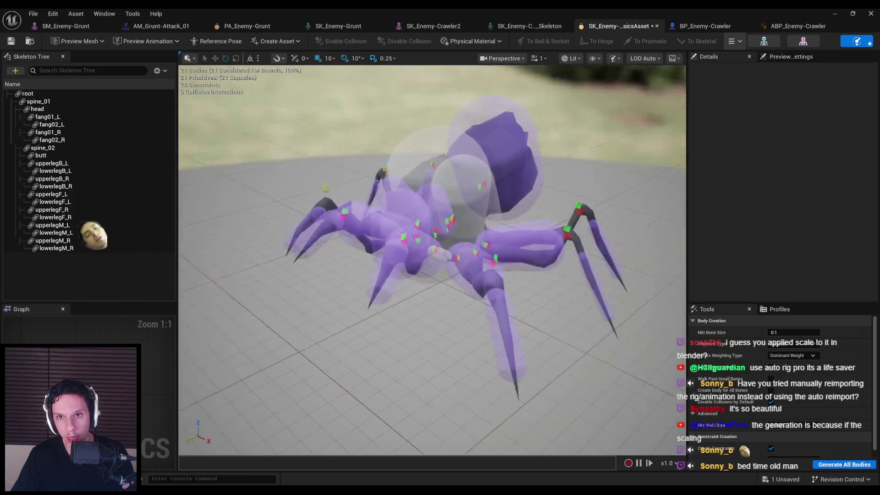
{"action": "left_click", "coordinate": [734, 59]}
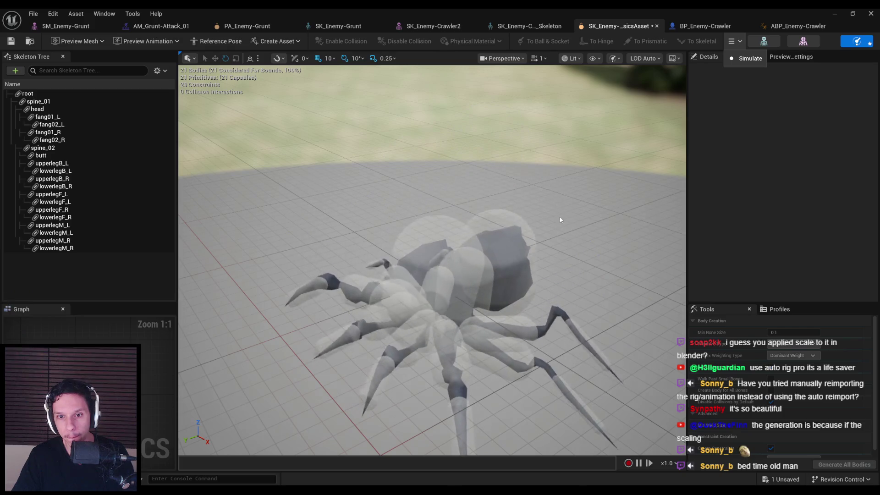
{"action": "mouse_move", "coordinate": [435, 275]}
{"action": "left_mouse_down"}
{"action": "mouse_move", "coordinate": [536, 155]}
{"action": "mouse_move", "coordinate": [589, 156]}
{"action": "mouse_move", "coordinate": [540, 243]}
{"action": "mouse_move", "coordinate": [513, 206]}
{"action": "mouse_move", "coordinate": [449, 175]}
{"action": "mouse_move", "coordinate": [365, 88]}
{"action": "mouse_move", "coordinate": [357, 92]}
{"action": "left_mouse_up"}
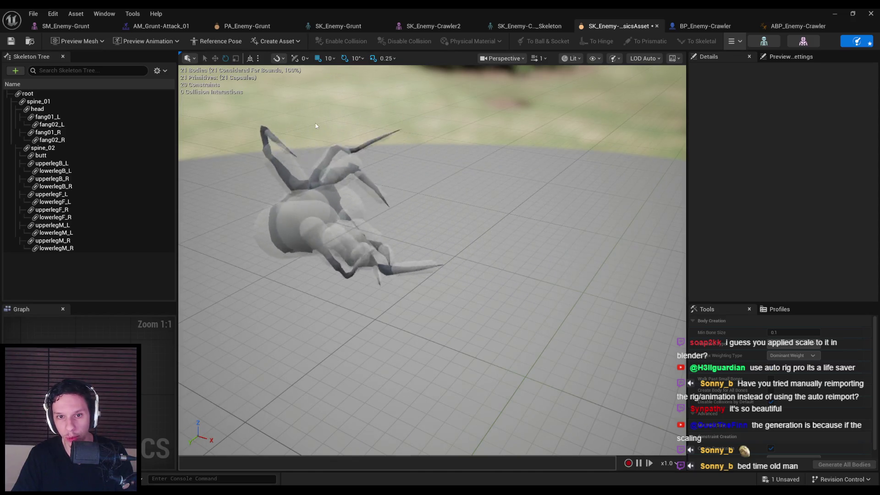
{"action": "mouse_move", "coordinate": [284, 214]}
{"action": "left_mouse_down"}
{"action": "mouse_move", "coordinate": [354, 230]}
{"action": "mouse_move", "coordinate": [391, 147]}
{"action": "mouse_move", "coordinate": [380, 96]}
{"action": "left_mouse_up"}
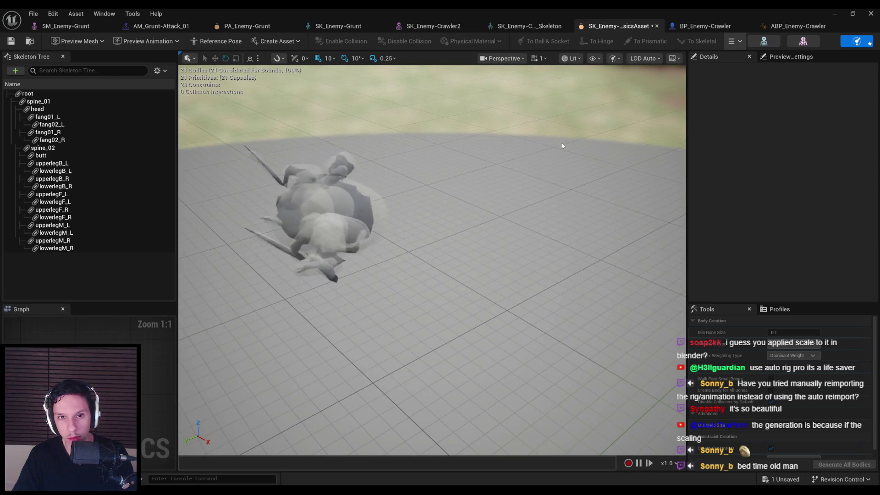
{"action": "left_click", "coordinate": [735, 59]}
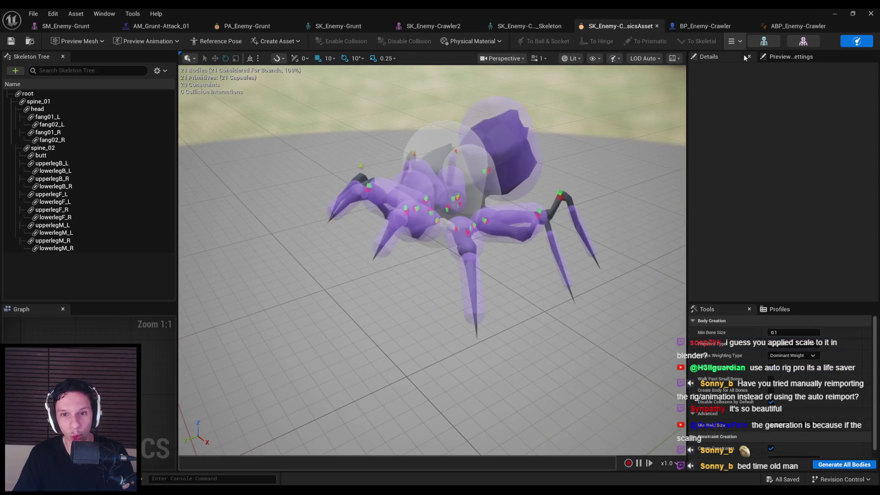
{"action": "left_click", "coordinate": [836, 14]}
{"action": "key", "text": "alt+p"}
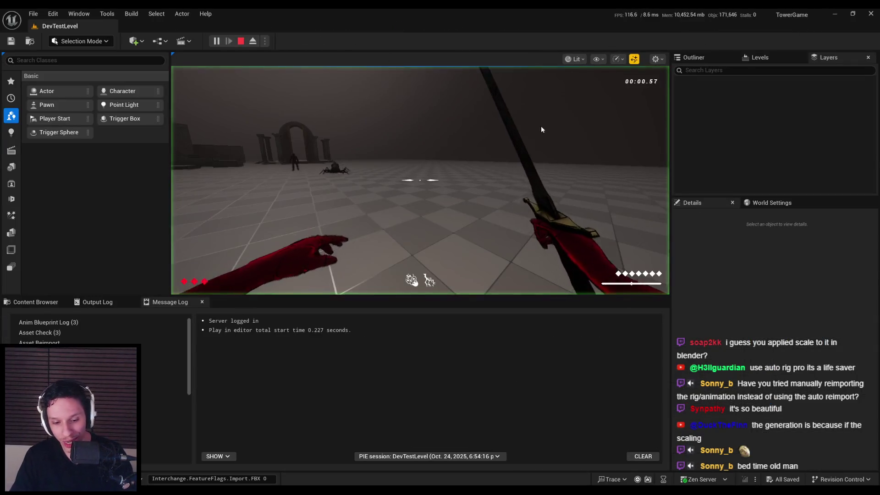
{"action": "key", "text": "F11"}
{"action": "left_click", "coordinate": [440, 248]}
{"action": "left_click", "coordinate": [440, 247]}
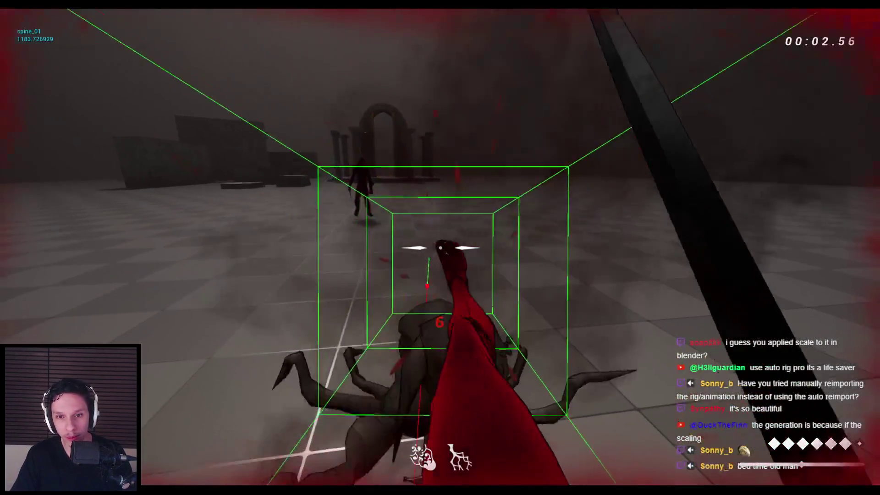
{"action": "left_click", "coordinate": [440, 248]}
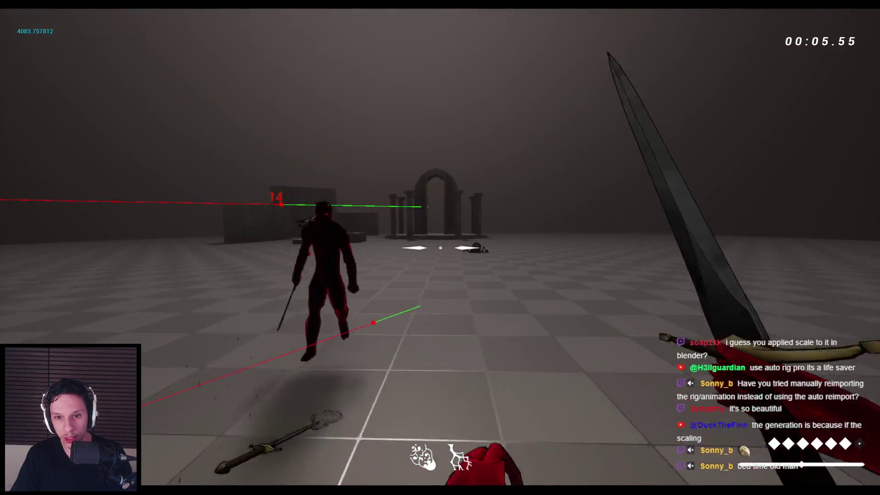
{"action": "left_click", "coordinate": [440, 248]}
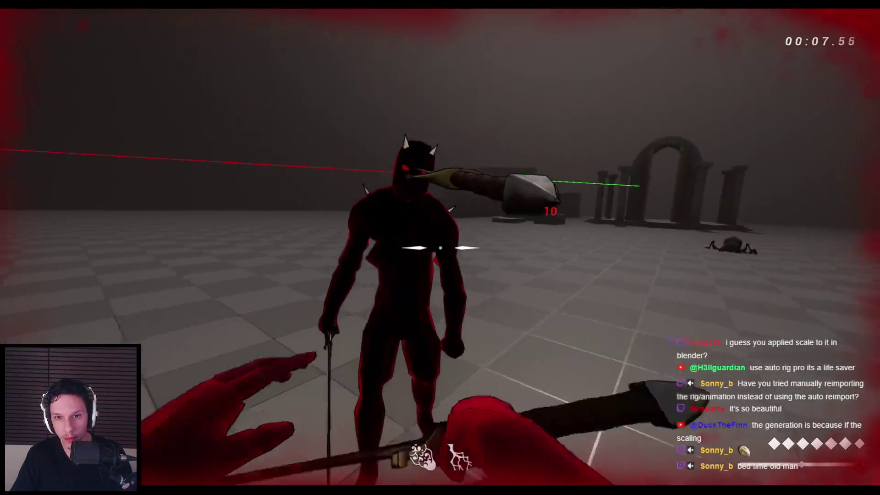
{"action": "left_click", "coordinate": [440, 247]}
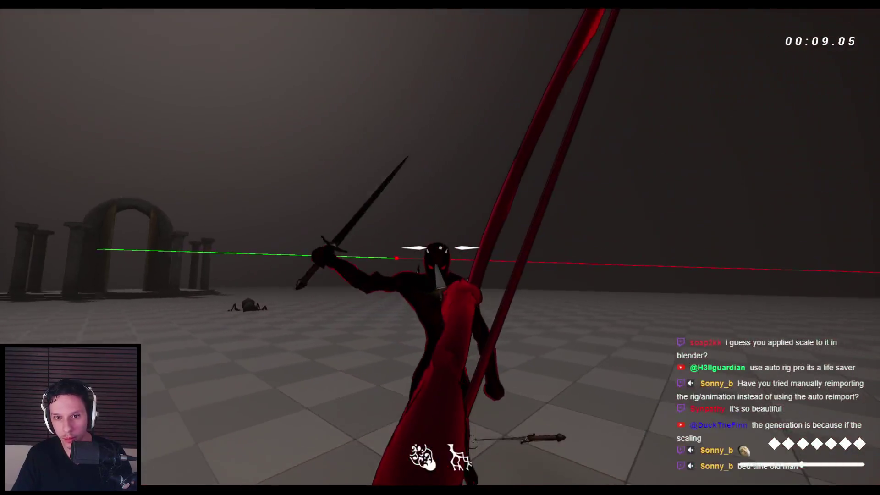
{"action": "left_click", "coordinate": [440, 247]}
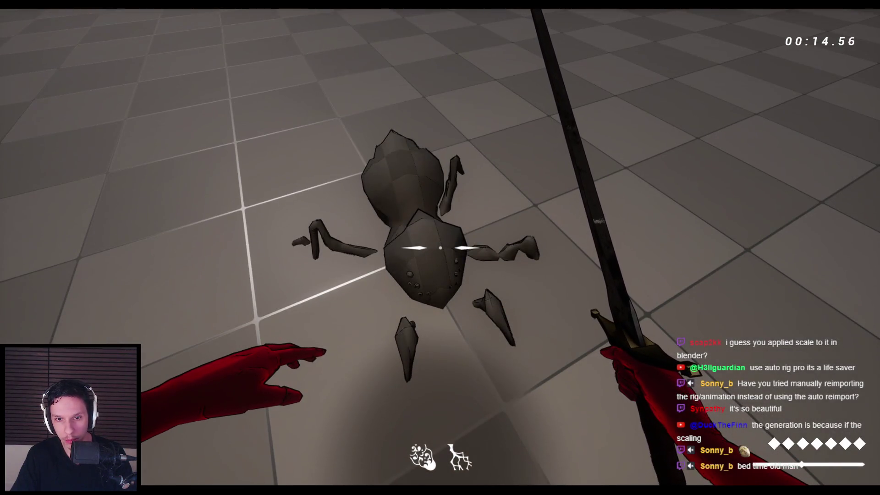
{"action": "key", "text": "space"}
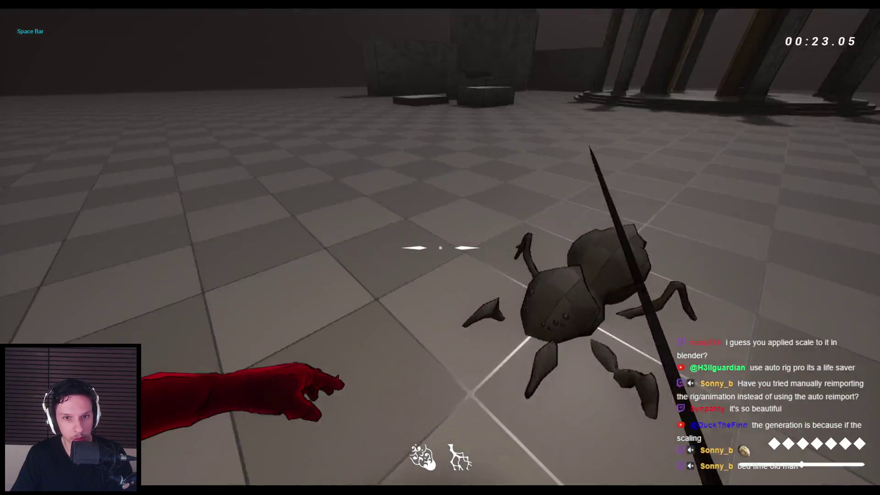
{"action": "left_click", "coordinate": [441, 248]}
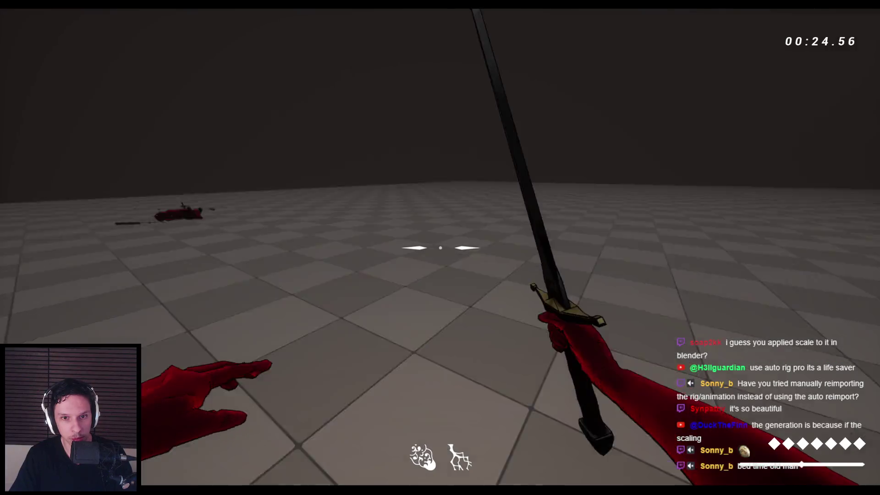
{"action": "key", "text": "space"}
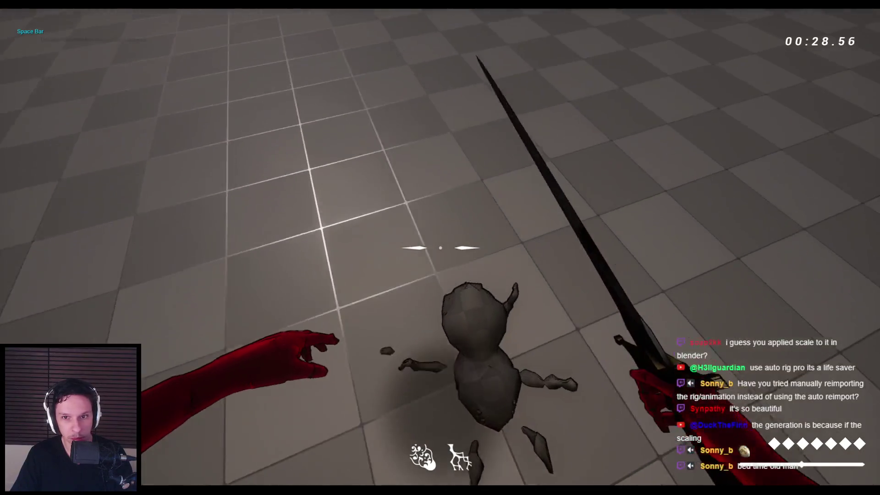
{"action": "key", "text": "space"}
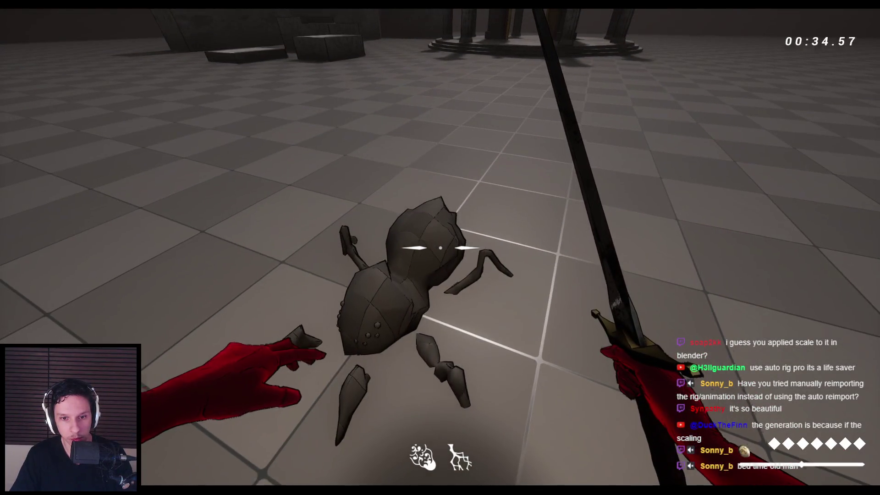
{"action": "key", "text": "Escape"}
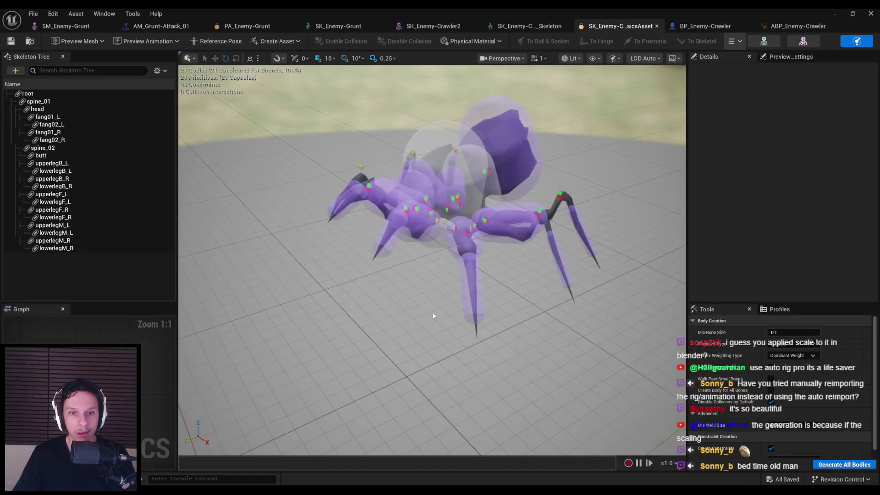
- Switch to the BP_Enemy-Crawler blueprint tab
{"action": "left_click", "coordinate": [719, 28]}
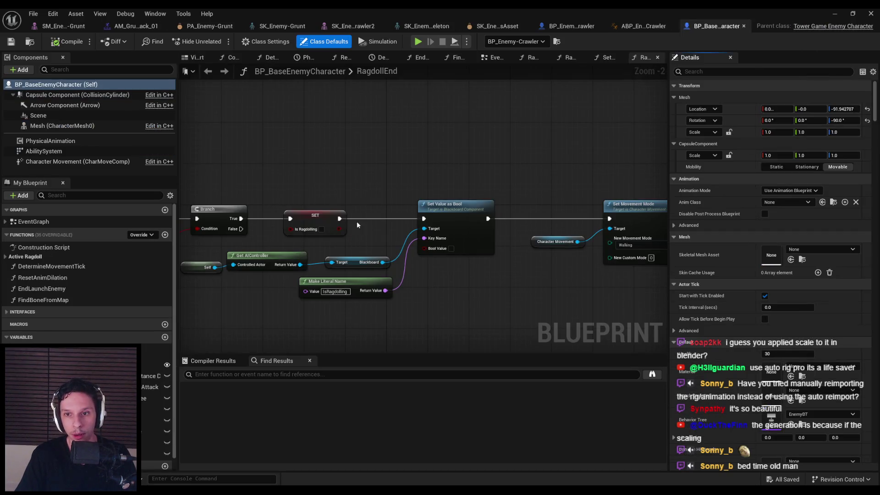
- Expand Active Ragdoll and open the RagdollStart graph, panning to the start of its chain
{"action": "scroll", "coordinate": [355, 228], "scroll_direction": "down", "scroll_amount": 2}
{"action": "scroll", "coordinate": [427, 207], "scroll_direction": "up", "scroll_amount": 2}
{"action": "left_click", "coordinate": [6, 256]}
{"action": "left_click", "coordinate": [36, 267]}
{"action": "double_click", "coordinate": [36, 267]}
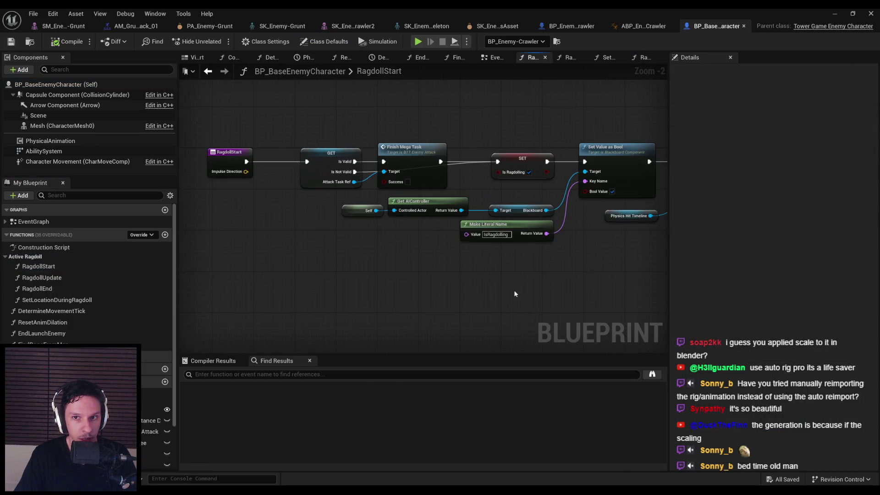
{"action": "scroll", "coordinate": [383, 246], "scroll_direction": "up", "scroll_amount": 4}
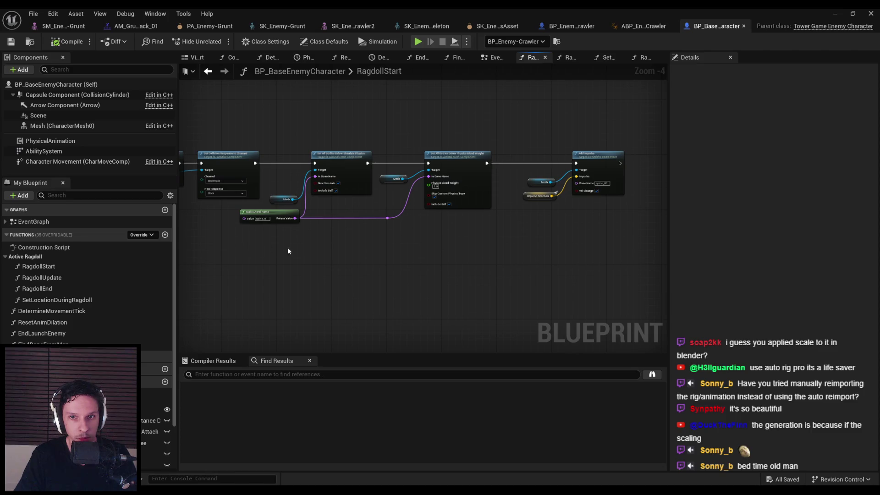
{"action": "scroll", "coordinate": [525, 188], "scroll_direction": "down", "scroll_amount": 4}
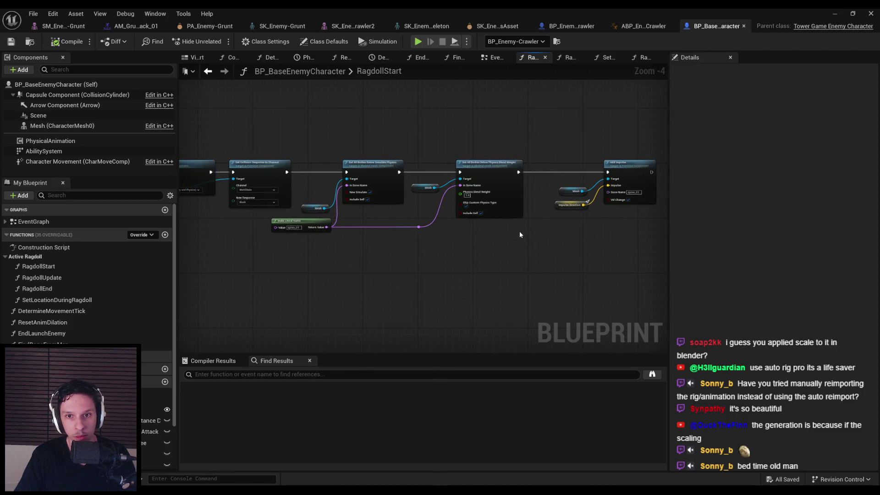
{"action": "mouse_move", "coordinate": [271, 261]}
{"action": "left_mouse_down"}
{"action": "mouse_move", "coordinate": [418, 255]}
{"action": "mouse_move", "coordinate": [495, 267]}
{"action": "left_mouse_up"}
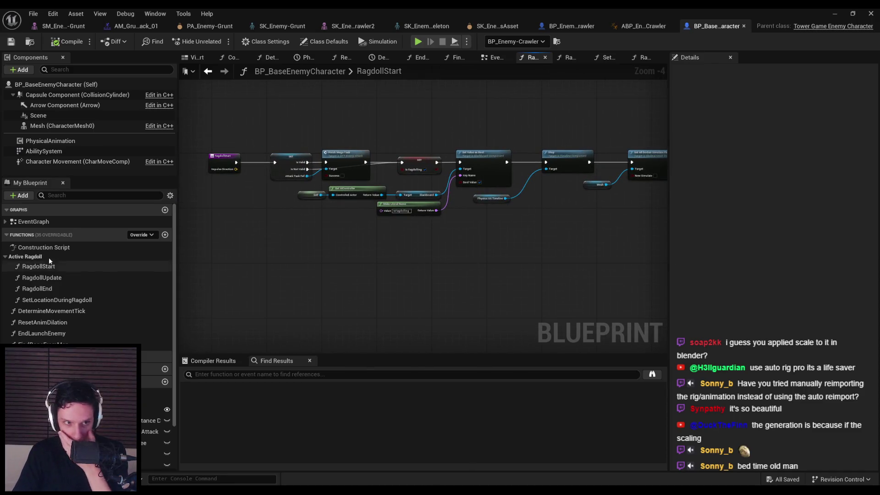
- Review the RagdollUpdate velocity-to-motor-strength nodes, then close the Blueprint editor
{"action": "double_click", "coordinate": [32, 278]}
{"action": "scroll", "coordinate": [485, 218], "scroll_direction": "up", "scroll_amount": 2}
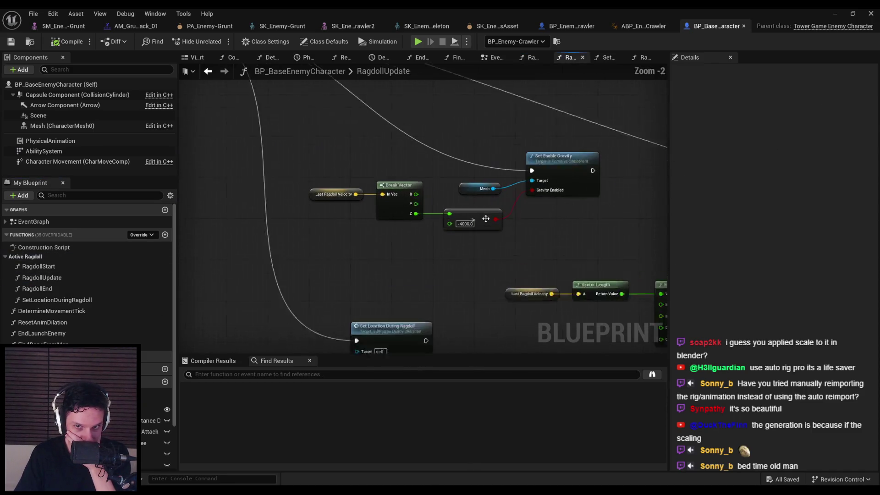
{"action": "mouse_move", "coordinate": [478, 267]}
{"action": "left_mouse_down"}
{"action": "mouse_move", "coordinate": [353, 240]}
{"action": "mouse_move", "coordinate": [377, 241]}
{"action": "left_mouse_up"}
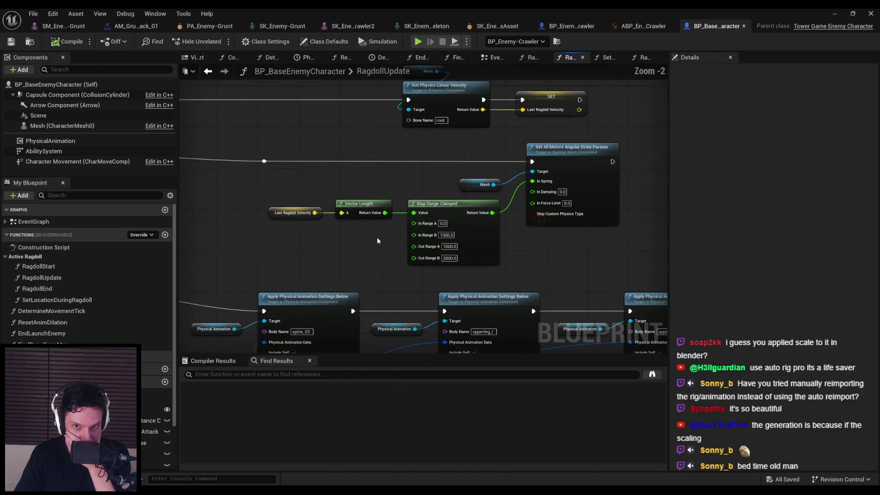
{"action": "scroll", "coordinate": [378, 241], "scroll_direction": "down", "scroll_amount": 1}
{"action": "mouse_move", "coordinate": [330, 277]}
{"action": "left_mouse_down"}
{"action": "mouse_move", "coordinate": [262, 275]}
{"action": "mouse_move", "coordinate": [287, 245]}
{"action": "left_mouse_up"}
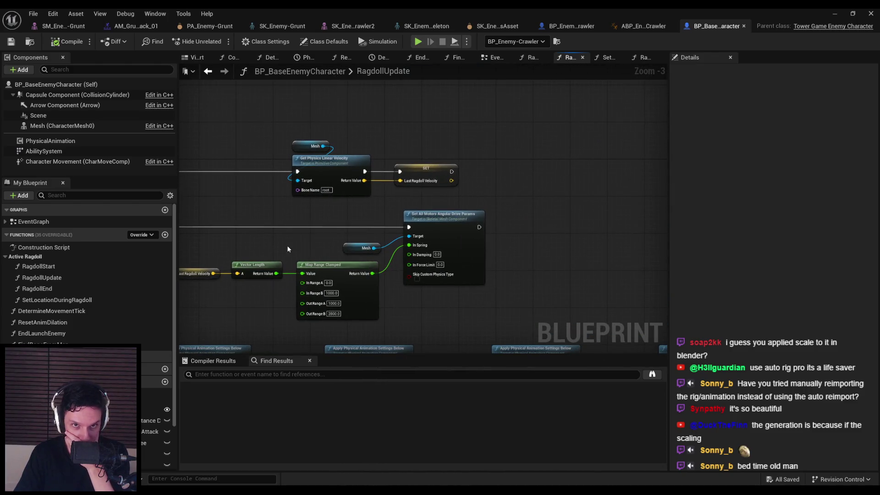
{"action": "left_click", "coordinate": [871, 14]}
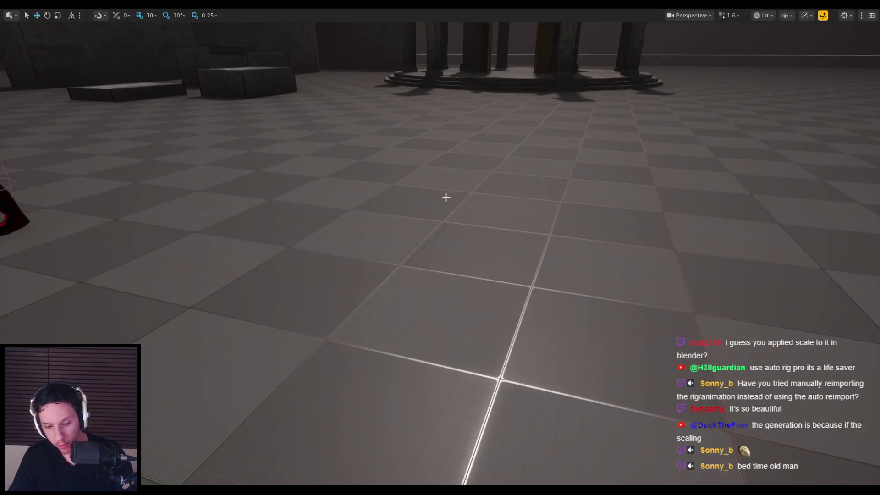
{"action": "key", "text": "Escape"}
- Open the SM_Enemy-Popper skeletal mesh in Characters > Popper and dismiss the missing-skeleton prompts
{"action": "left_click", "coordinate": [35, 302]}
{"action": "left_click", "coordinate": [450, 317]}
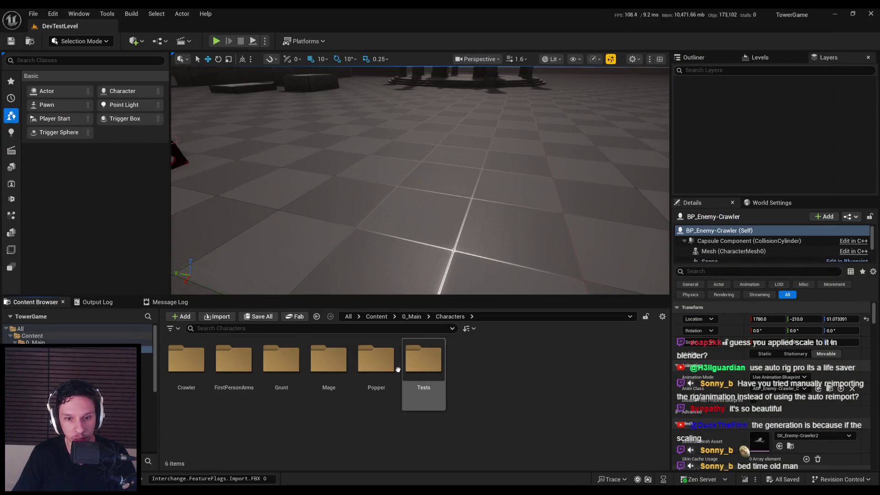
{"action": "double_click", "coordinate": [371, 360]}
{"action": "left_click", "coordinate": [235, 367]}
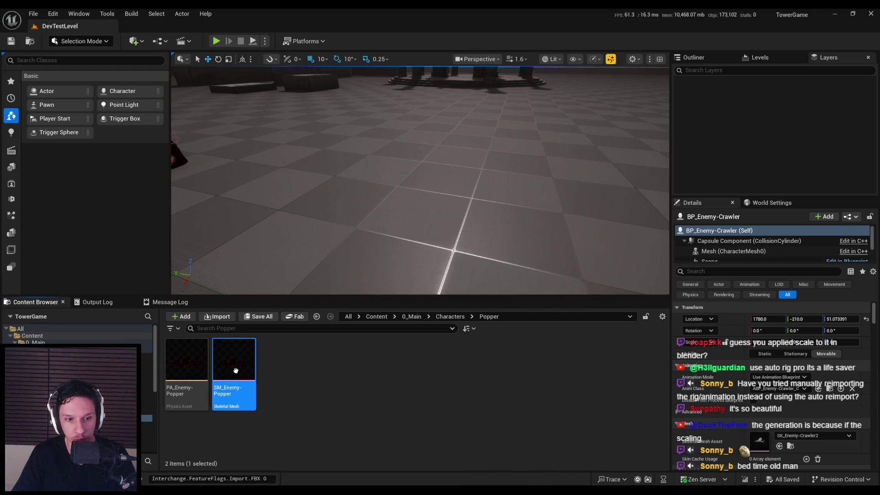
{"action": "double_click", "coordinate": [236, 370]}
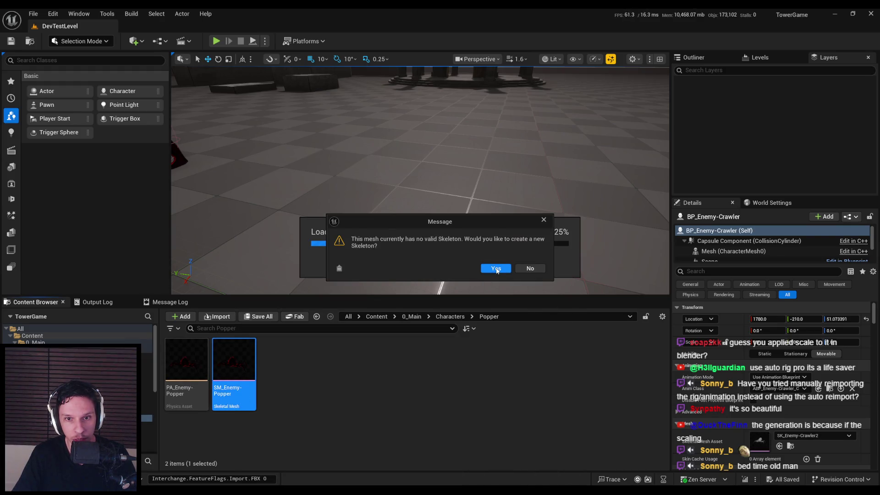
{"action": "left_click", "coordinate": [528, 269]}
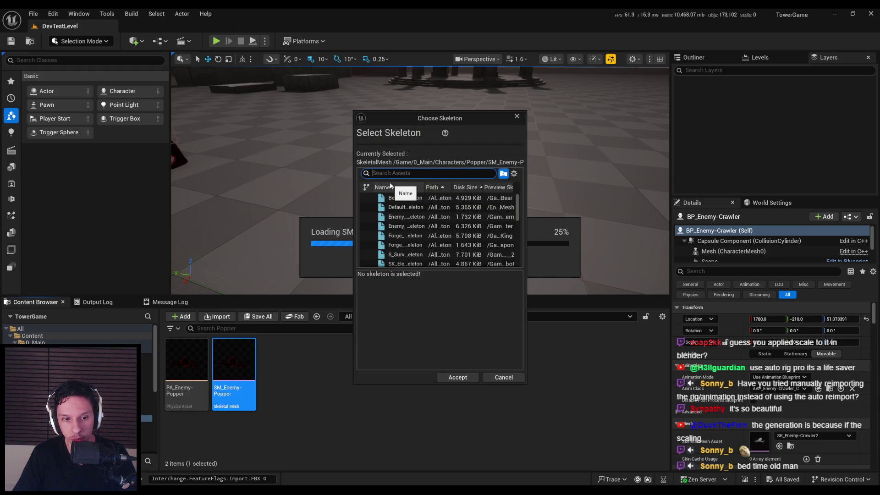
{"action": "left_click", "coordinate": [494, 378]}
{"action": "left_click", "coordinate": [529, 268]}
{"action": "left_click", "coordinate": [381, 343]}
- Open the GruntTest mesh from Characters > Tests, then close its editor
{"action": "left_click", "coordinate": [449, 317]}
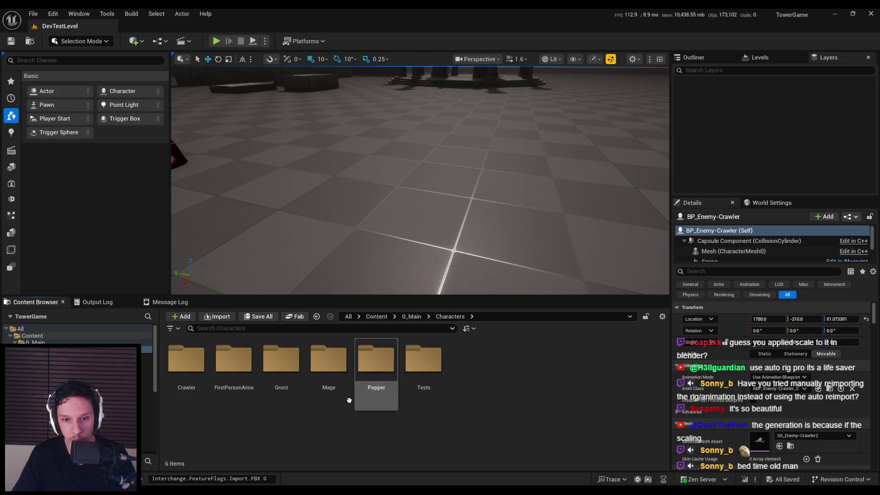
{"action": "double_click", "coordinate": [424, 367]}
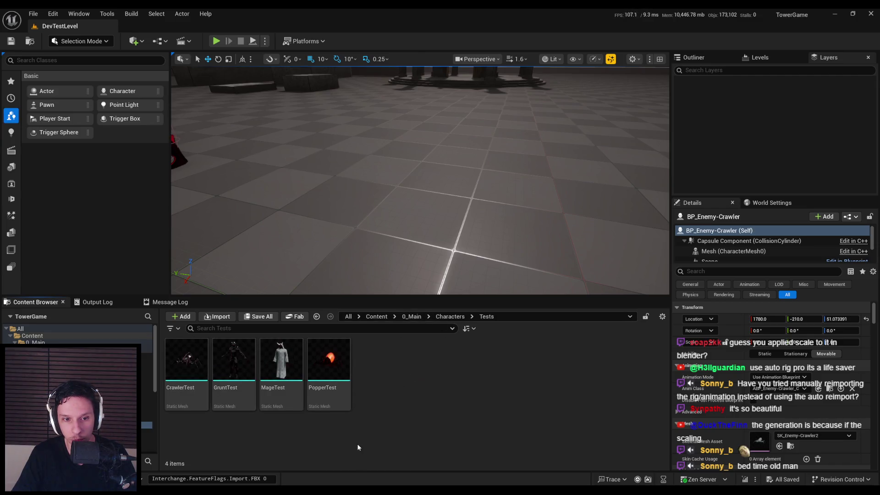
{"action": "key", "text": "alt+Left"}
{"action": "key", "text": "alt+Right"}
{"action": "left_click", "coordinate": [229, 380]}
{"action": "double_click", "coordinate": [229, 379]}
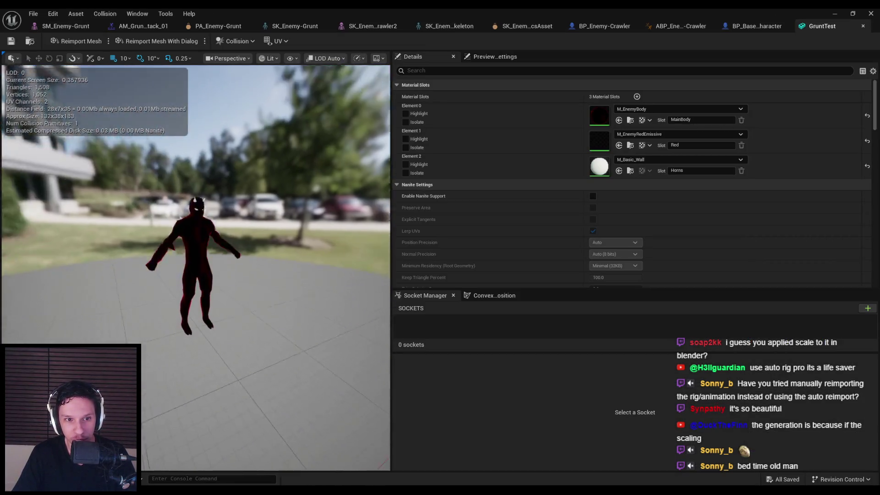
{"action": "left_click", "coordinate": [863, 26]}
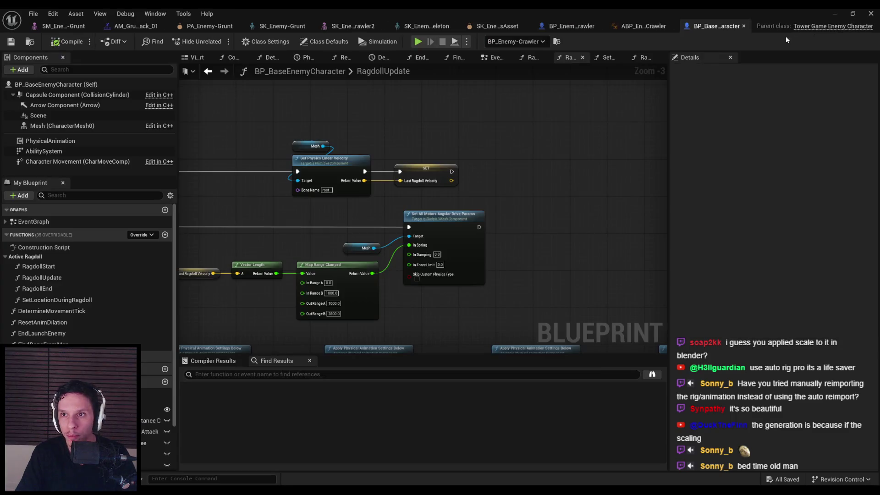
- Open the RagdollEnd function graph and pan to its collision nodes
{"action": "scroll", "coordinate": [363, 209], "scroll_direction": "down", "scroll_amount": 2}
{"action": "mouse_move", "coordinate": [364, 209]}
{"action": "left_mouse_down"}
{"action": "mouse_move", "coordinate": [227, 202]}
{"action": "mouse_move", "coordinate": [356, 226]}
{"action": "left_mouse_up"}
{"action": "double_click", "coordinate": [52, 287]}
{"action": "left_click_drag", "start_coordinate": [534, 269], "coordinate": [284, 238]}
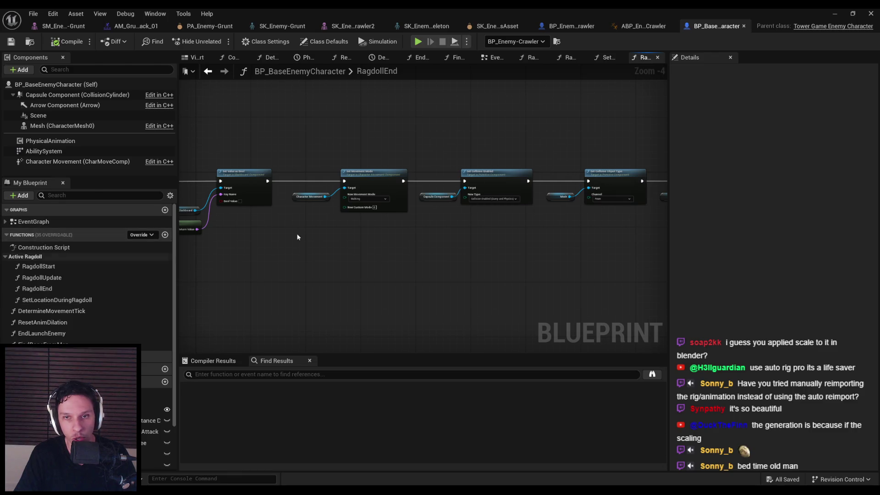
- Compare capsule half height 51.07 with mesh Z offset -50.02, then open BP_BaseEnemyCharacter
{"action": "left_click", "coordinate": [582, 29]}
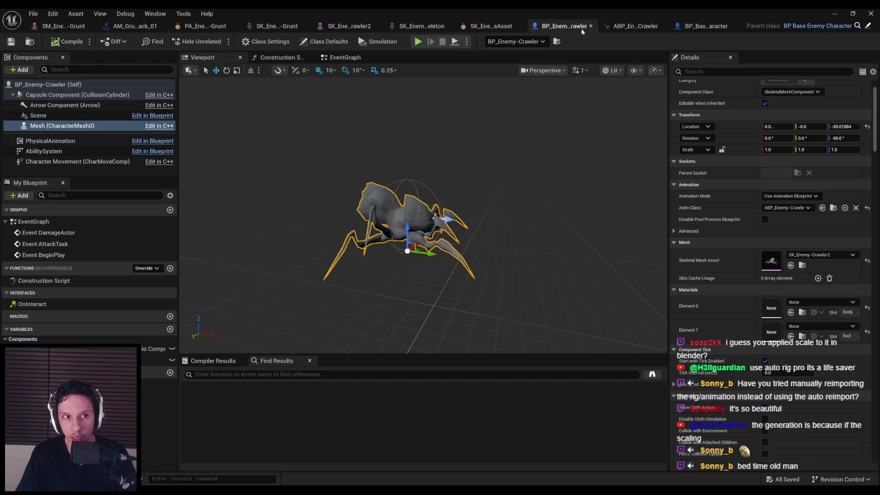
{"action": "left_click", "coordinate": [51, 96]}
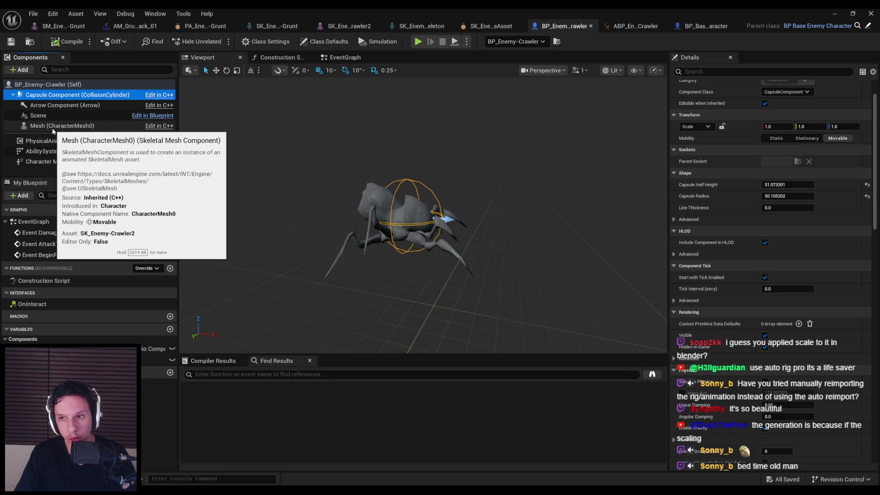
{"action": "left_click", "coordinate": [53, 128]}
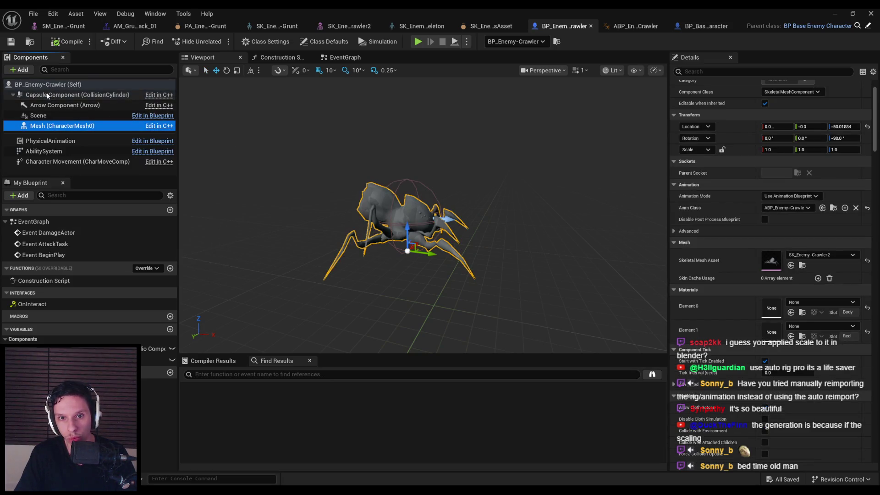
{"action": "left_click", "coordinate": [48, 95]}
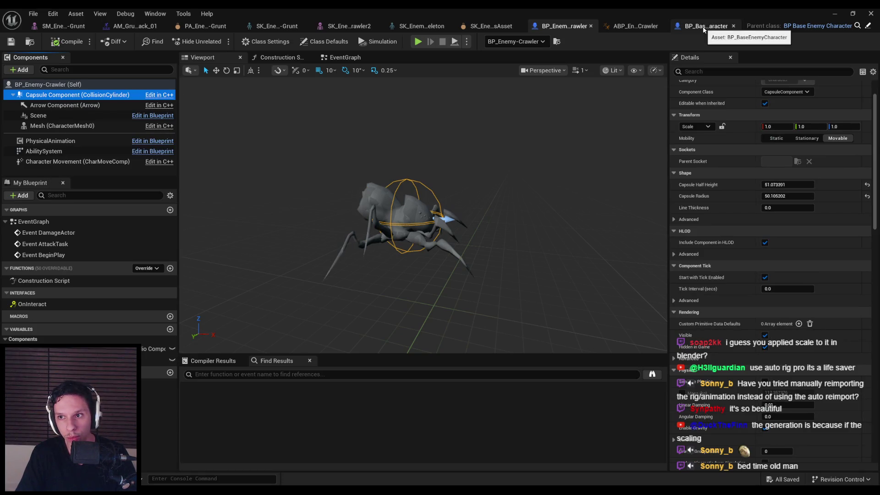
{"action": "left_click", "coordinate": [703, 26]}
{"action": "left_click", "coordinate": [637, 27]}
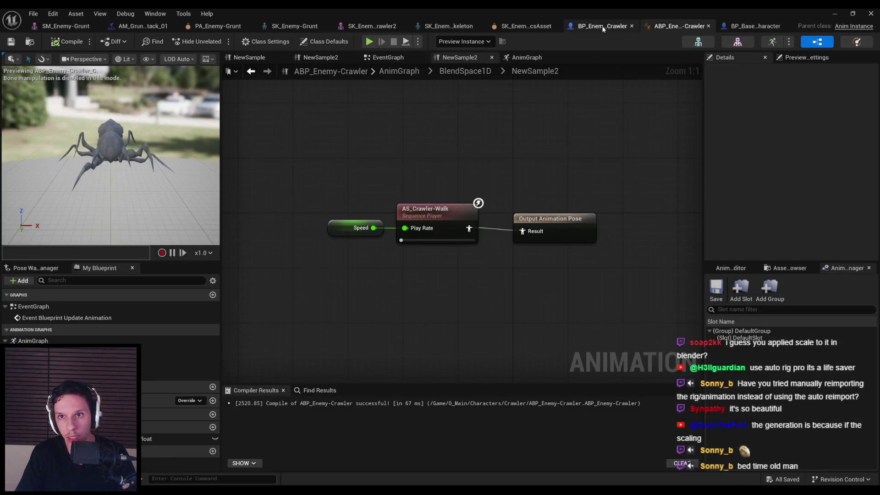
{"action": "left_click", "coordinate": [603, 27]}
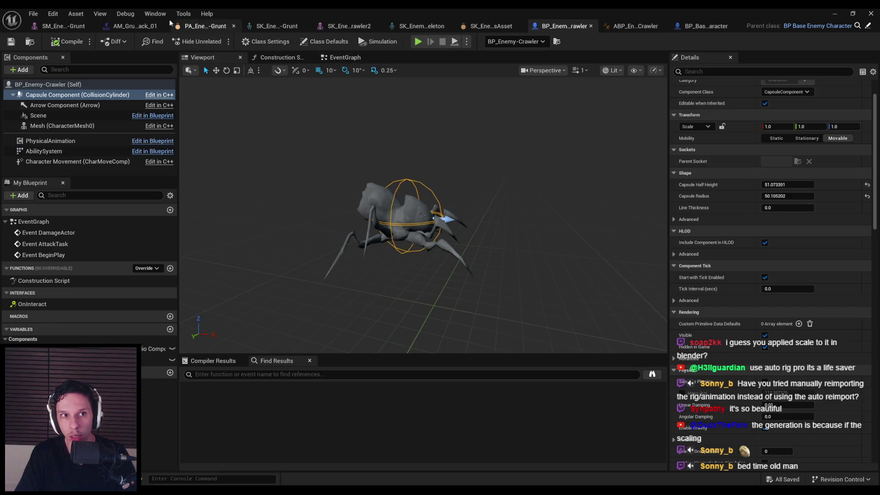
{"action": "left_click", "coordinate": [869, 27]}
{"action": "scroll", "coordinate": [362, 185], "scroll_direction": "up", "scroll_amount": 3}
- In RagdollEnd, add a Get Scaled Capsule Half Height node and split New Location into X, Y, Z
{"action": "mouse_move", "coordinate": [362, 184]}
{"action": "left_mouse_down"}
{"action": "mouse_move", "coordinate": [519, 237]}
{"action": "mouse_move", "coordinate": [501, 251]}
{"action": "mouse_move", "coordinate": [326, 249]}
{"action": "left_mouse_up"}
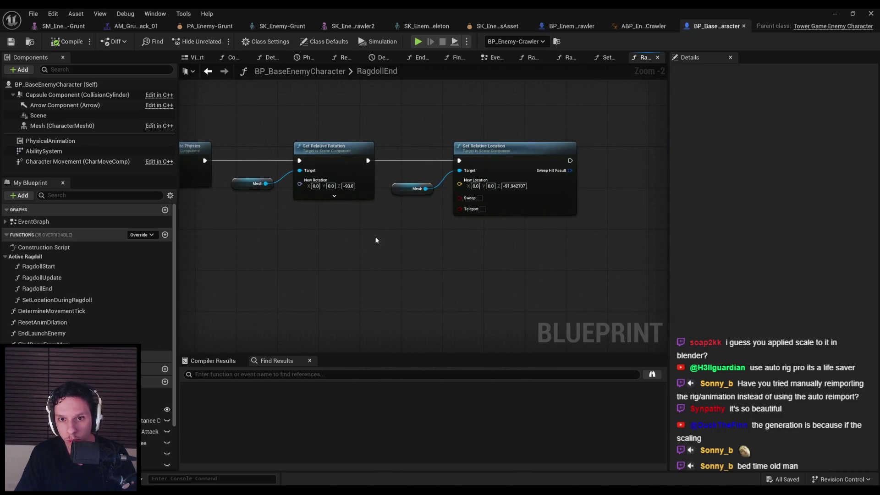
{"action": "scroll", "coordinate": [471, 228], "scroll_direction": "up", "scroll_amount": 1}
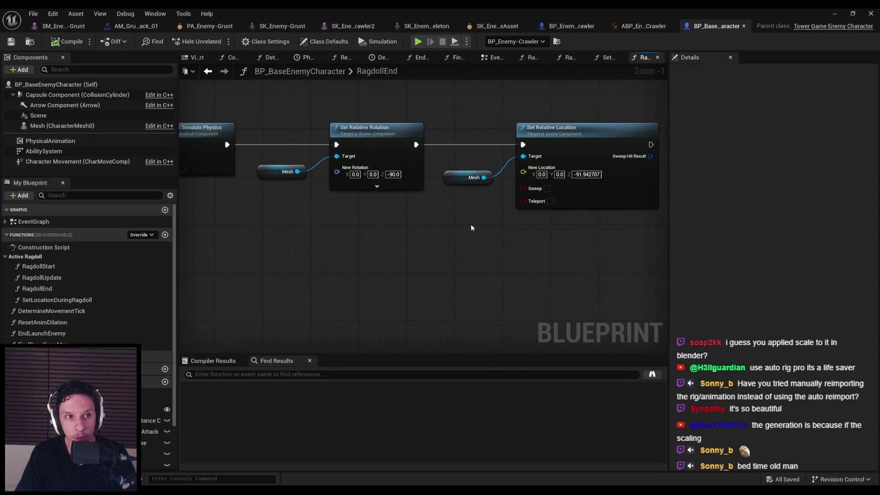
{"action": "right_click", "coordinate": [325, 249]}
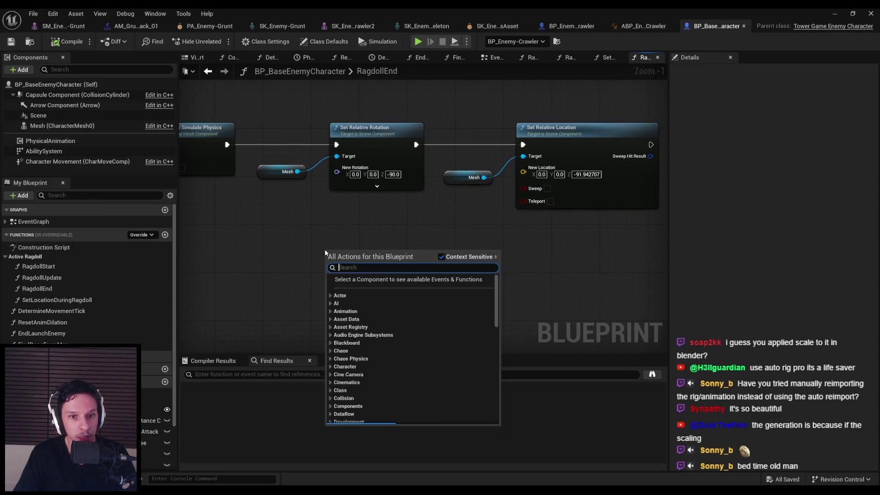
{"action": "type", "text": "get half caps"}
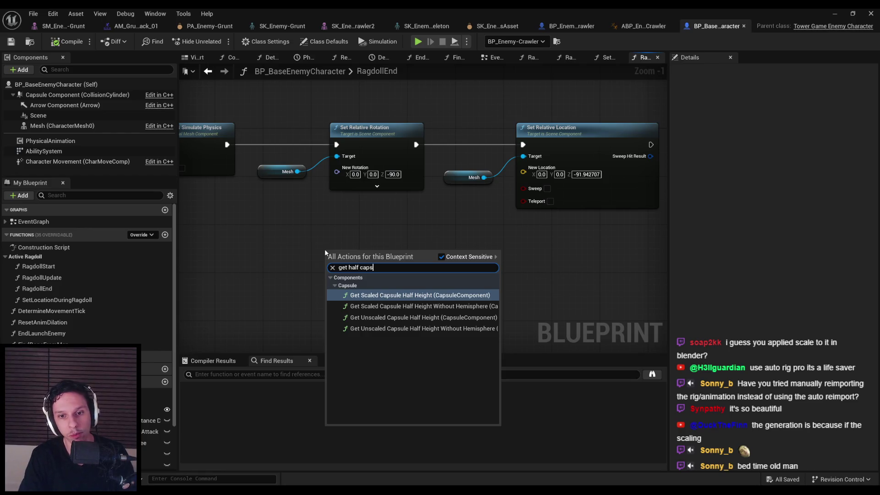
{"action": "key", "text": "Return"}
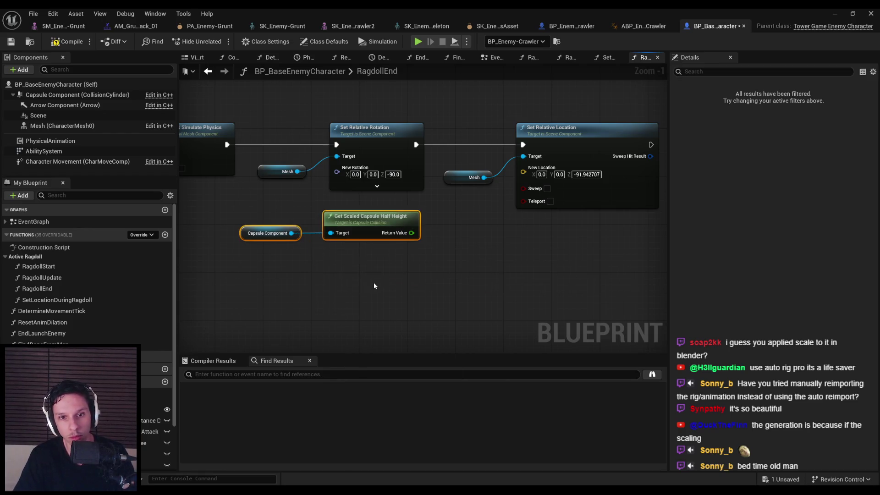
{"action": "right_click", "coordinate": [524, 173]}
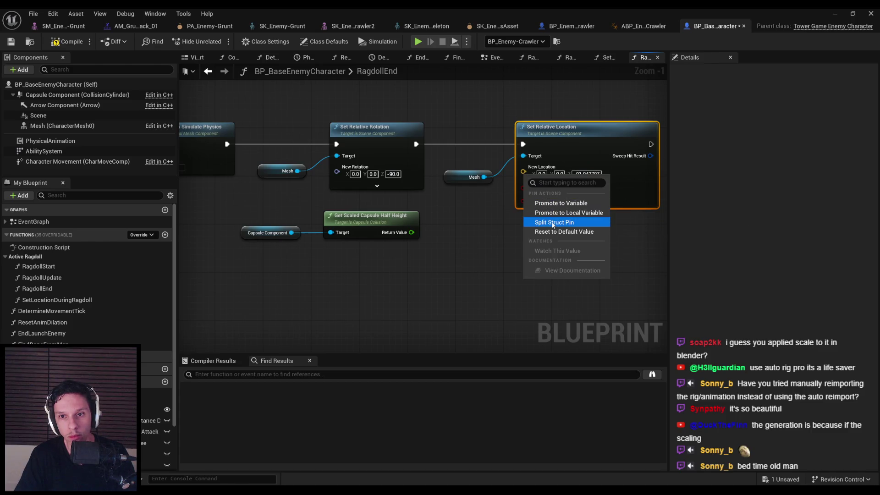
{"action": "left_click", "coordinate": [553, 225]}
- Multiply the capsule half height by -1.0 and wire the result into New Location Z
{"action": "scroll", "coordinate": [412, 231], "scroll_direction": "up", "scroll_amount": 1}
{"action": "left_click_drag", "start_coordinate": [410, 232], "coordinate": [442, 232]}
{"action": "type", "text": "*"}
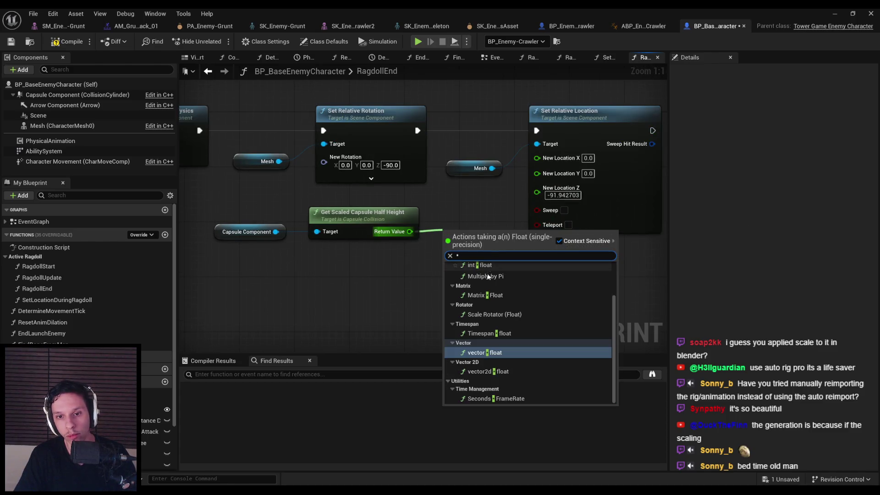
{"action": "scroll", "coordinate": [489, 274], "scroll_direction": "up", "scroll_amount": 2}
{"action": "left_click", "coordinate": [488, 307]}
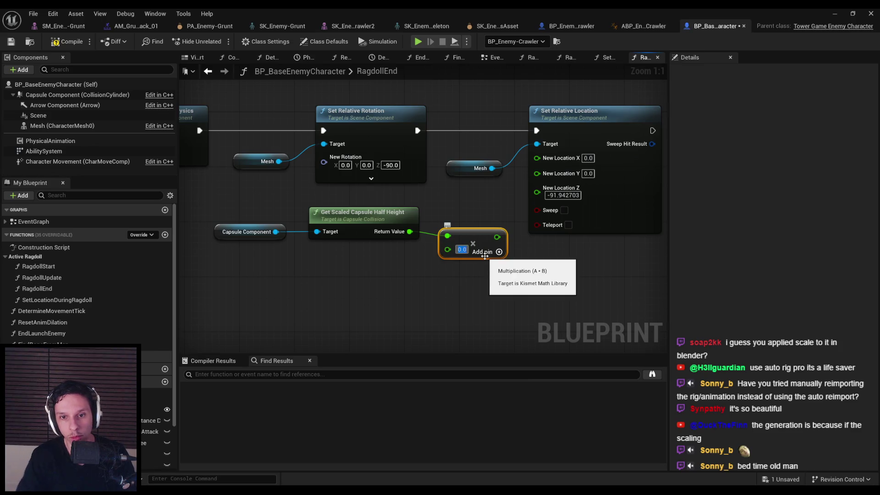
{"action": "left_click_drag", "start_coordinate": [500, 237], "coordinate": [537, 192]}
- Tidy the three new nodes, compile the base enemy blueprint and minimize the editor
{"action": "left_click_drag", "start_coordinate": [452, 284], "coordinate": [216, 210]}
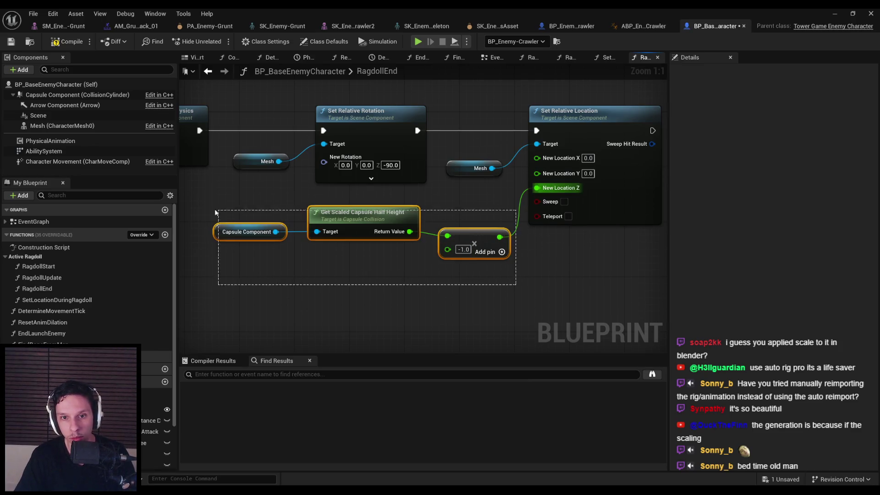
{"action": "left_click_drag", "start_coordinate": [456, 236], "coordinate": [451, 227]}
{"action": "left_click", "coordinate": [479, 313]}
{"action": "left_click", "coordinate": [59, 42]}
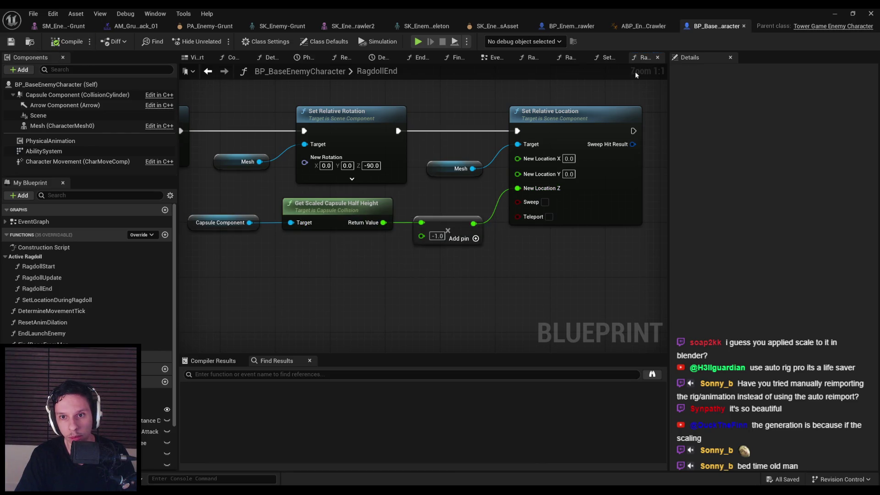
{"action": "left_click", "coordinate": [831, 15]}
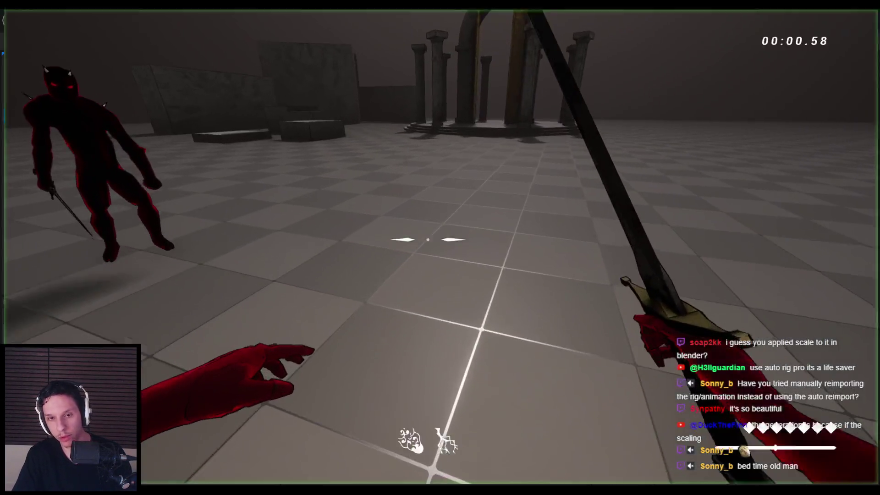